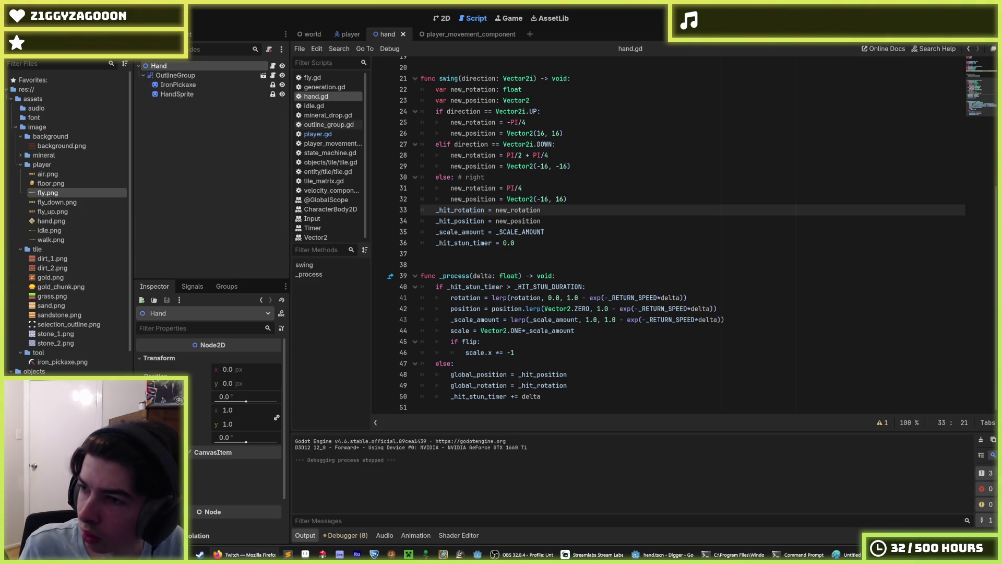
Review the _scale_amount, _hit_position and _hit_rotation assignments at the end of swing
click(542, 262)
click(541, 243)
scroll(540, 244, up, 2)
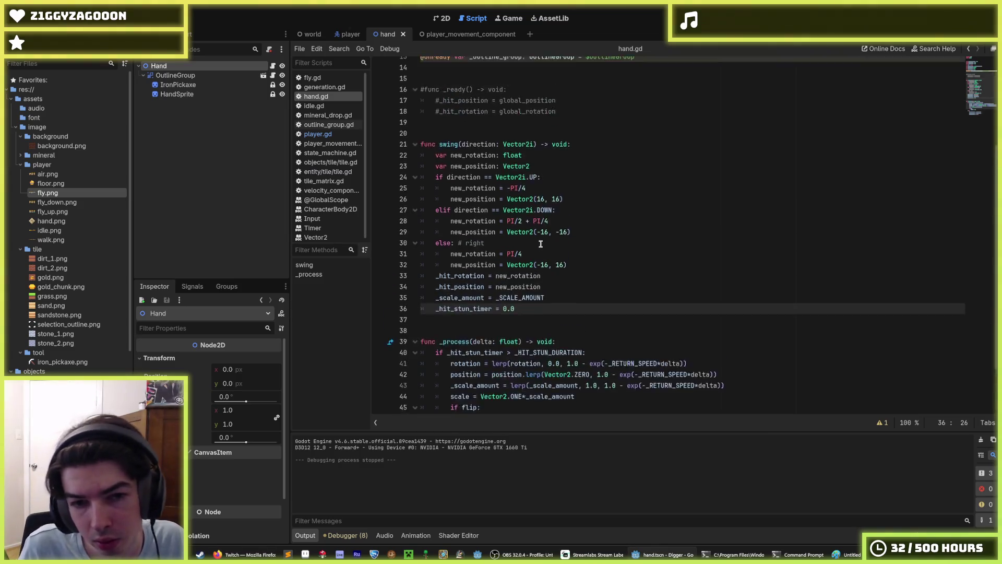
scroll(541, 244, down, 2)
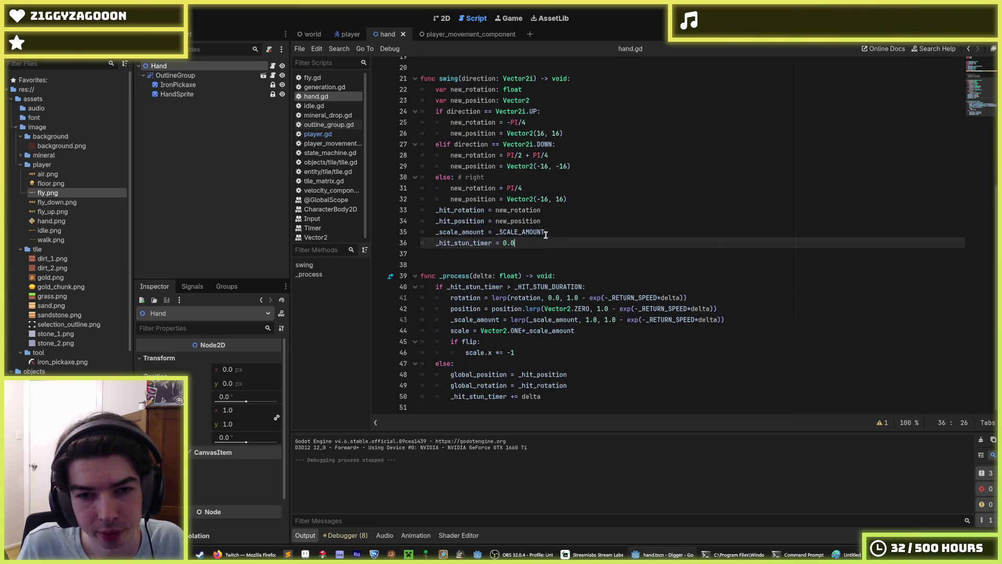
click(554, 232)
click(561, 221)
click(566, 208)
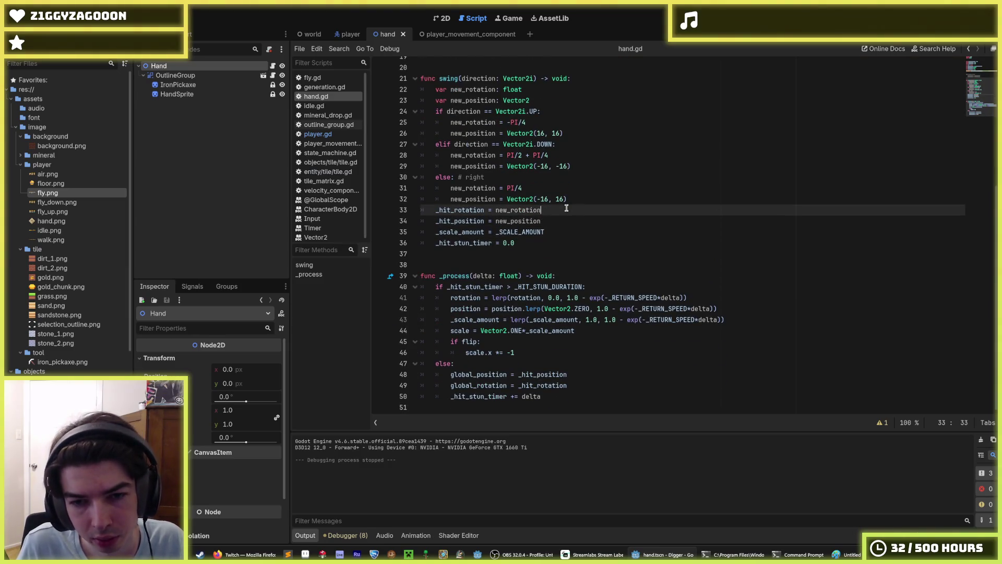
double_click(529, 211)
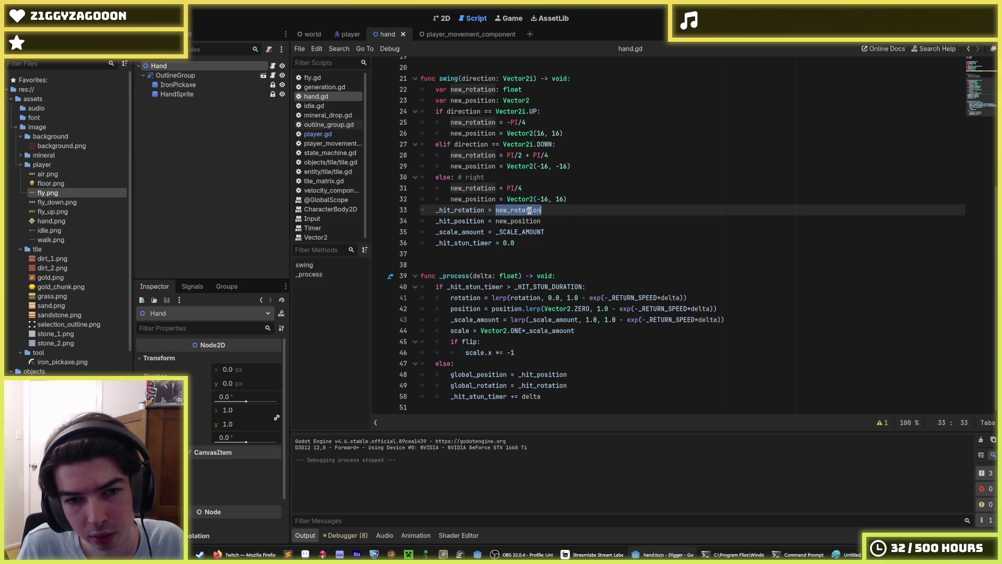
double_click(473, 211)
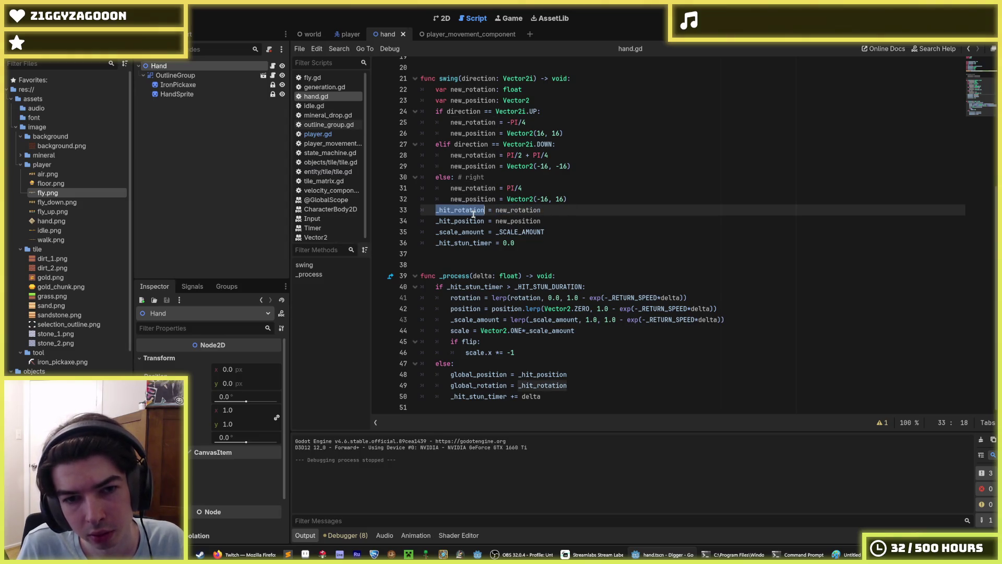
click(557, 222)
drag(556, 222, 408, 208)
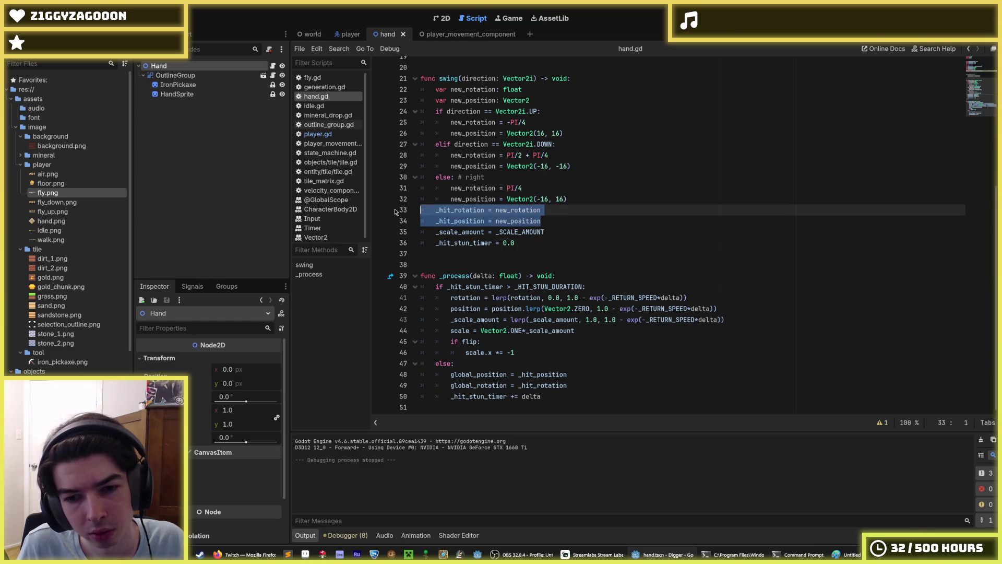
click(550, 223)
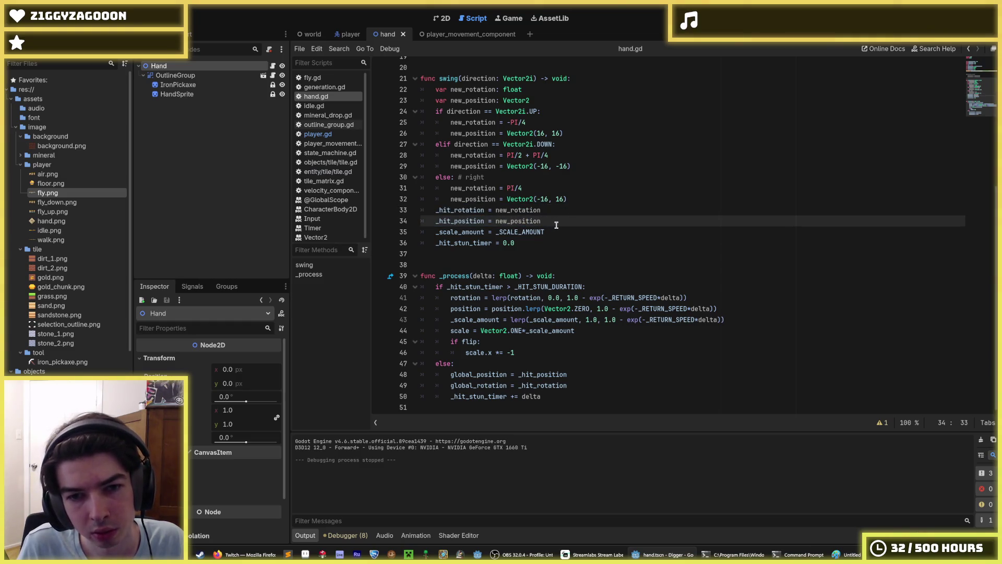
scroll(557, 224, up, 4)
drag(561, 177, 368, 146)
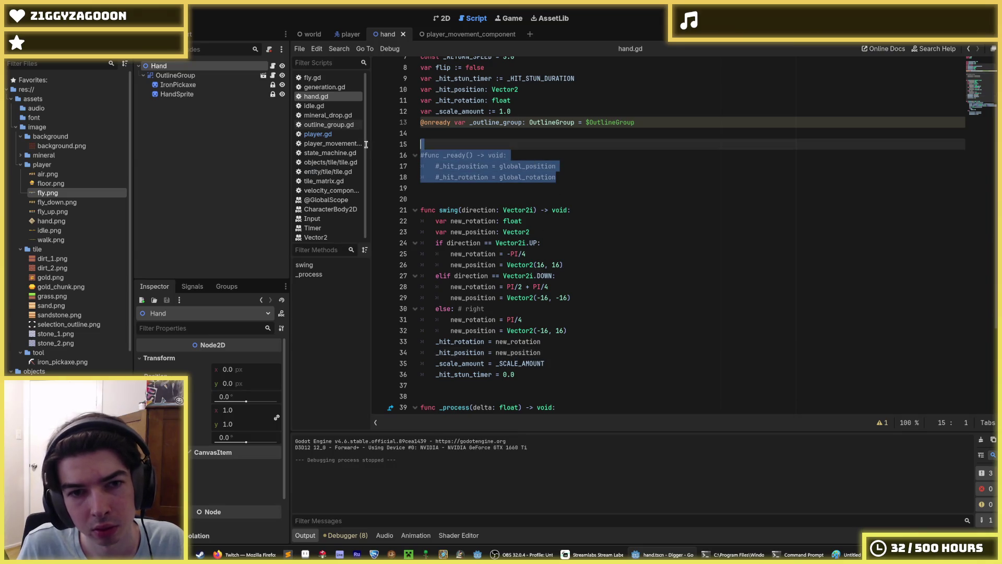
key(BackSpace)
key(BackSpace)
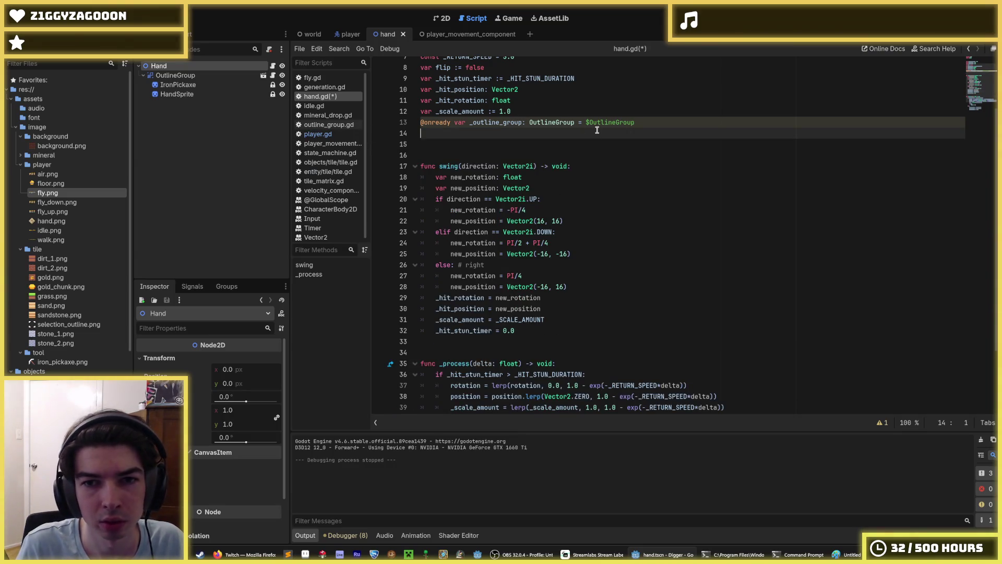
key(shift+Up)
key(BackSpace)
key(BackSpace)
key(ctrl+s)
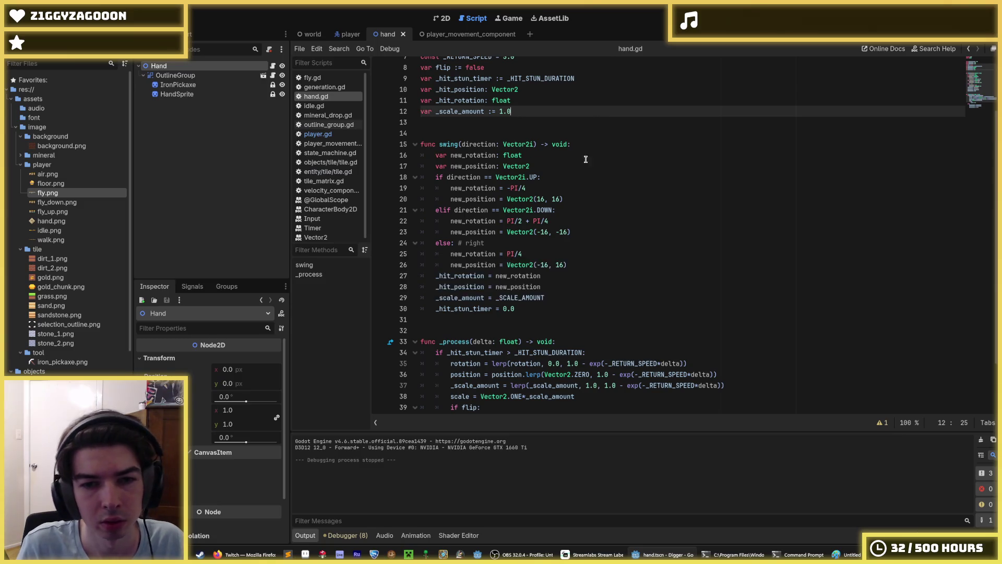
Delete the final _hit_rotation and _hit_position assignment lines from swing
scroll(587, 152, down, 1)
click(548, 261)
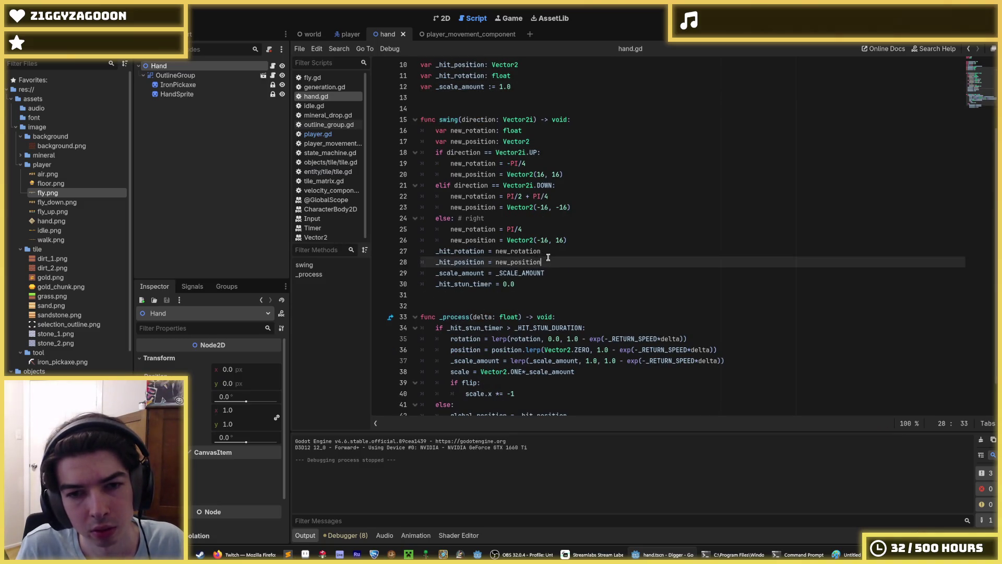
double_click(502, 253)
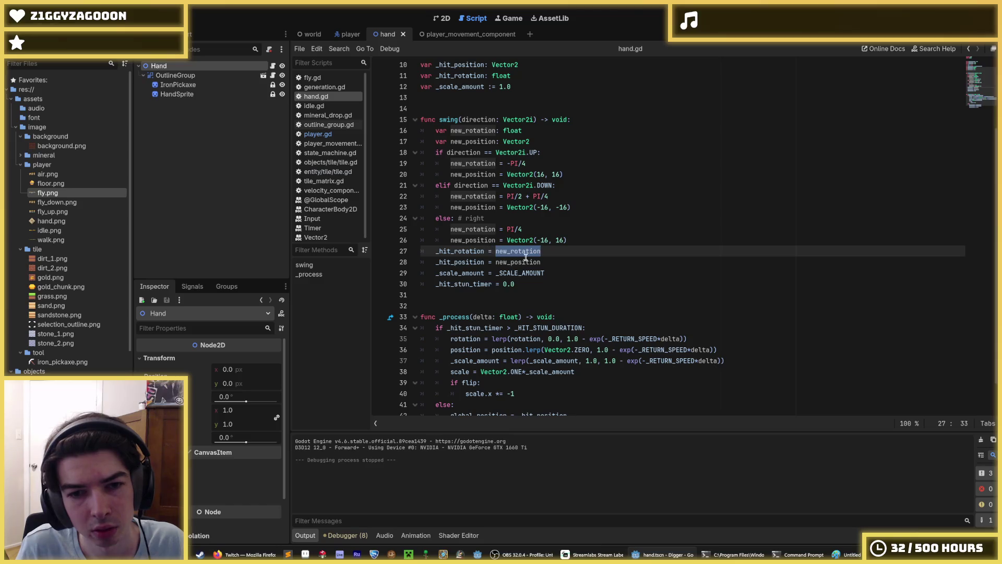
drag(559, 261, 569, 240)
key(BackSpace)
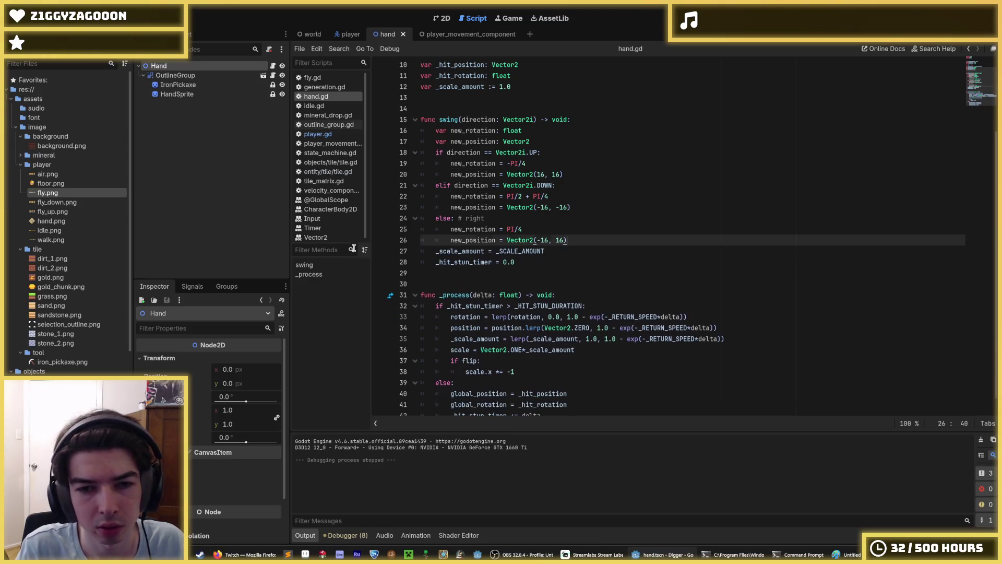
scroll(553, 376, down, 1)
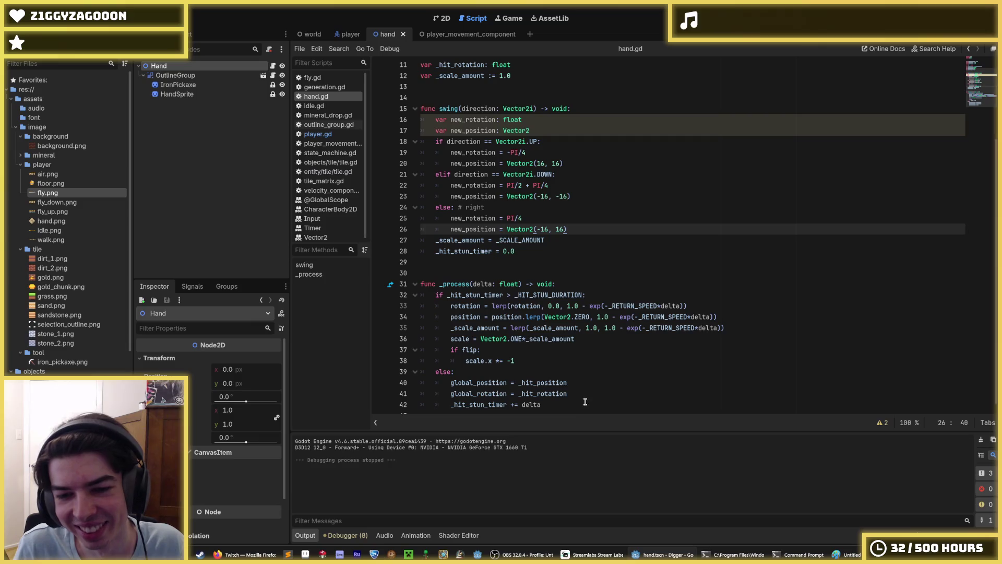
Inspect the global_position and global_rotation assignment lines 40–41 in hand.gd
drag(586, 402, 583, 372)
click(586, 392)
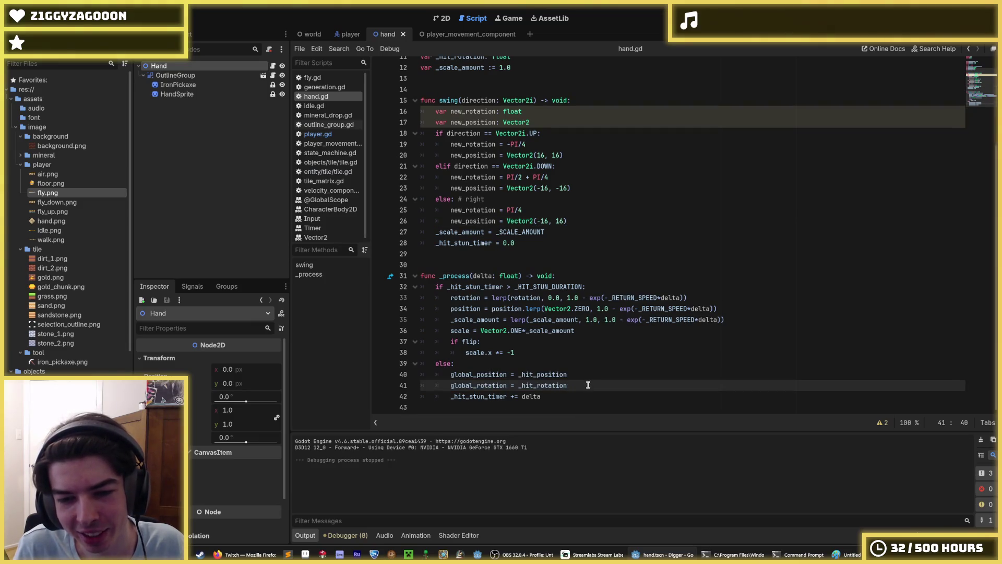
key(shift+Up)
key(shift+Home)
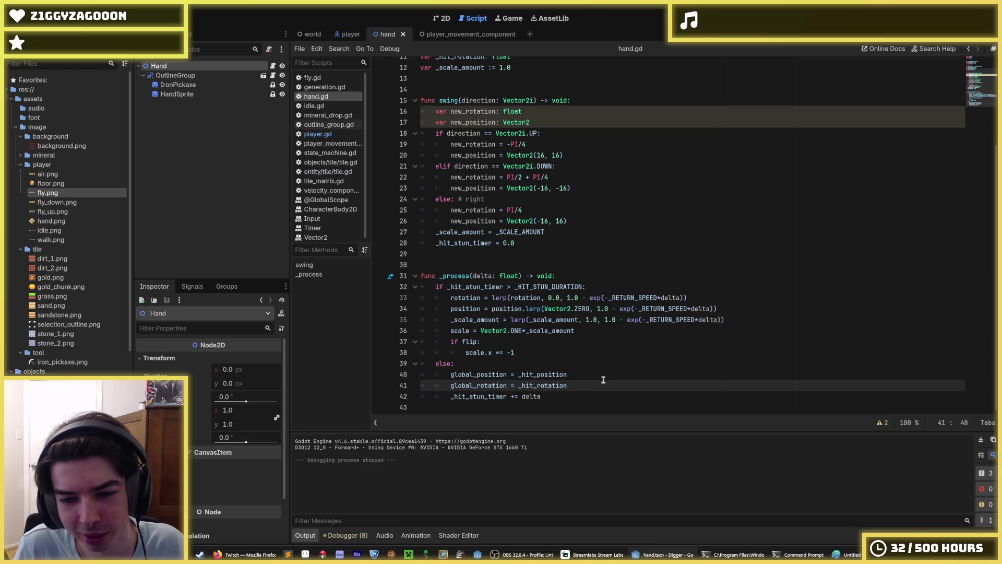
click(590, 383)
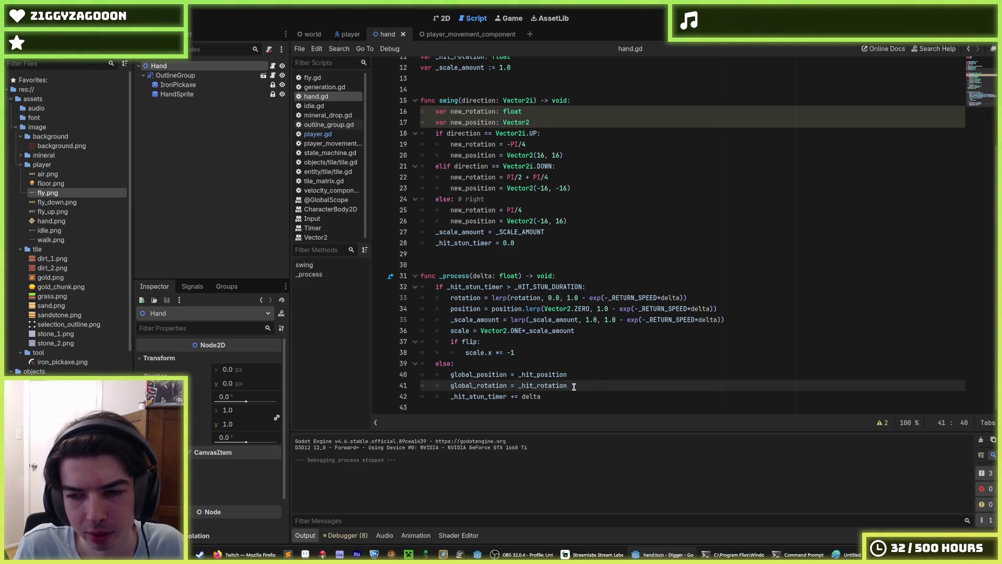
Show the ⚠2 warnings list and review the unused new_rotation and new_position declarations
click(882, 423)
scroll(667, 339, up, 3)
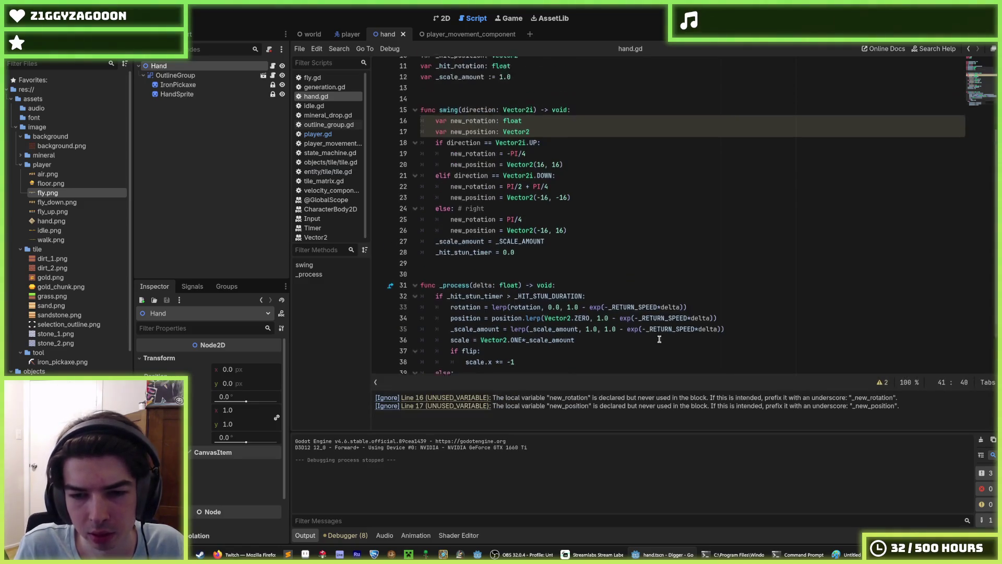
click(600, 284)
drag(547, 214, 595, 196)
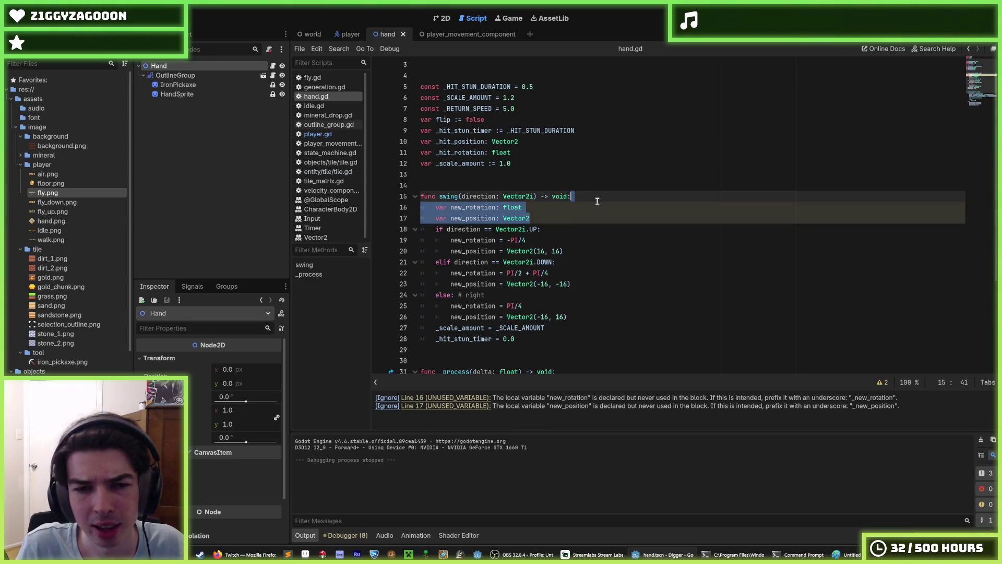
click(574, 295)
scroll(574, 293, down, 3)
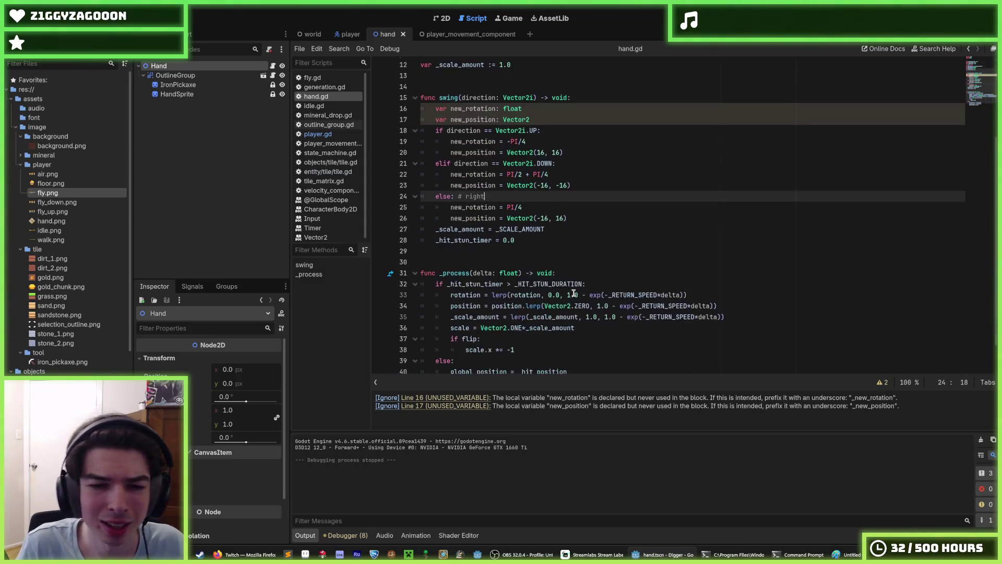
scroll(465, 289, down, 1)
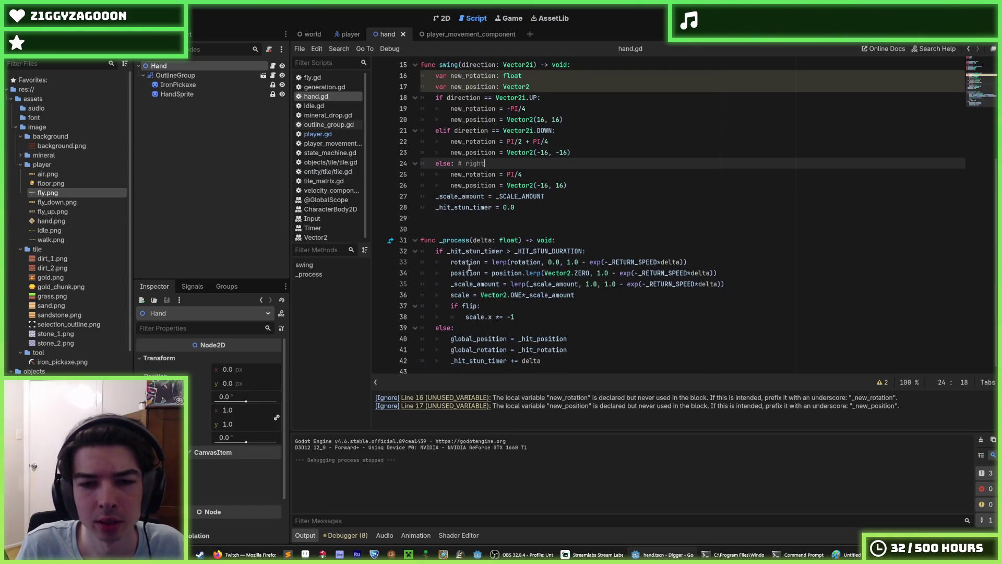
double_click(546, 339)
key(ctrl+c)
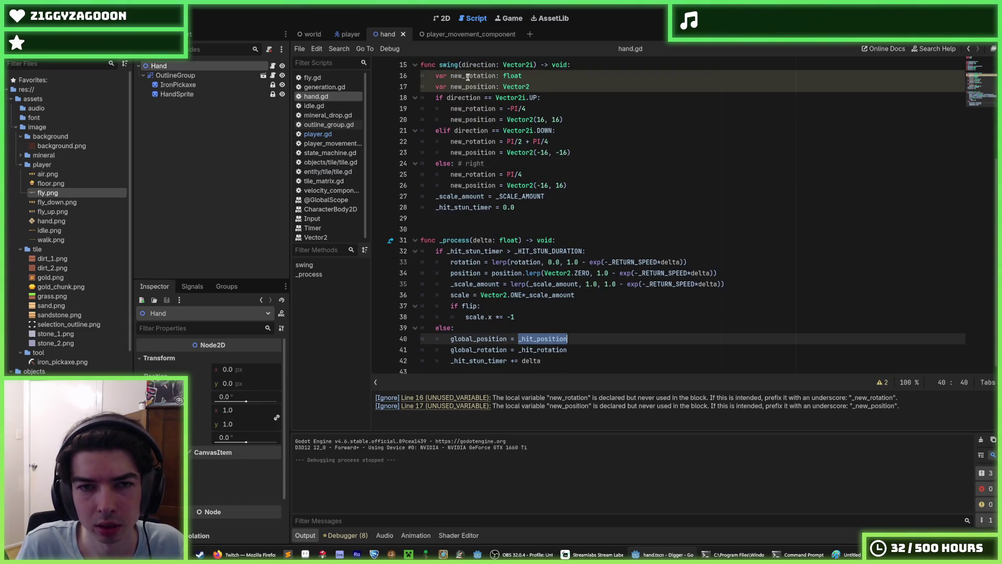
Rename the new_position uses in each swing branch to _hit_position and save
double_click(466, 76)
double_click(466, 109)
key(ctrl+v)
double_click(473, 142)
key(ctrl+v)
double_click(473, 174)
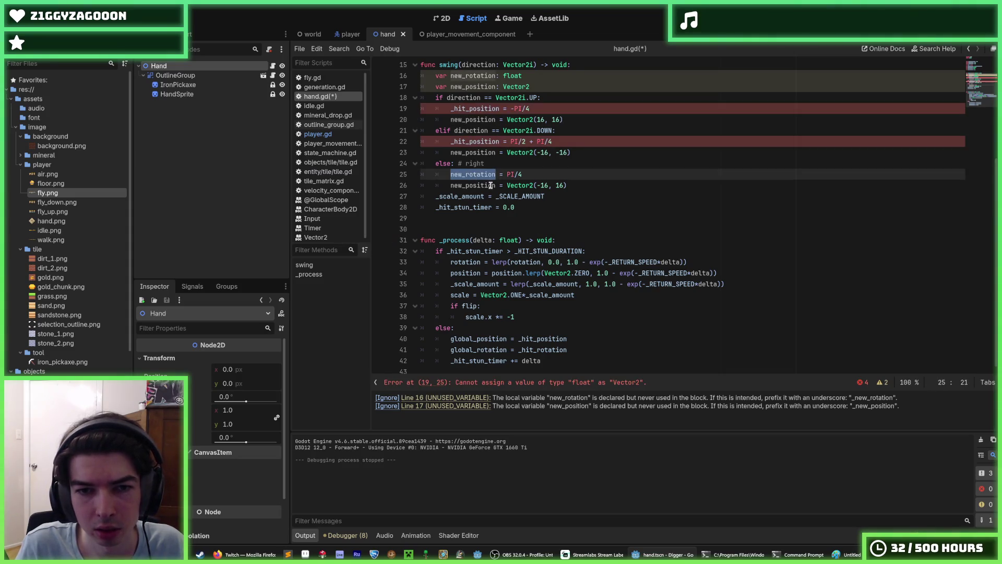
key(ctrl+z)
key(ctrl+z)
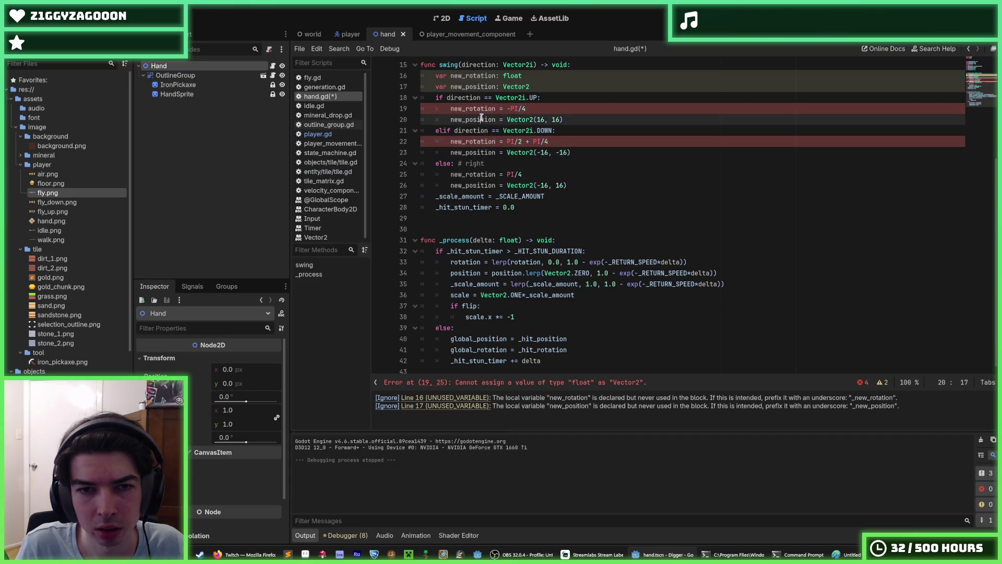
double_click(484, 153)
key(ctrl+d)
key(ctrl+d)
key(ctrl+v)
key(ctrl+s)
Move the _hit_position line above new_rotation in the right, down and up branches
click(550, 339)
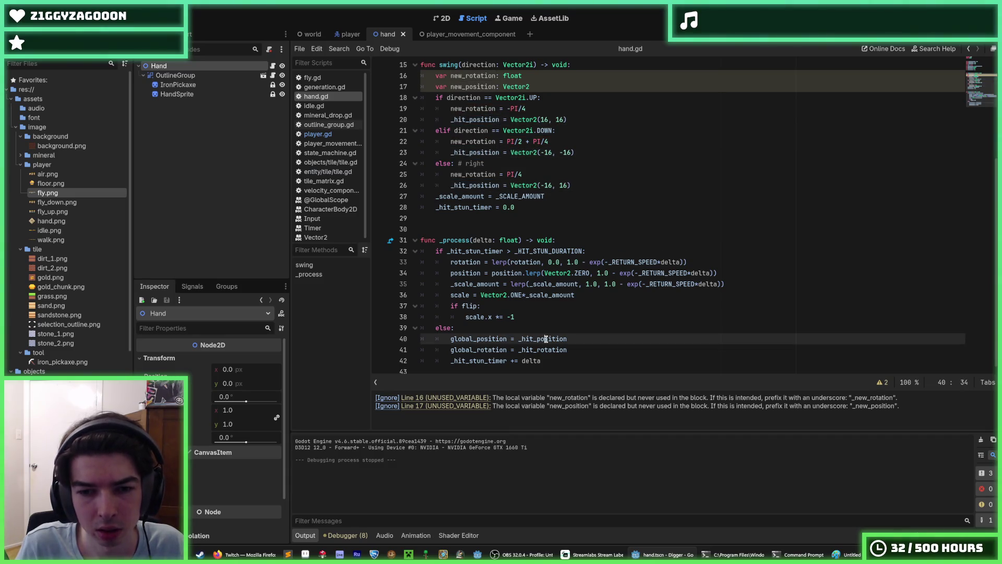
double_click(555, 349)
key(ctrl+c)
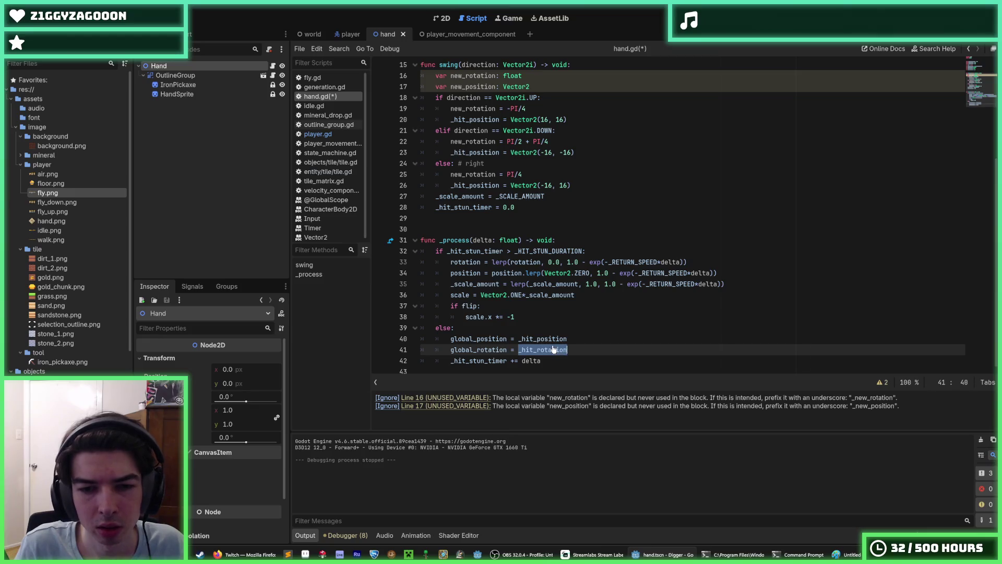
click(464, 186)
key(alt+Up)
key(Up)
key(Up)
key(alt+Up)
key(Up)
key(Up)
key(alt+Up)
Replace new_rotation with _hit_rotation on lines 20, 23 and 26
double_click(472, 152)
key(ctrl+v)
double_click(472, 119)
key(ctrl+v)
double_click(472, 185)
key(ctrl+v)
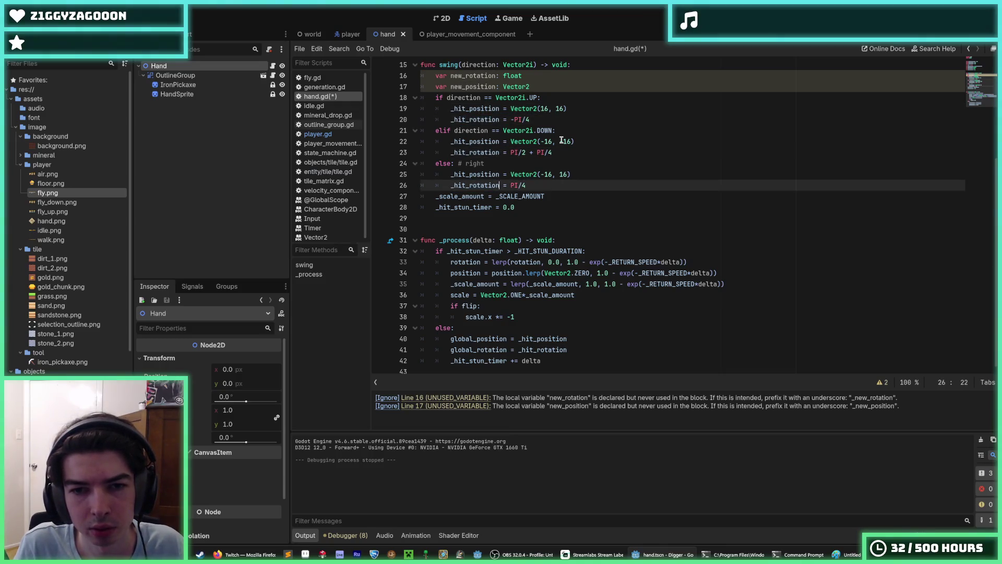
Delete the unused new_rotation and new_position declarations and save hand.gd
scroll(470, 157, up, 1)
drag(531, 119, 382, 110)
key(BackSpace)
key(BackSpace)
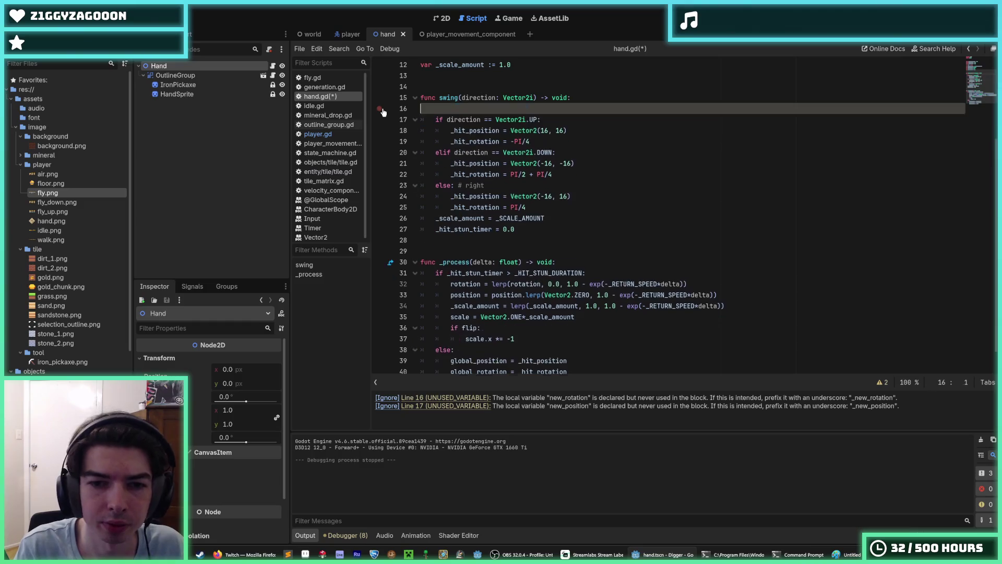
key(ctrl+s)
click(533, 218)
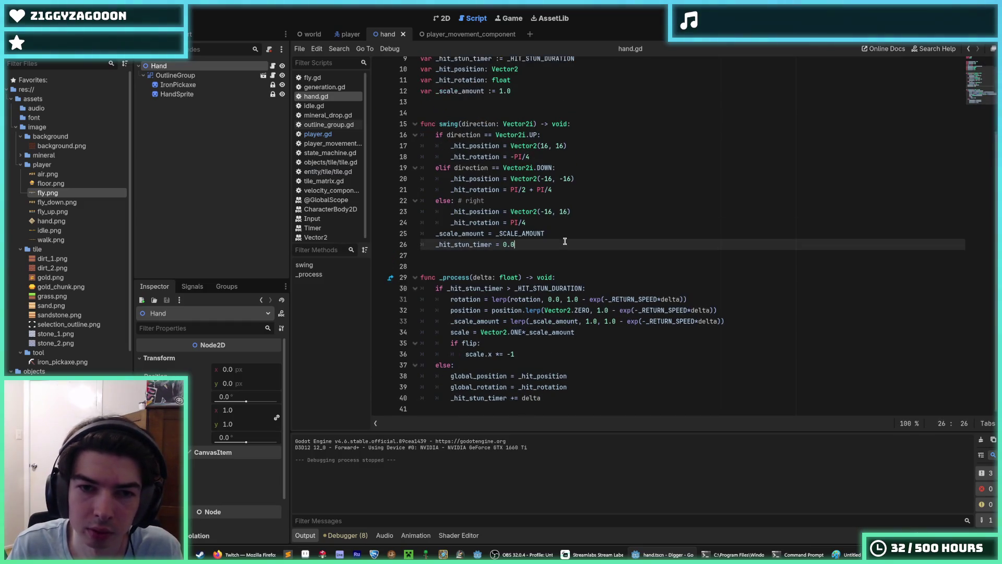
click(578, 387)
click(585, 376)
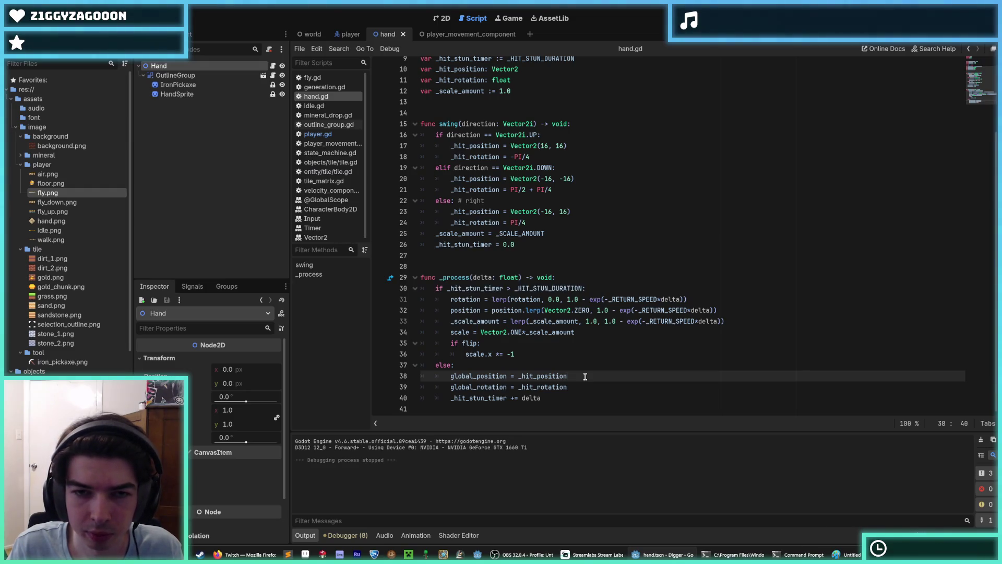
click(585, 367)
click(577, 395)
drag(577, 387, 392, 376)
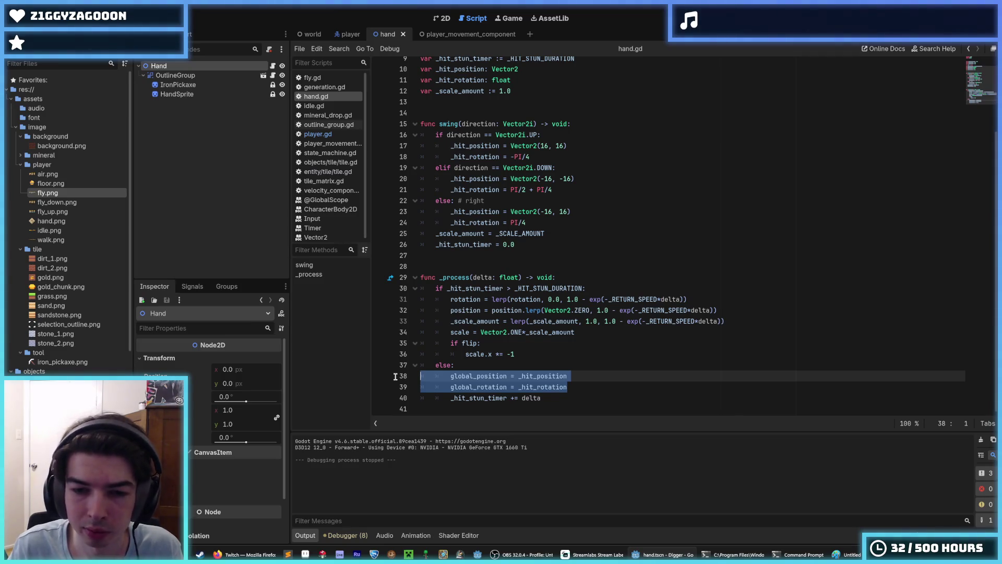
mouse_move(566, 387)
mouse_down()
mouse_move(412, 378)
mouse_move(595, 384)
mouse_move(440, 377)
mouse_up()
click(467, 380)
click(604, 384)
click(445, 377)
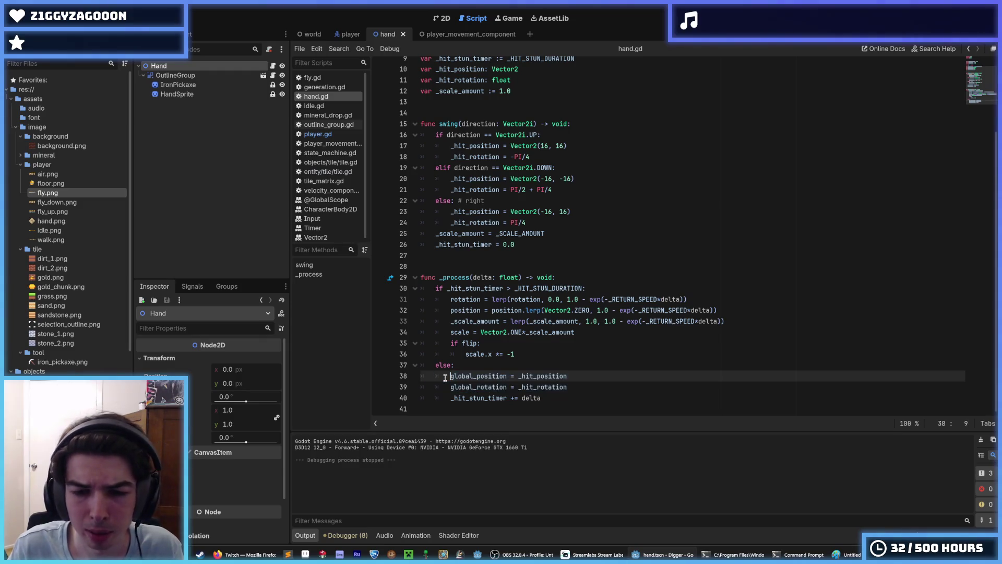
click(593, 365)
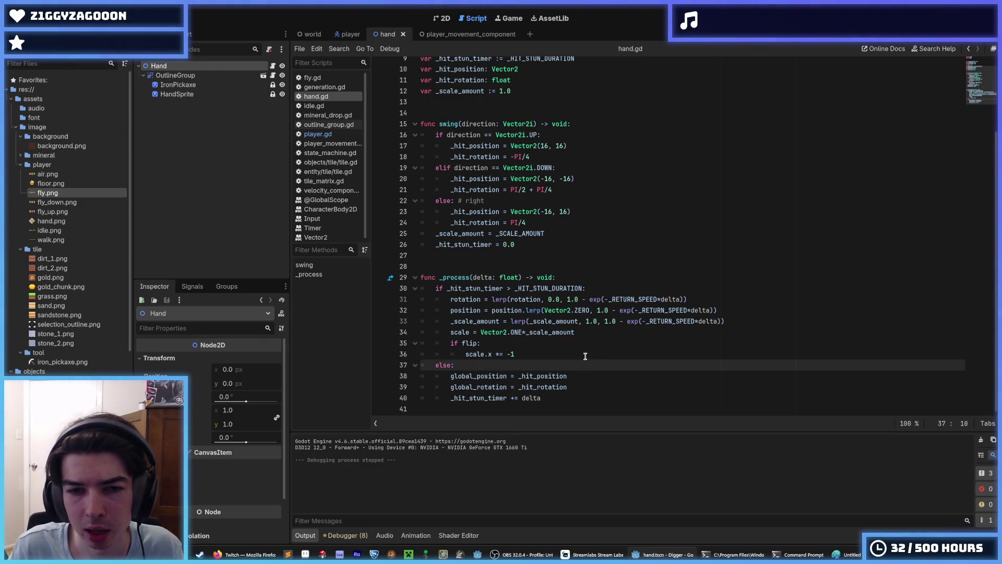
click(549, 223)
scroll(549, 223, up, 3)
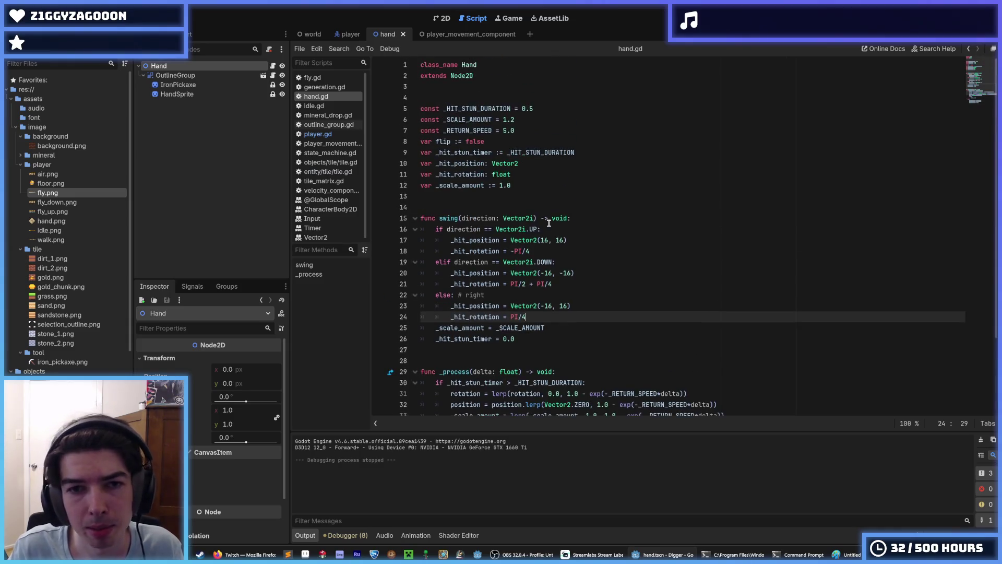
scroll(549, 223, down, 3)
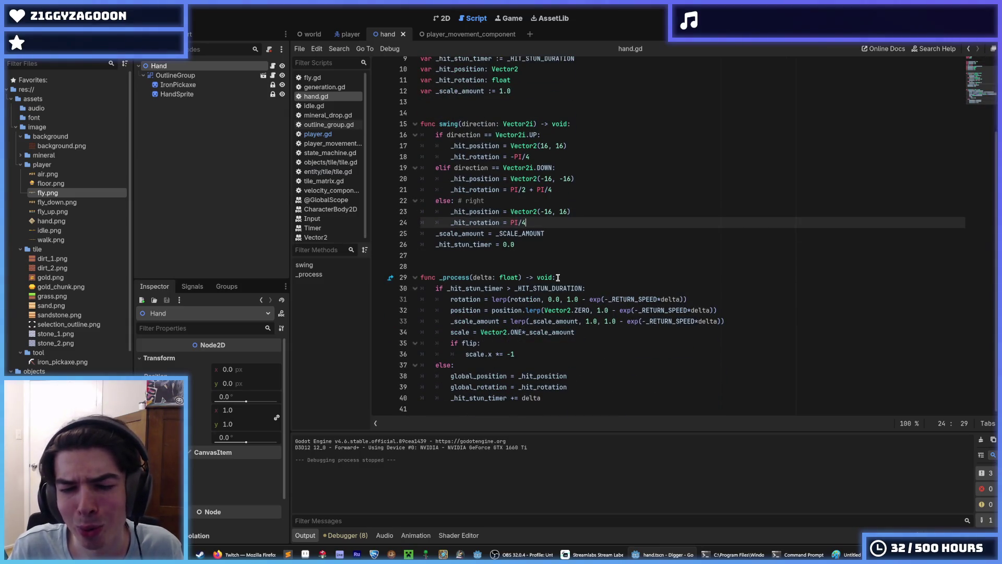
click(552, 376)
double_click(552, 376)
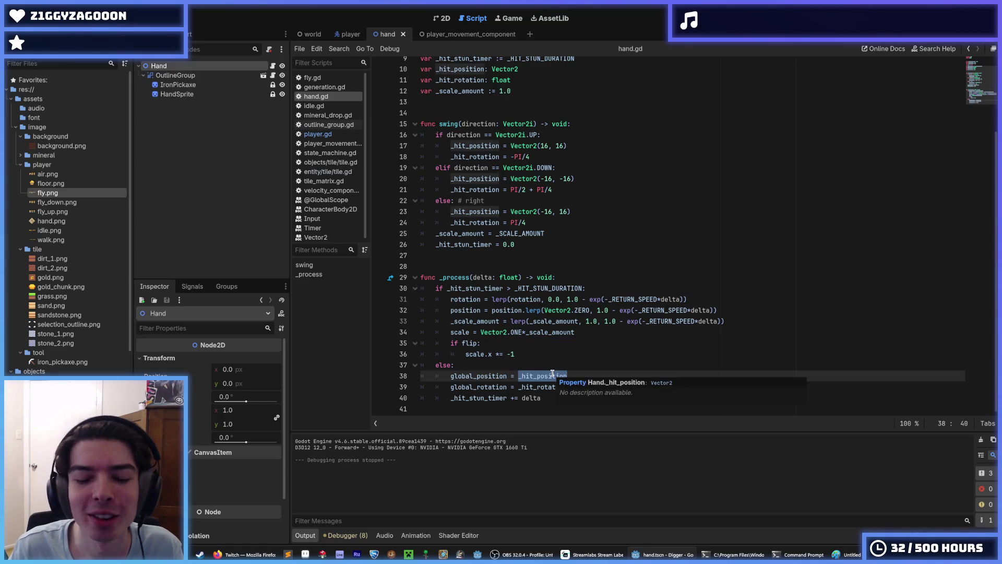
triple_click(552, 374)
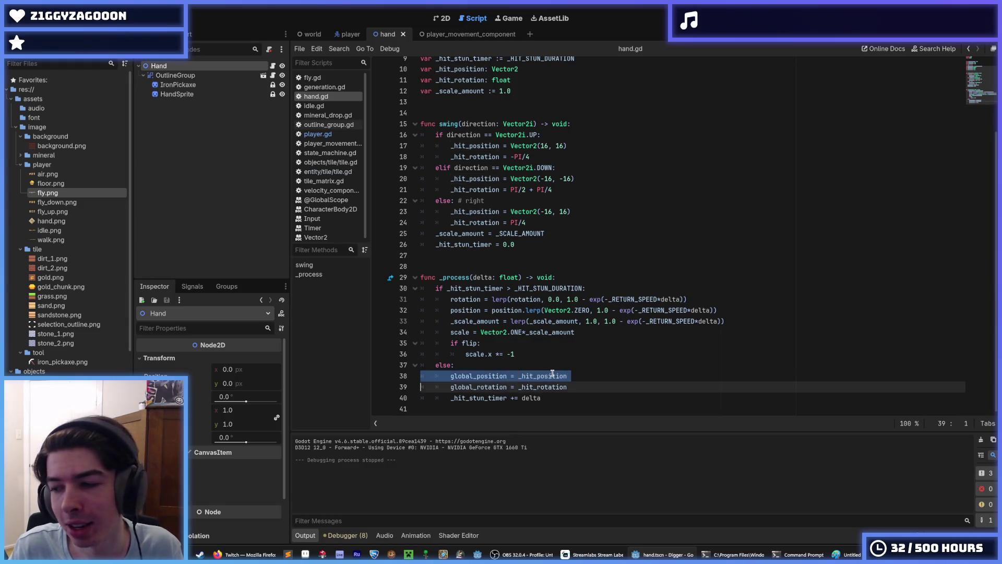
double_click(553, 376)
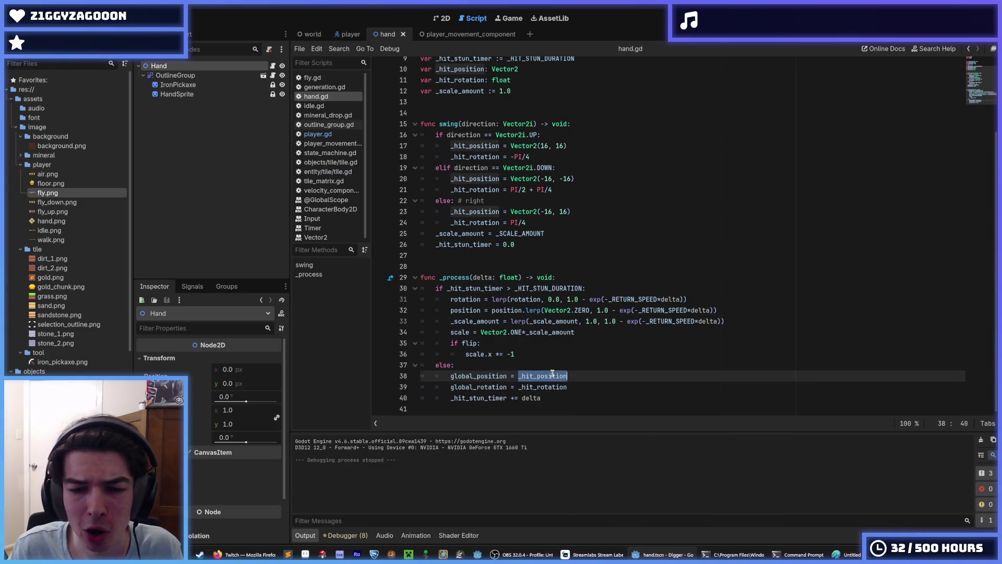
click(544, 366)
double_click(475, 300)
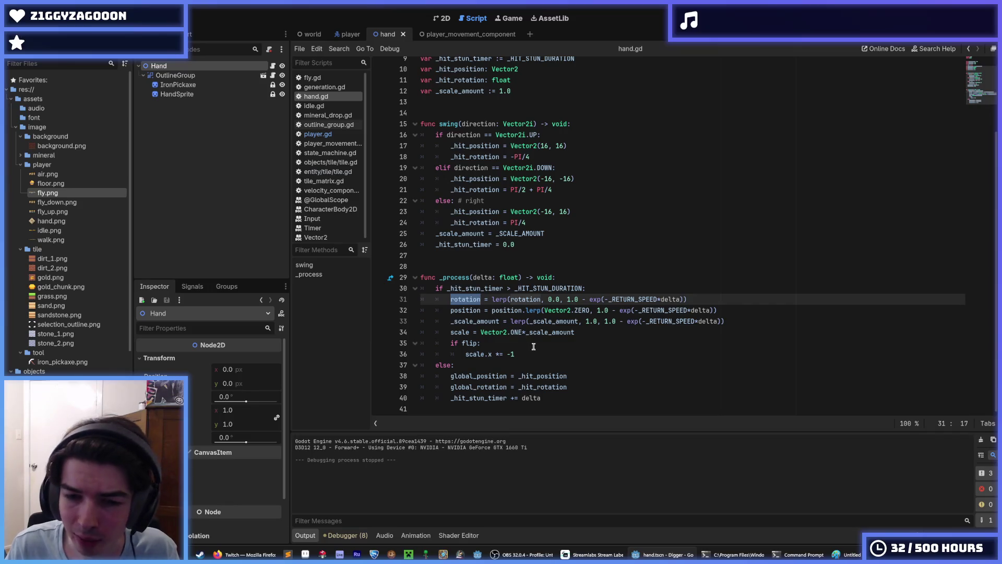
click(544, 376)
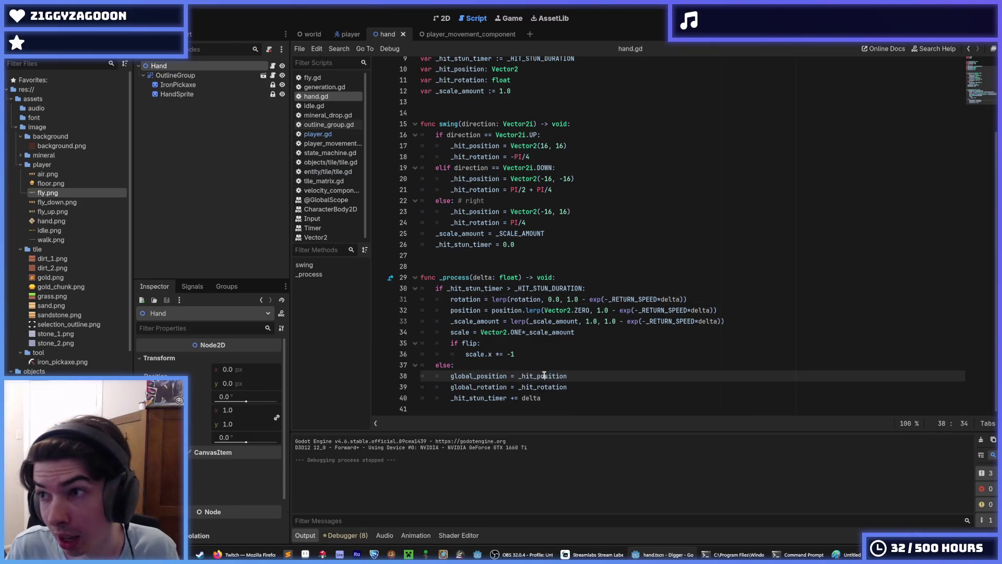
double_click(544, 376)
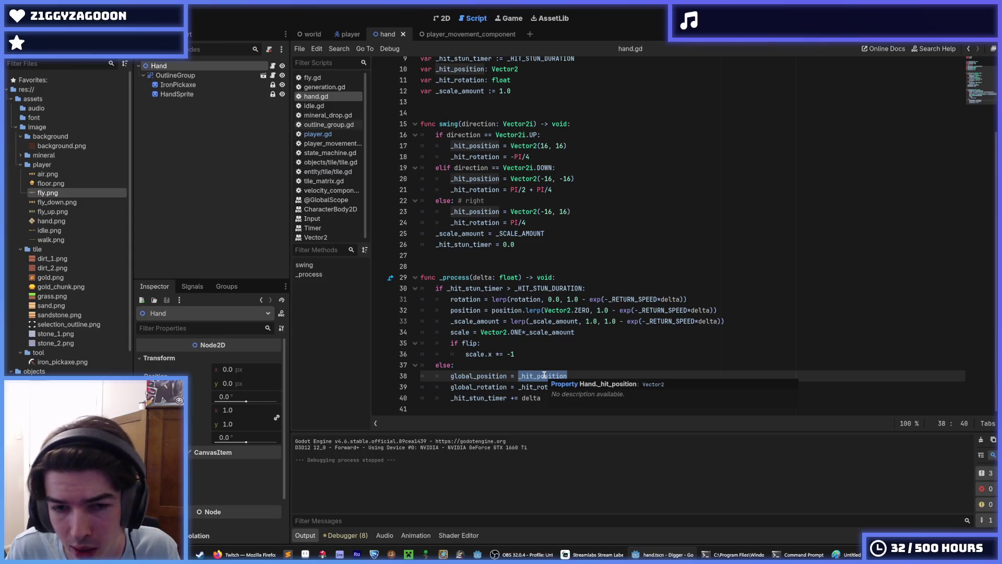
double_click(516, 298)
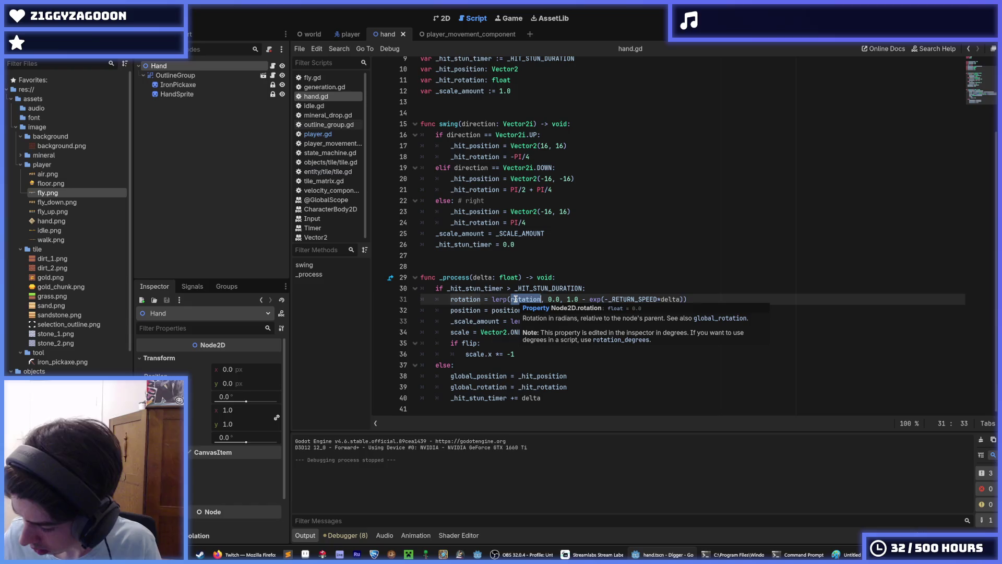
scroll(592, 234, up, 3)
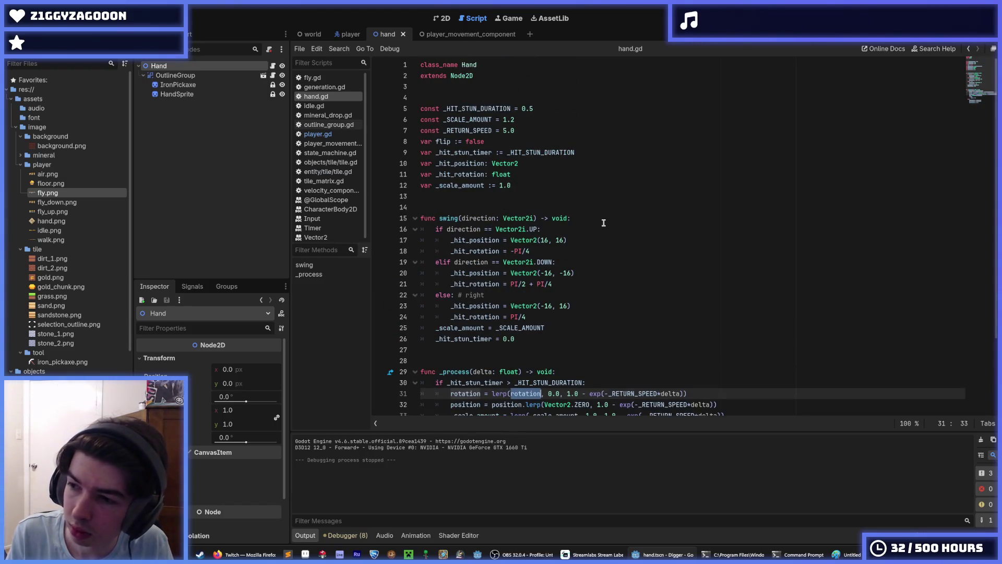
scroll(604, 223, down, 1)
scroll(604, 223, up, 1)
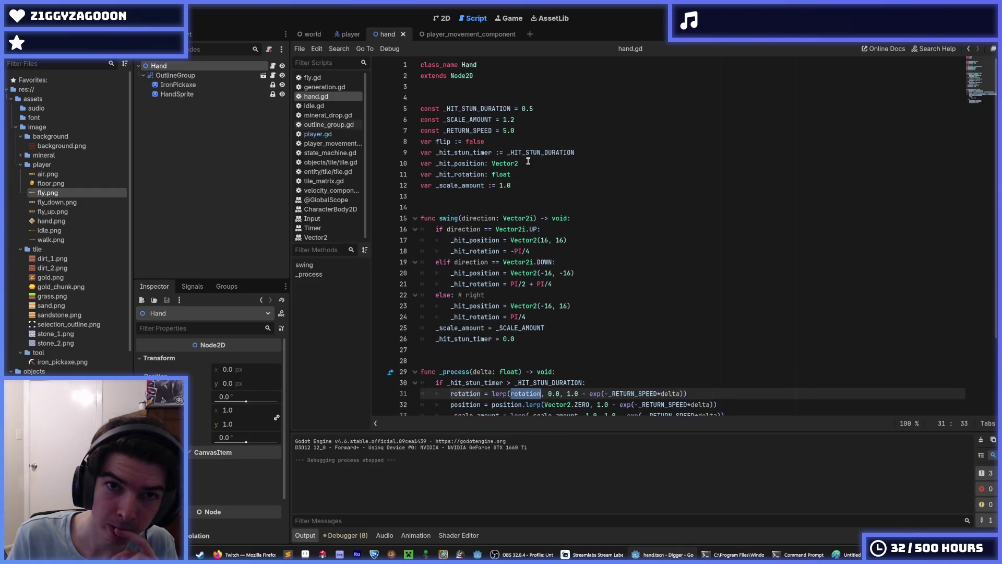
click(503, 201)
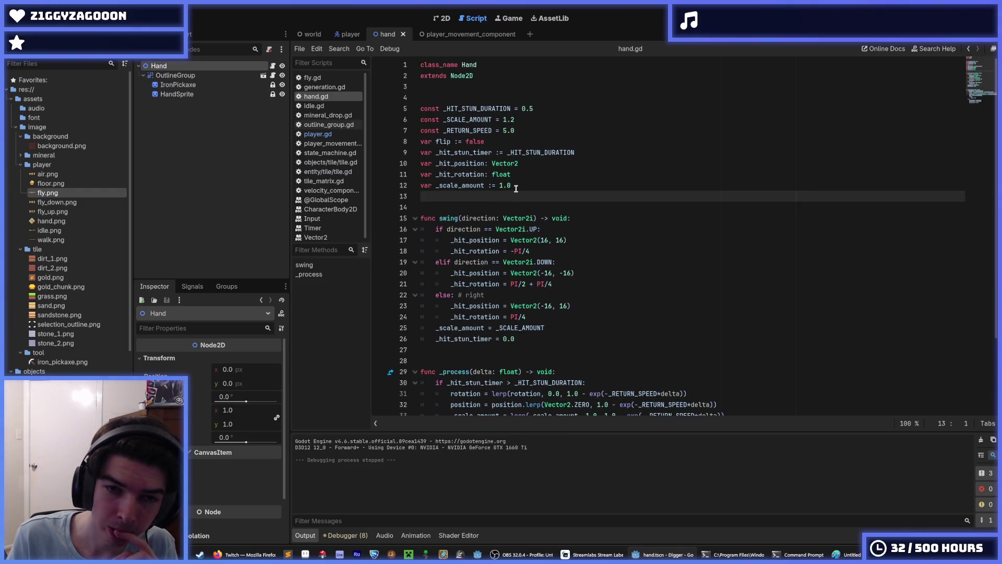
scroll(515, 189, down, 3)
click(585, 333)
key(ctrl+s)
key(ctrl+s)
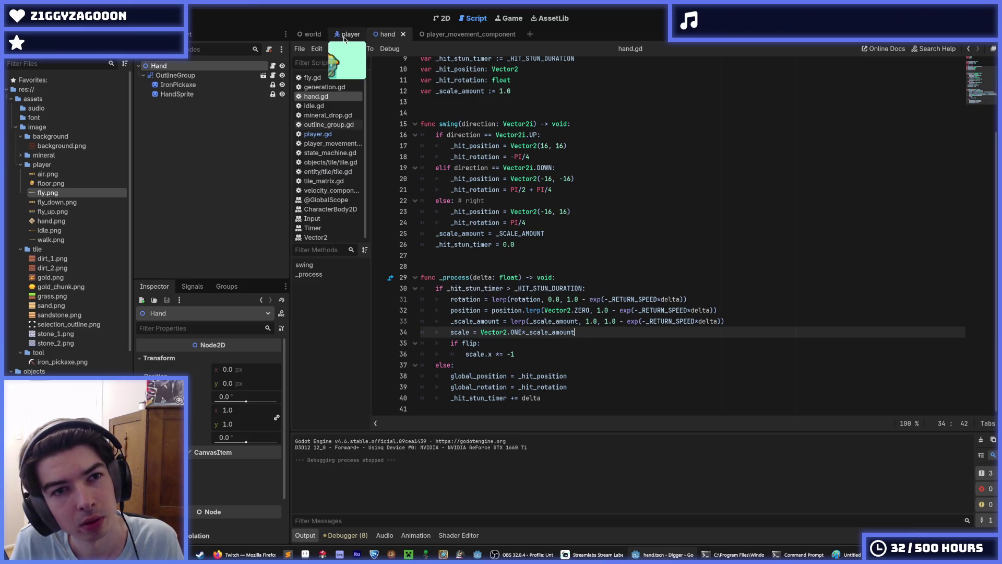
Select the Hand node in the player scene and save, then view the hand scene's pickaxe in 2D
click(345, 35)
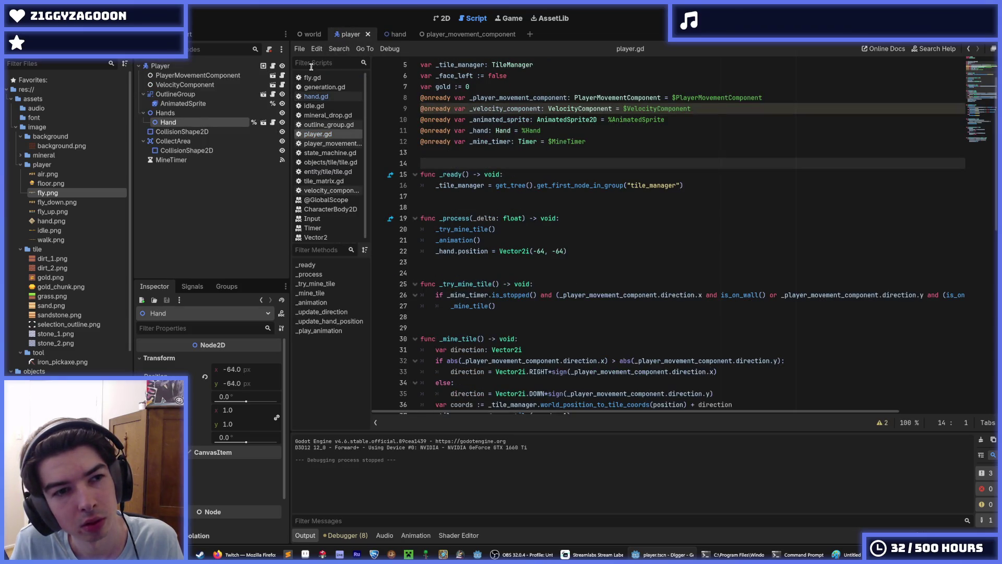
click(159, 113)
click(167, 122)
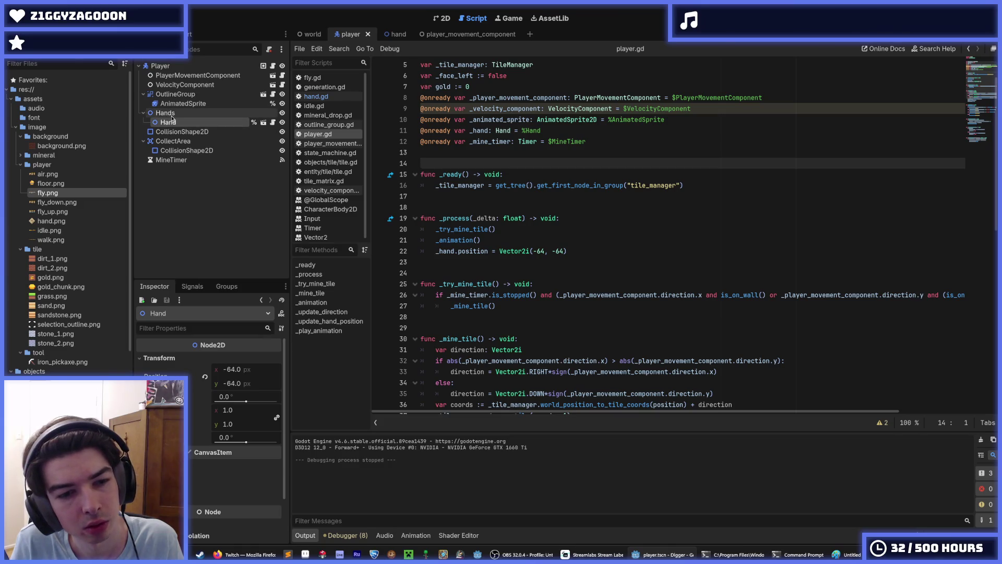
key(ctrl+s)
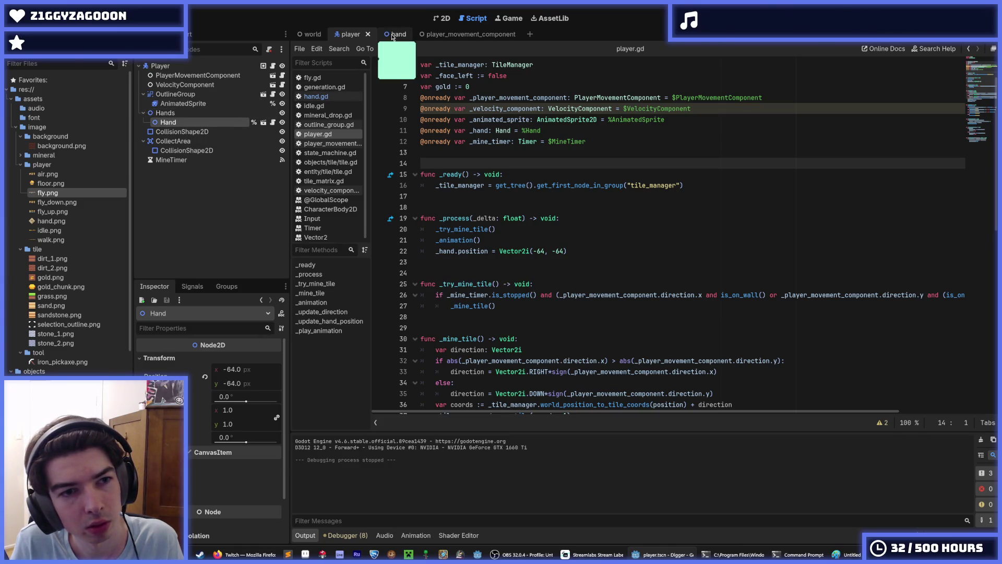
click(393, 35)
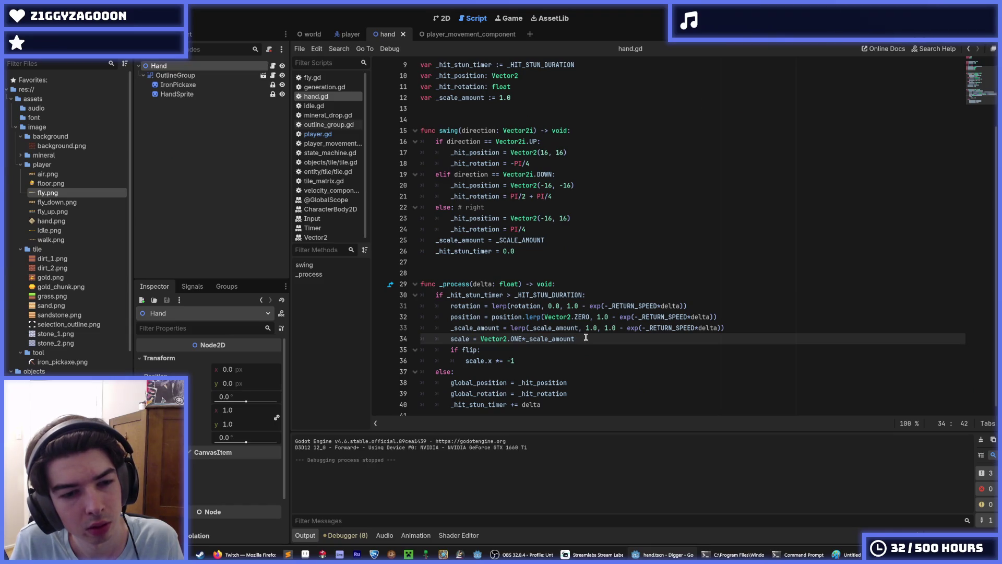
click(438, 19)
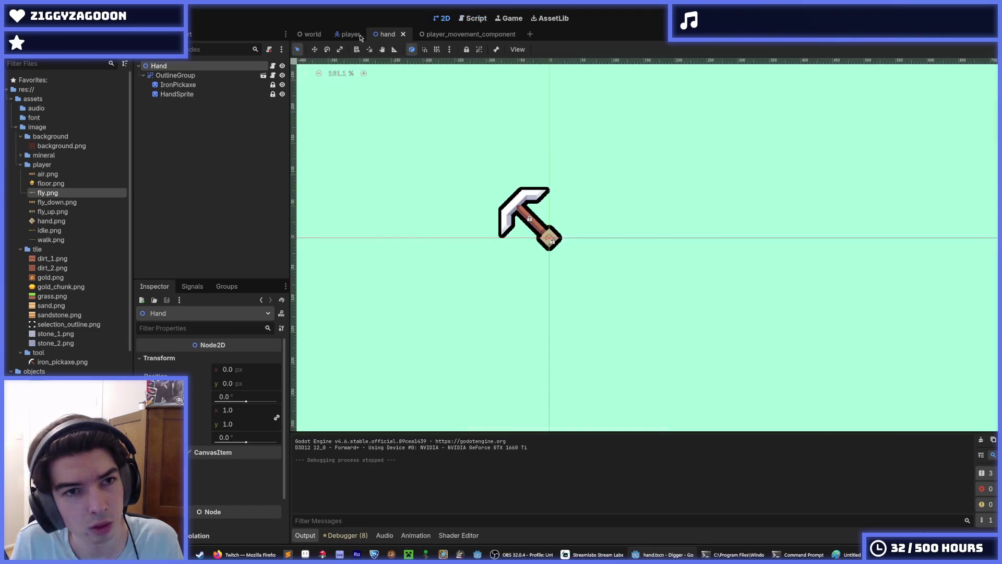
Revert the player scene's Hand position to (0, 0), undo a stray x nudge, save, and reopen hand.gd
click(349, 34)
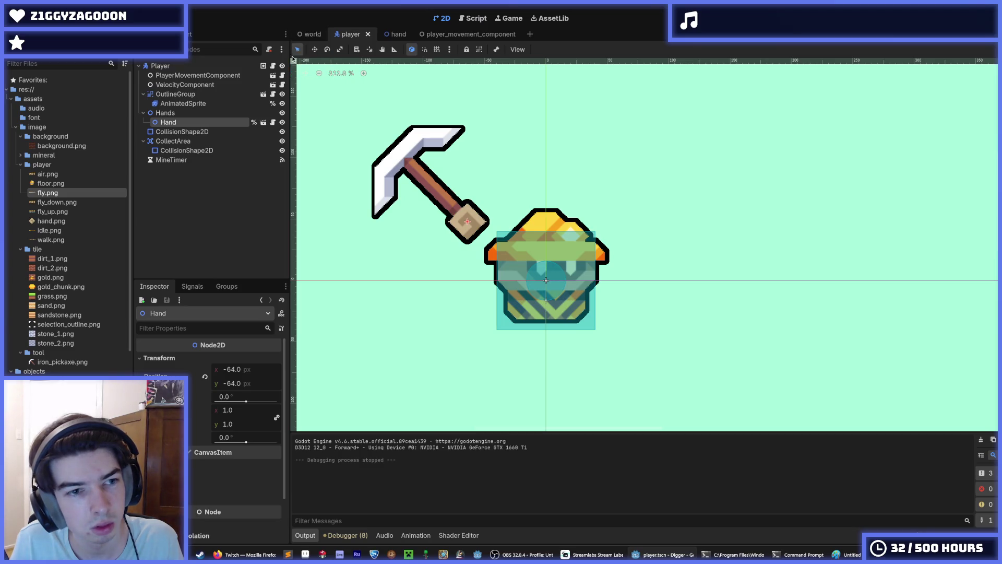
click(205, 377)
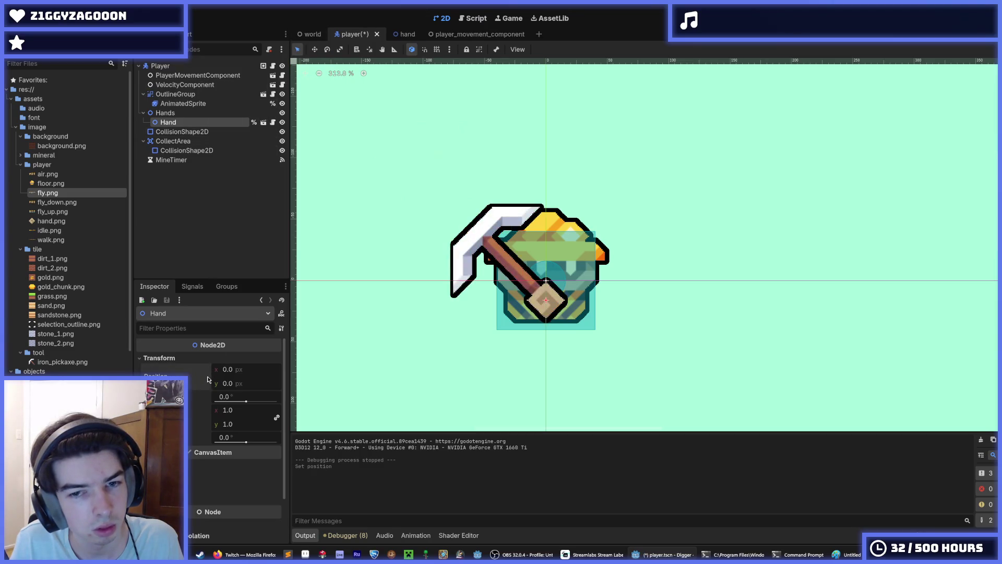
drag(242, 371, 246, 372)
key(ctrl+z)
key(ctrl+s)
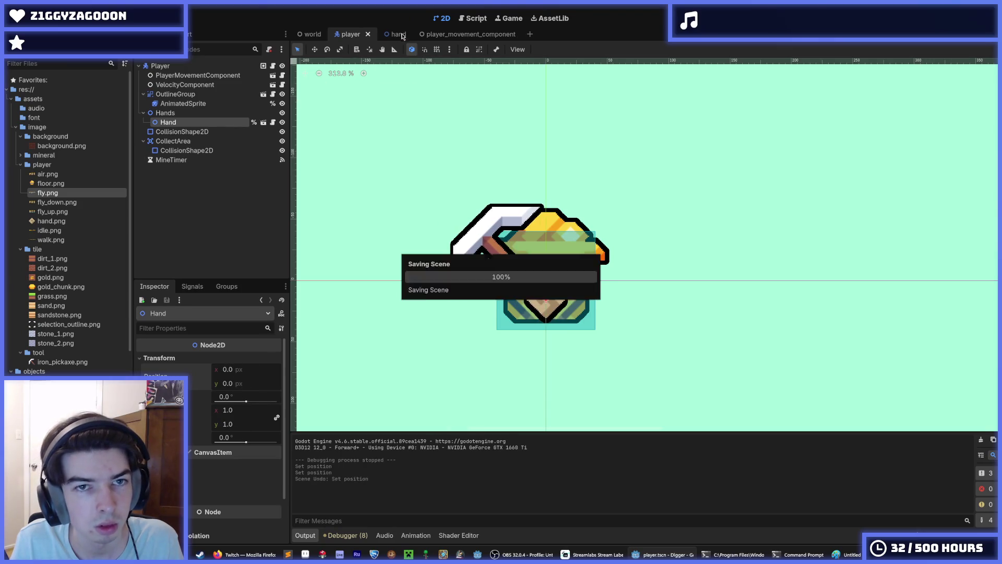
click(406, 34)
click(463, 19)
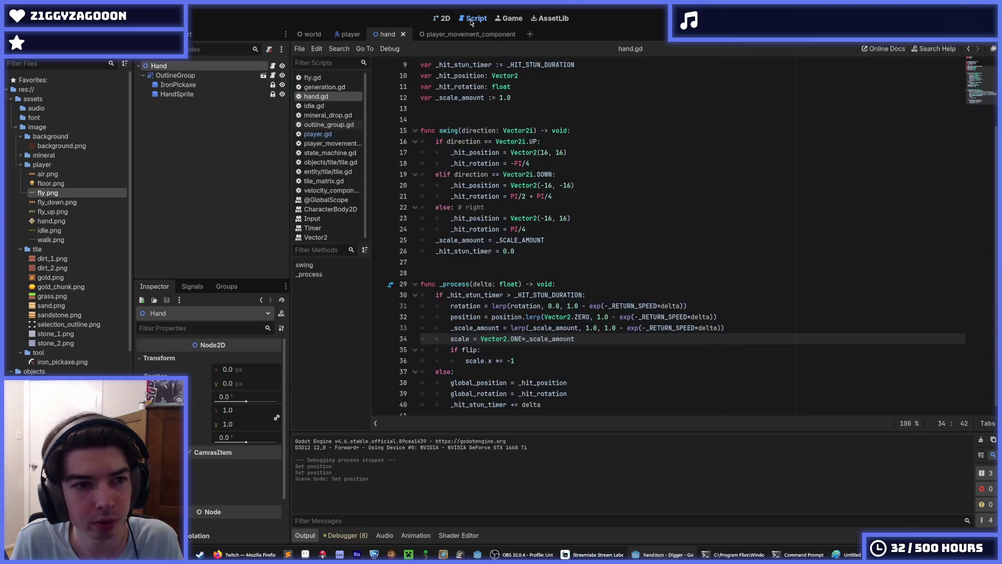
Run the game, walk the miner right and dig into the grass below, then stop it
key(F5)
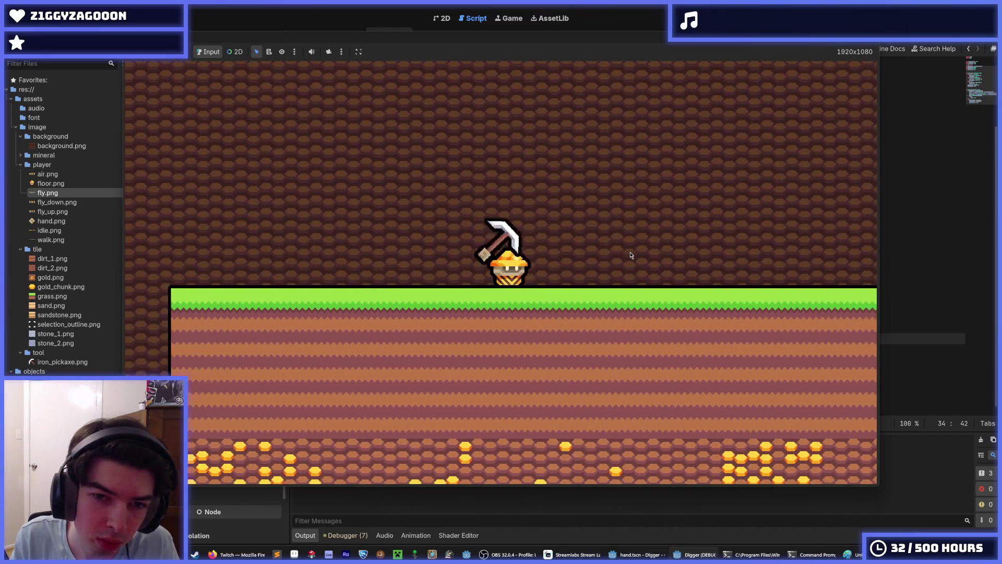
key(d)
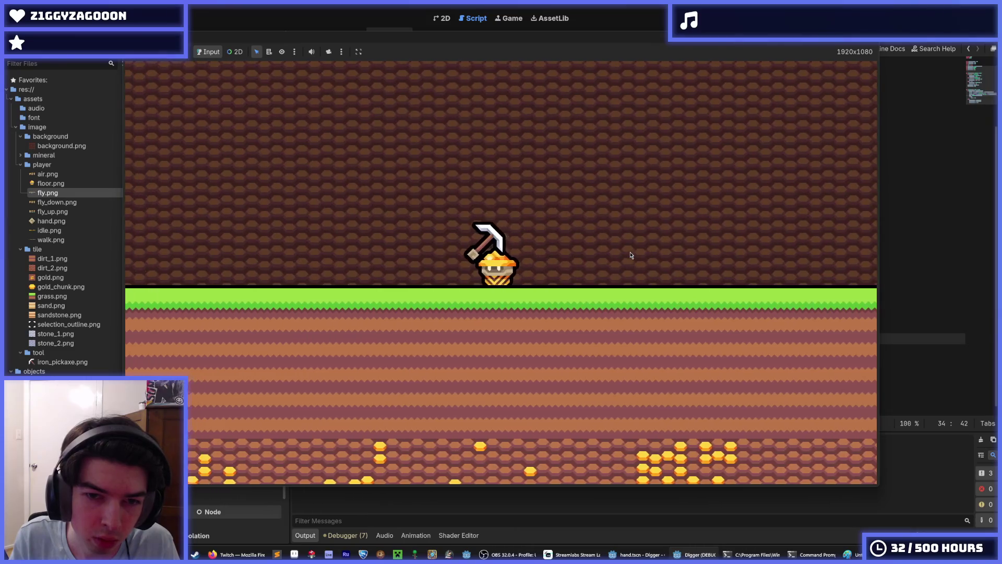
key(s)
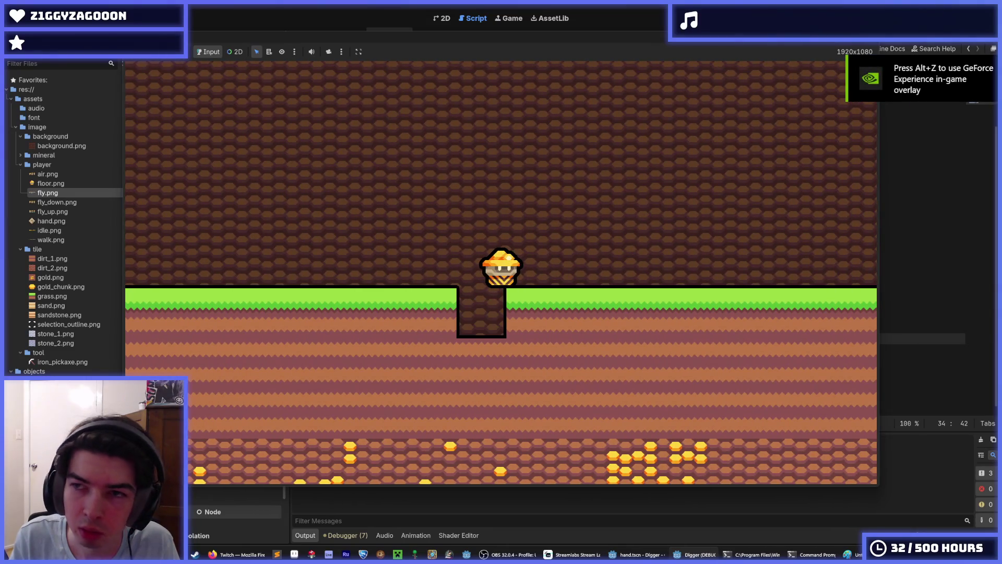
key(F8)
click(679, 130)
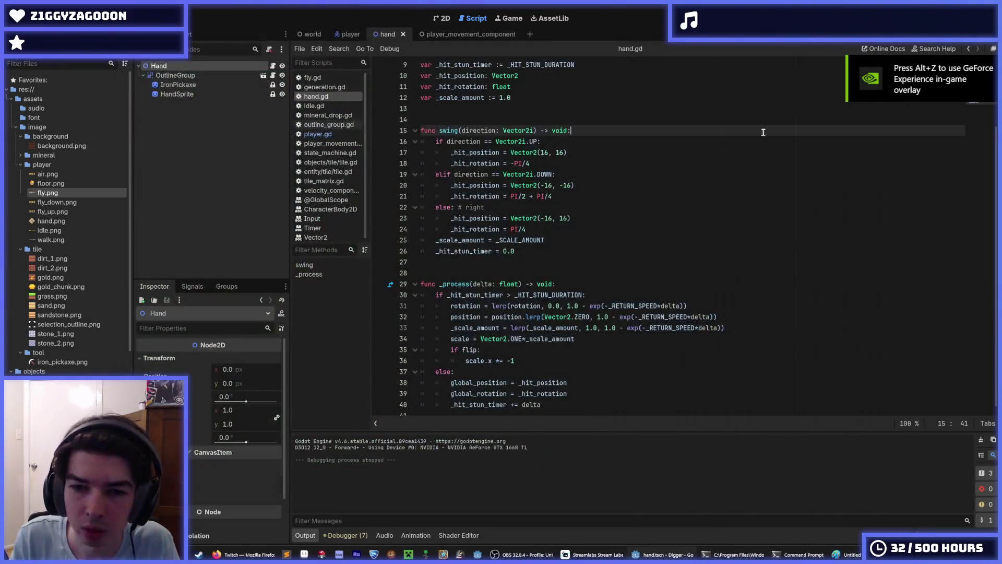
Review player.gd and the Hands node in the player scene's 2D view
click(673, 171)
click(630, 164)
click(349, 33)
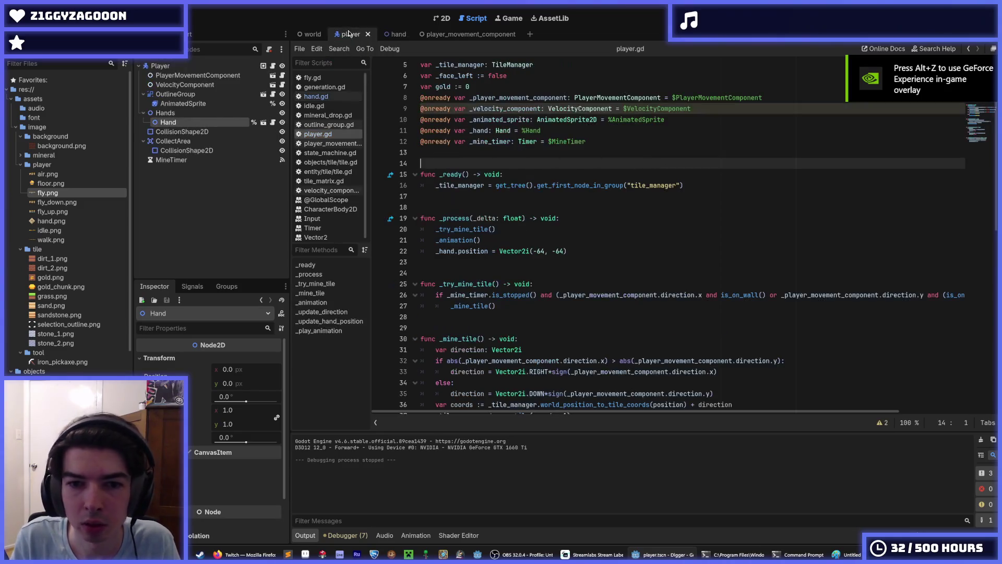
key(ctrl+F1)
click(192, 115)
click(273, 65)
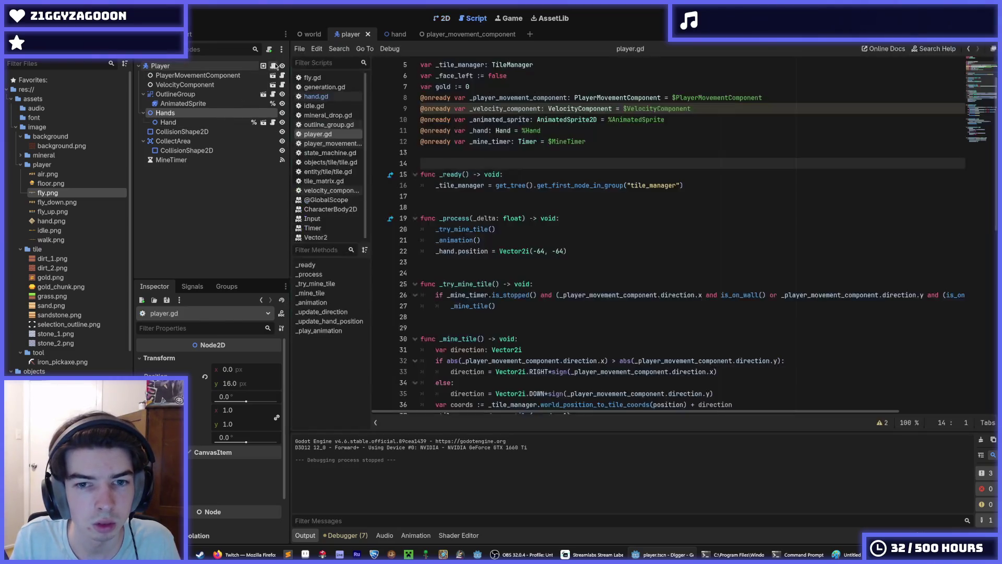
scroll(567, 239, up, 2)
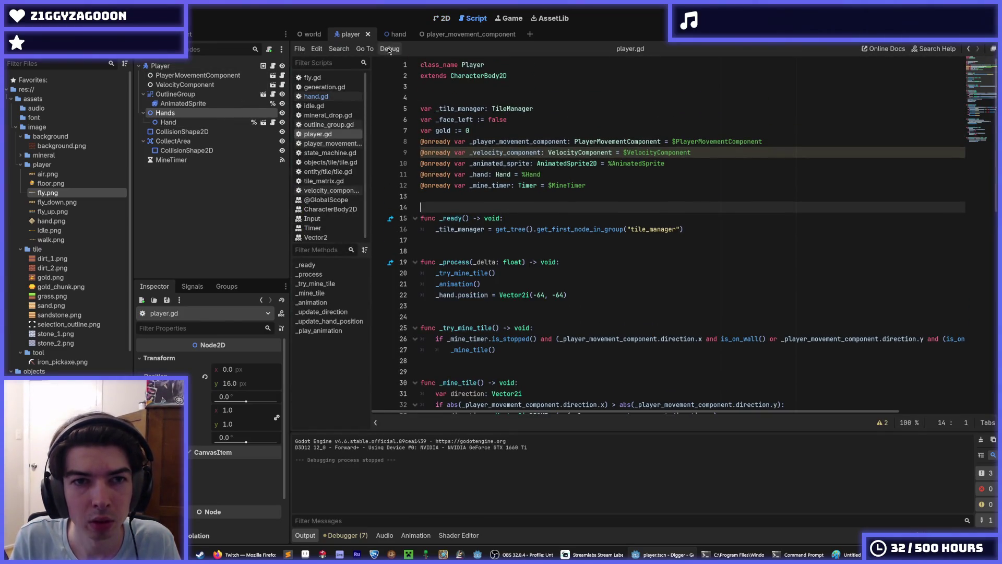
Inspect the rotation and position lerps in hand.gd's _process, then launch the game with F5
click(395, 34)
scroll(649, 283, down, 1)
click(648, 283)
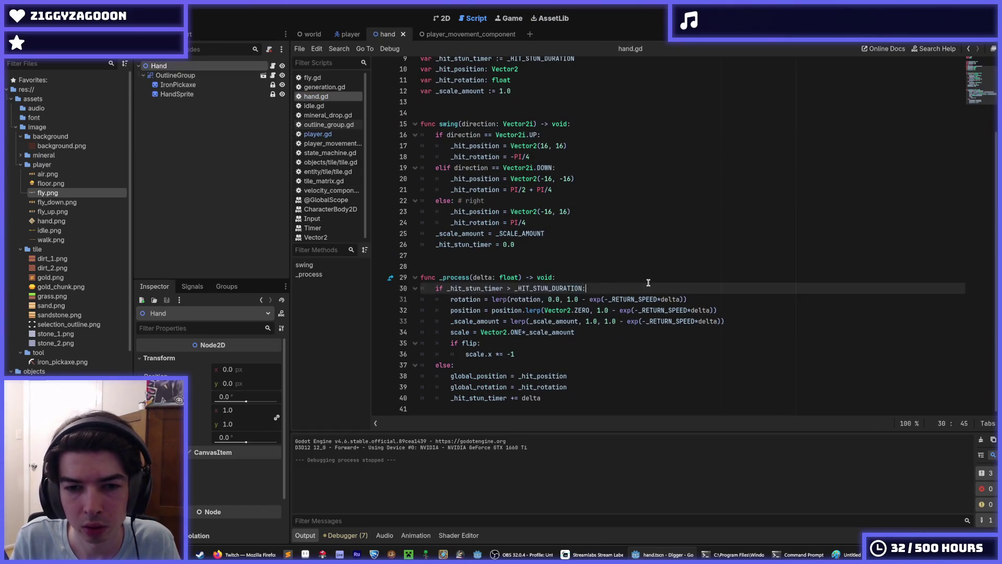
mouse_move(599, 302)
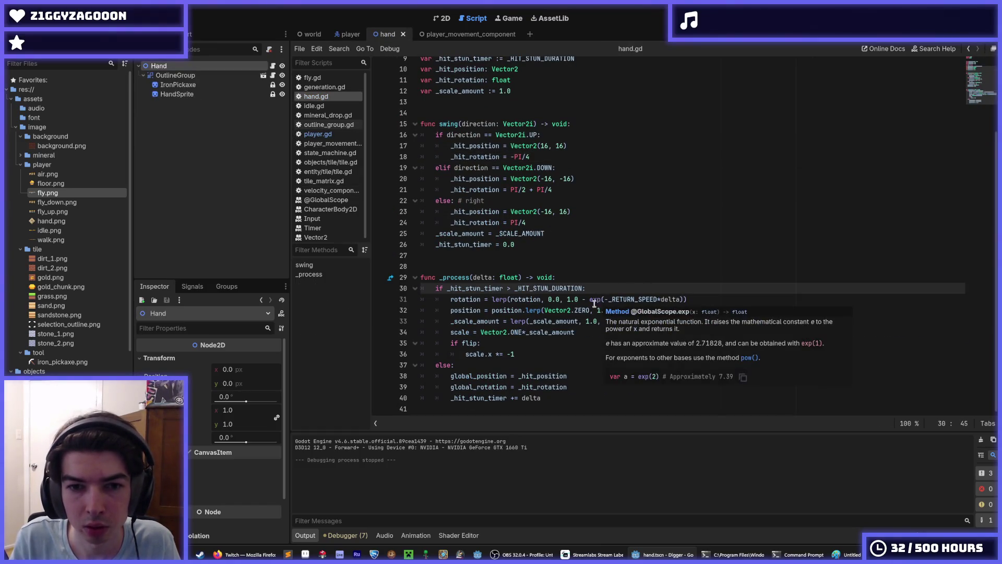
click(567, 300)
click(589, 310)
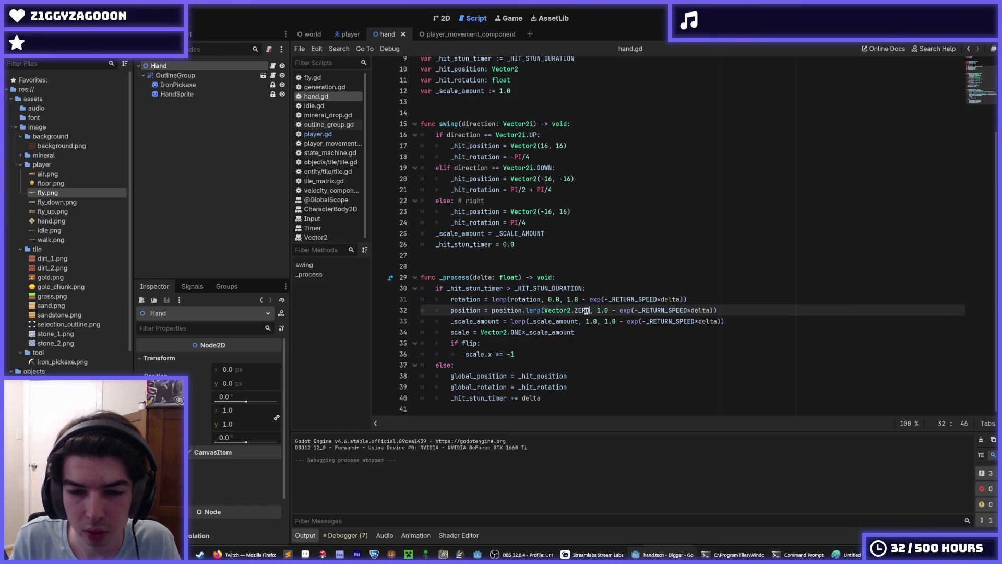
click(545, 310)
scroll(591, 282, up, 3)
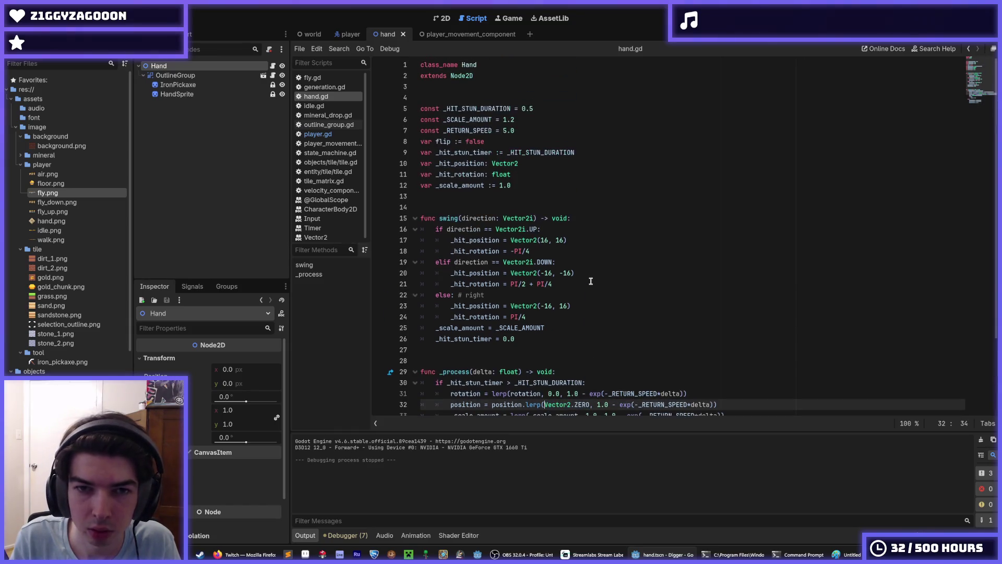
scroll(611, 307, down, 1)
click(616, 315)
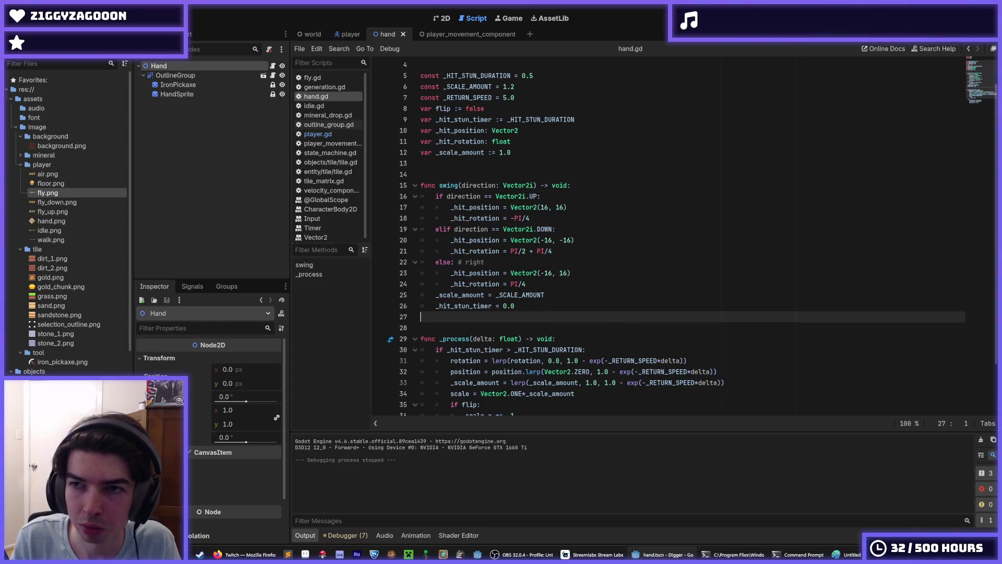
key(F5)
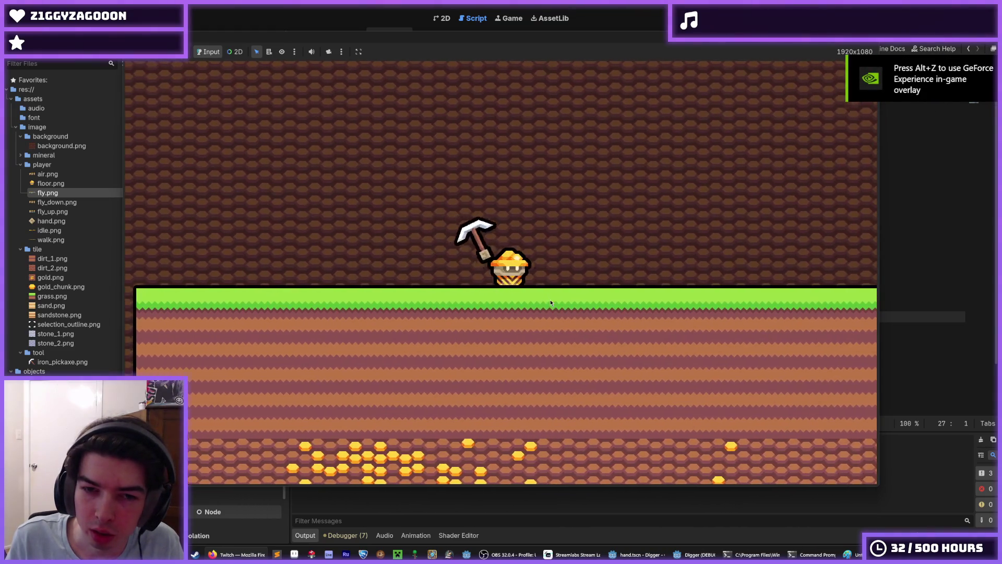
Dig a two-block shaft below the miner, fly up, dig beside it, then stop the game
key(s)
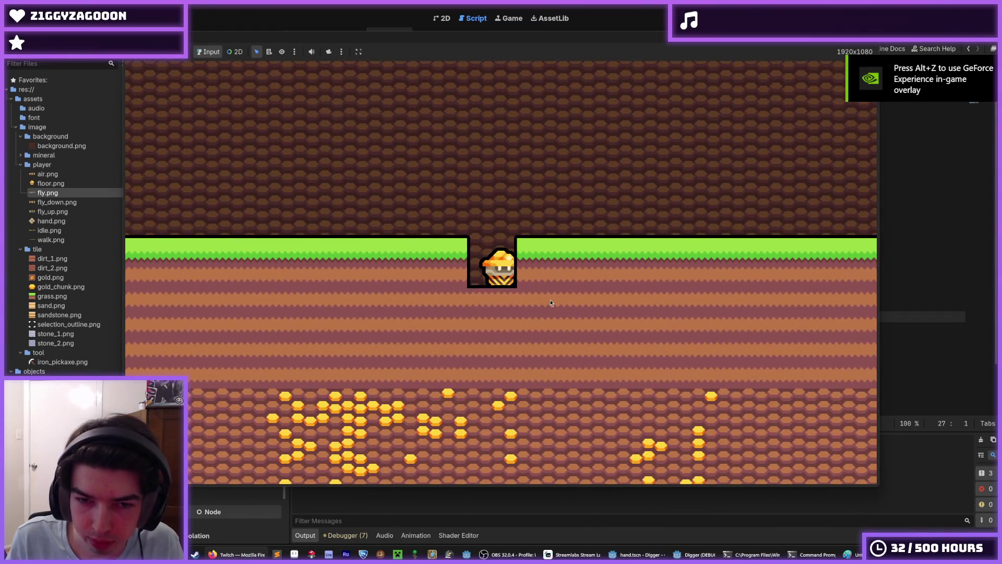
key(s)
key(w)
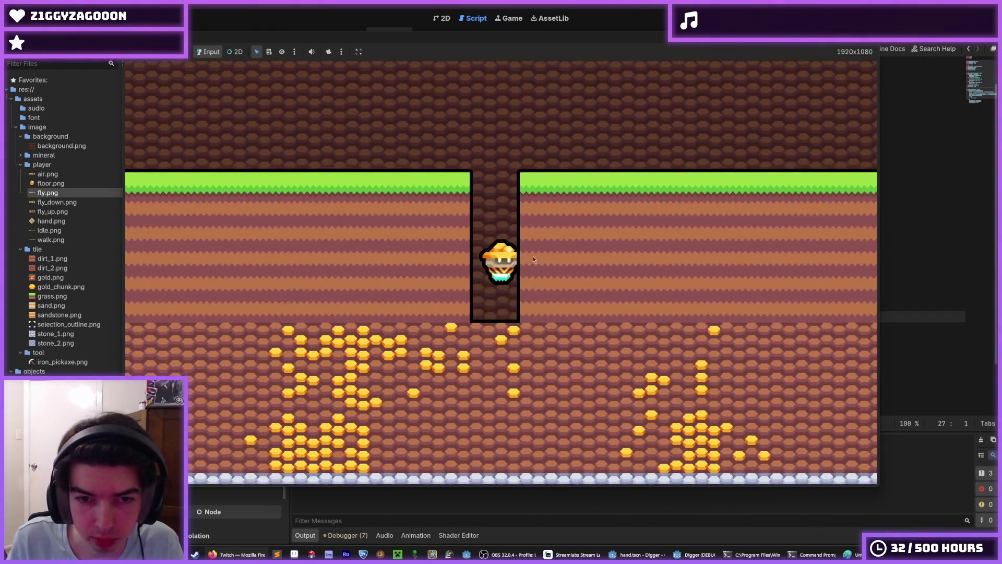
key(d)
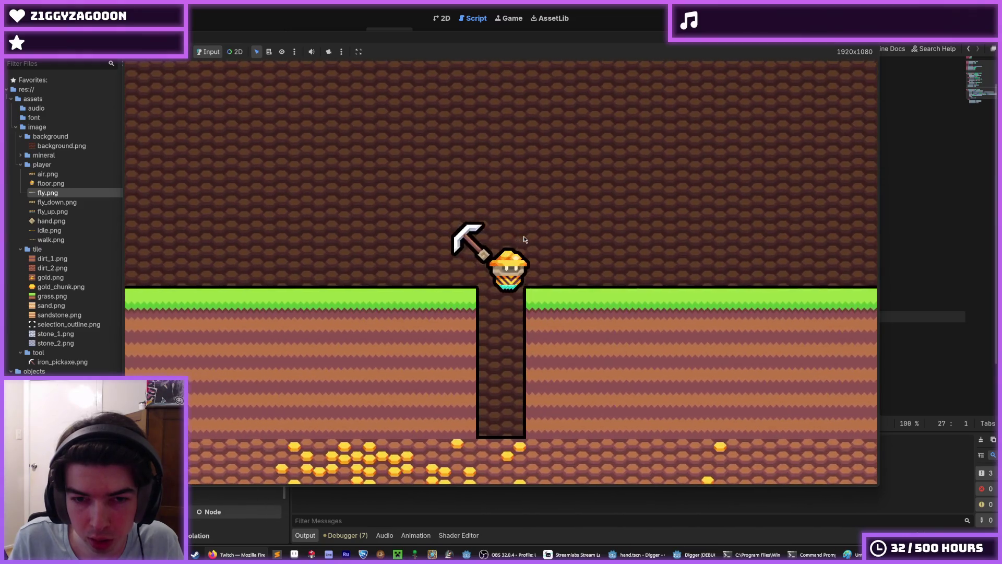
key(s)
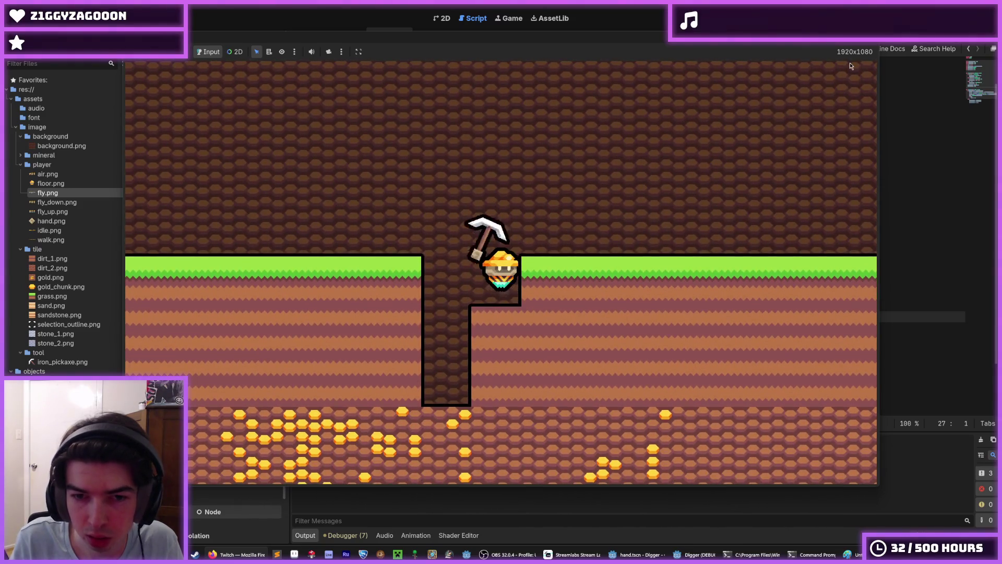
key(w)
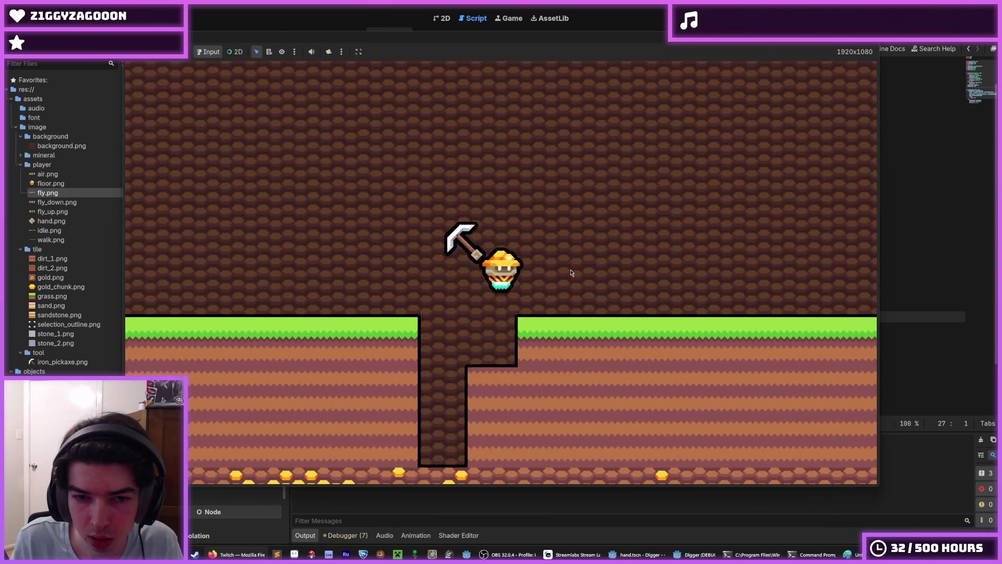
key(d)
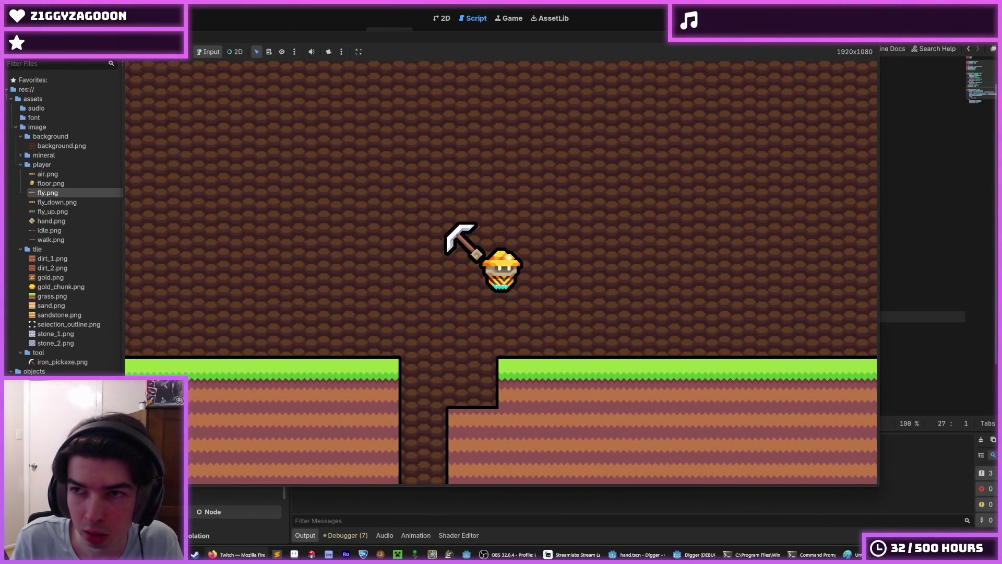
key(F8)
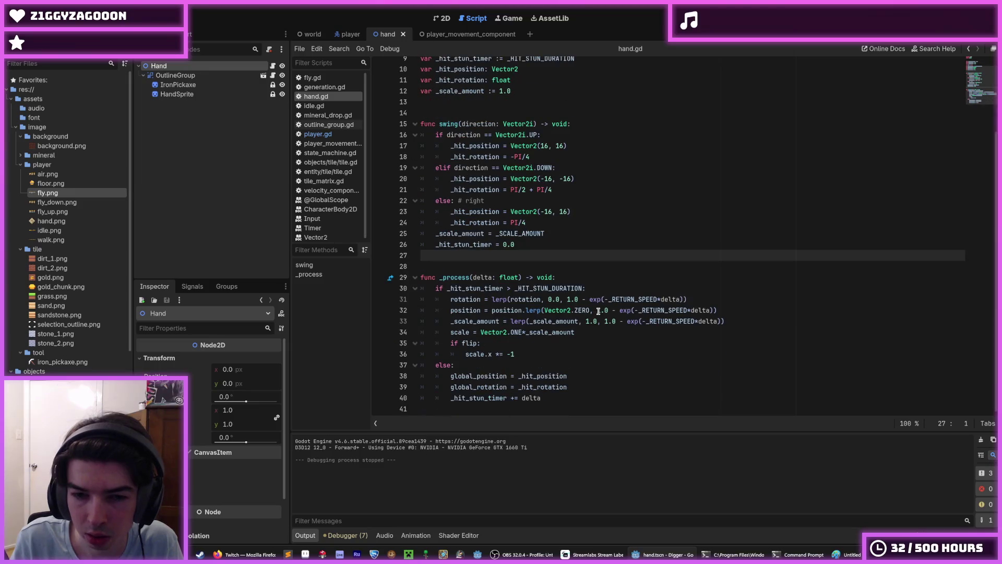
Review the Vector2.ZERO and Vector2.ONE*_scale_amount lerp lines 32–34 in hand.gd
click(570, 311)
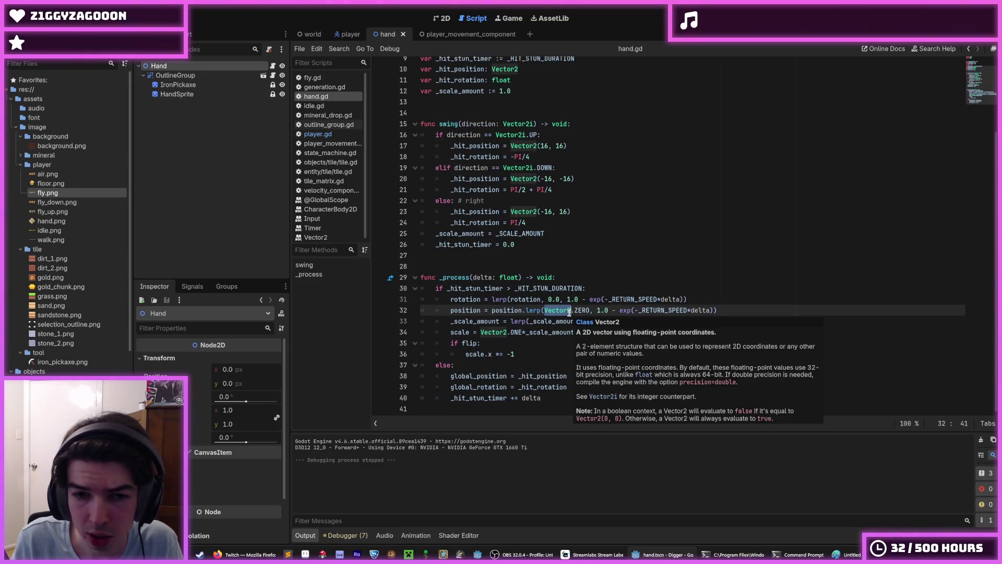
click(583, 310)
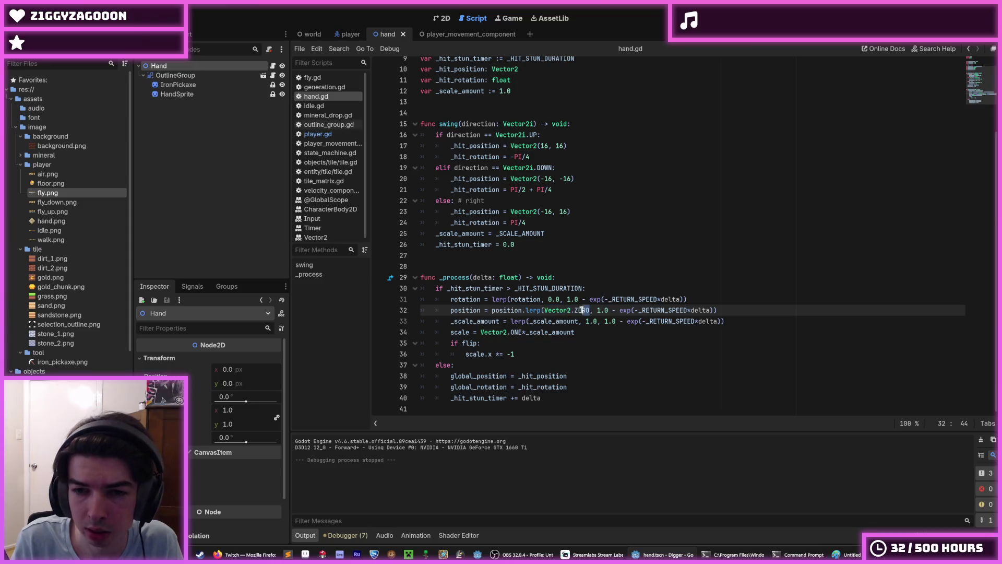
drag(550, 306, 543, 310)
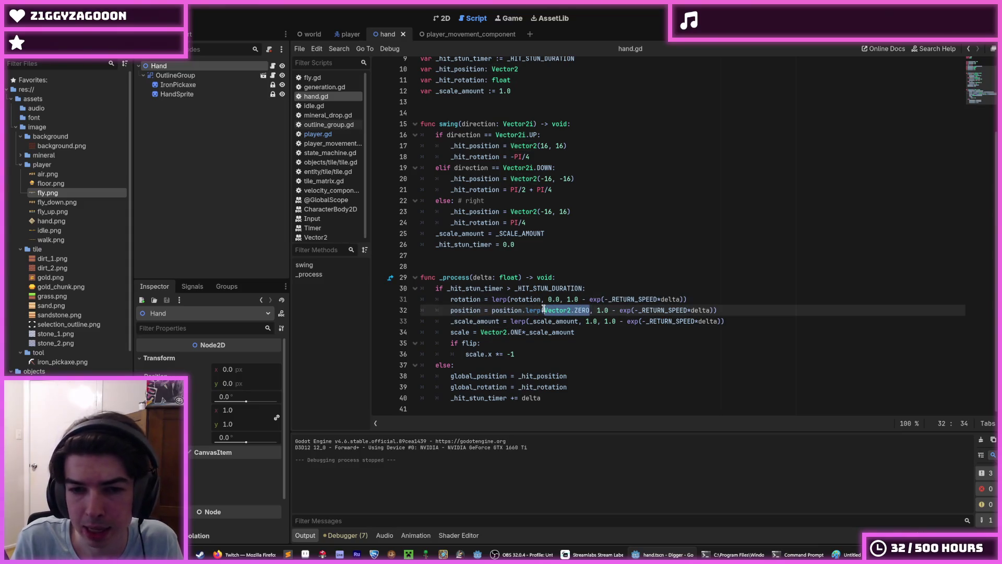
click(543, 308)
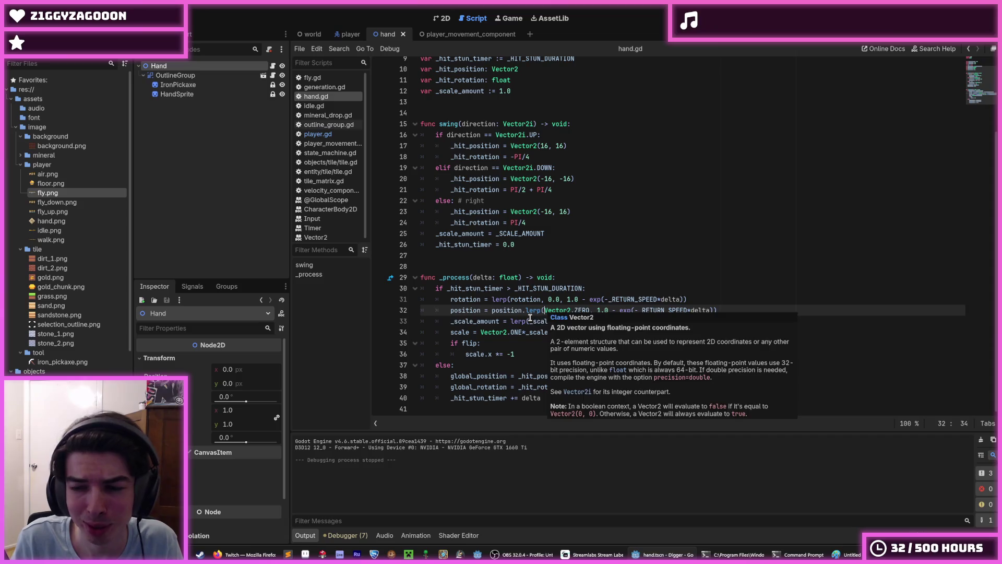
double_click(556, 321)
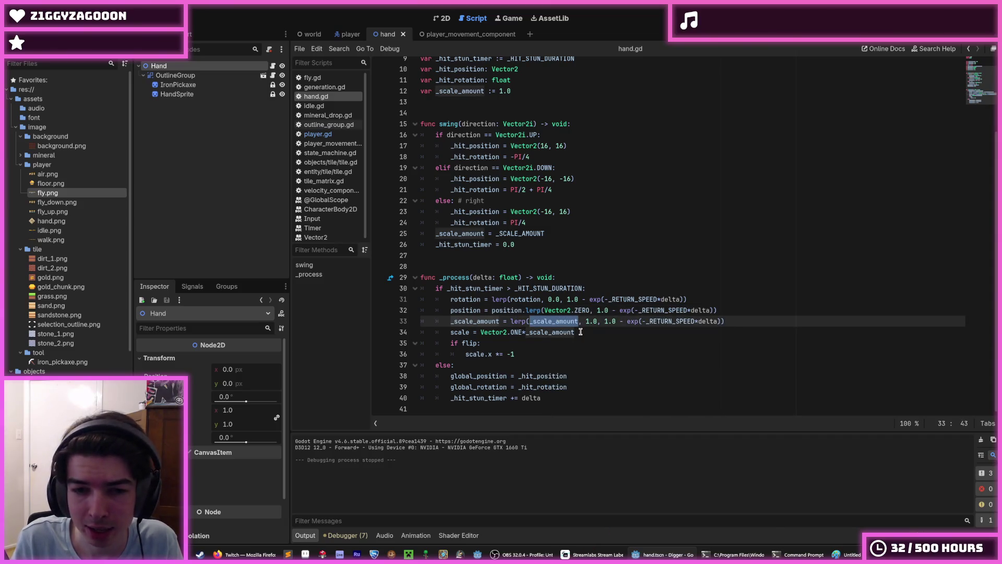
drag(580, 332, 476, 330)
click(451, 332)
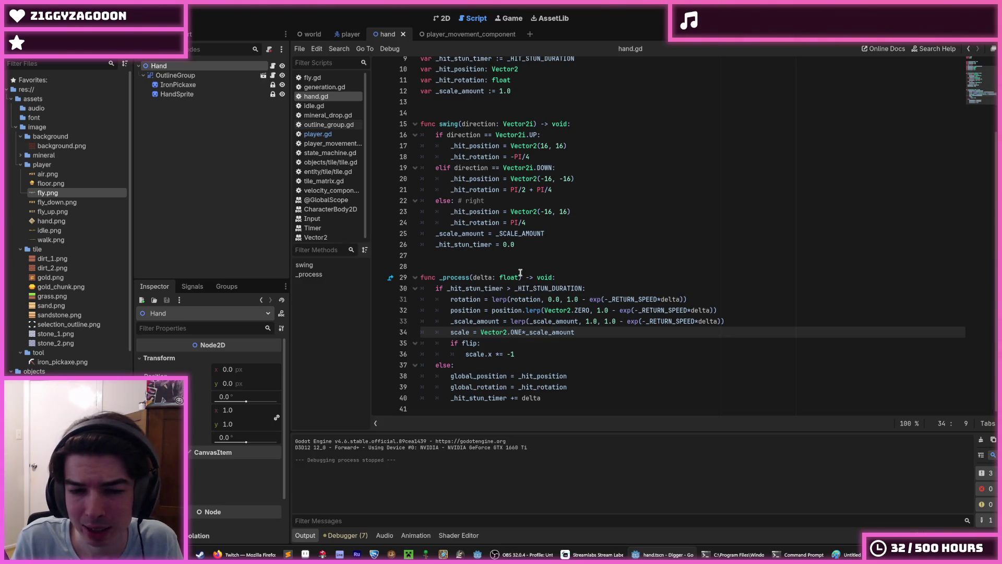
scroll(521, 272, up, 1)
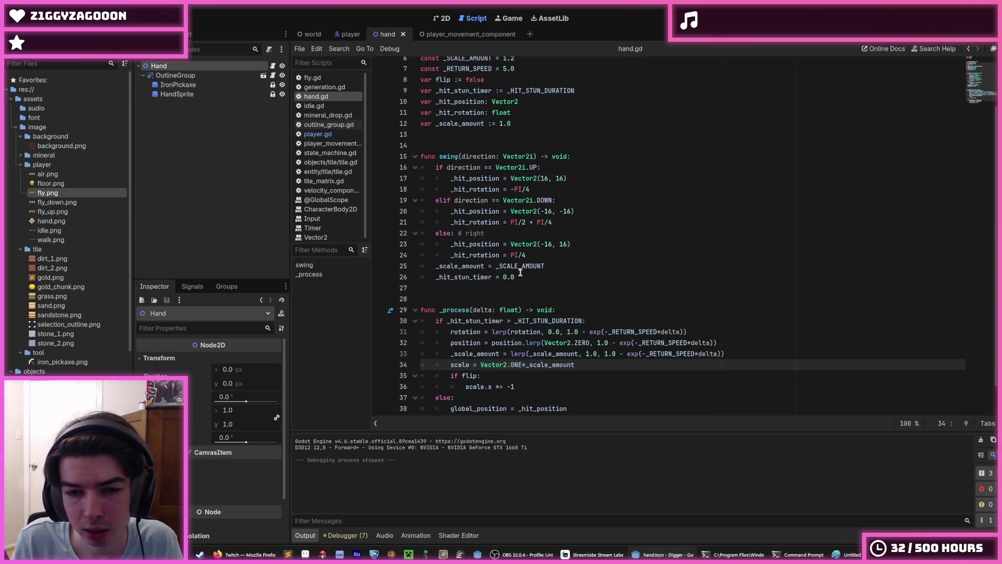
scroll(610, 316, up, 2)
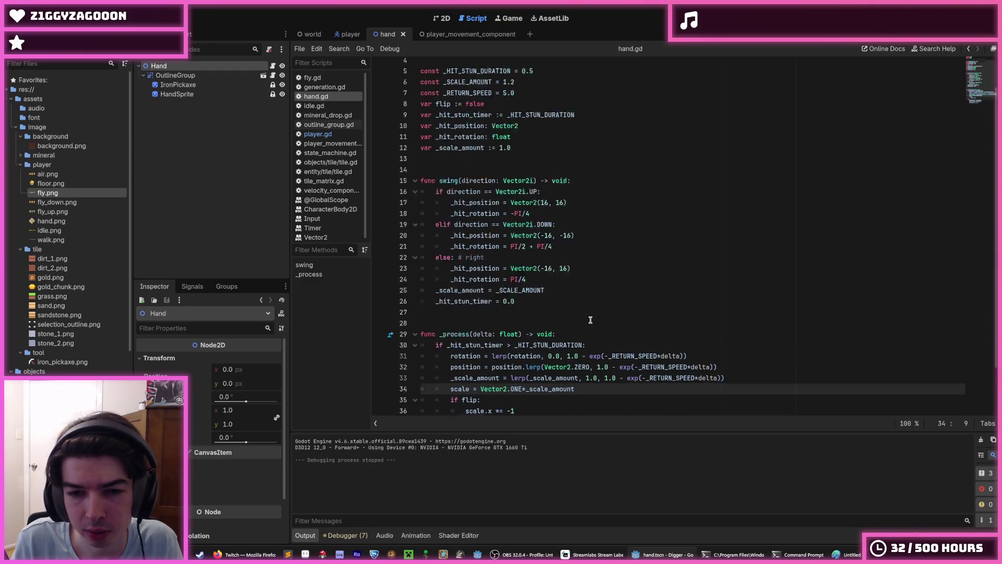
click(560, 328)
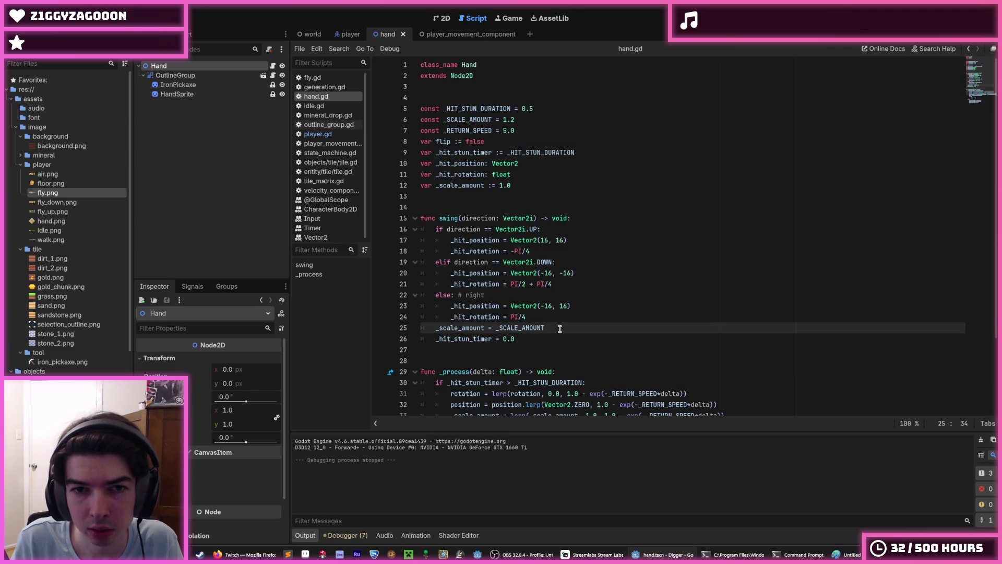
scroll(560, 329, down, 3)
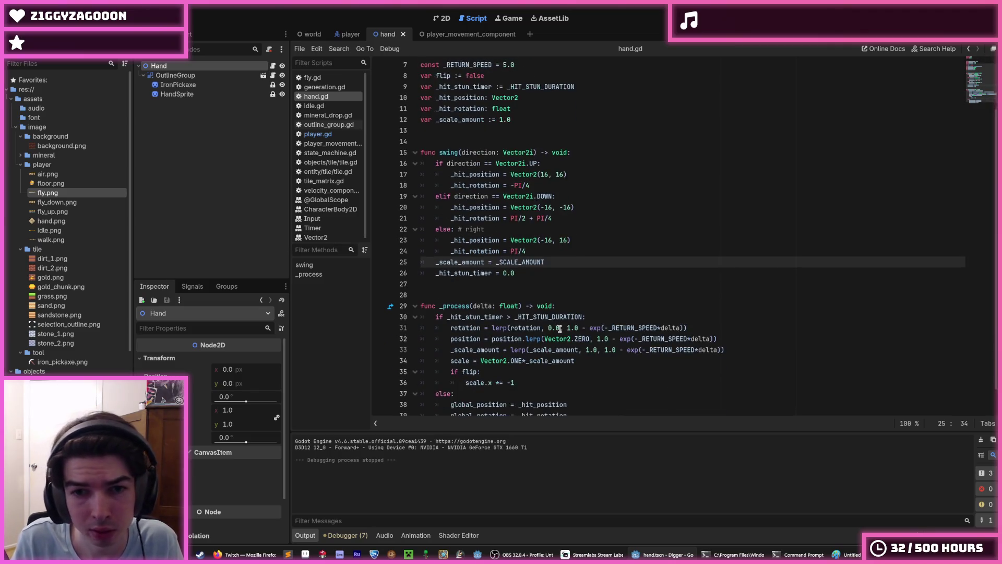
click(587, 336)
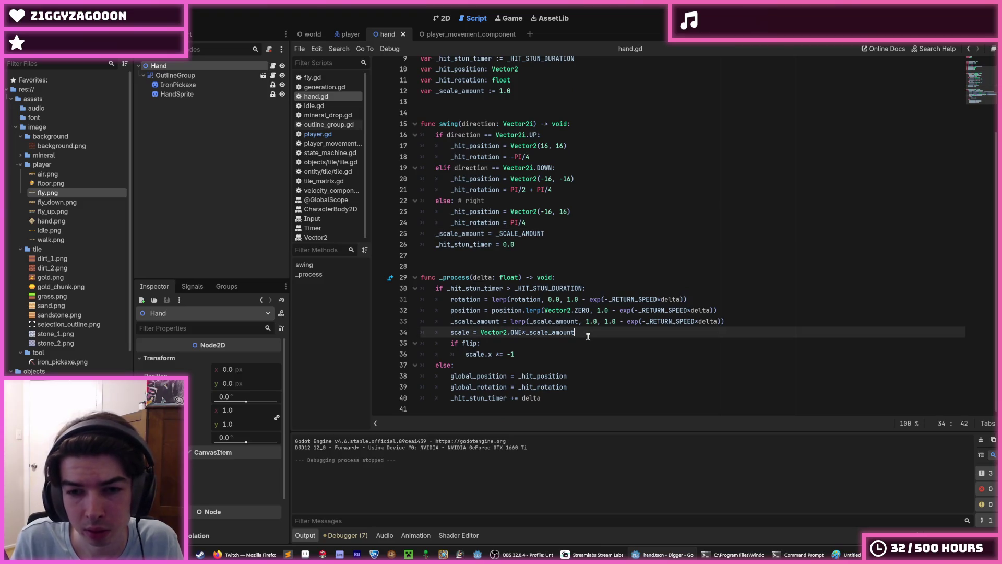
click(588, 310)
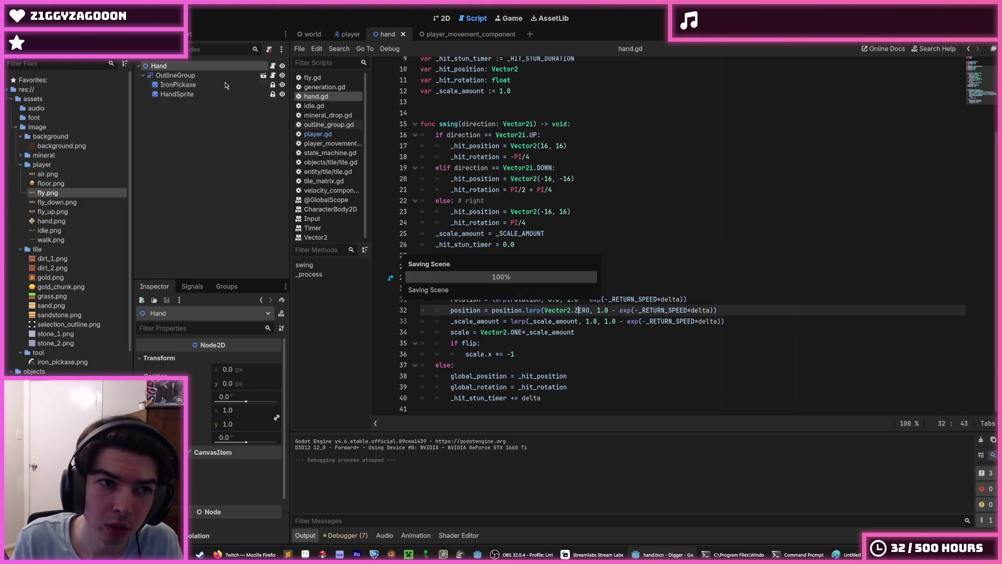
Inspect the OutlineGroup, HandSprite and Hand nodes, then switch to the player scene and save
click(193, 75)
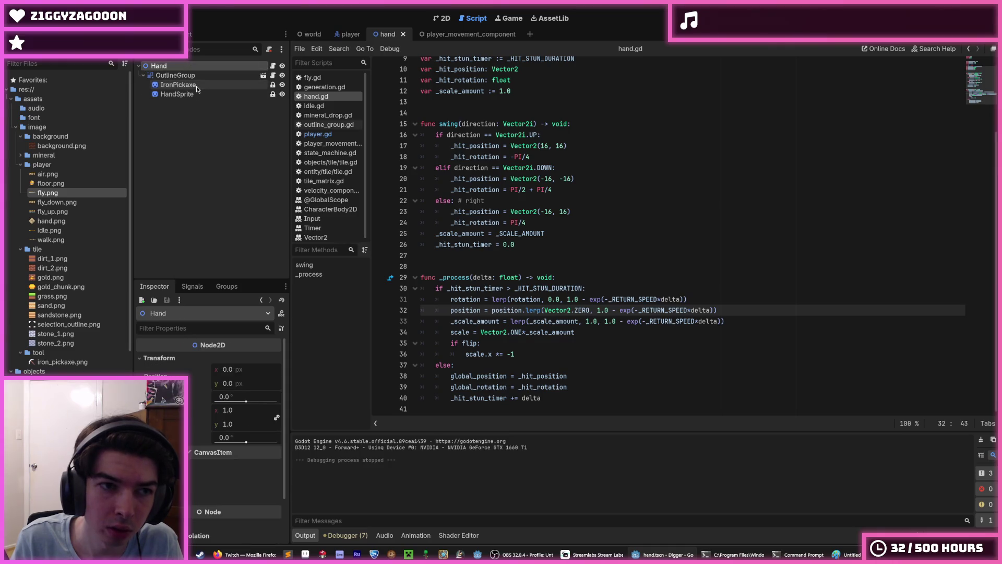
click(189, 85)
click(189, 93)
click(175, 75)
click(159, 66)
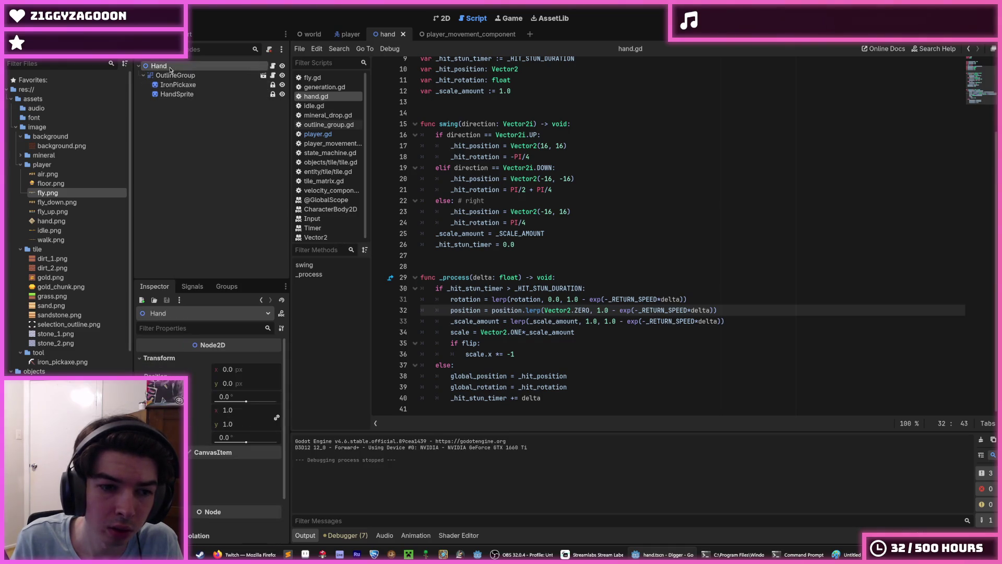
click(347, 35)
key(ctrl+s)
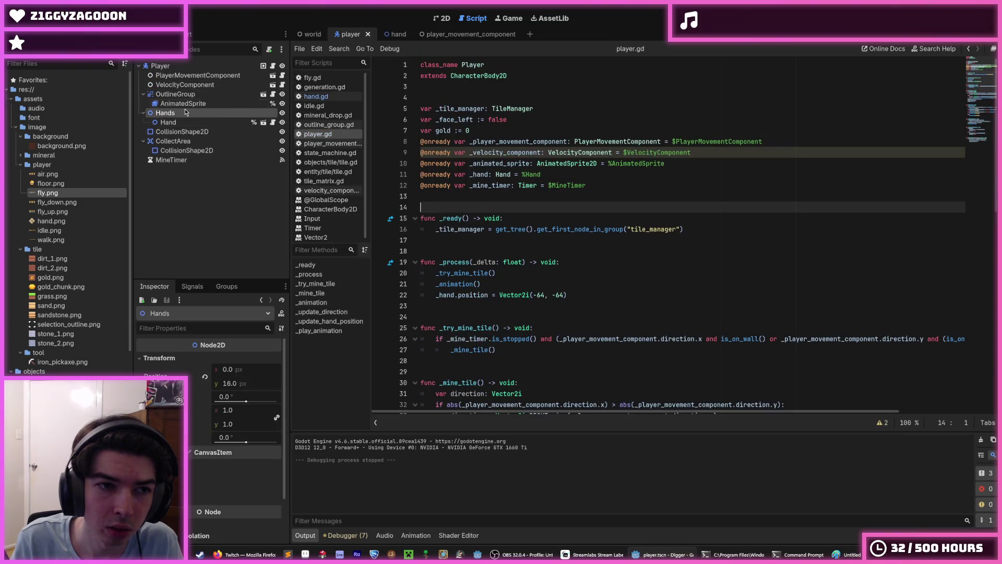
Save the player scene and inspect its Hand, CollisionShape2D and Player nodes
click(180, 122)
key(ctrl+s)
click(187, 132)
click(174, 141)
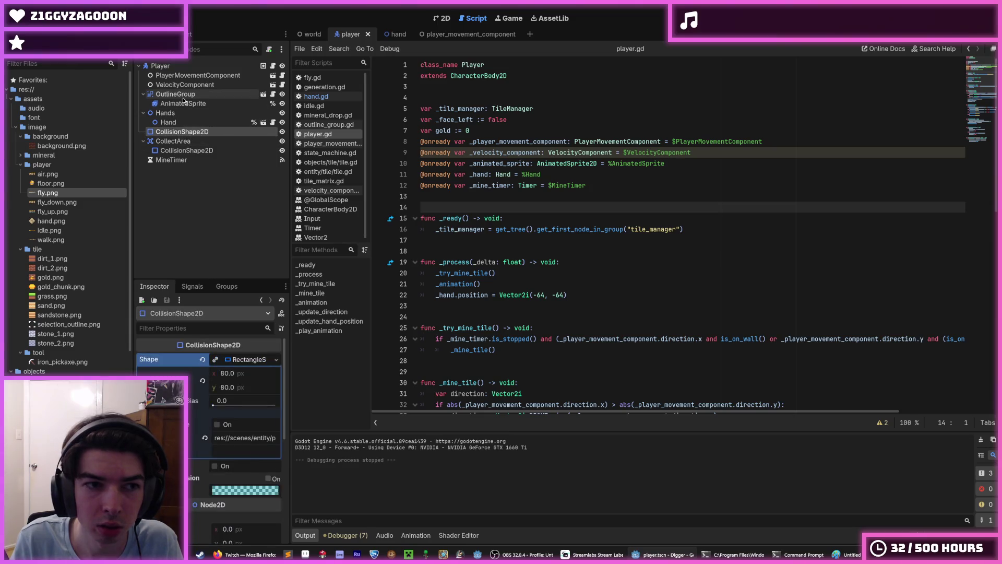
click(183, 95)
Comment out the _hand.position (-64, -64) line in player.gd's _process and run the game
click(196, 67)
scroll(499, 206, down, 12)
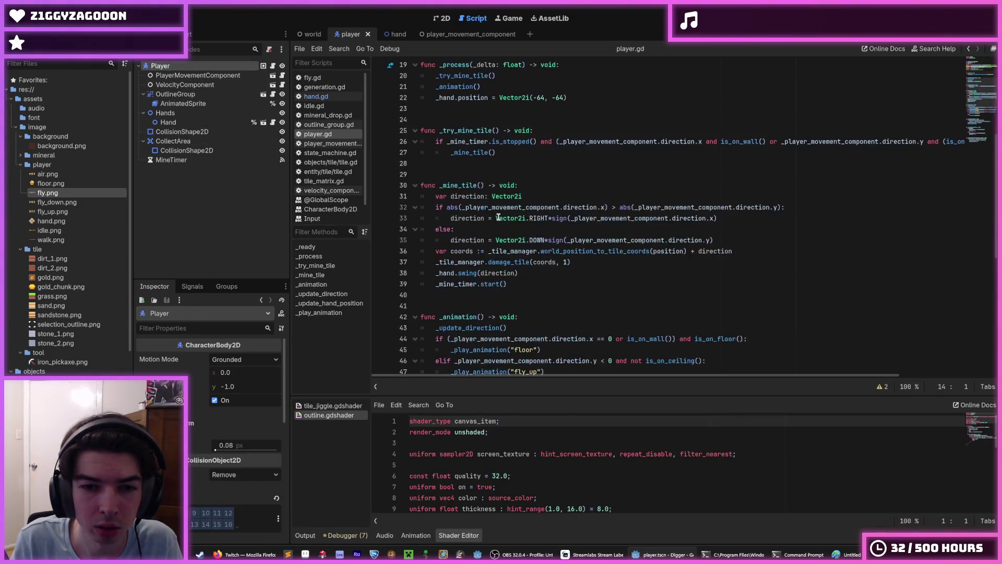
scroll(498, 216, up, 12)
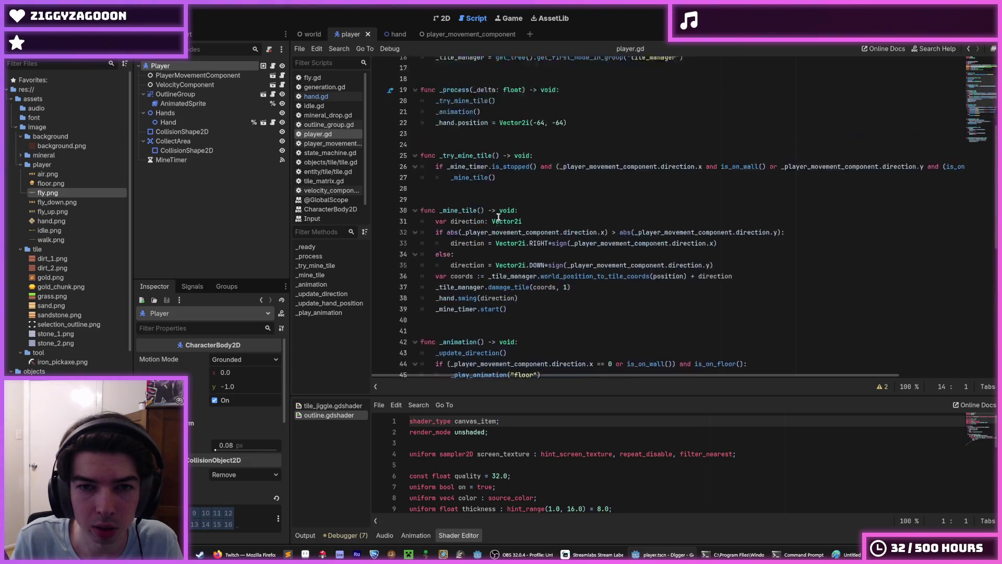
click(552, 294)
key(ctrl+k)
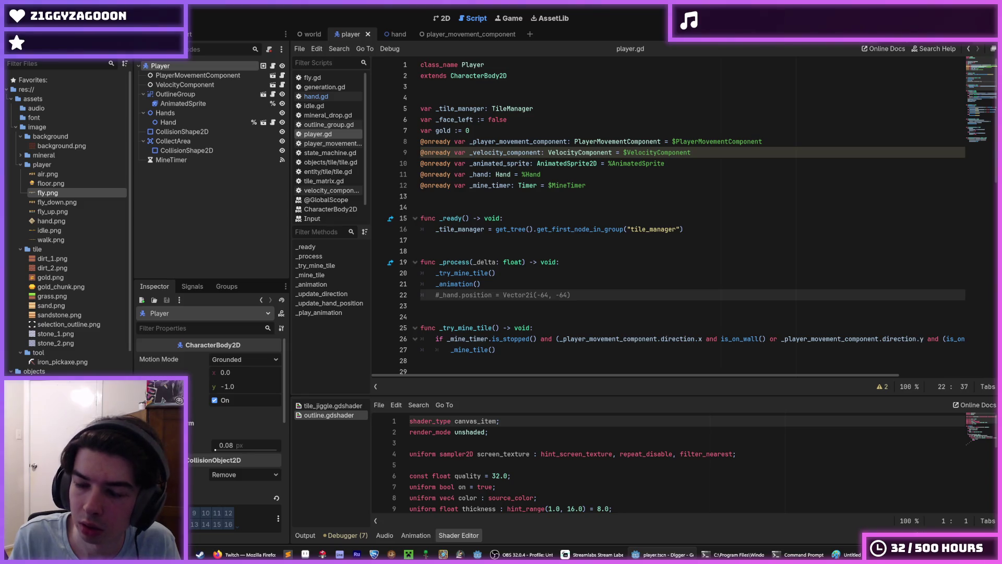
key(F5)
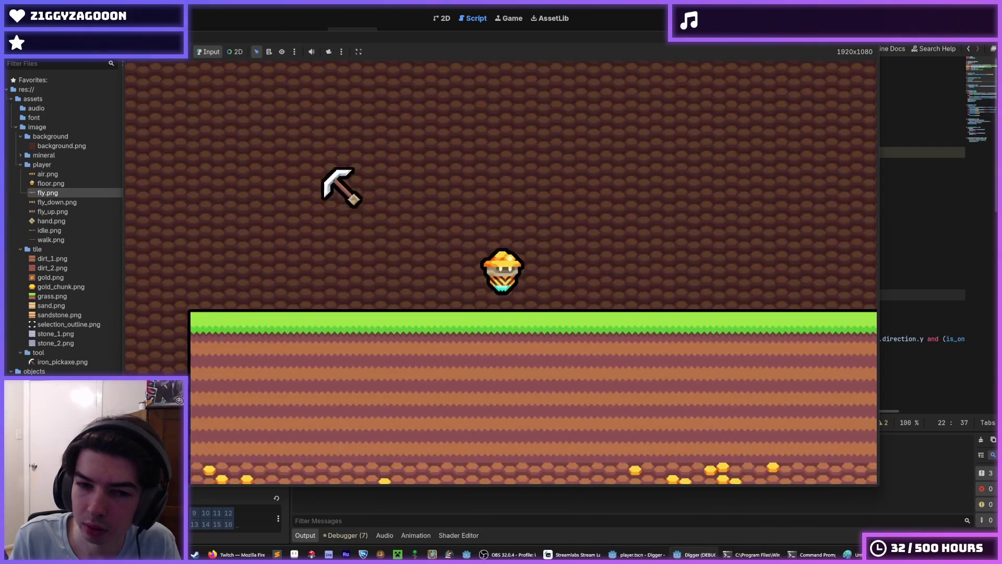
Fly up, land and mine the tile beneath the player, then stop the game and return to hand.gd
key(space)
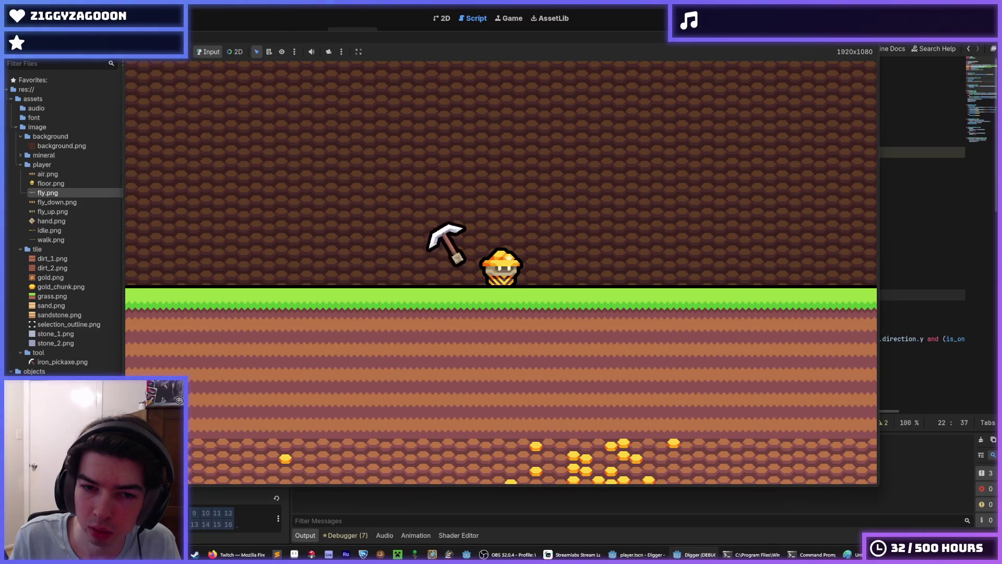
key(s)
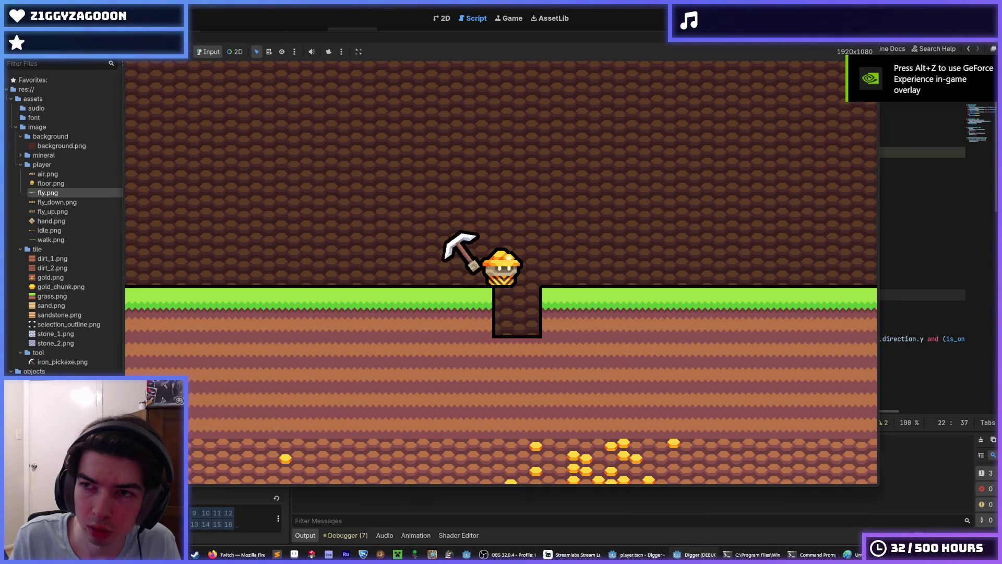
key(F8)
click(399, 34)
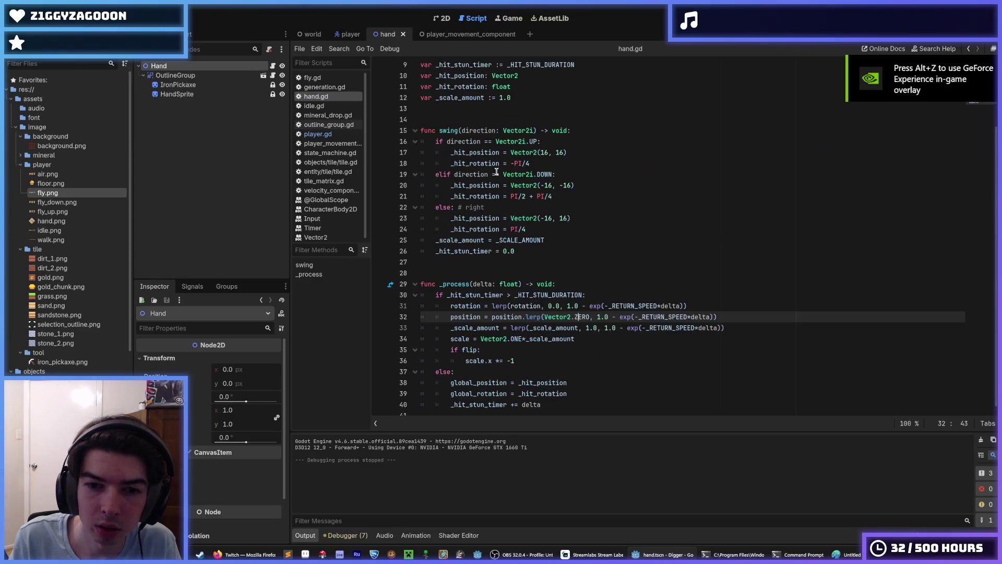
Delete the global_position and global_rotation lines from the else branch and save hand.gd
click(657, 329)
key(ctrl+s)
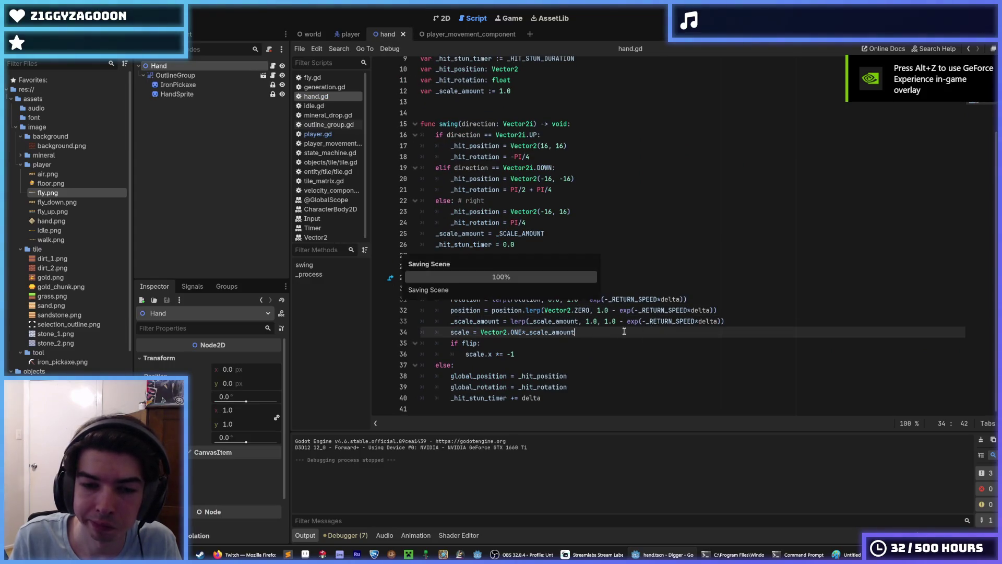
click(578, 376)
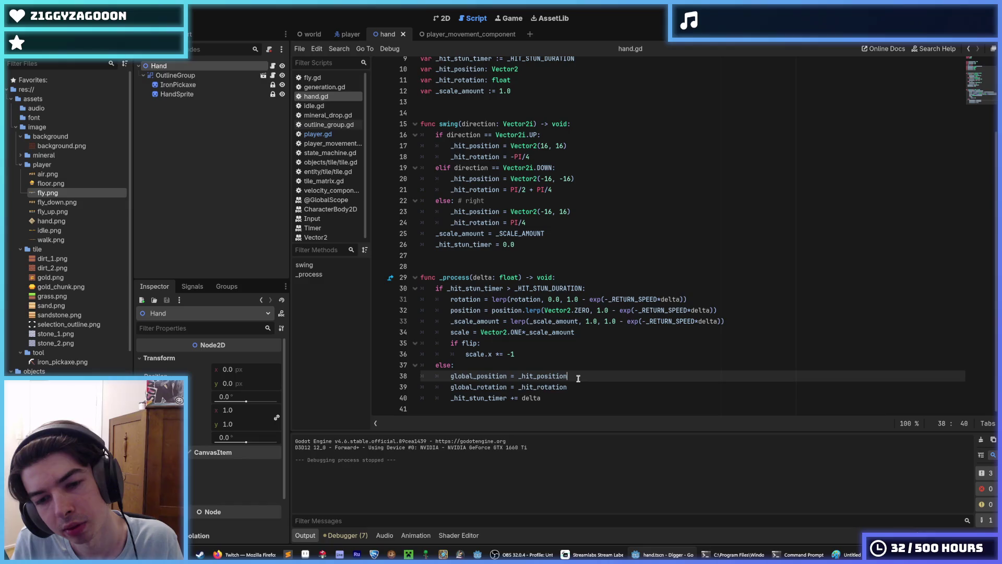
drag(578, 387, 359, 370)
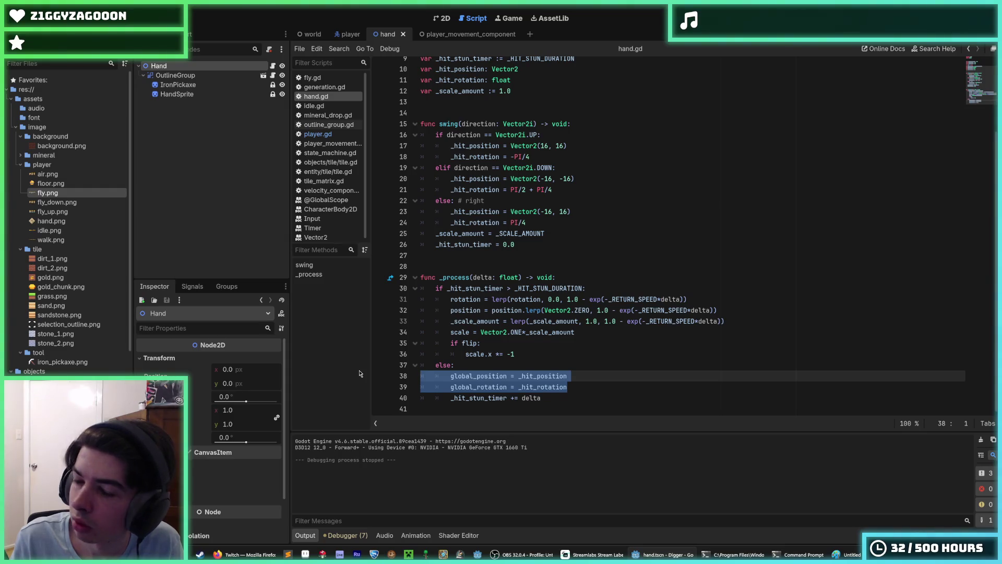
key(BackSpace)
key(BackSpace)
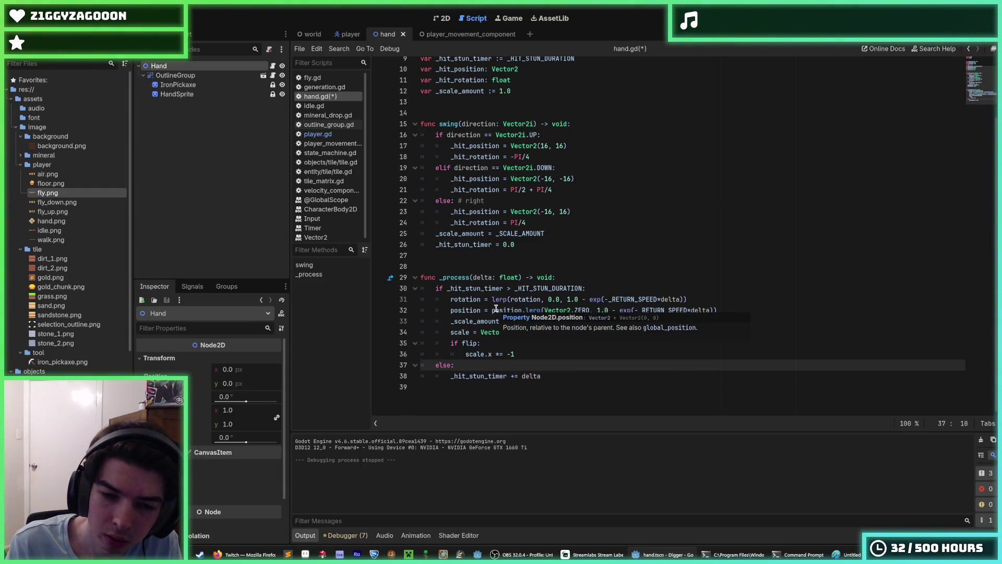
key(ctrl+s)
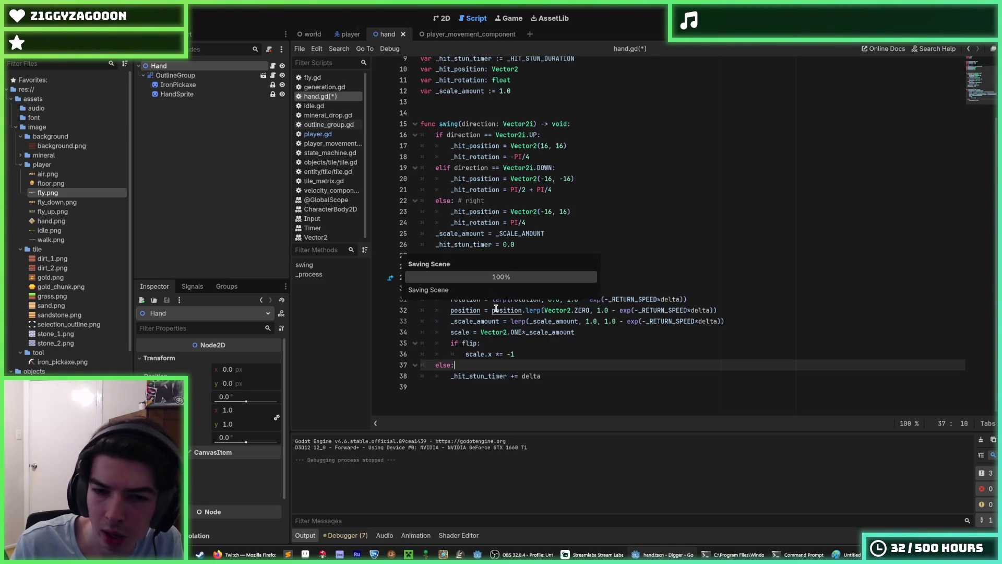
Review the stun-timer check and swing, then select the word rotation on line 31
click(605, 283)
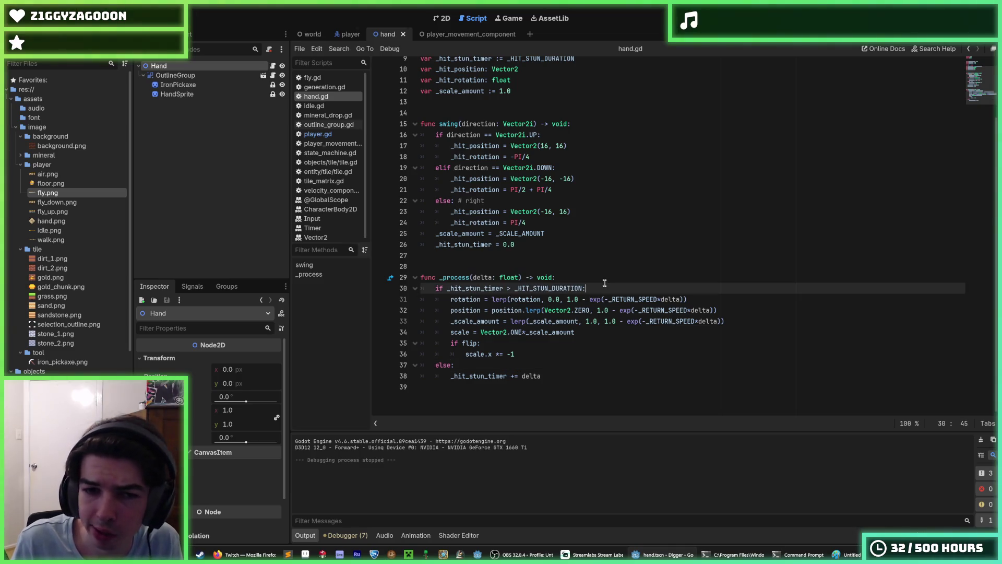
click(557, 224)
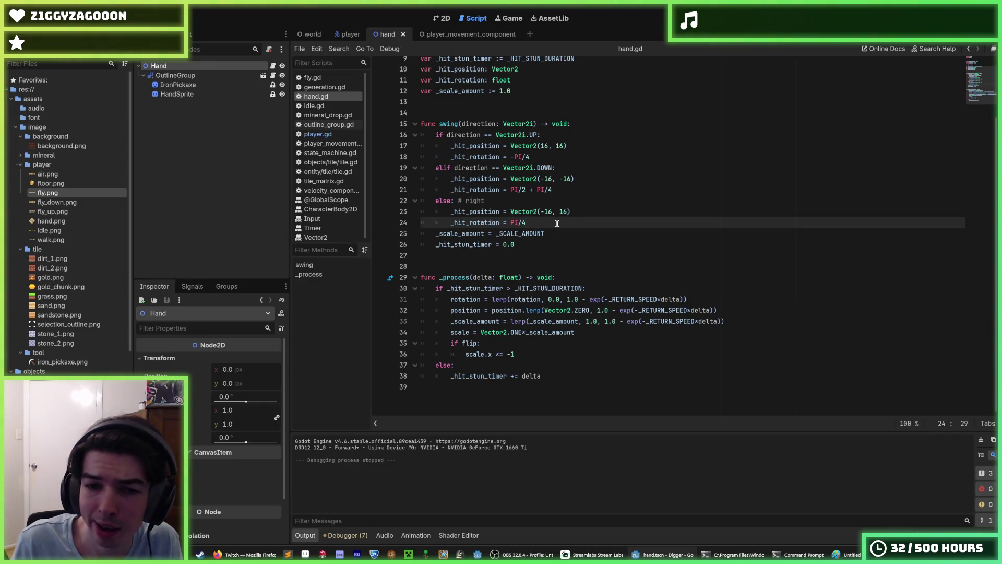
click(514, 366)
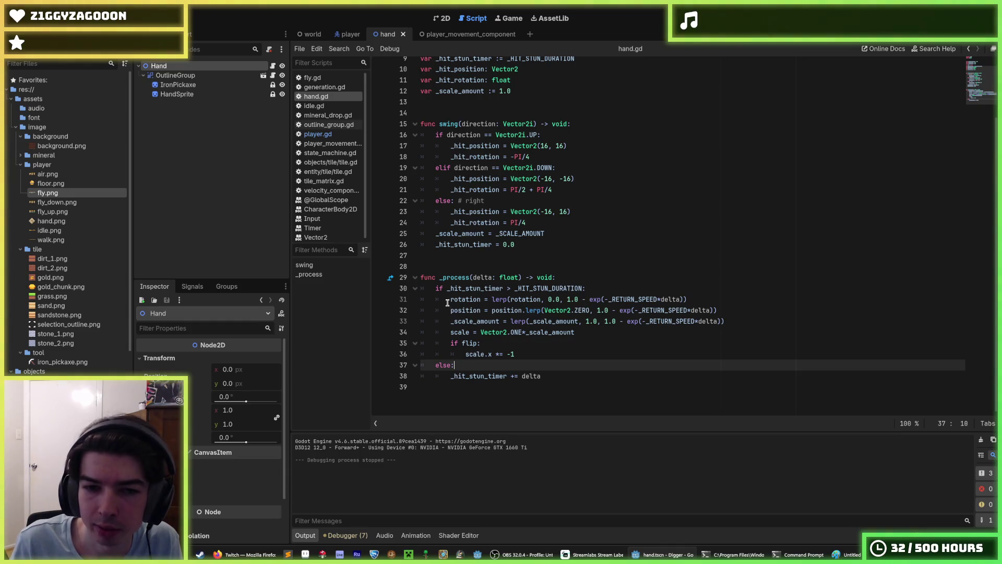
click(531, 299)
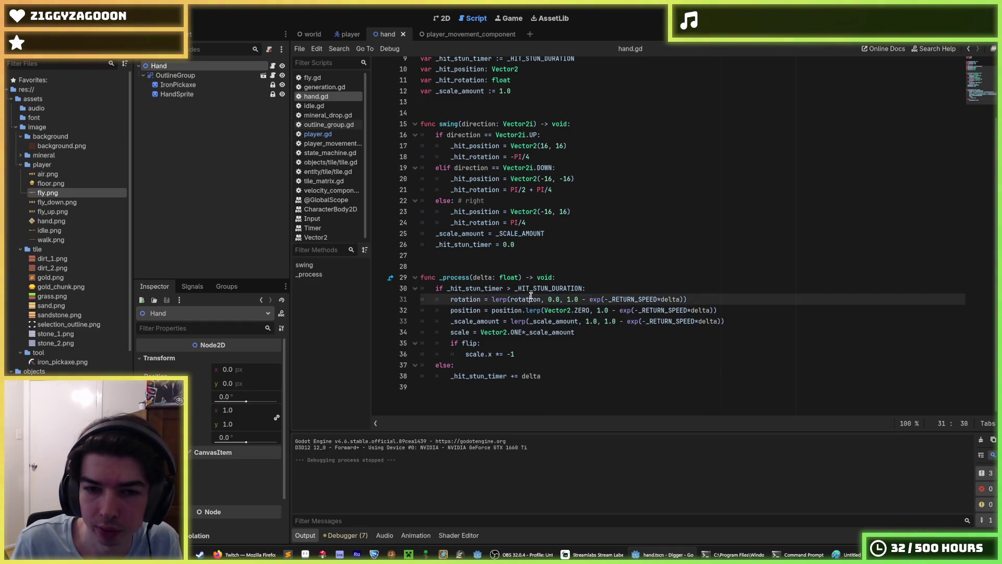
double_click(465, 299)
key(ctrl+c)
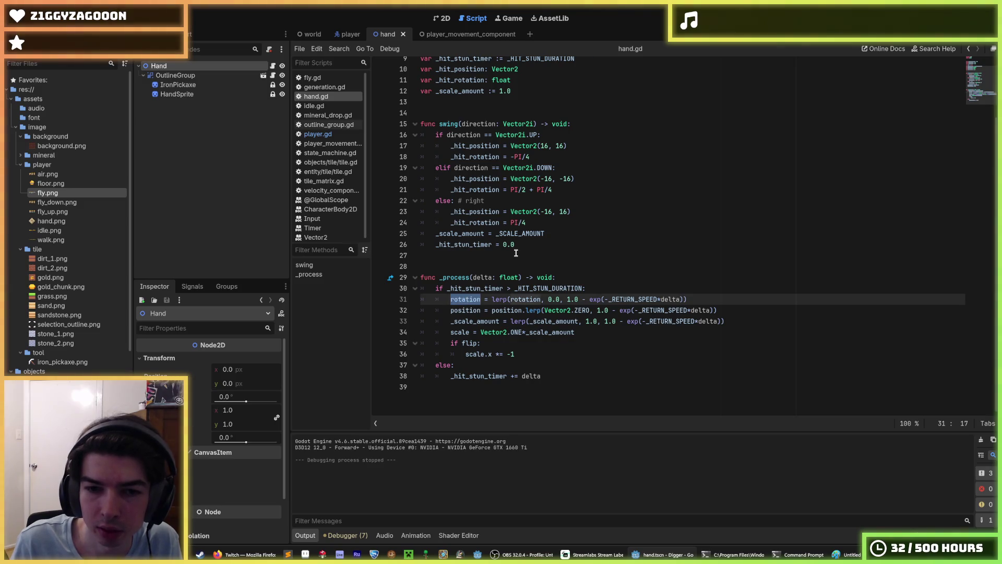
Replace every _hit_rotation and _hit_position in swing with rotation and position
double_click(475, 156)
key(ctrl+d)
key(ctrl+d)
key(ctrl+v)
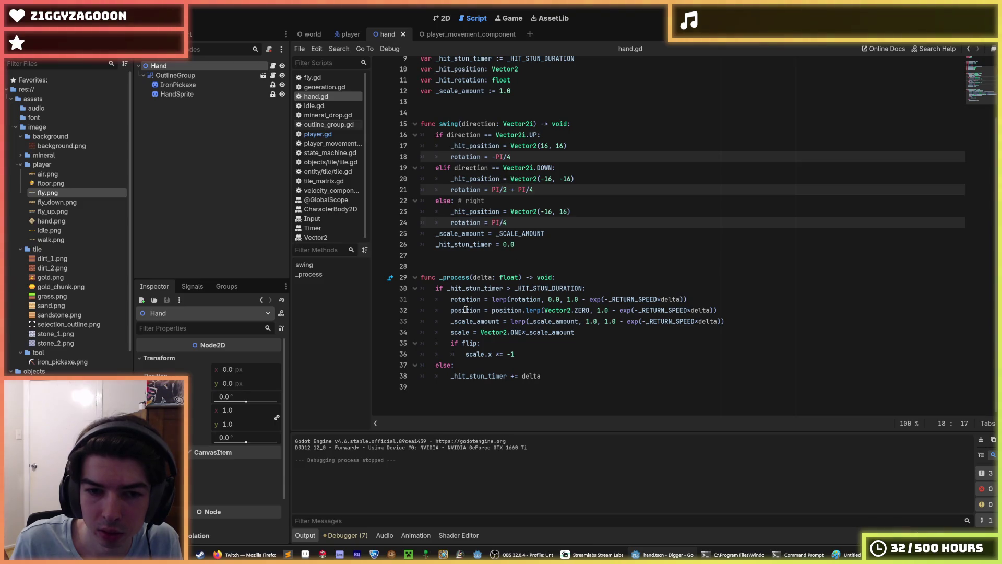
double_click(467, 309)
scroll(466, 309, up, 1)
double_click(467, 166)
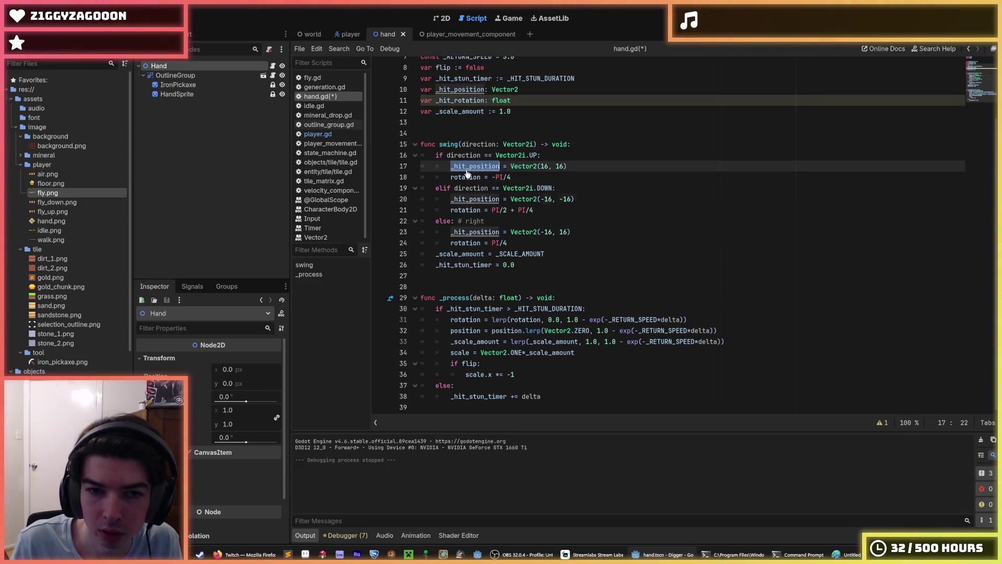
key(ctrl+d)
key(ctrl+d)
text(position)
click(554, 239)
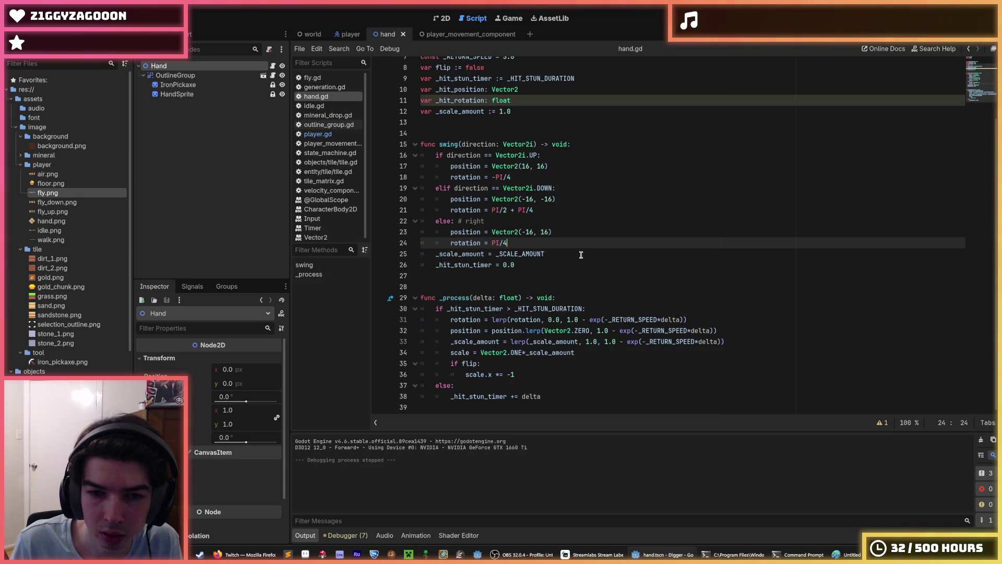
Delete the unused _hit_position and _hit_rotation declarations and run the game
scroll(566, 244, up, 1)
drag(514, 133, 395, 128)
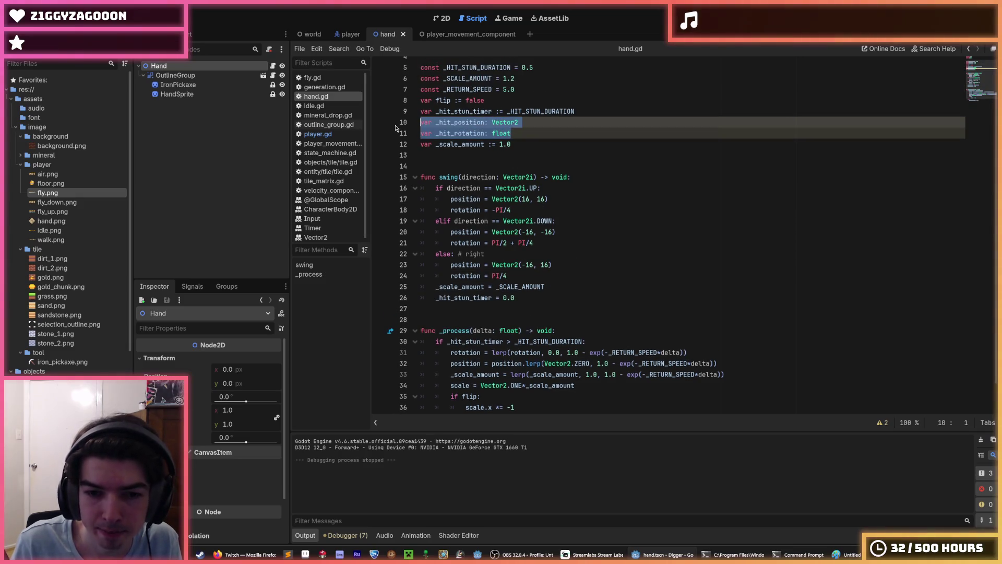
key(BackSpace)
key(BackSpace)
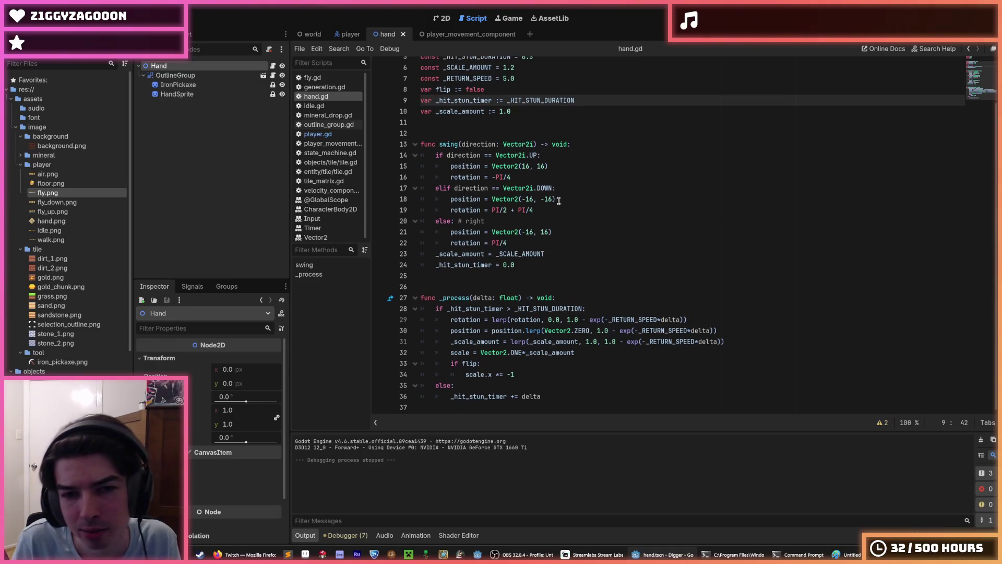
click(625, 226)
click(644, 251)
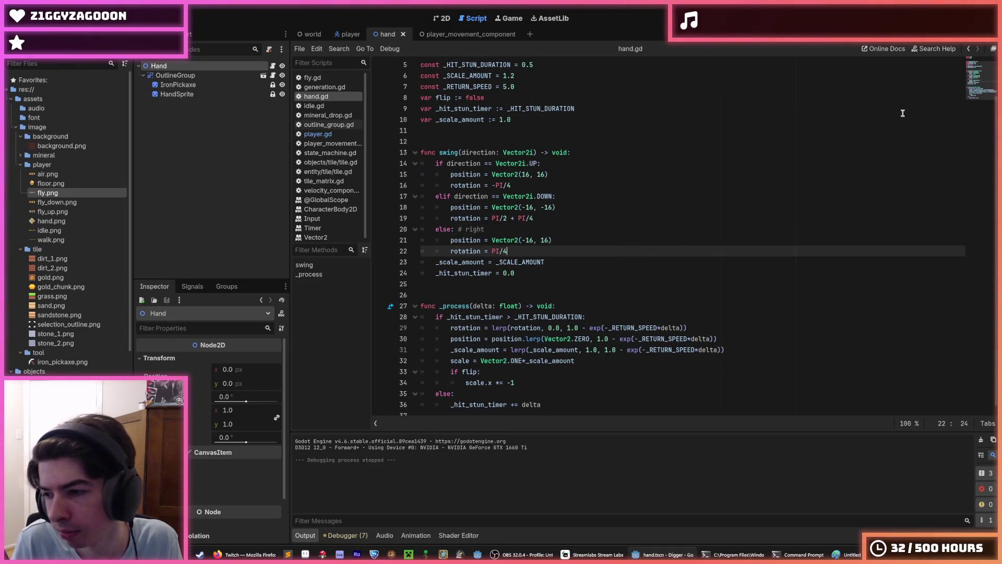
key(F5)
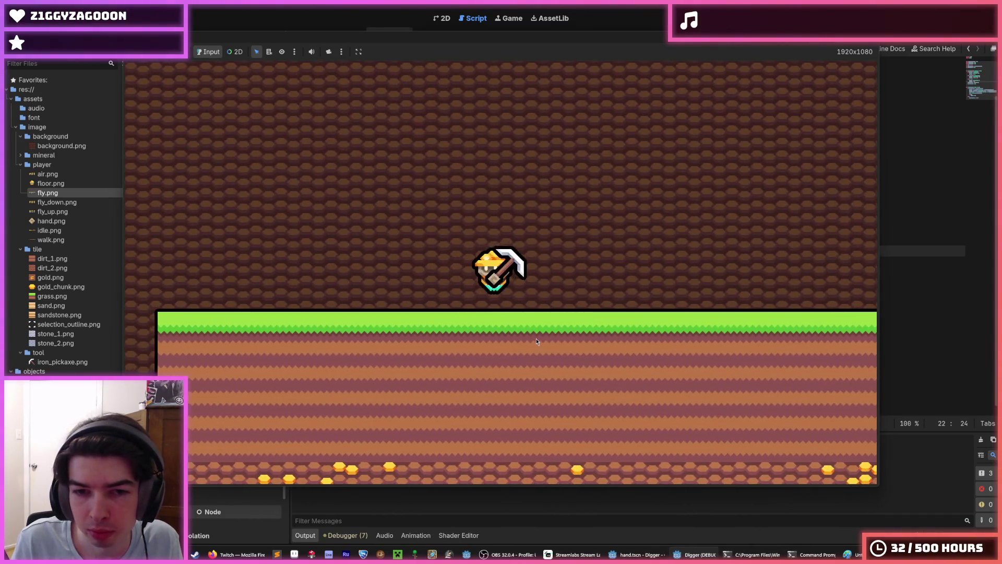
Walk right, dig a shaft, tunnel sideways and sink further shafts, then stop the game
key(d)
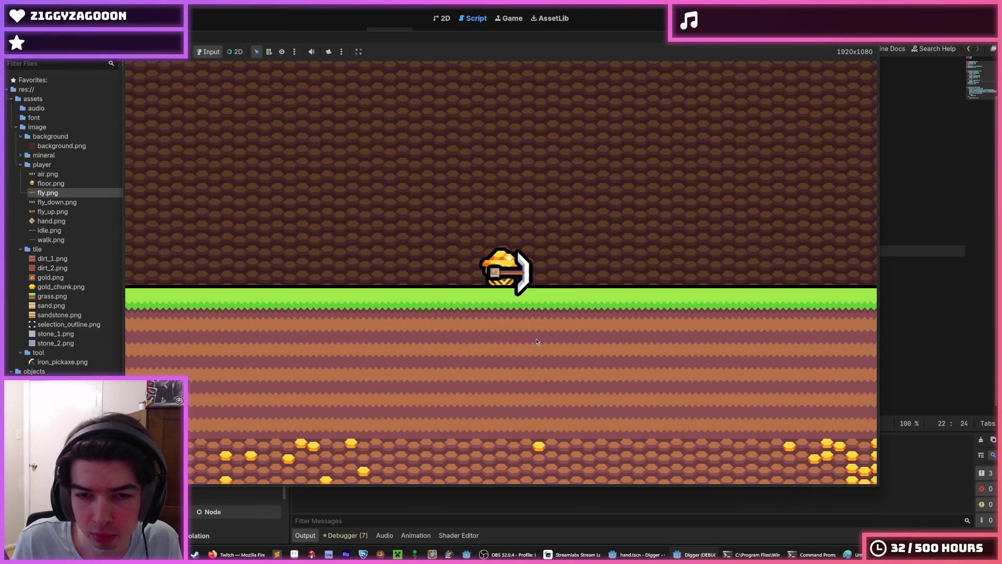
key(s)
key(s)
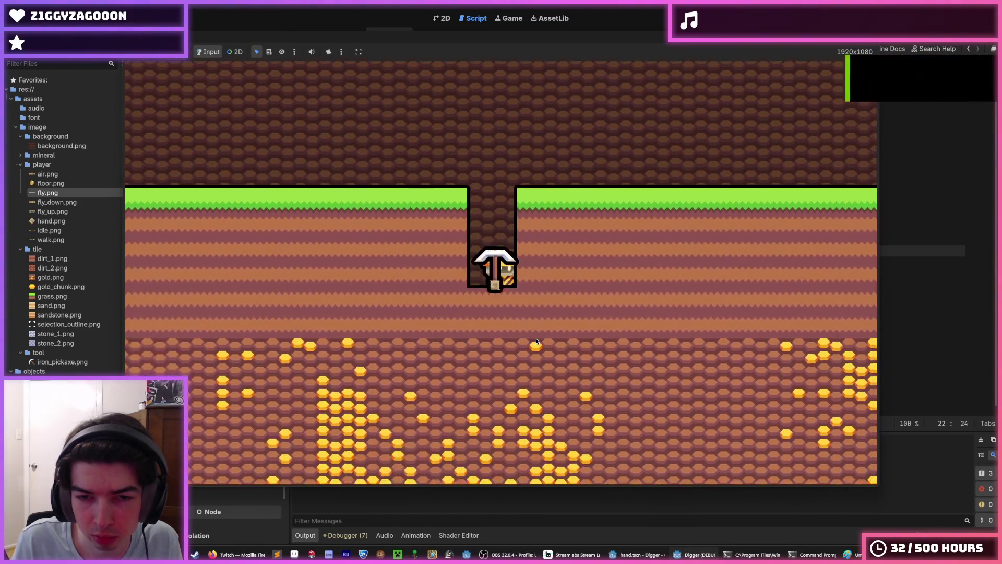
key(d)
key(d)
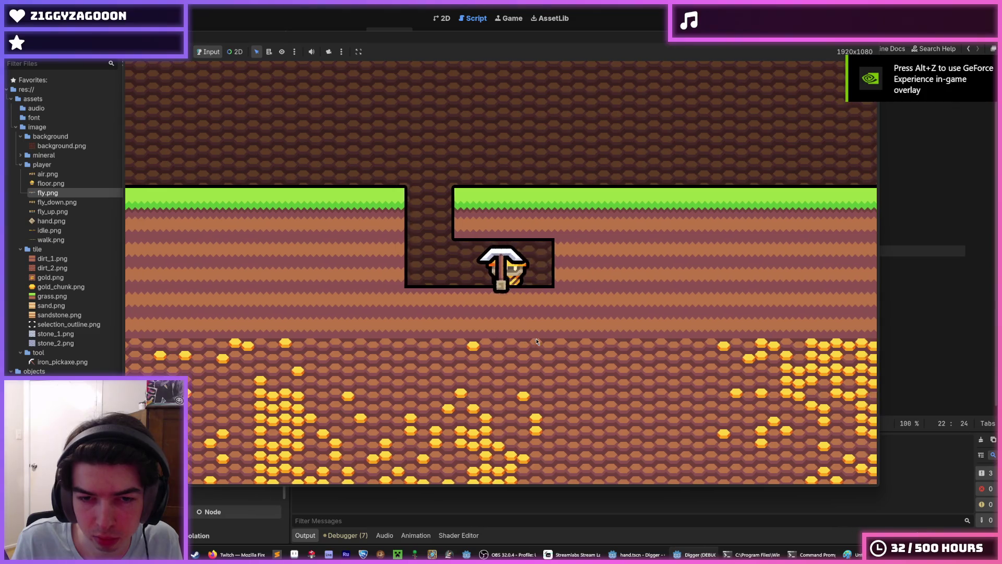
key(d)
key(s)
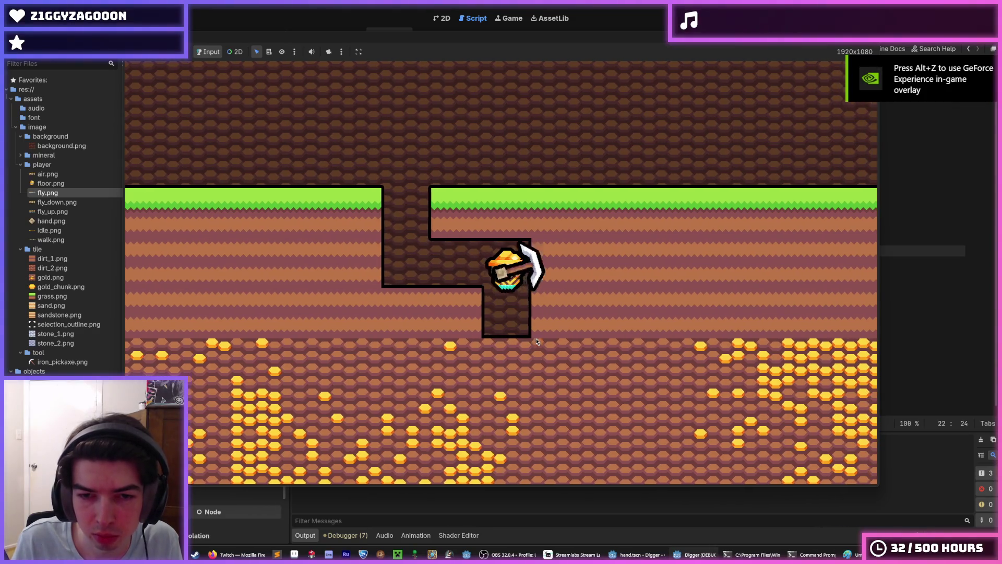
key(d)
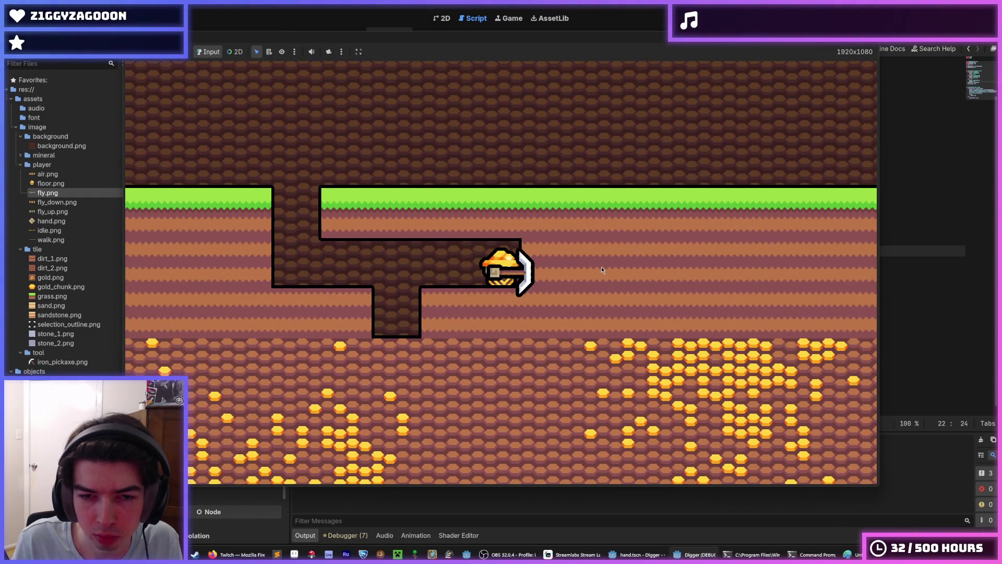
key(s)
key(d)
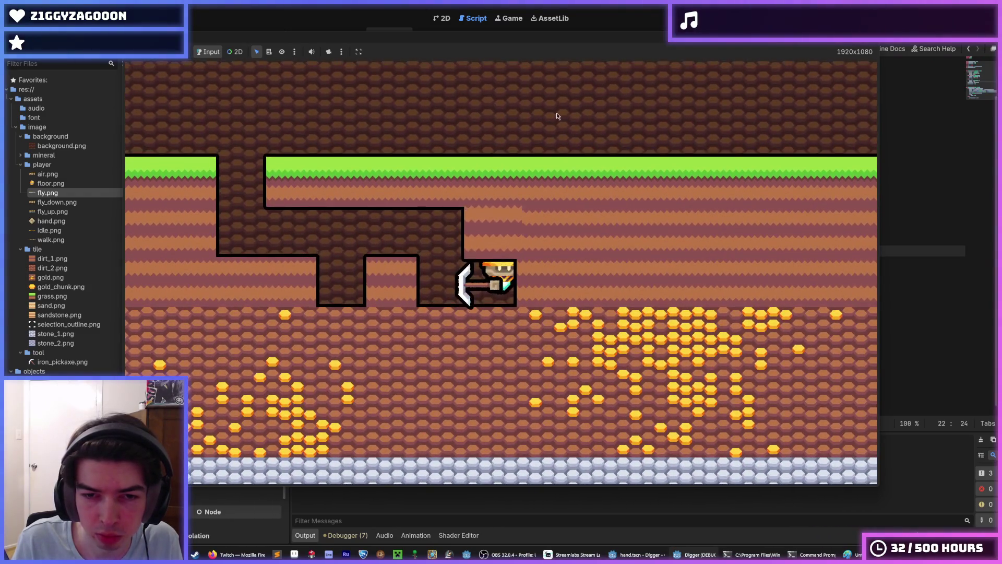
key(d)
key(s)
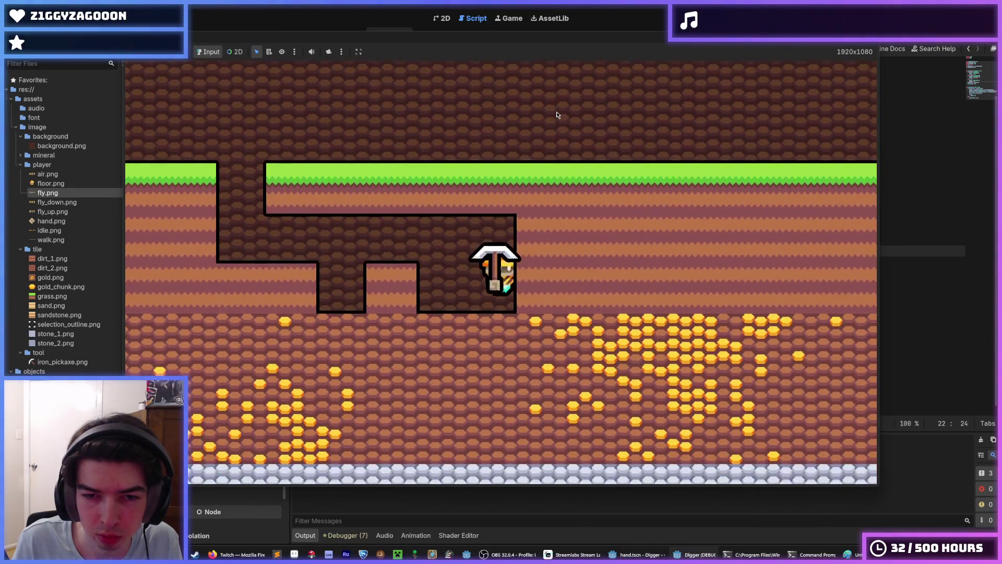
key(F8)
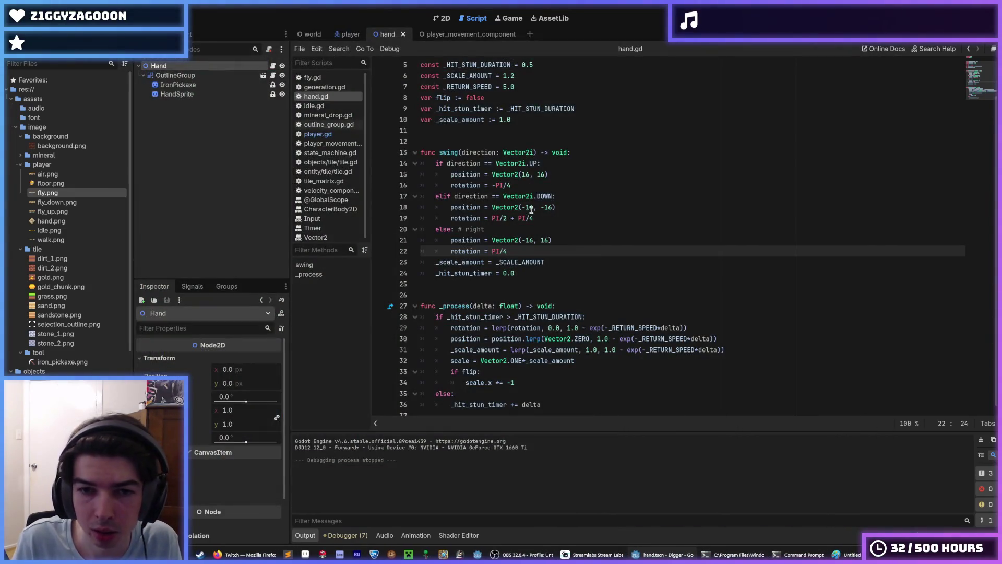
Try changing line 15's offset y value to 32, then undo the trial edit
click(544, 240)
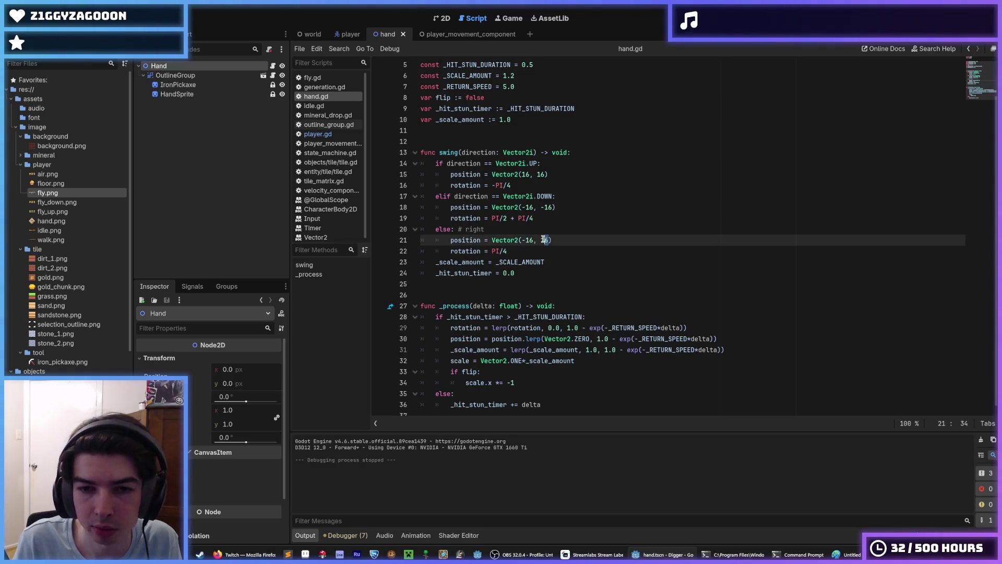
click(546, 208)
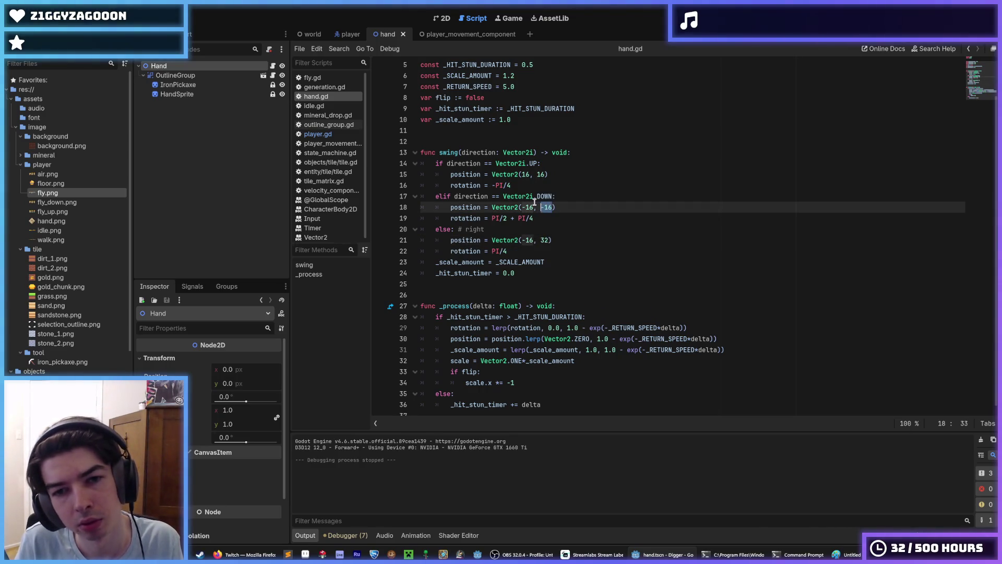
text(0)
double_click(541, 174)
text(32)
key(Up)
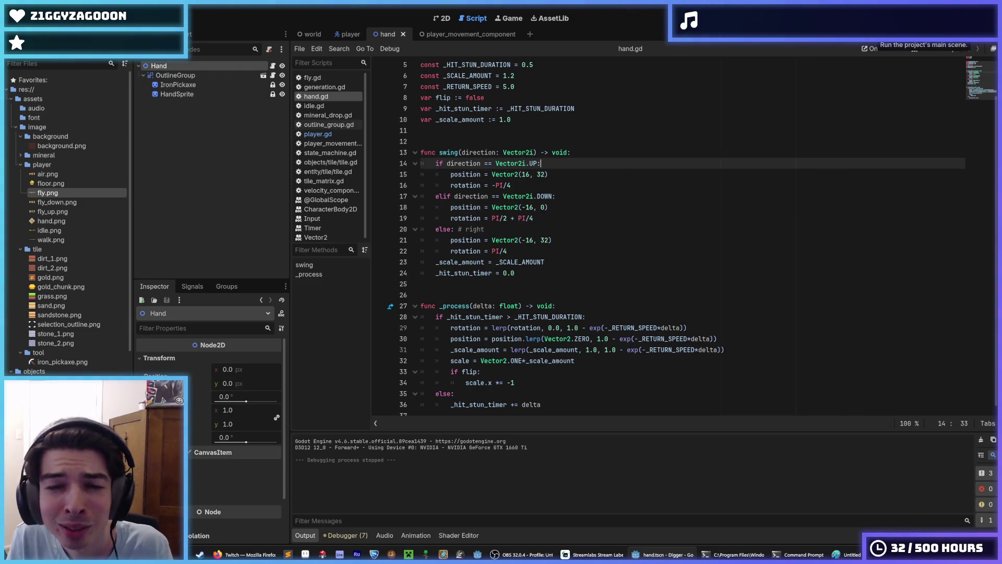
key(ctrl+z)
key(ctrl+z)
key(ctrl+z)
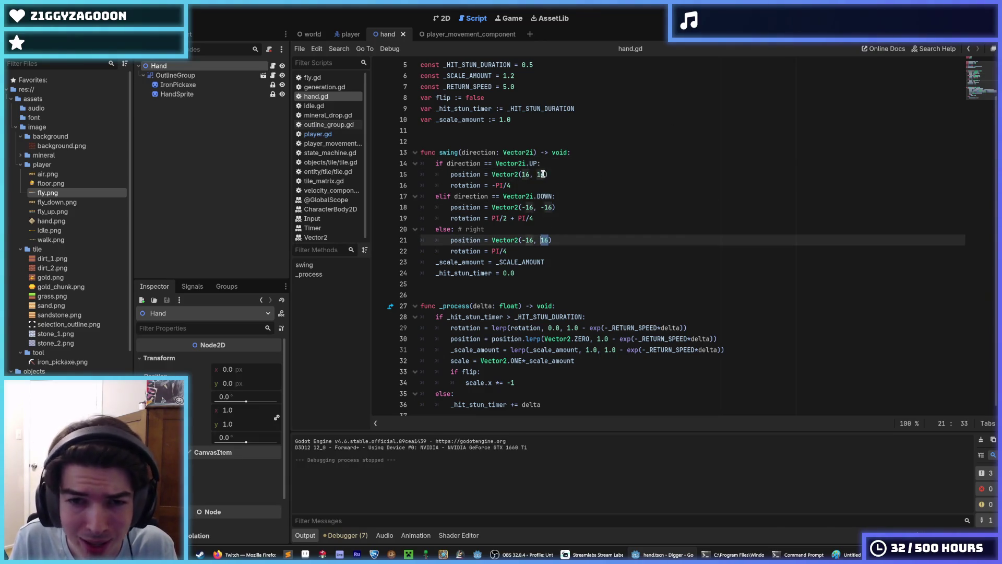
Set the y value to 0 in the line 15 and line 21 offsets, then run the game
double_click(538, 175)
text(0)
key(Down)
key(Down)
key(Down)
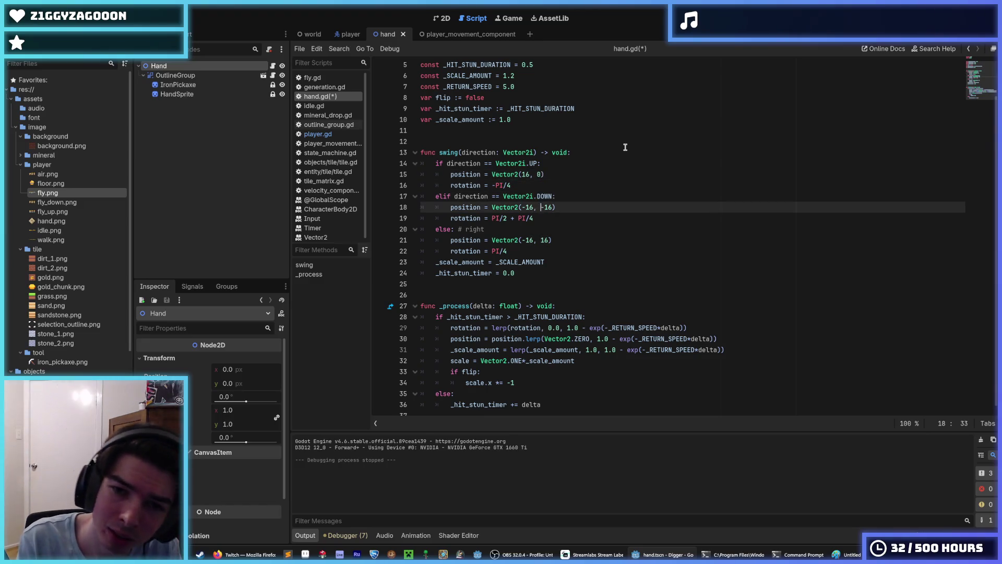
key(Down)
key(Down)
key(Down)
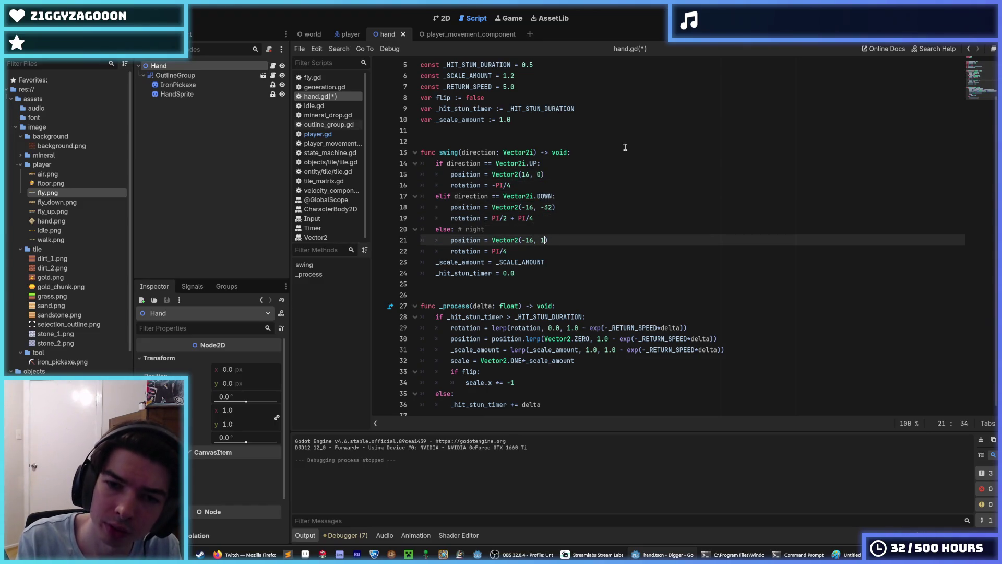
key(BackSpace)
text(0)
key(F5)
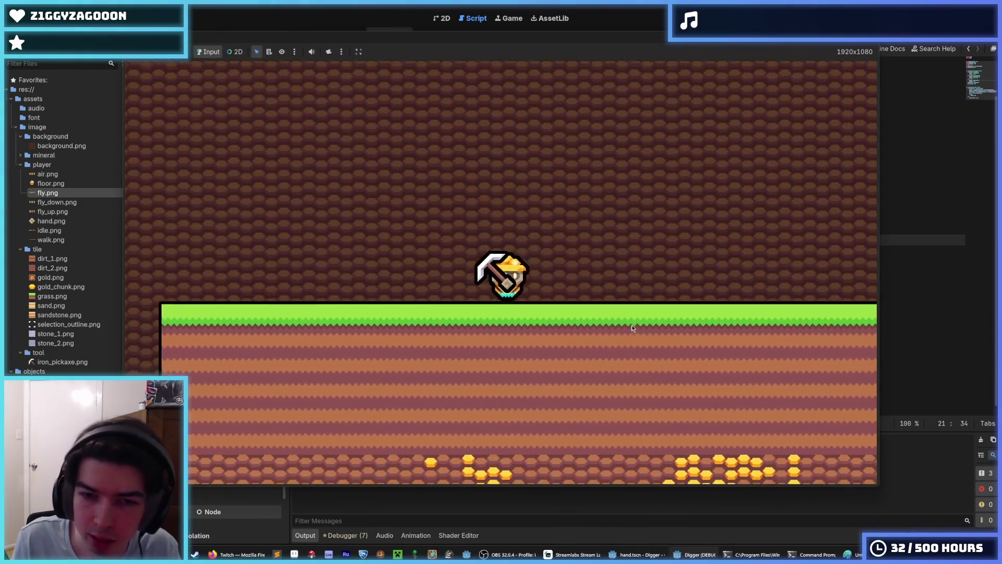
Dig down through the grass, beside the shaft, and a tunnel leftward
key(s)
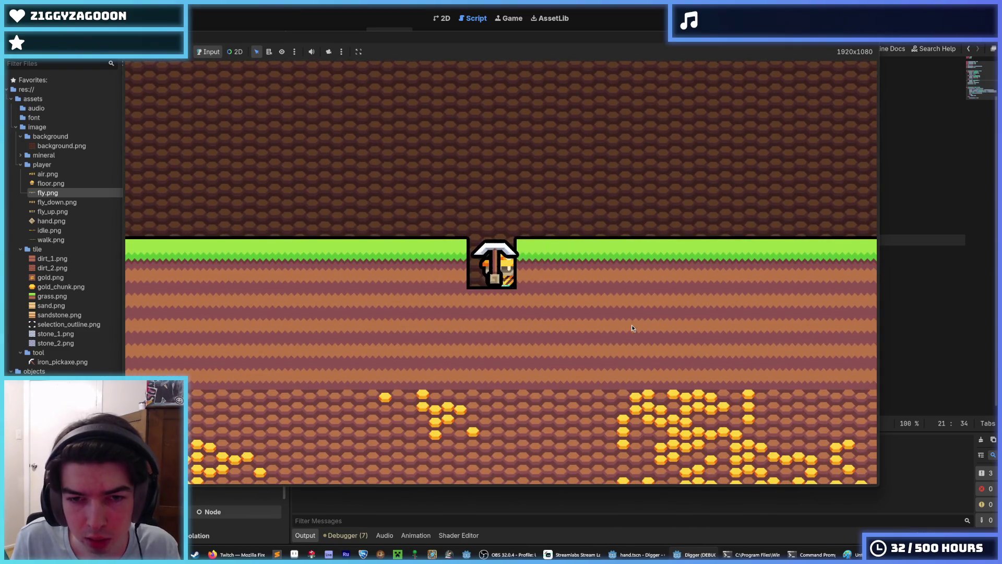
key(a)
key(s)
key(d)
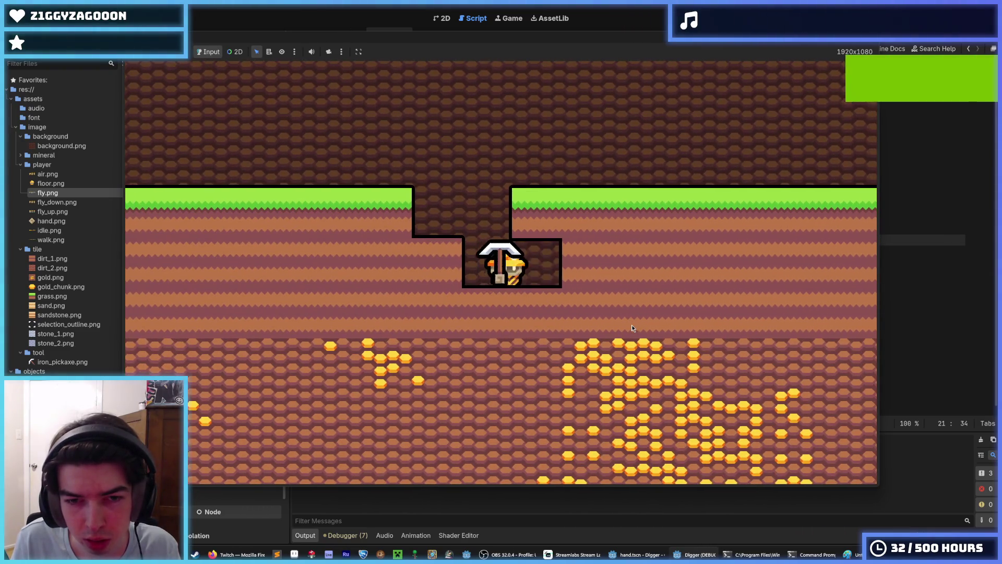
key(a)
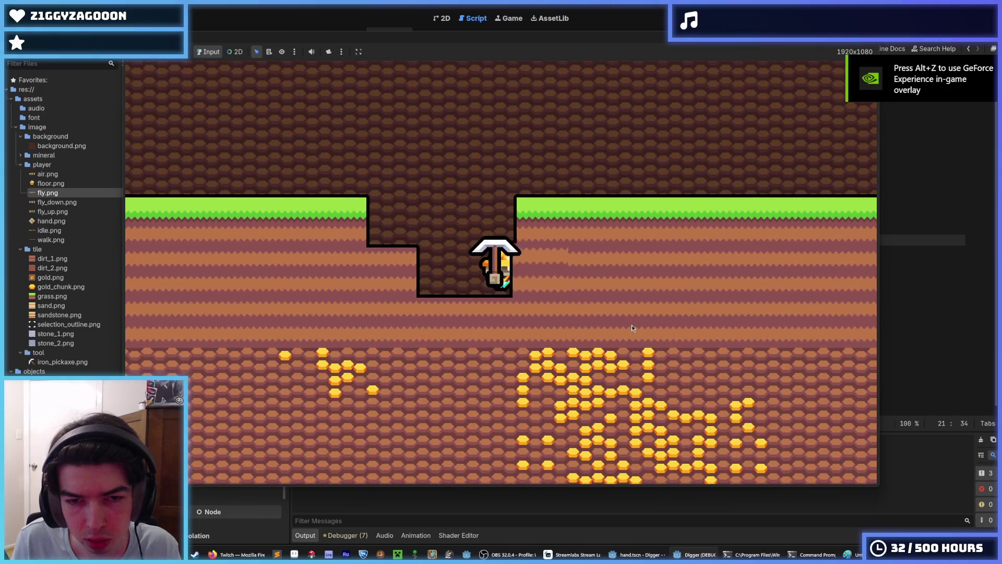
key(a)
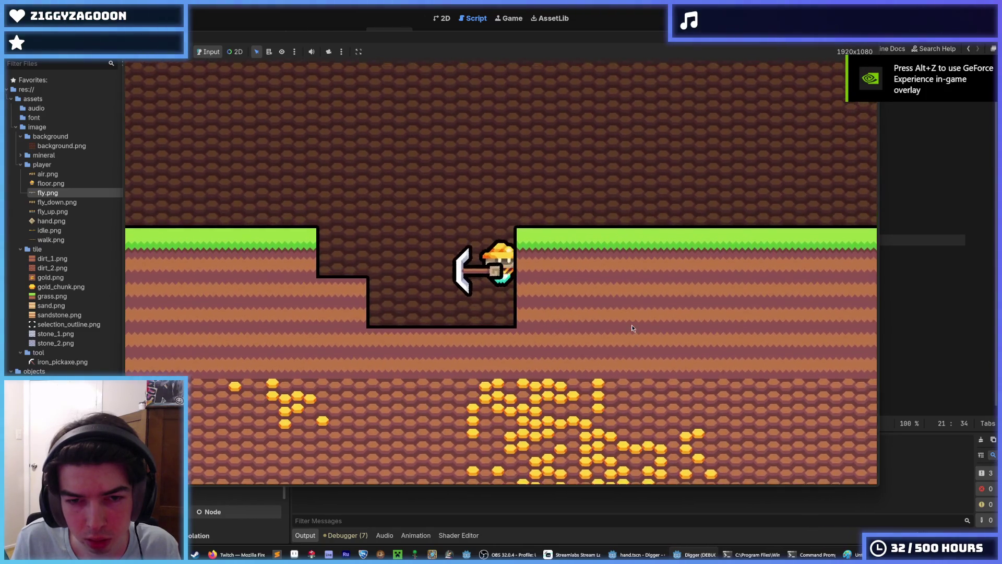
Dig the cells above and to the right of the player, then stop the game
key(w)
key(d)
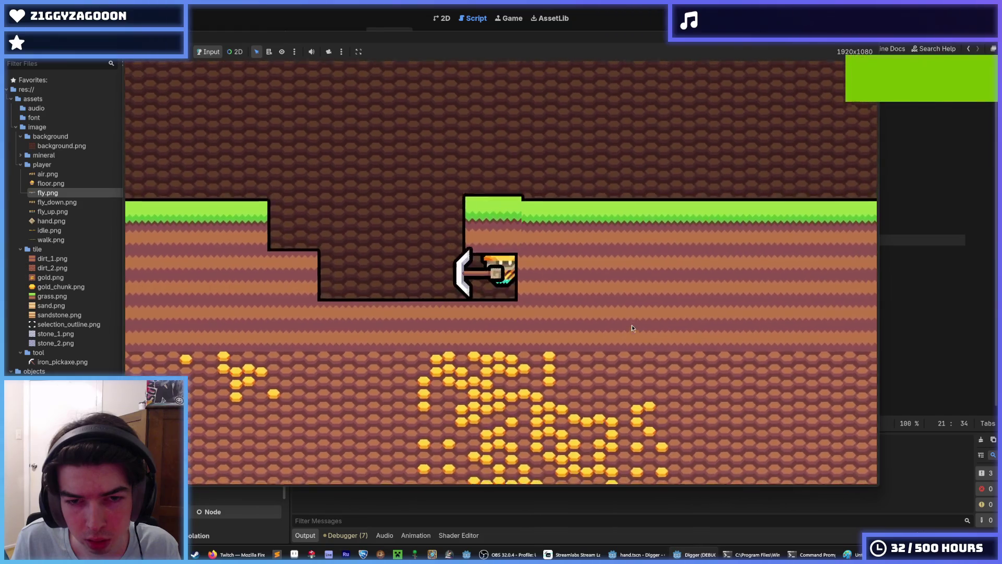
key(a)
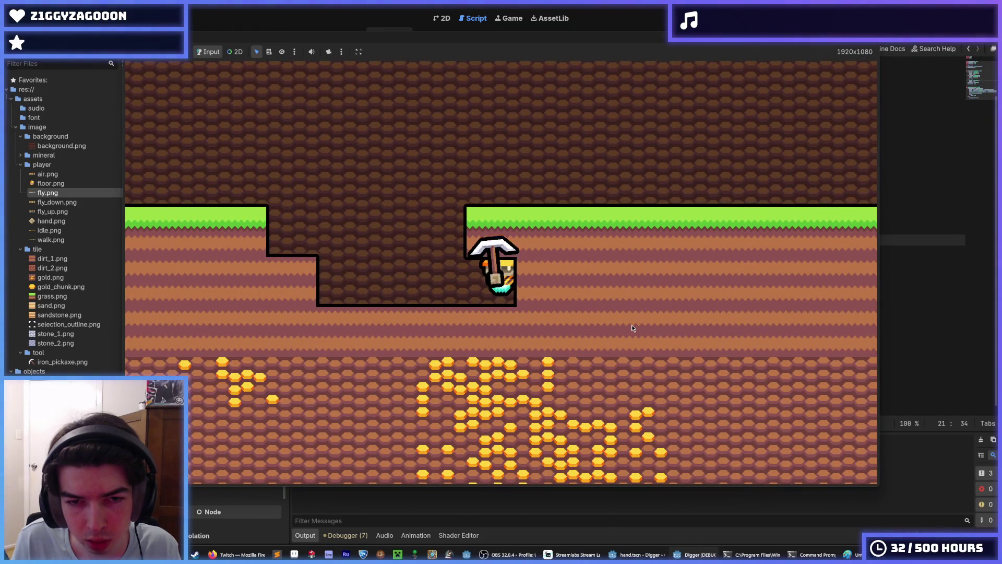
key(w)
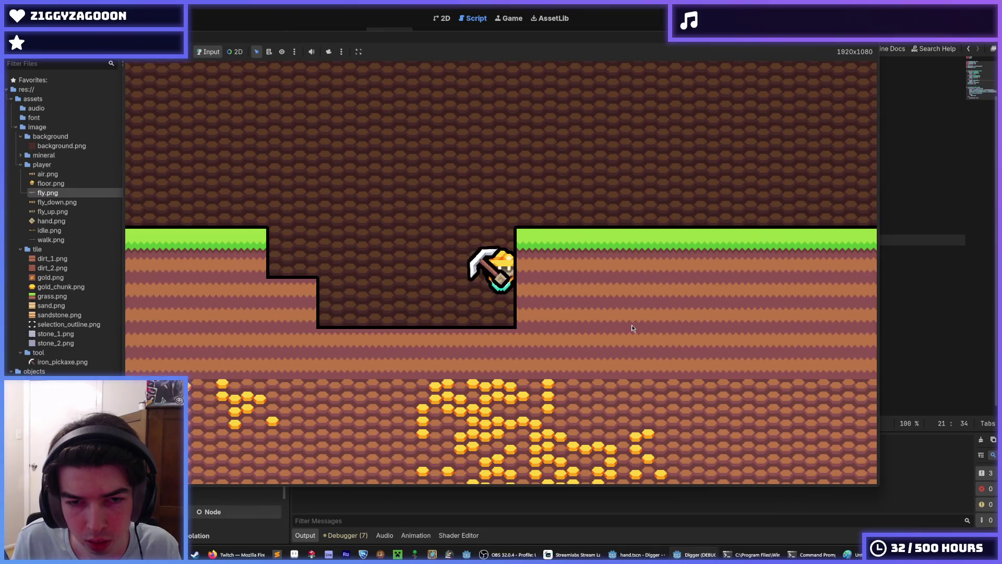
key(d)
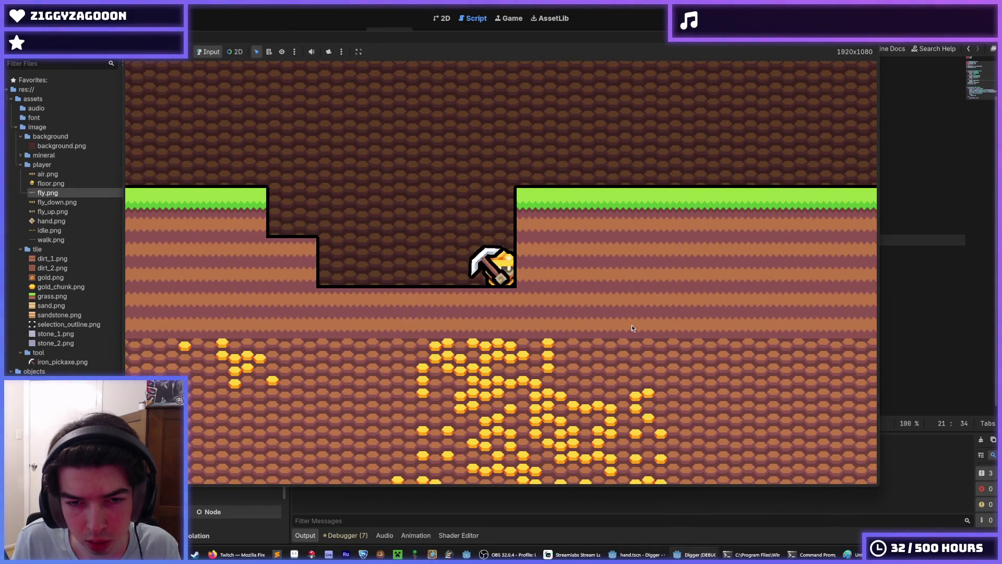
key(d)
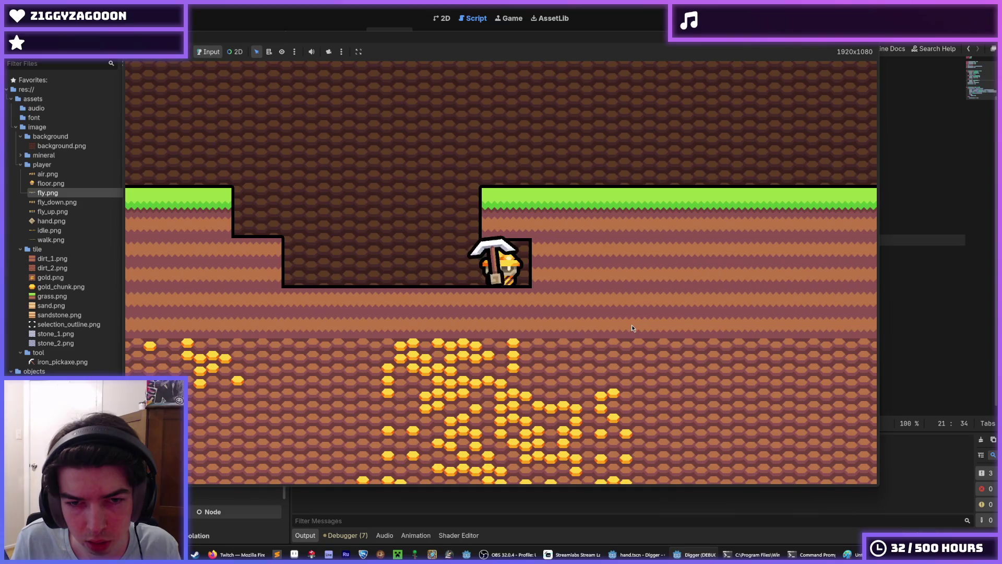
key(a)
key(F8)
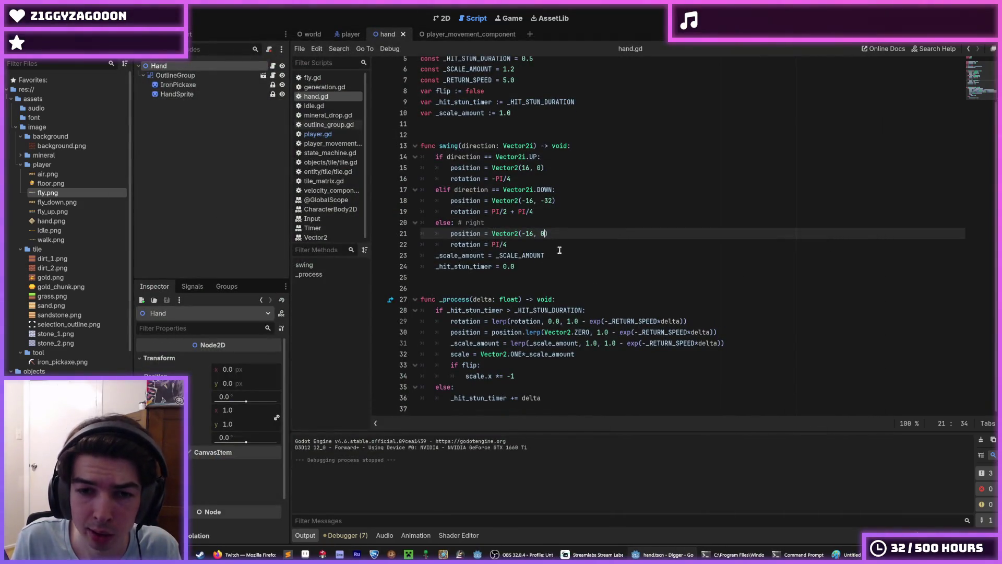
Check _scale_amount's uses and select the scale and flip lines 32–34 in _process
click(479, 256)
double_click(479, 255)
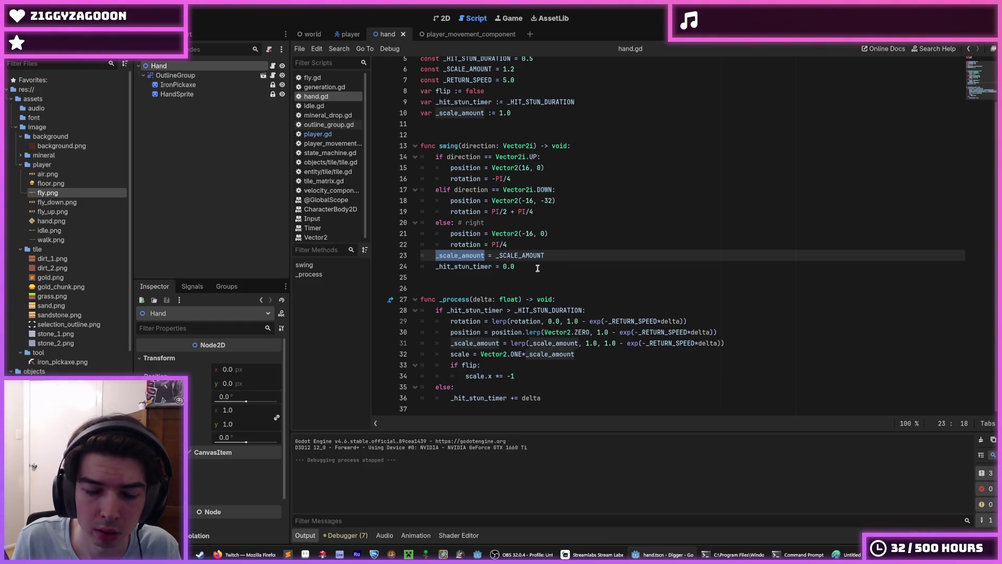
click(525, 354)
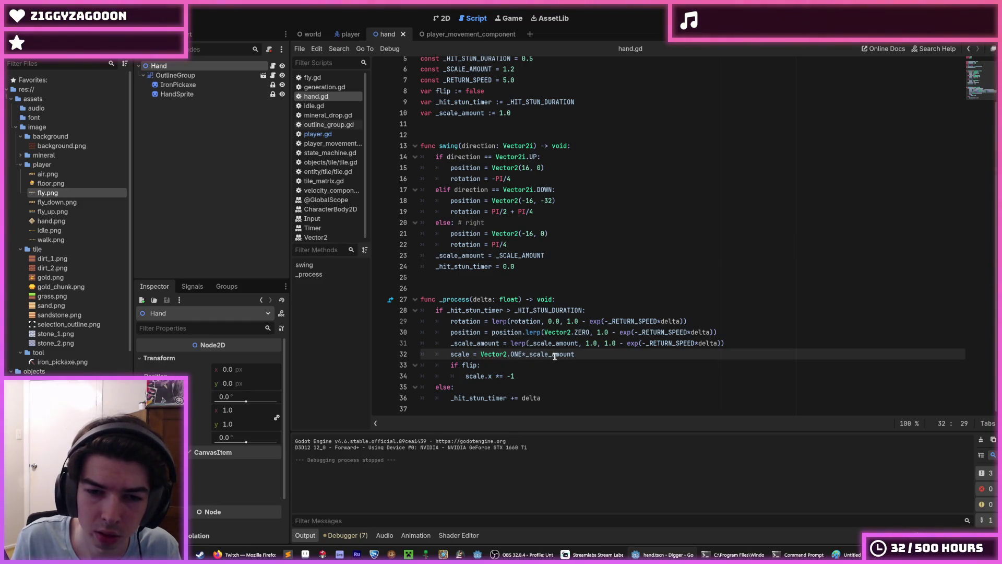
mouse_move(531, 376)
mouse_down()
mouse_move(449, 353)
mouse_move(517, 343)
mouse_move(450, 353)
mouse_up()
key(ctrl+c)
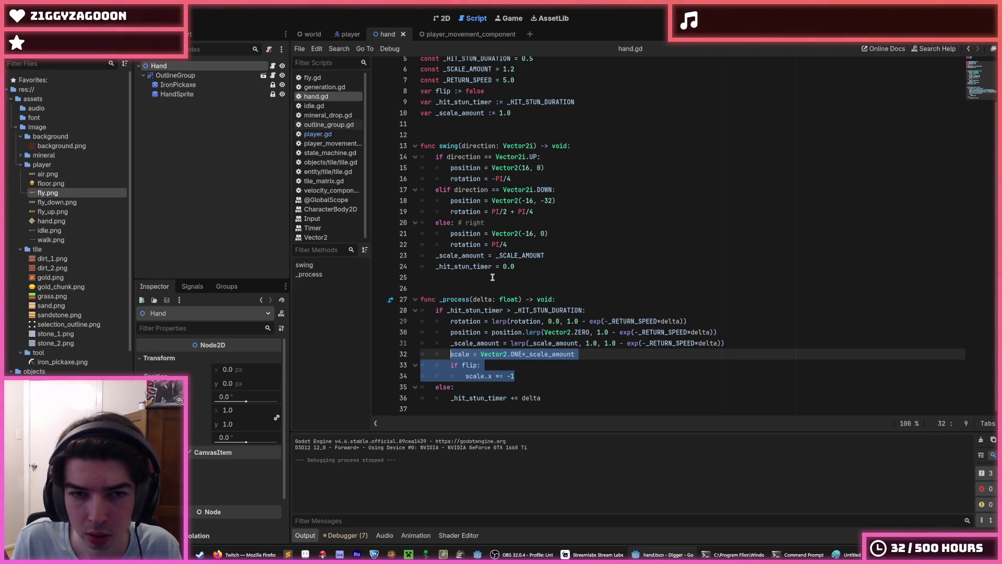
Add a new _update_scale() -> void function below _process containing the pasted scale and flip lines
click(545, 398)
key(Down)
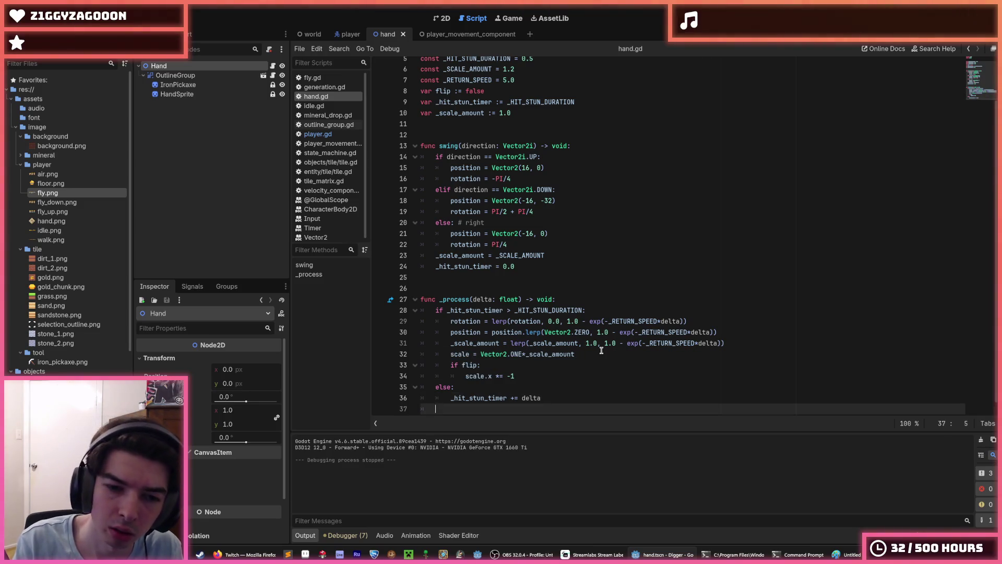
key(Return)
key(Return)
text(func upda)
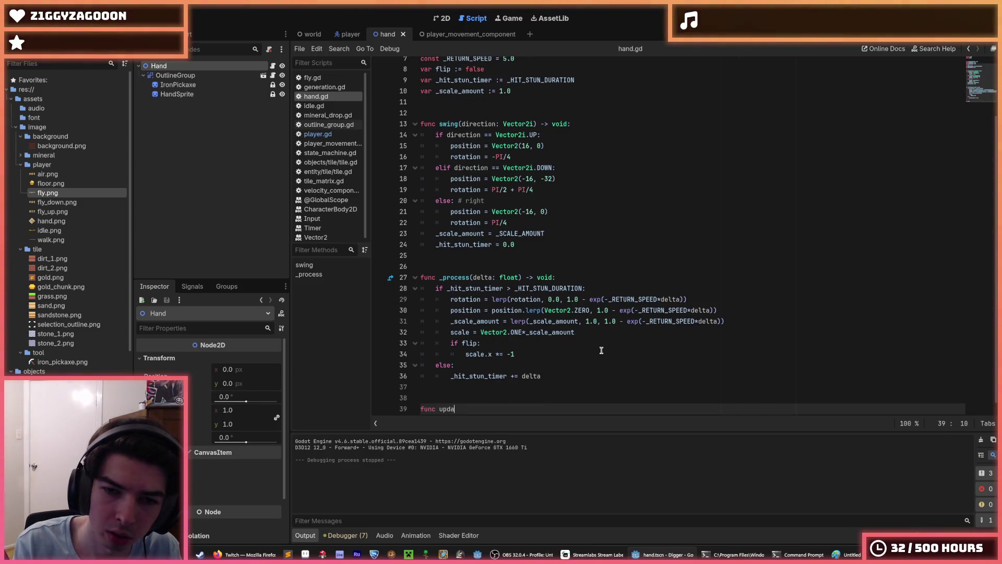
text(te_scale()
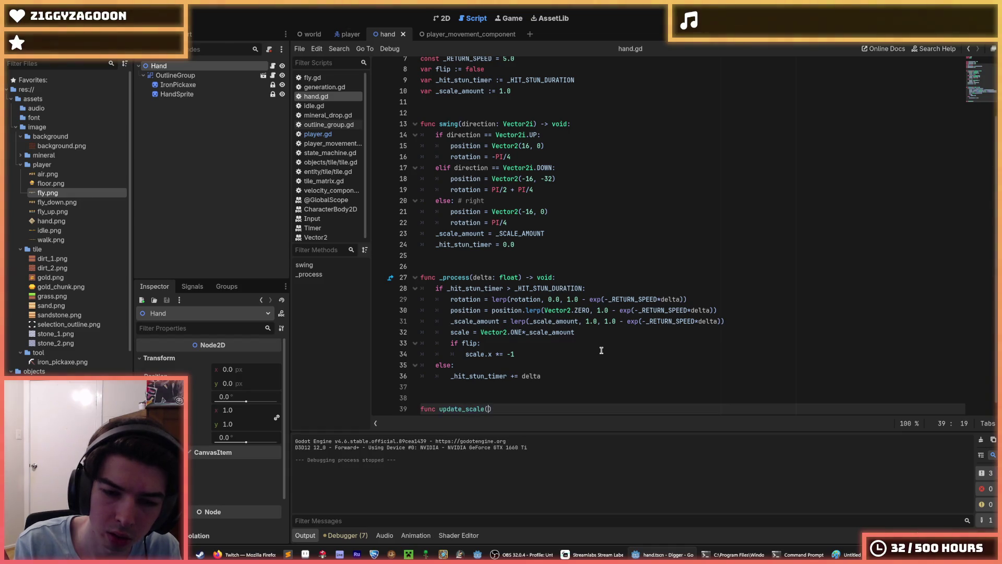
text() -> void:)
key(Return)
key(ctrl+v)
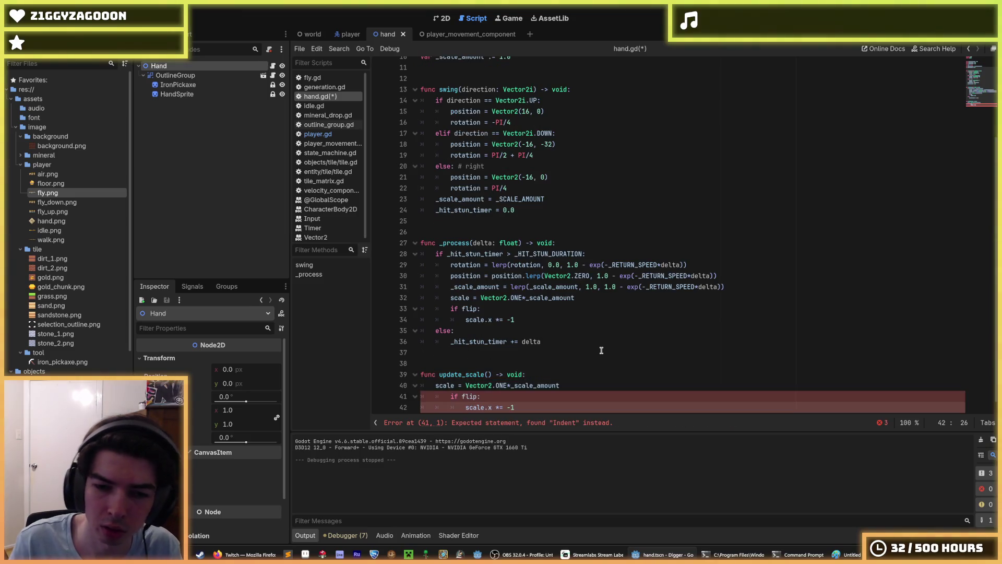
key(shift+Up)
key(shift+Tab)
mouse_move(493, 382)
mouse_down()
mouse_move(440, 379)
mouse_move(493, 382)
mouse_up()
click(440, 378)
text(_)
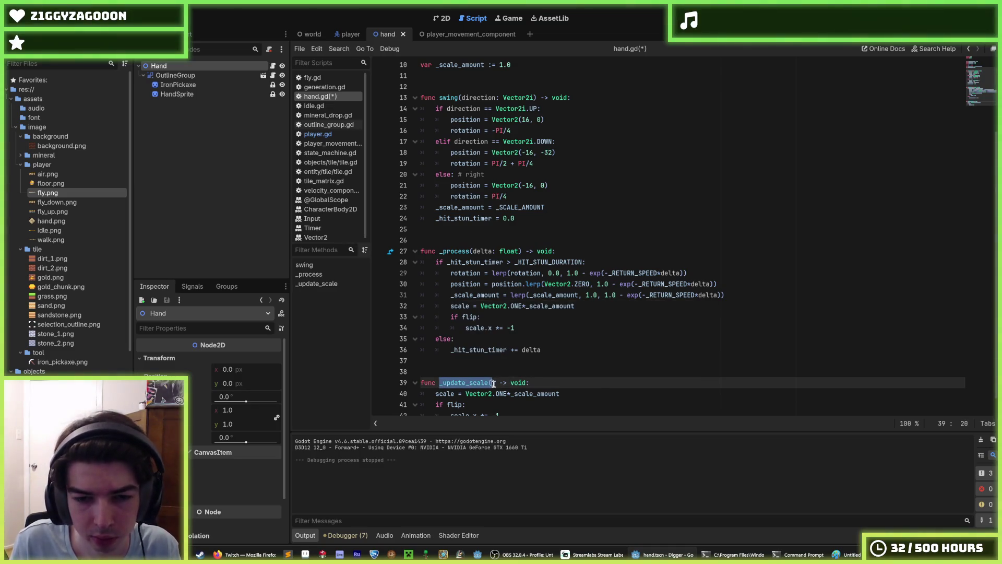
Replace the inline scale code in _process with _update_scale(), save, and call it in swing too
drag(580, 308, 450, 306)
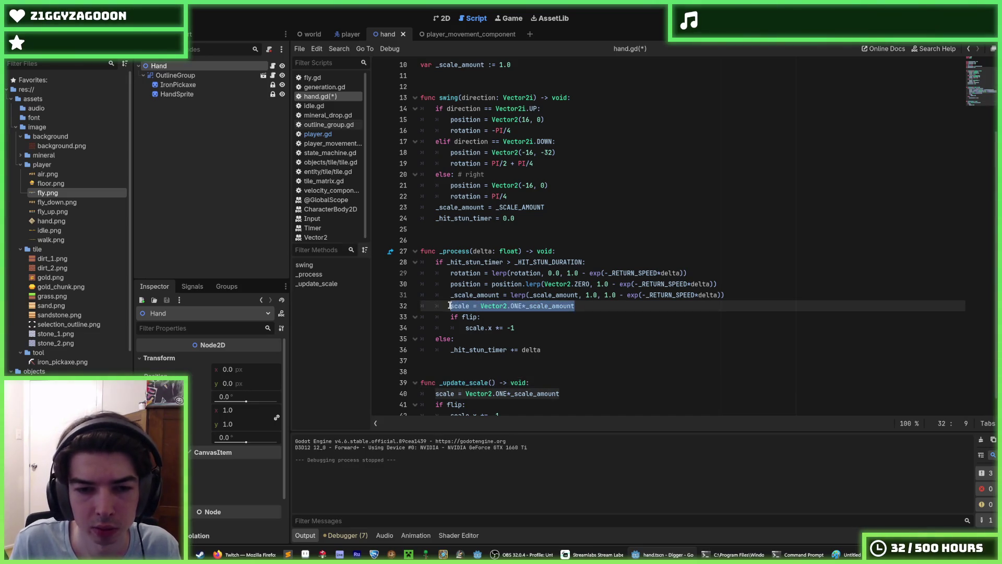
text(_update_scale())
key(ctrl+s)
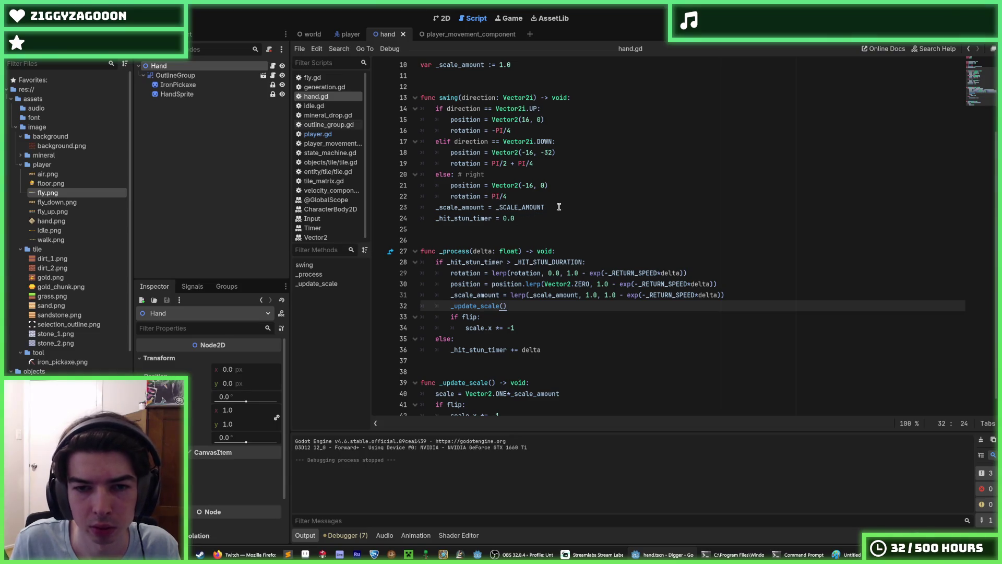
click(560, 207)
key(Return)
text(_update_scale())
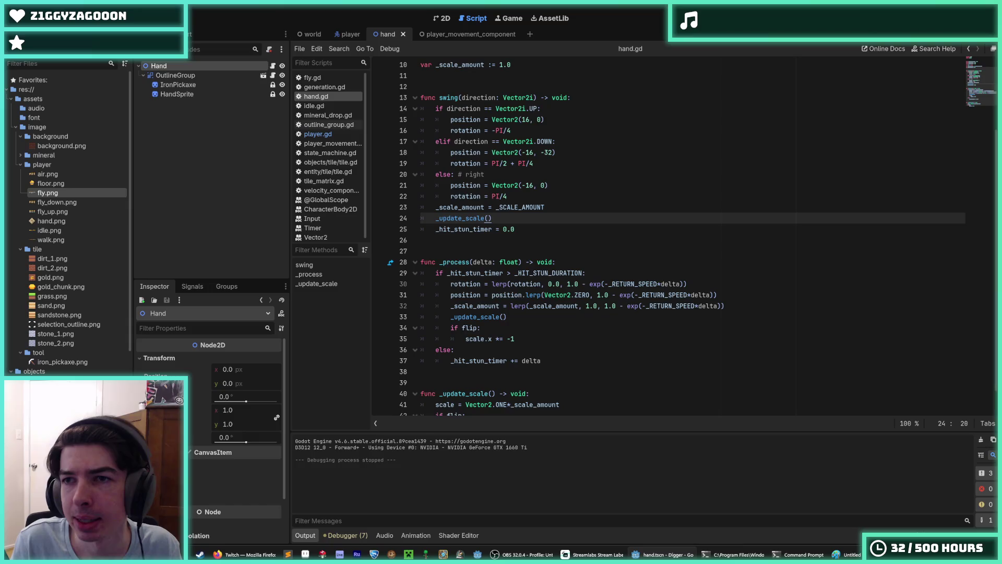
key(F5)
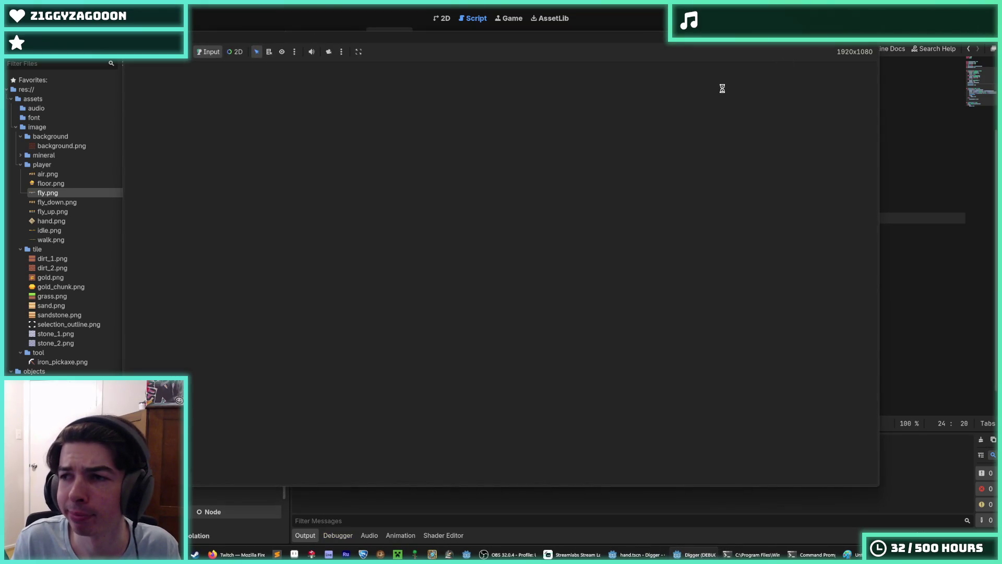
Dig down, sideways and down again in the running game, then stop it
key(s)
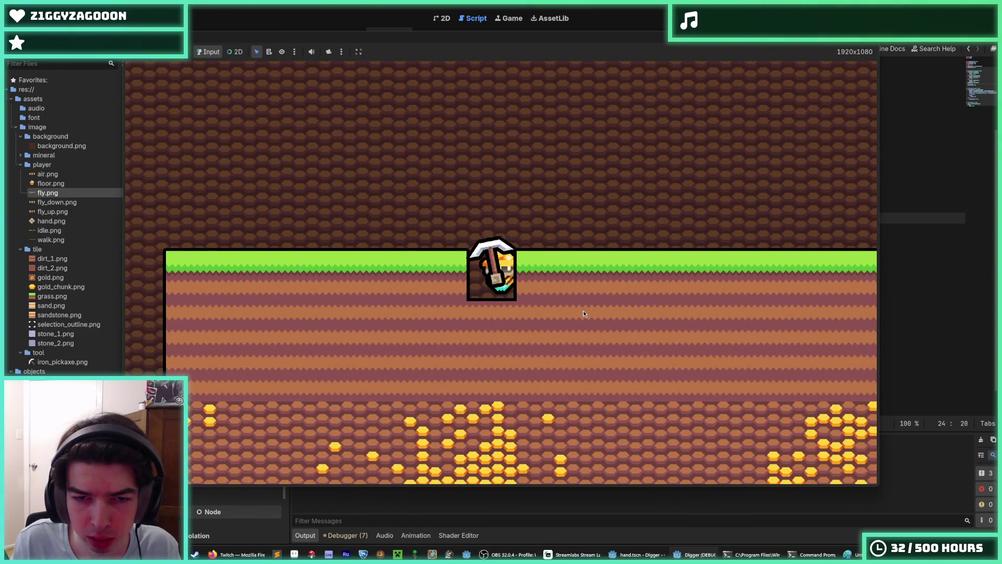
key(d)
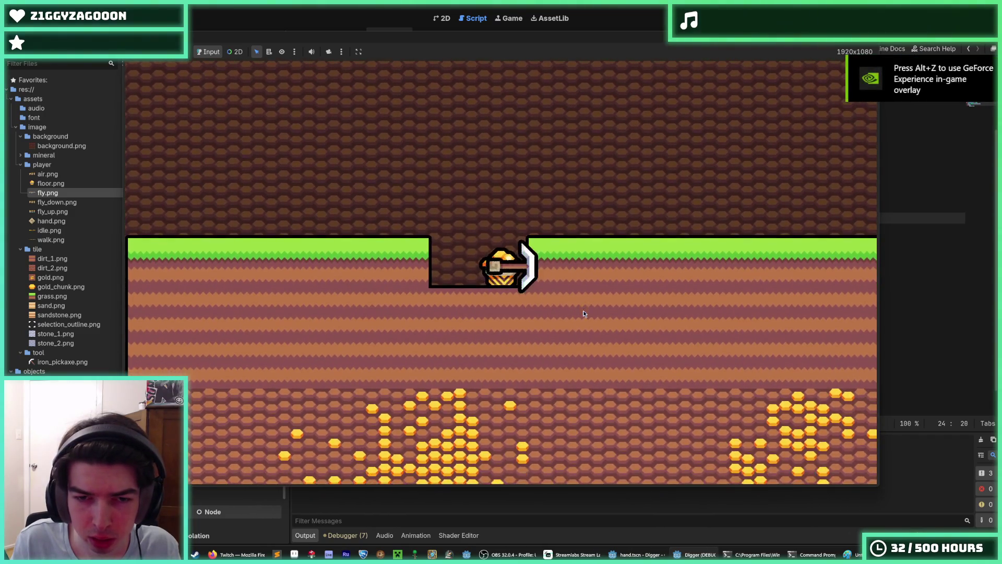
key(s)
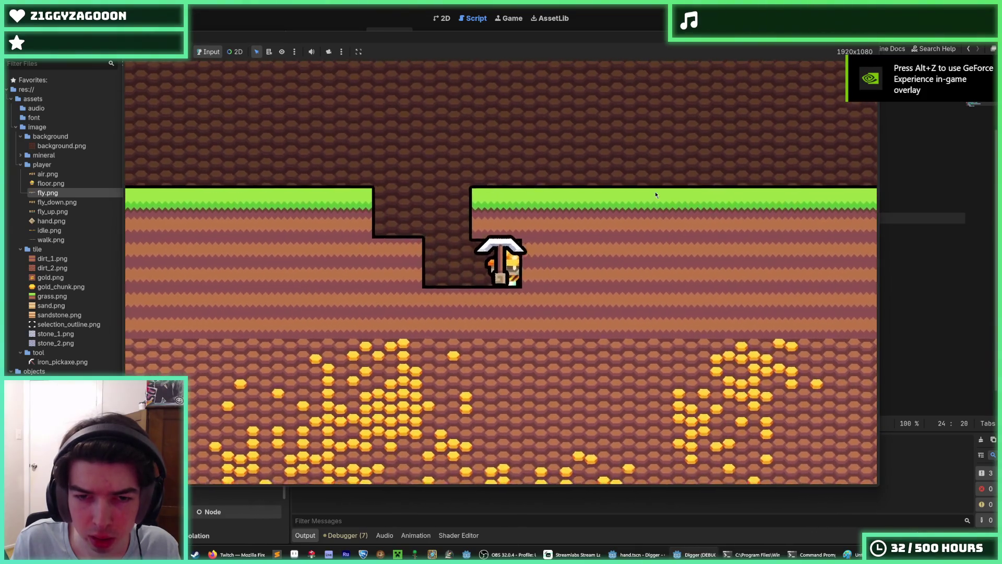
key(F8)
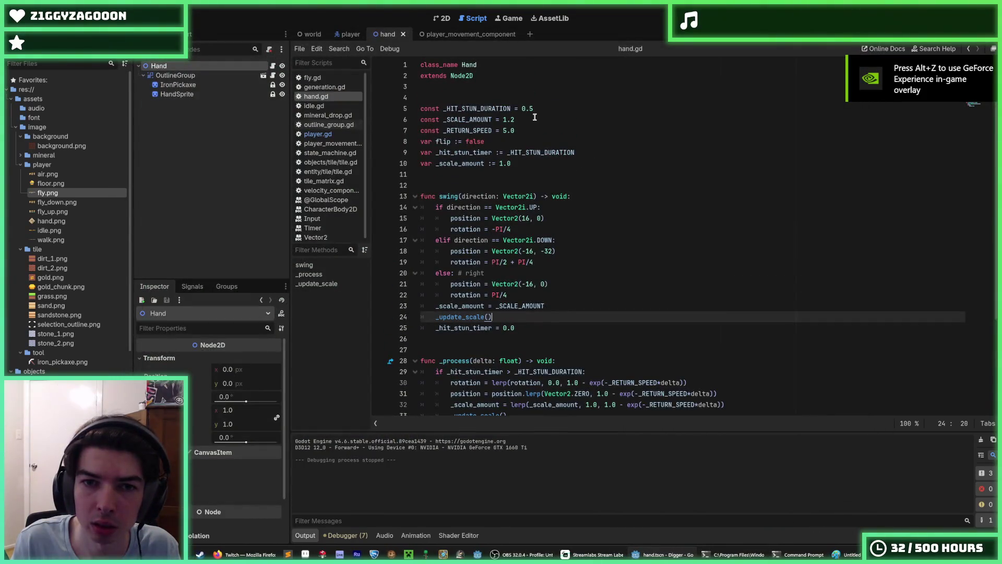
Change _HIT_STUN_DURATION from 0.5 to 0.1, save hand.gd and relaunch the game
click(534, 109)
key(BackSpace)
text(1)
key(ctrl+s)
key(F5)
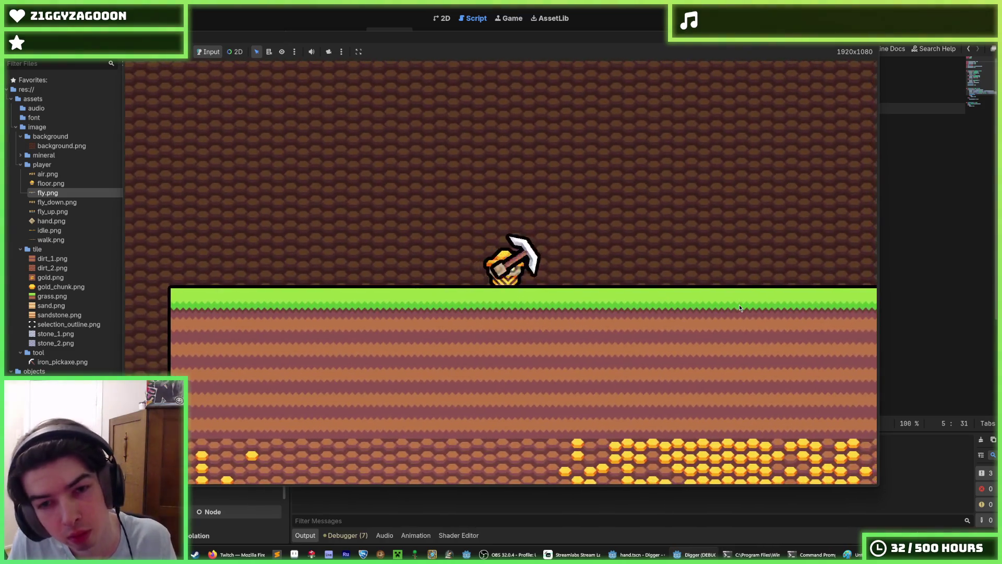
Dig down two shafts and out to the right and upward, then stop the game
key(d)
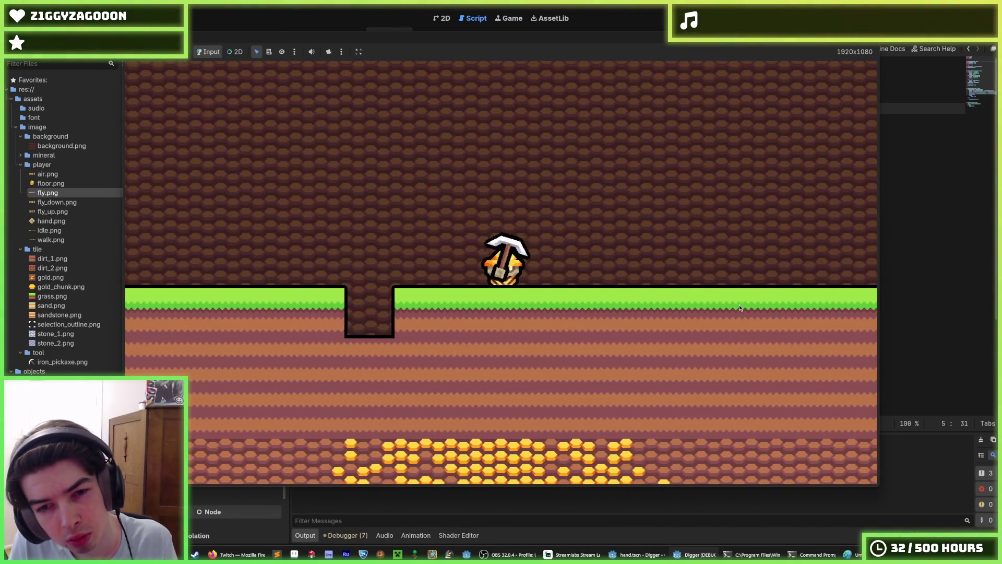
key(s)
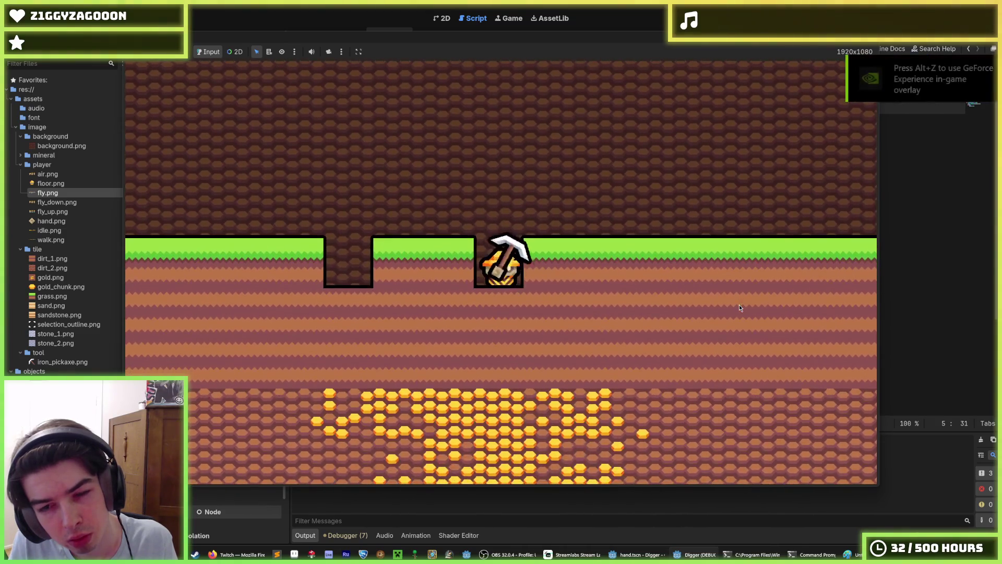
key(s)
key(d)
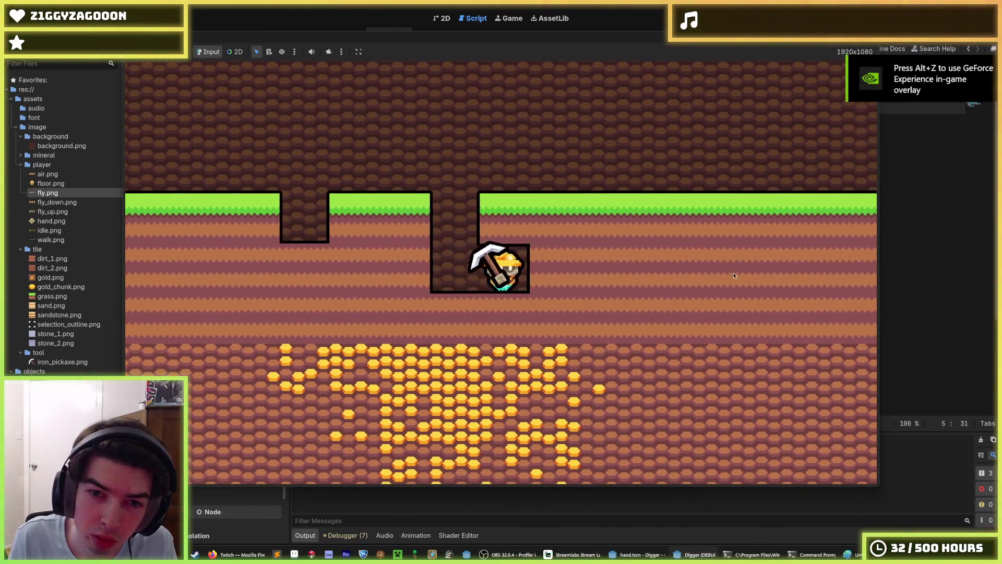
key(w)
key(d)
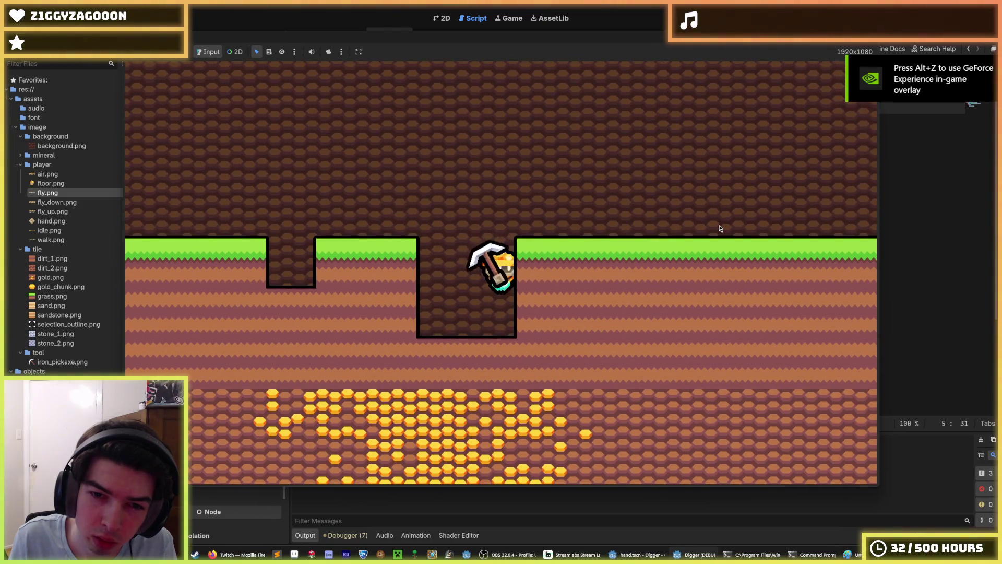
key(d)
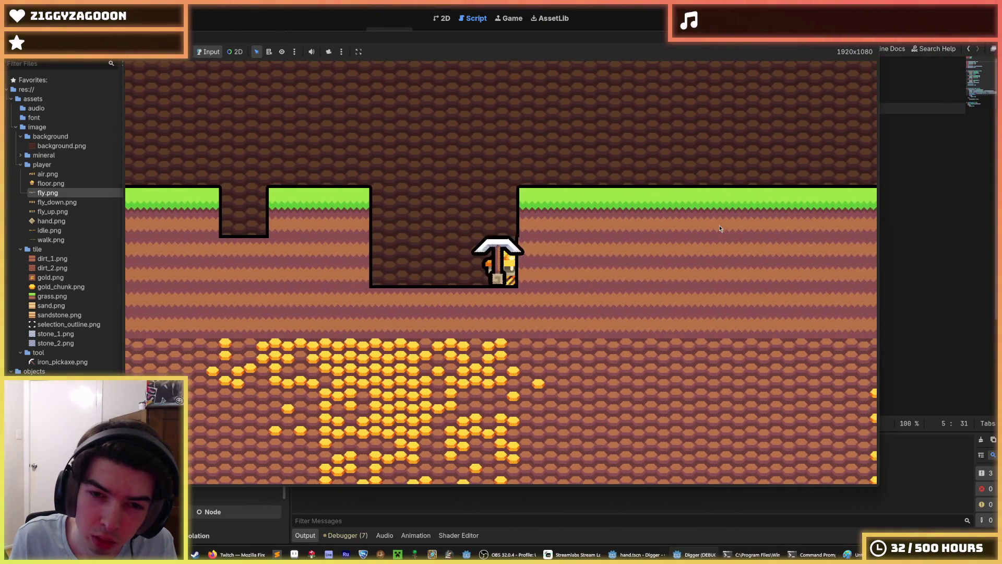
key(d)
key(w)
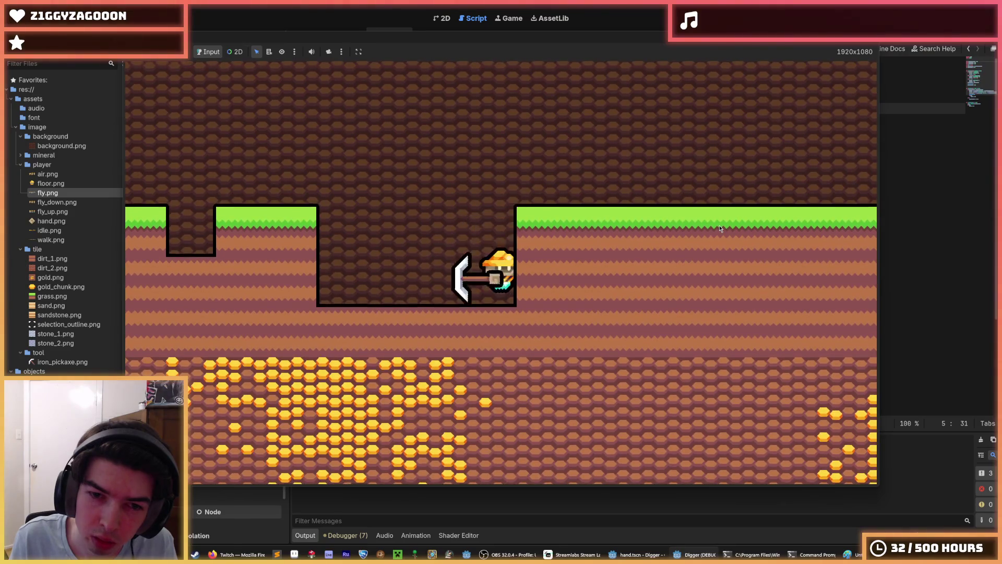
key(F8)
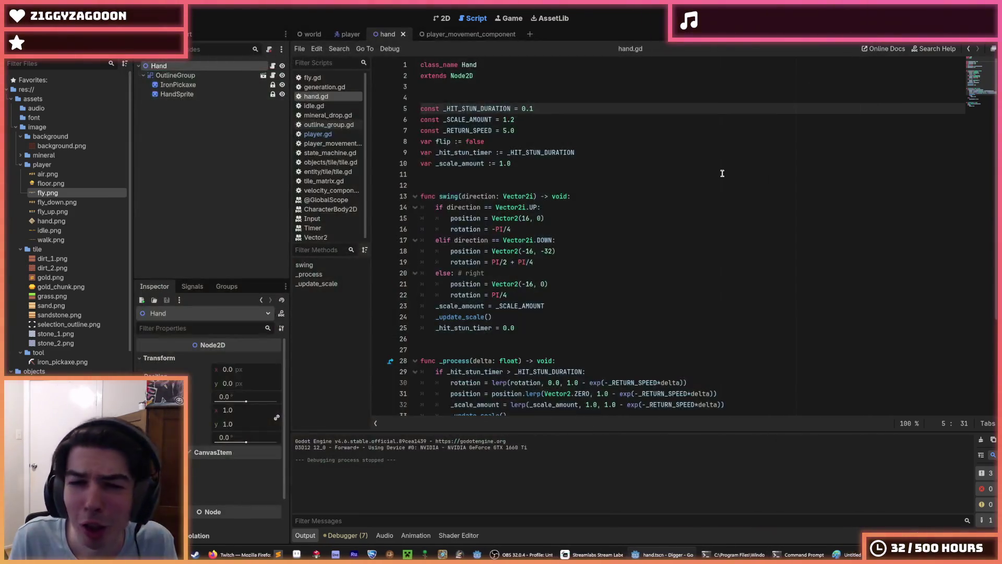
Open player.gd and uncomment the line setting the hand position to (-64, -64)
click(595, 195)
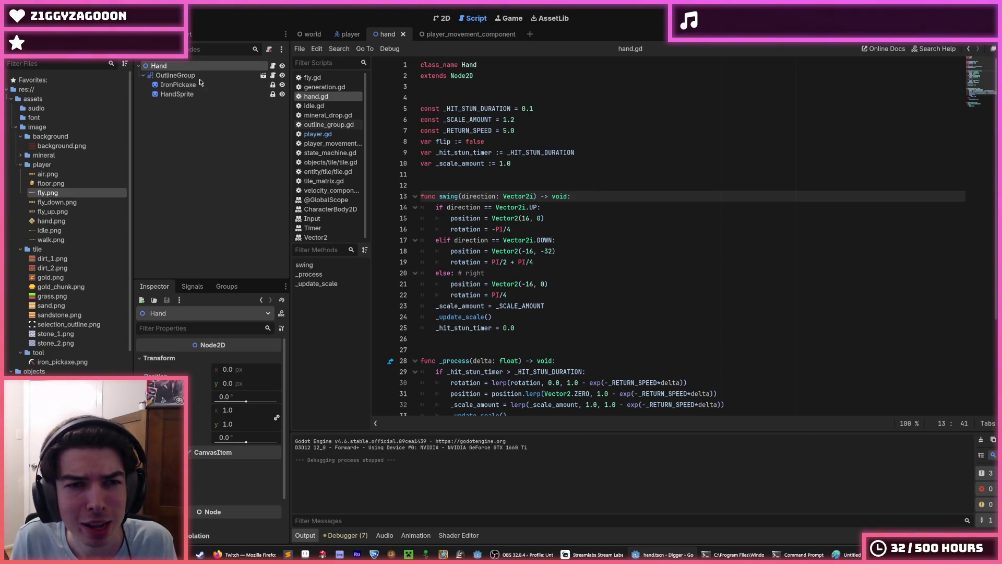
click(302, 34)
mouse_move(357, 34)
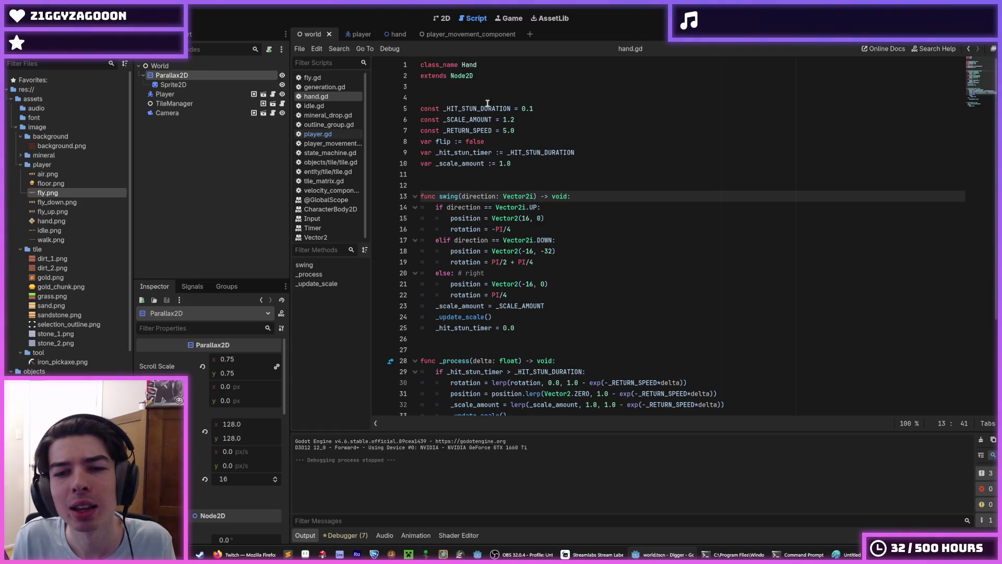
click(352, 36)
key(ctrl+k)
Run the game twice, digging down and to the left to check the pickaxe position
key(F5)
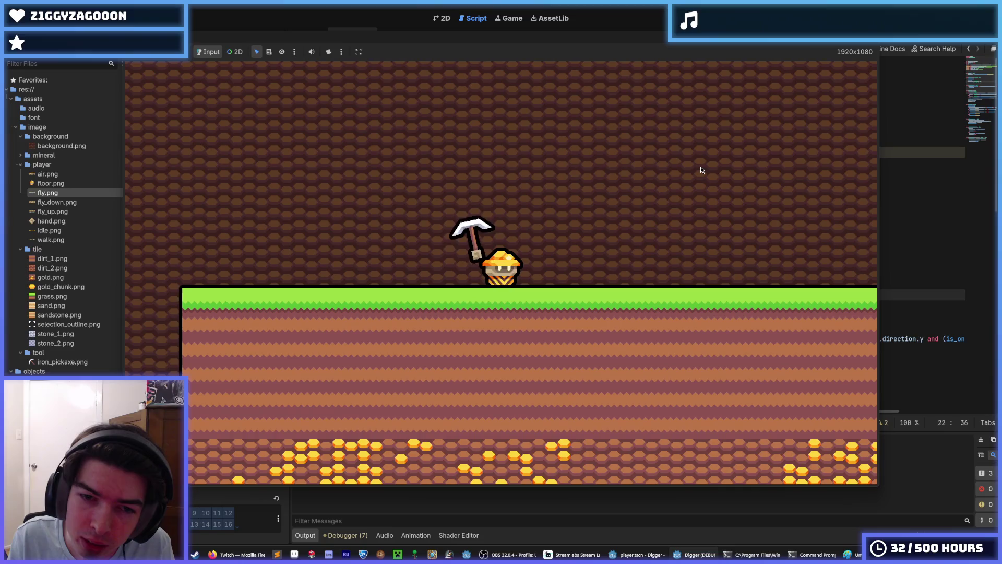
key(s)
key(a)
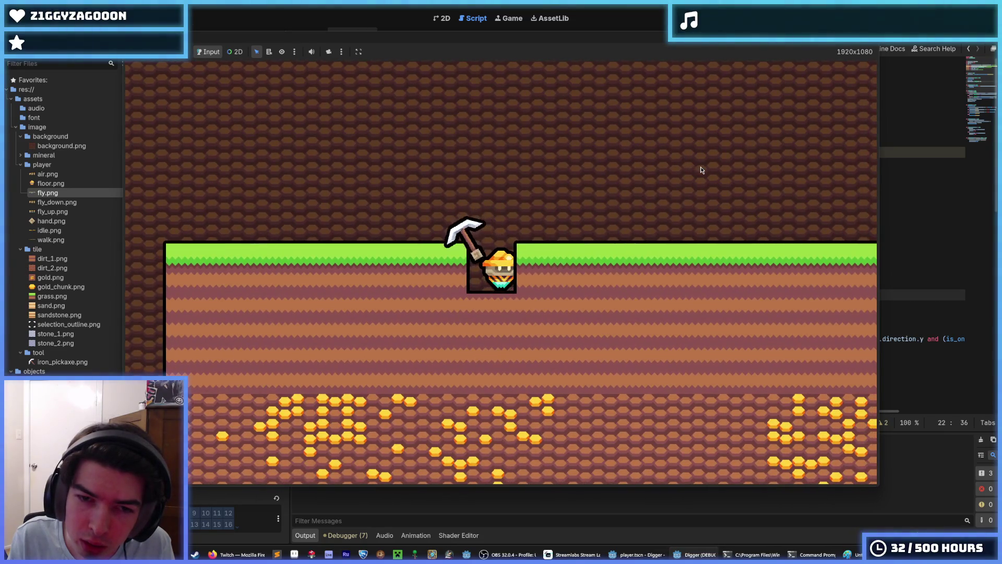
key(F8)
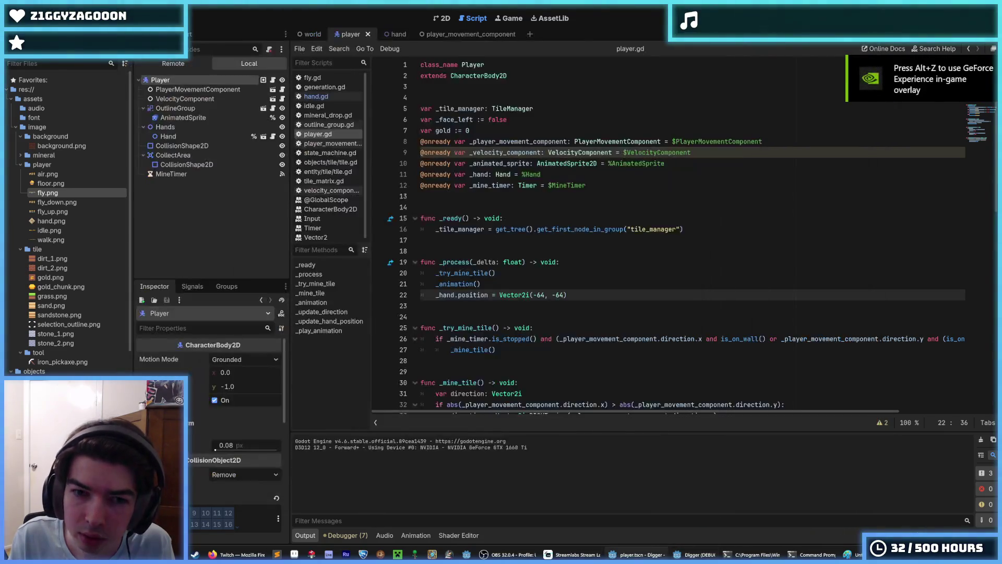
key(F5)
key(a)
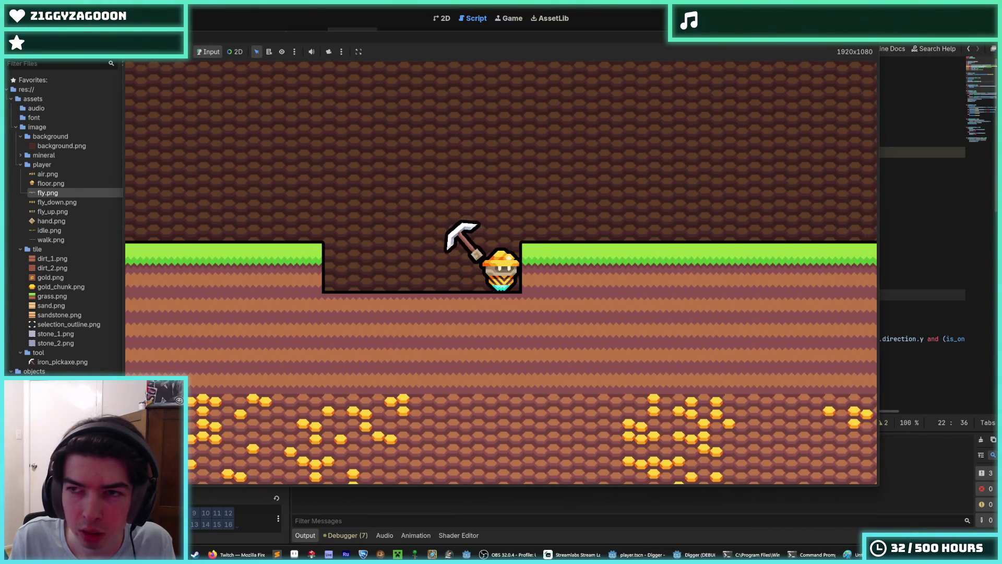
key(F8)
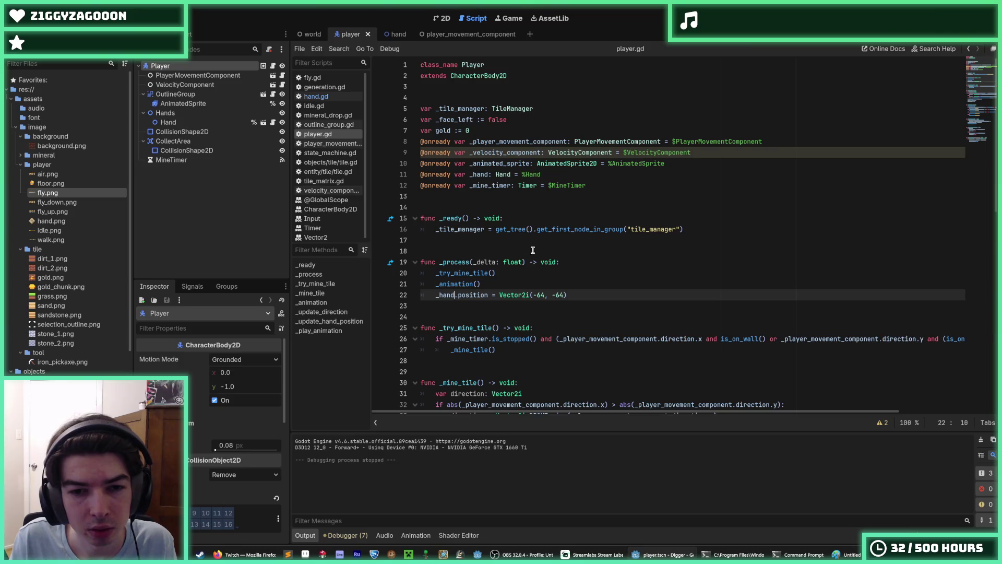
Change line 22 of player.gd to assign _hand.target_position instead of position, and save
drag(581, 295, 416, 298)
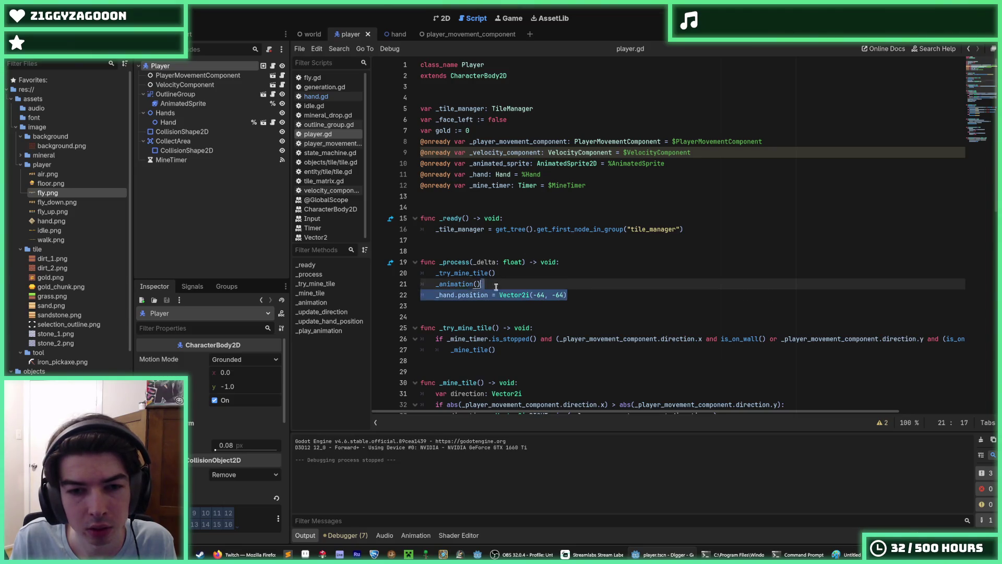
click(457, 295)
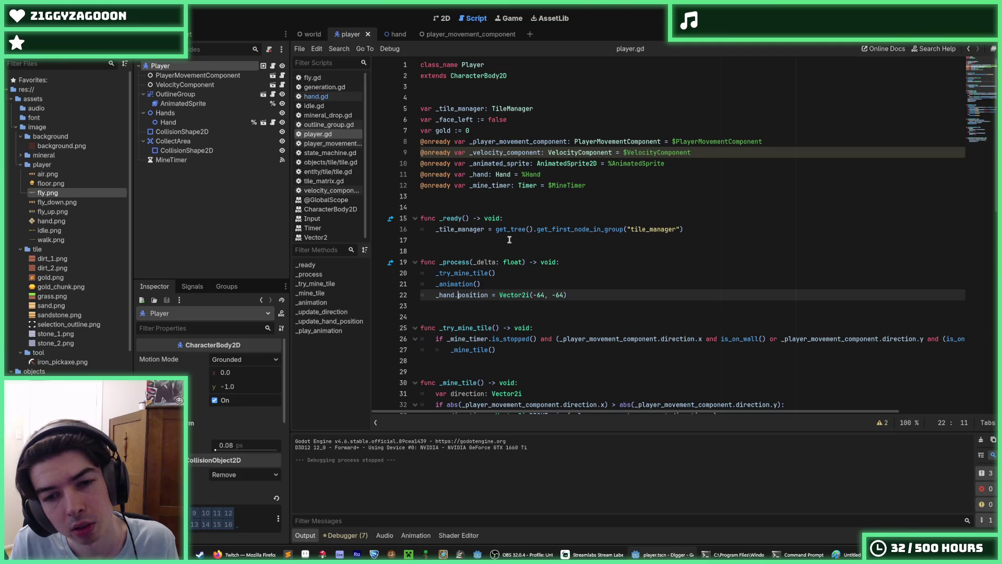
text(_)
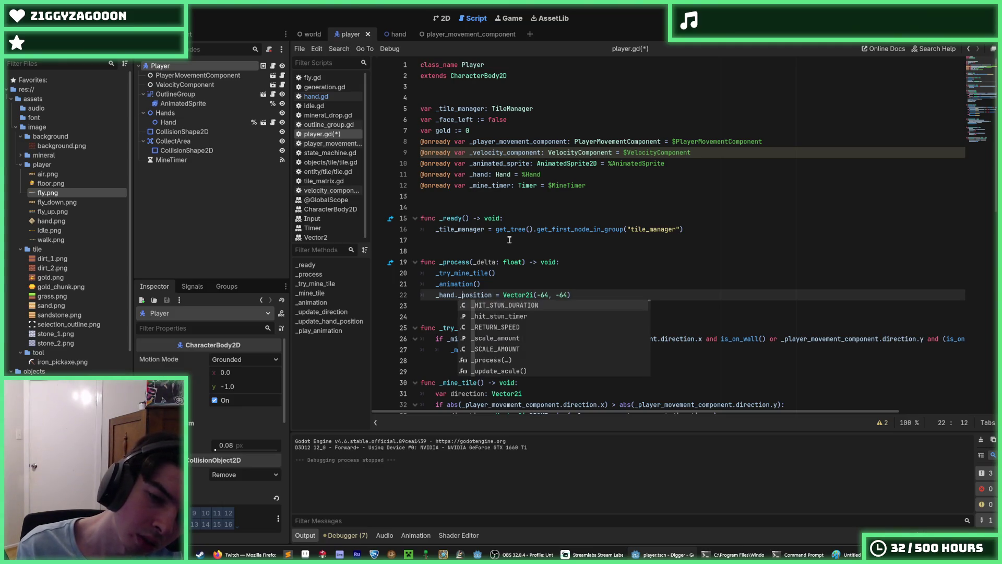
key(BackSpace)
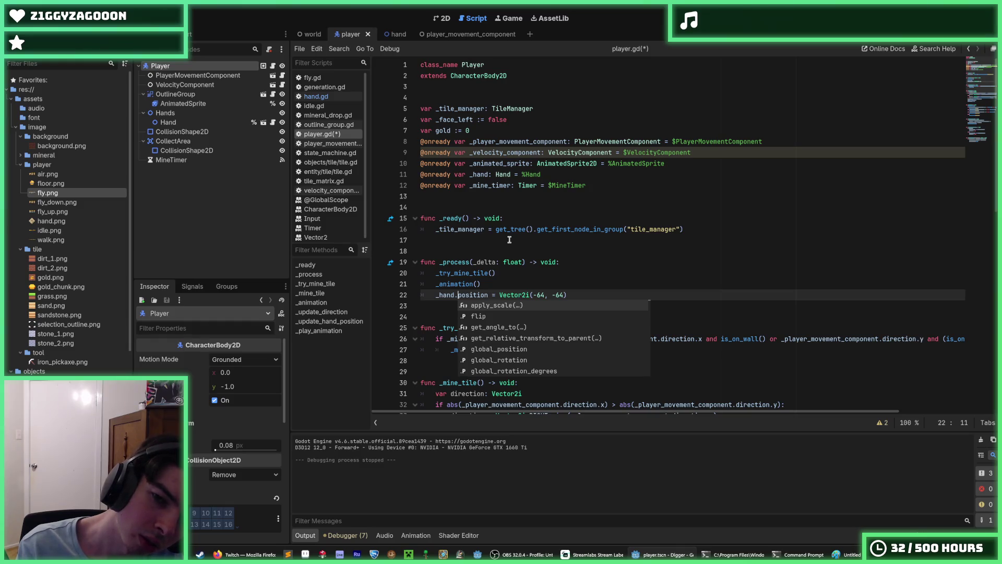
text(target_)
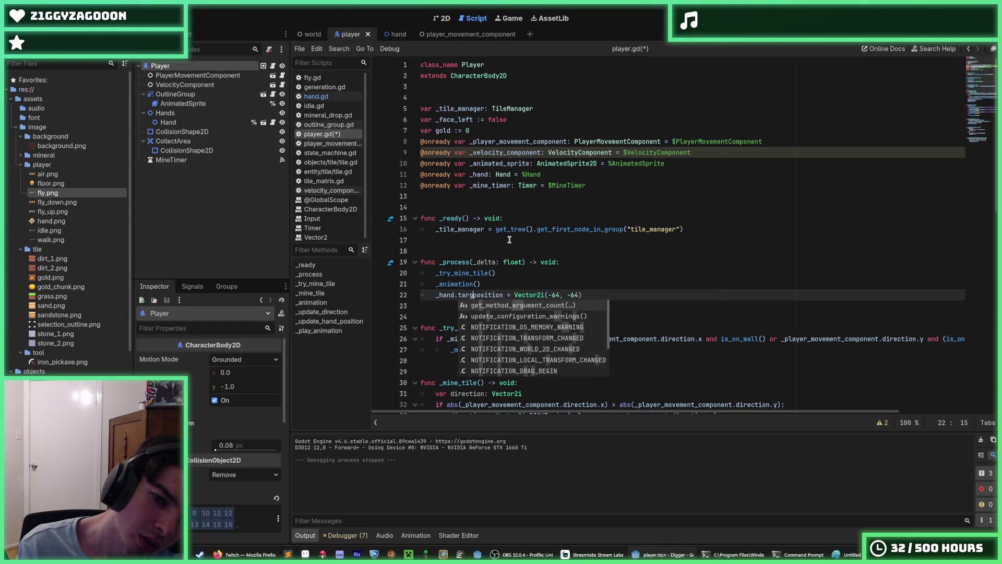
double_click(486, 292)
click(502, 283)
key(ctrl+s)
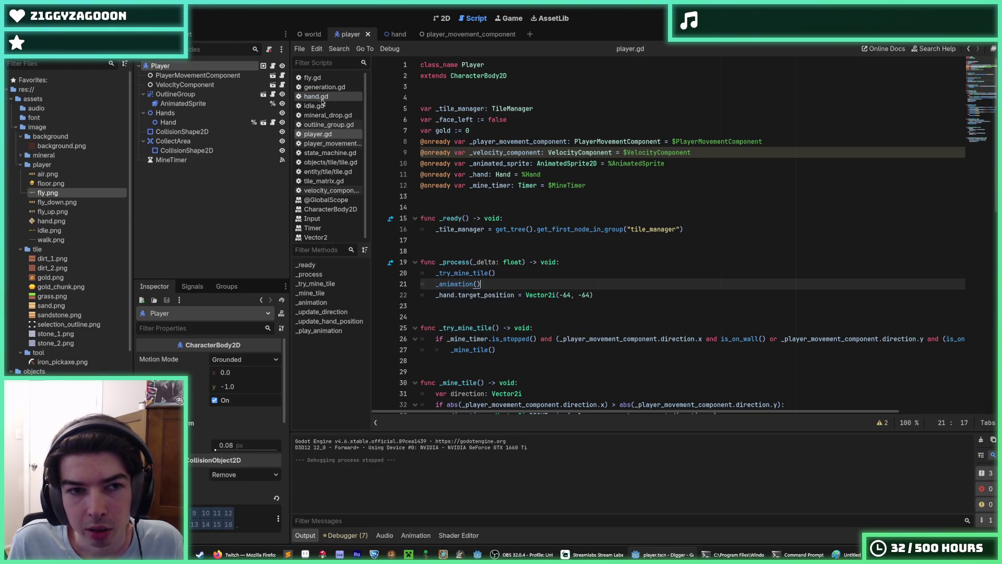
Switch to hand.gd and launch the game to test the change
click(315, 96)
click(560, 189)
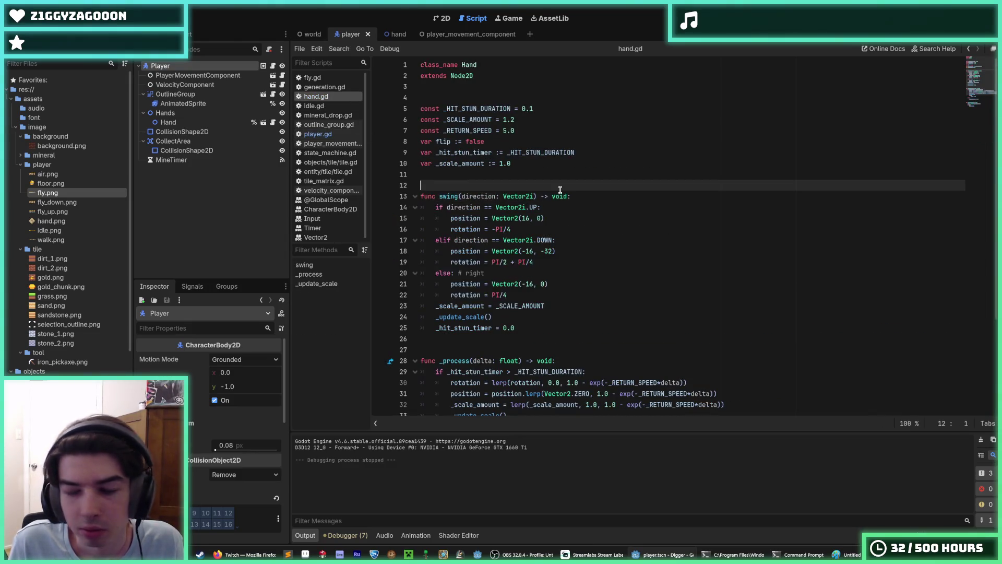
key(ctrl+s)
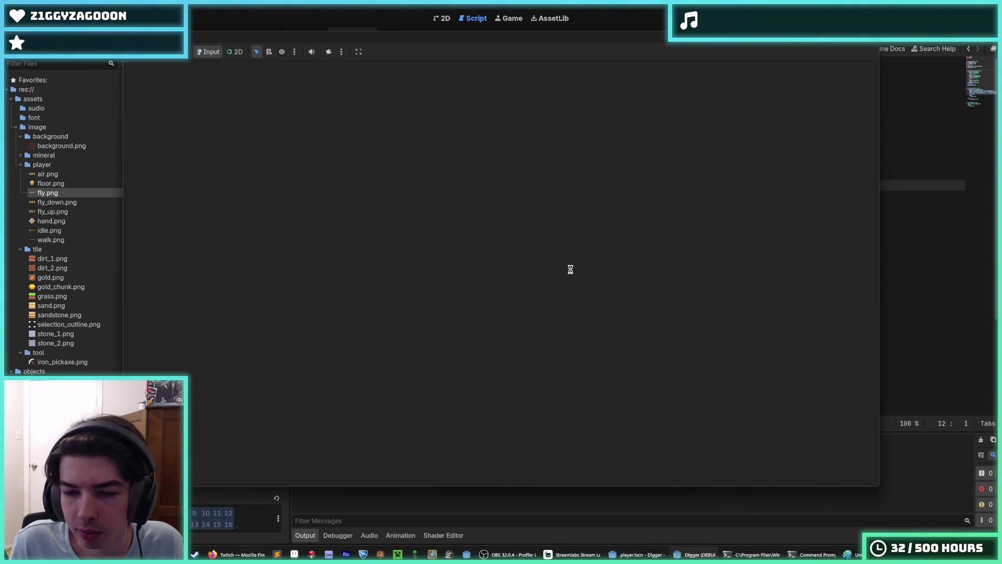
Enlarge the code editor and declare var target_position := Vector2.ZERO below gold in player.gd
scroll(516, 257, up, 2)
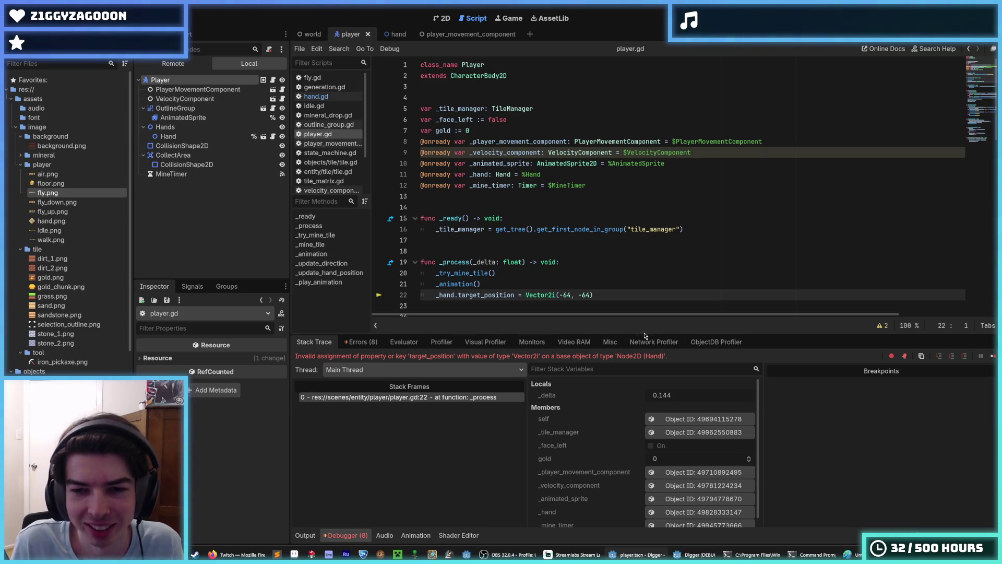
drag(647, 334, 645, 416)
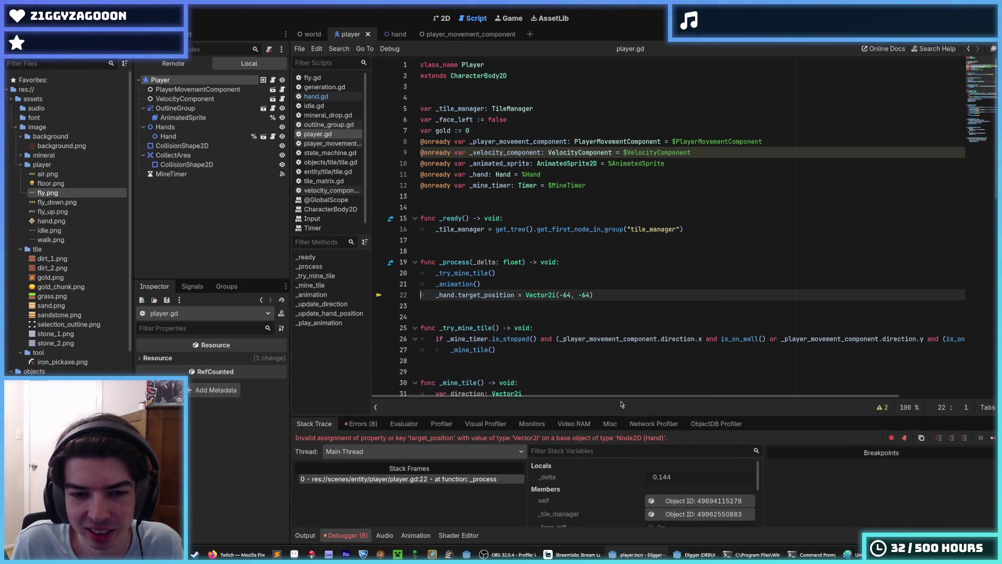
click(578, 194)
key(Up)
key(Up)
key(Up)
key(Return)
text(var target_position := Vector2.ZERO)
key(F5)
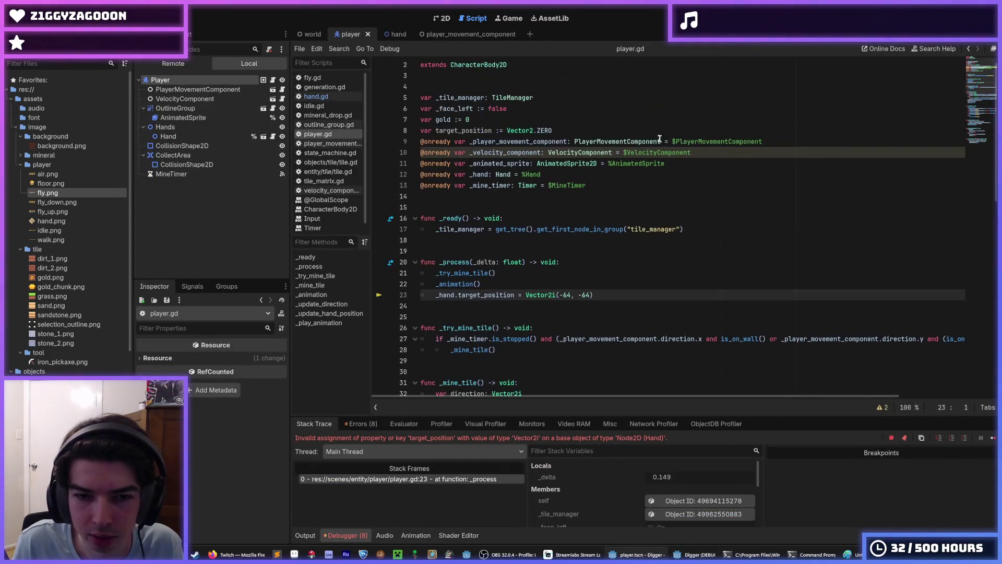
Change Vector2i to Vector2 in line 23's _hand.target_position assignment and rerun the game
double_click(493, 295)
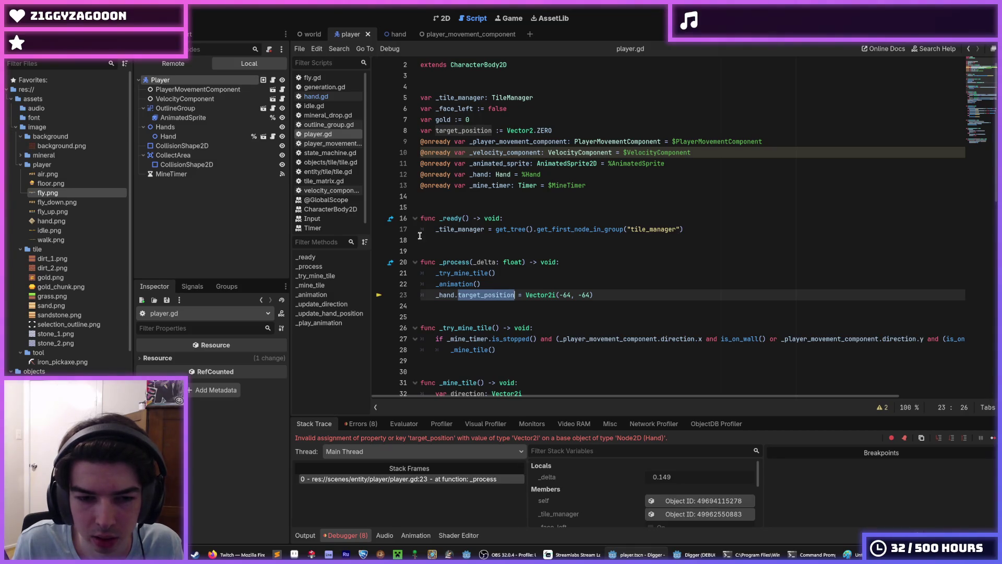
click(555, 294)
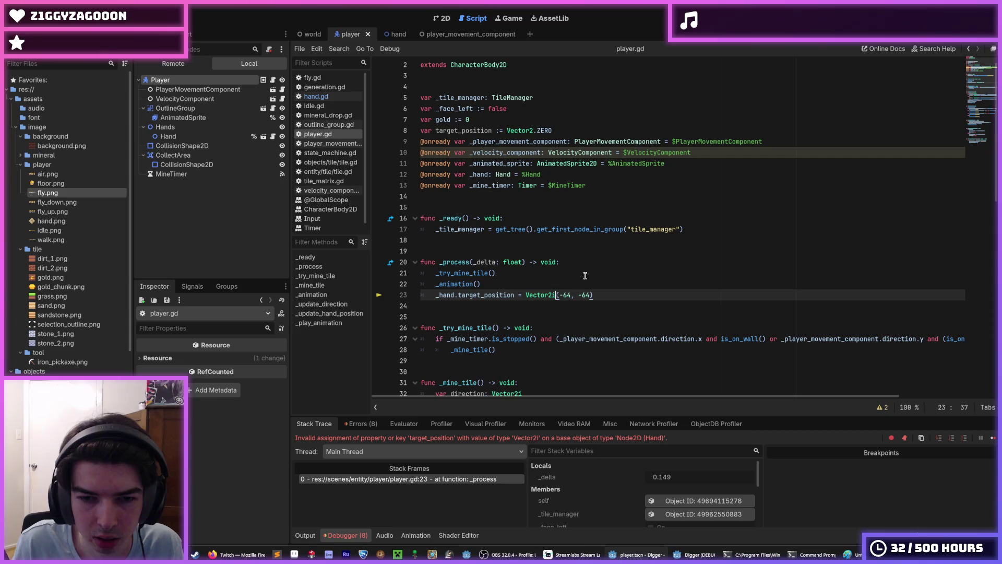
key(BackSpace)
key(F8)
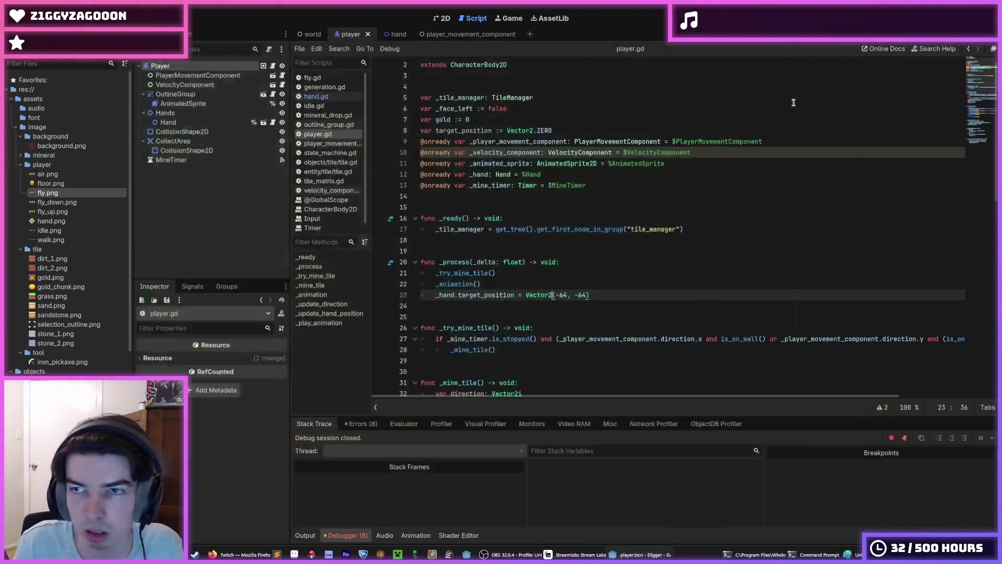
double_click(477, 295)
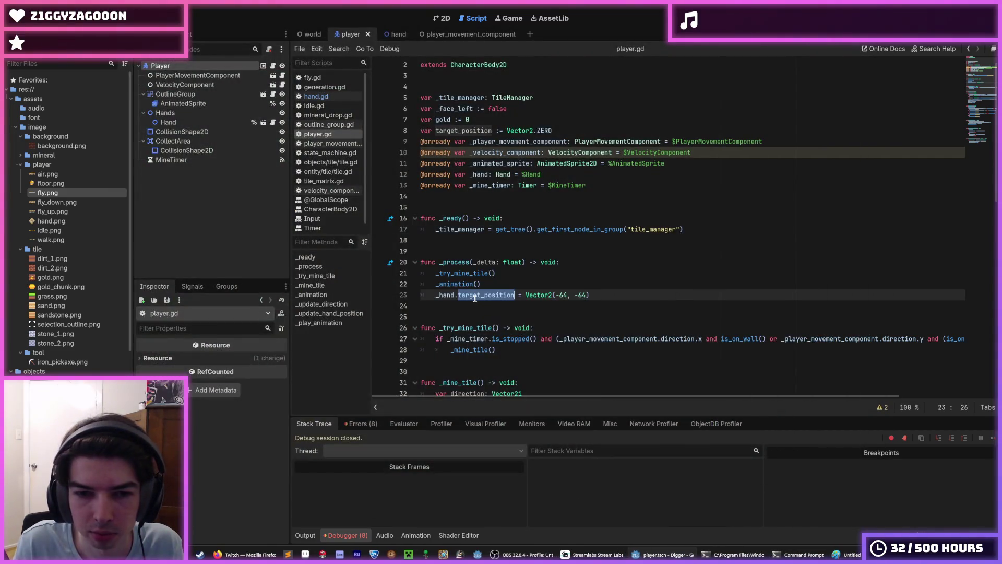
click(316, 97)
click(619, 163)
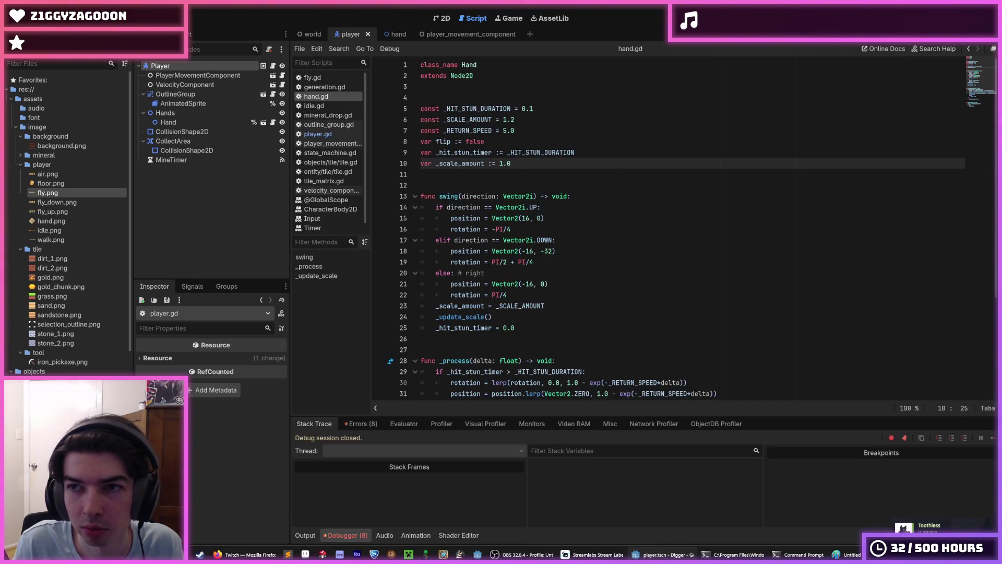
key(F5)
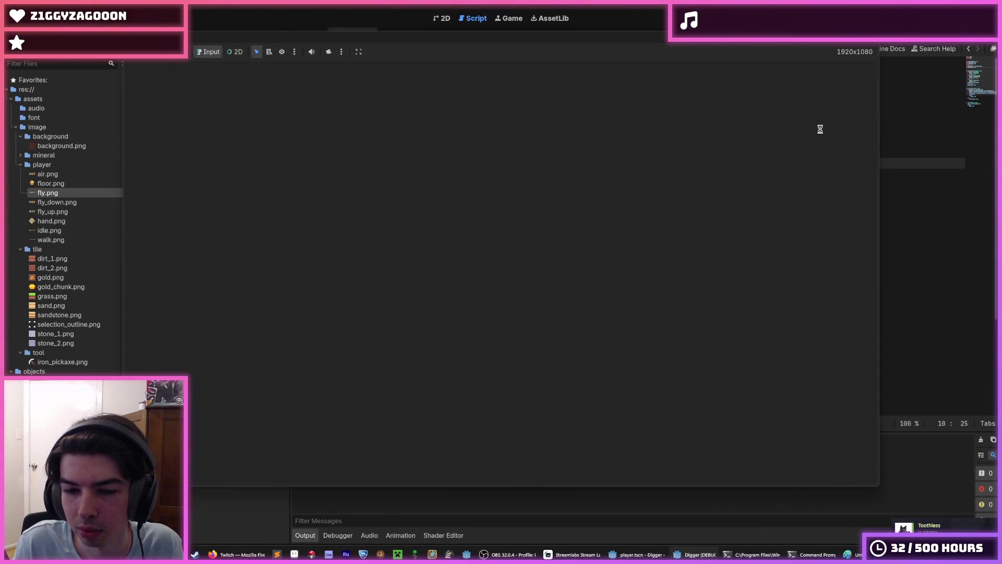
Comment out the _hand.target_position line 23 with Ctrl+K and run the game again
scroll(657, 210, up, 2)
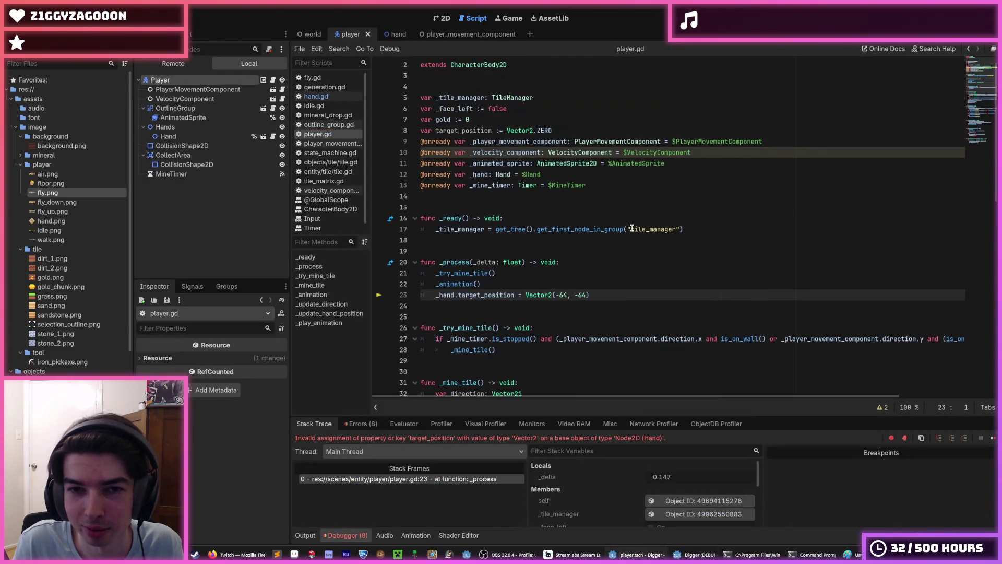
click(512, 295)
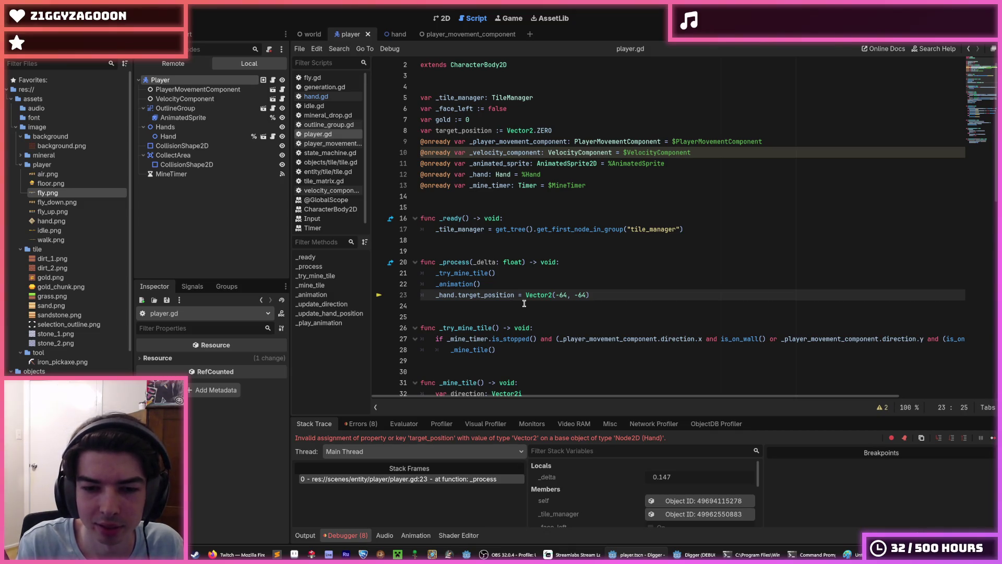
key(ctrl+k)
key(F5)
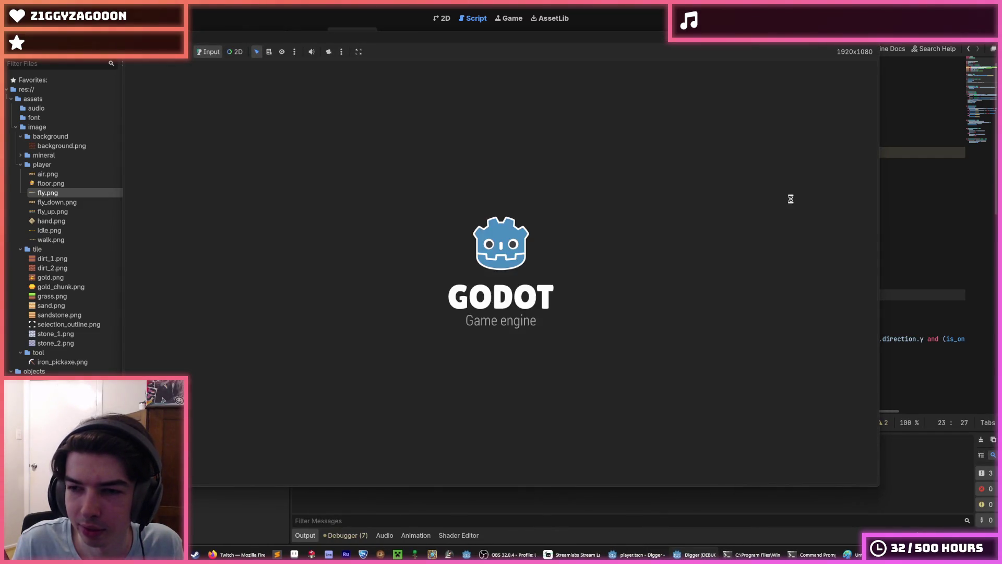
Dig a winding tunnel down and right from the surface while watching the pickaxe swing
key(s)
key(a)
key(s)
key(s)
key(a)
key(d)
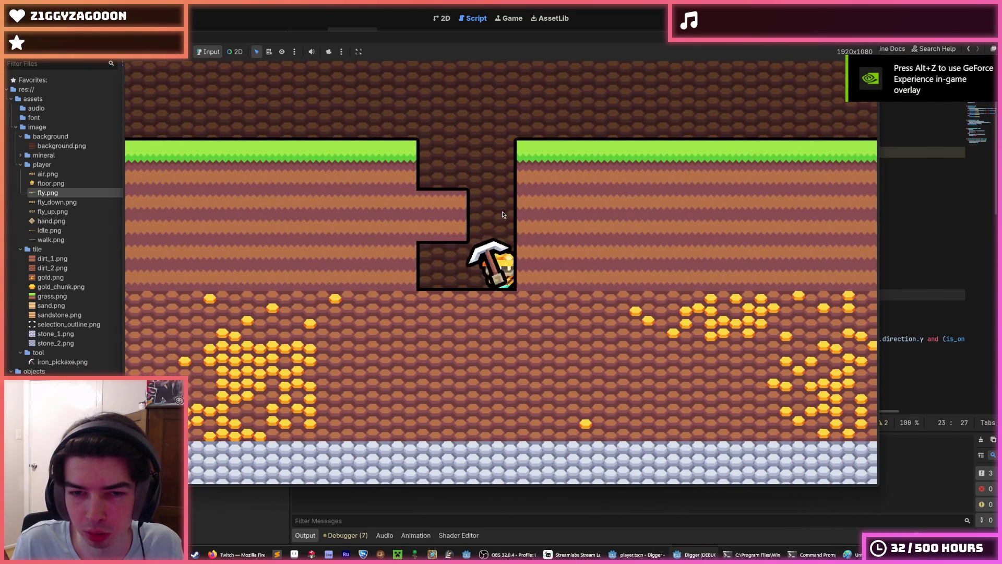
key(s)
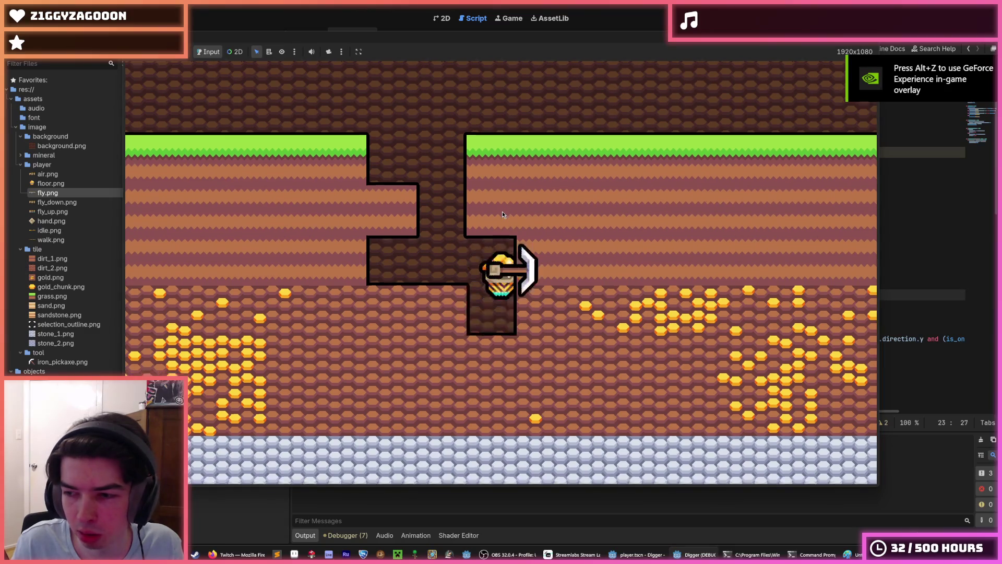
key(d)
key(d)
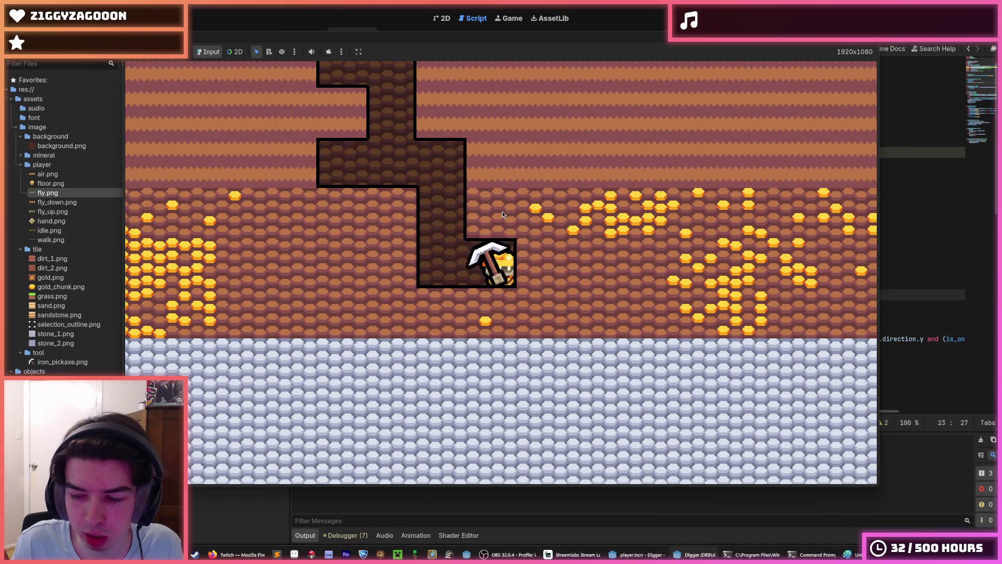
key(w)
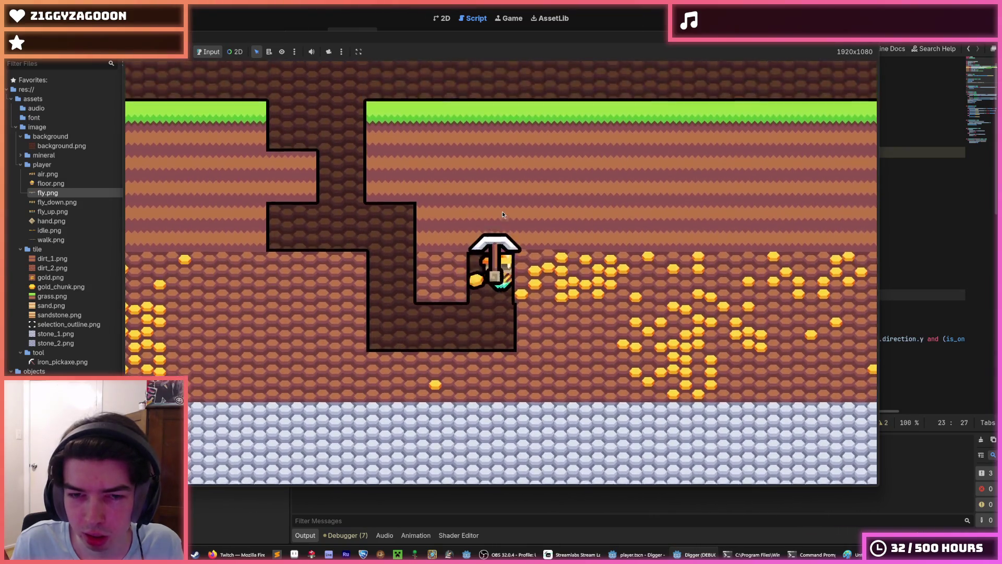
key(d)
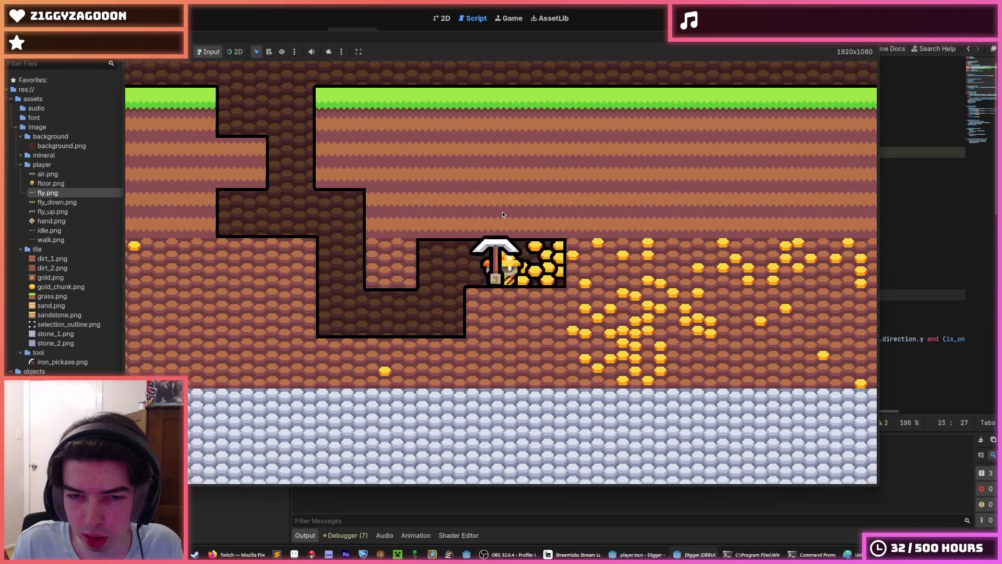
key(d)
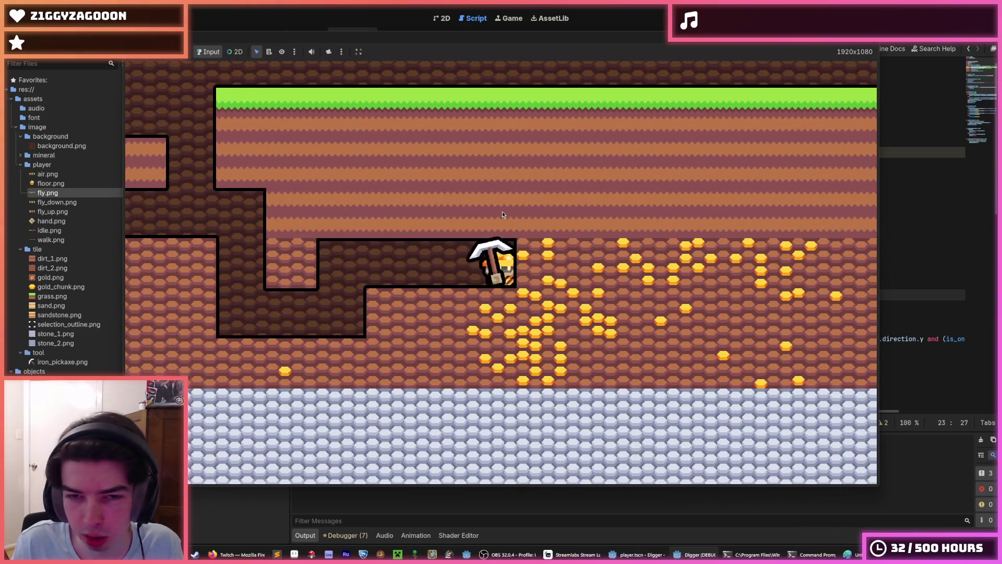
key(s)
key(a)
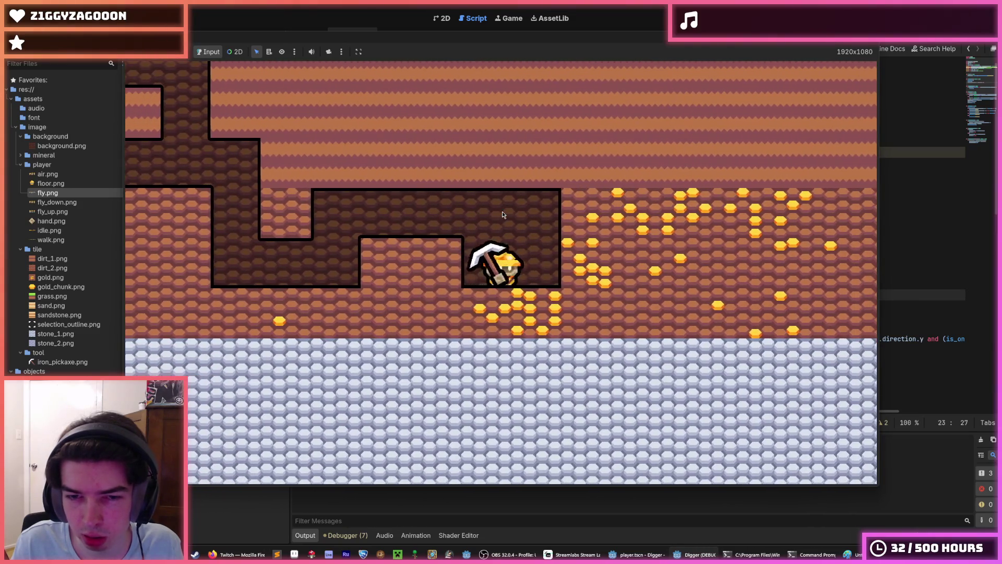
key(s)
key(d)
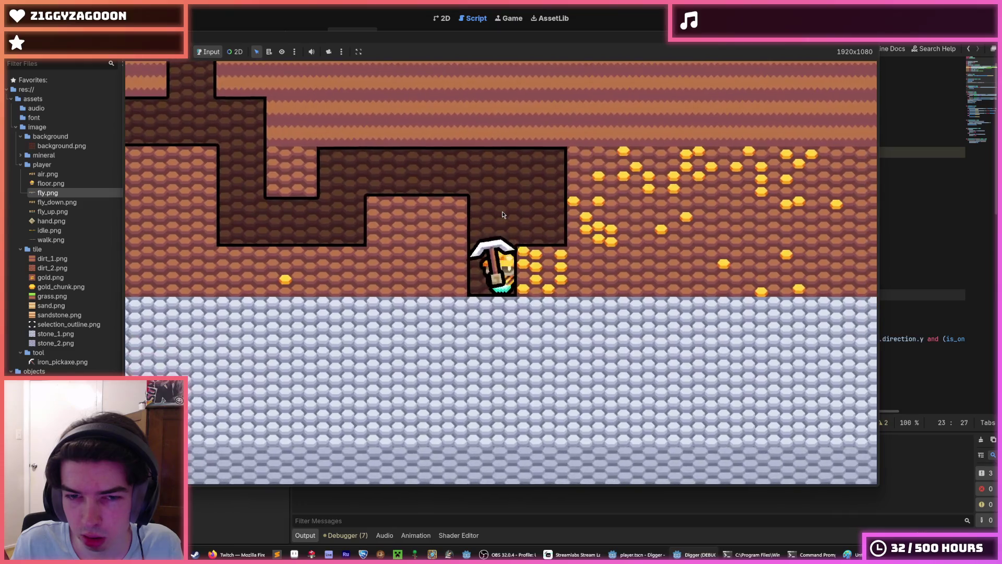
key(s)
key(d)
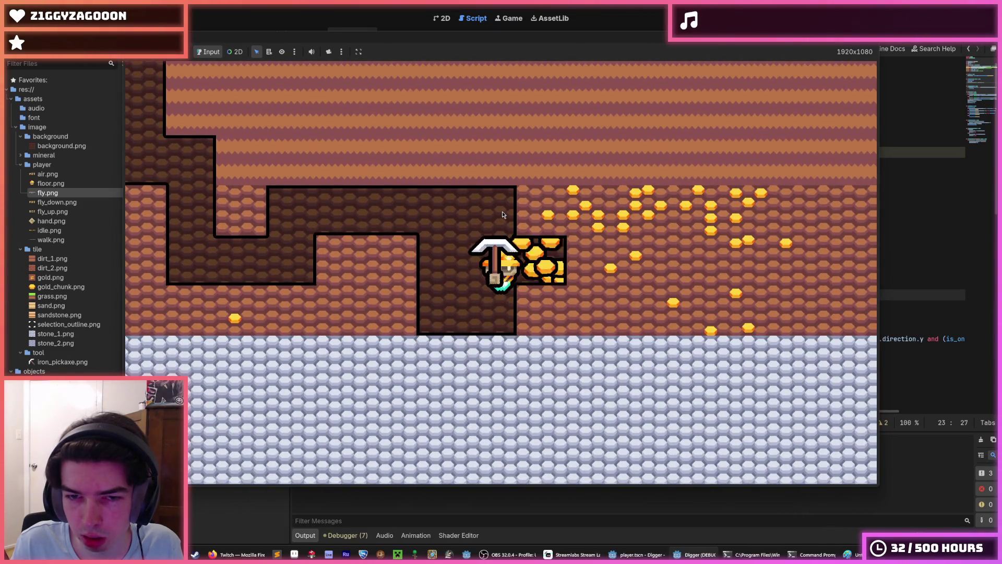
key(w)
key(d)
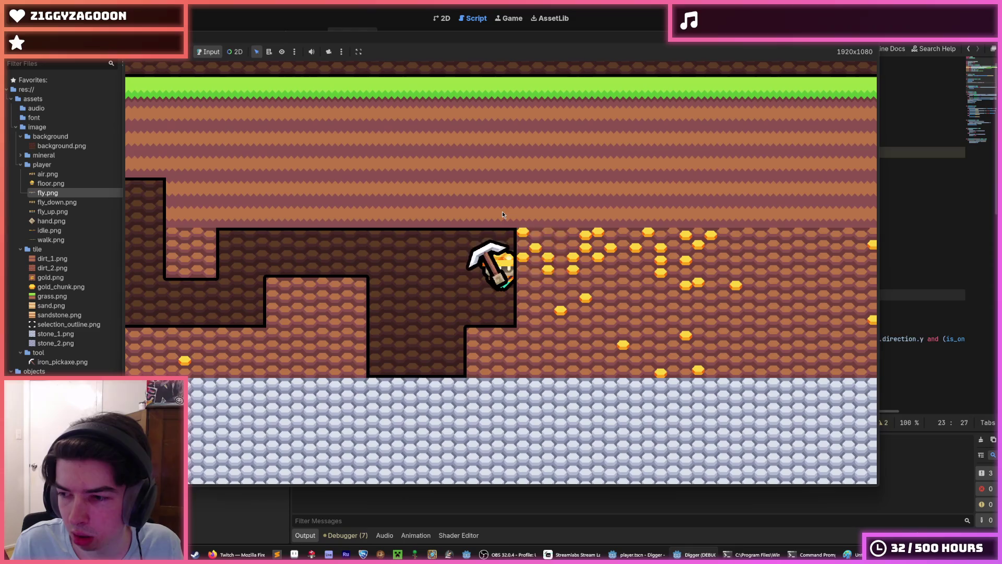
key(w)
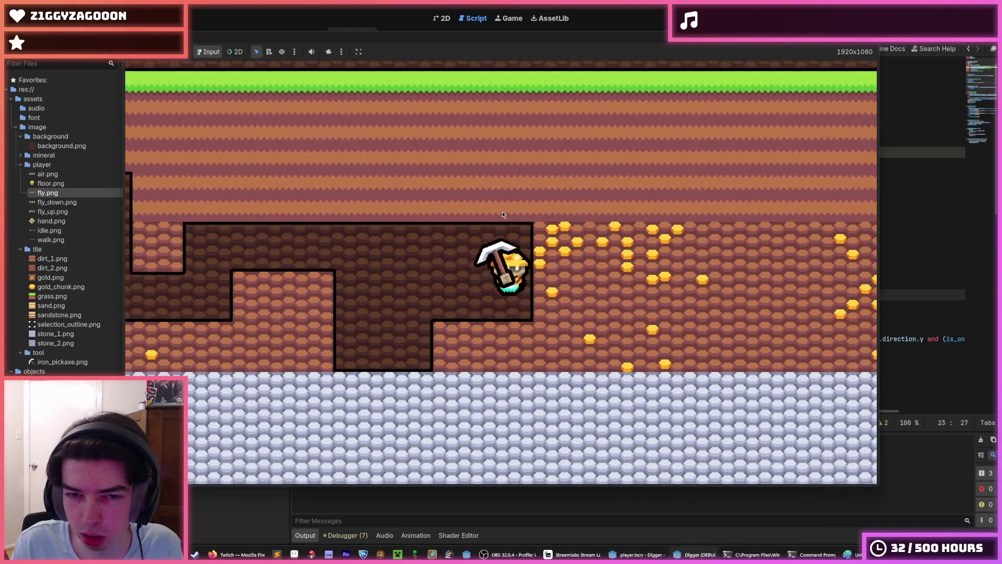
Dig right through the gold tiles and down into the stone layer
key(d)
key(d)
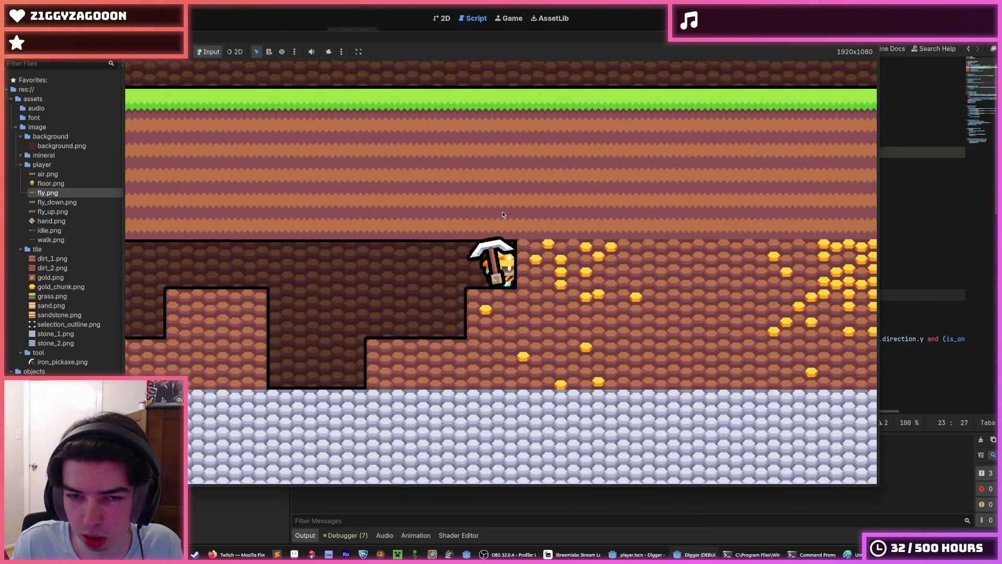
key(d)
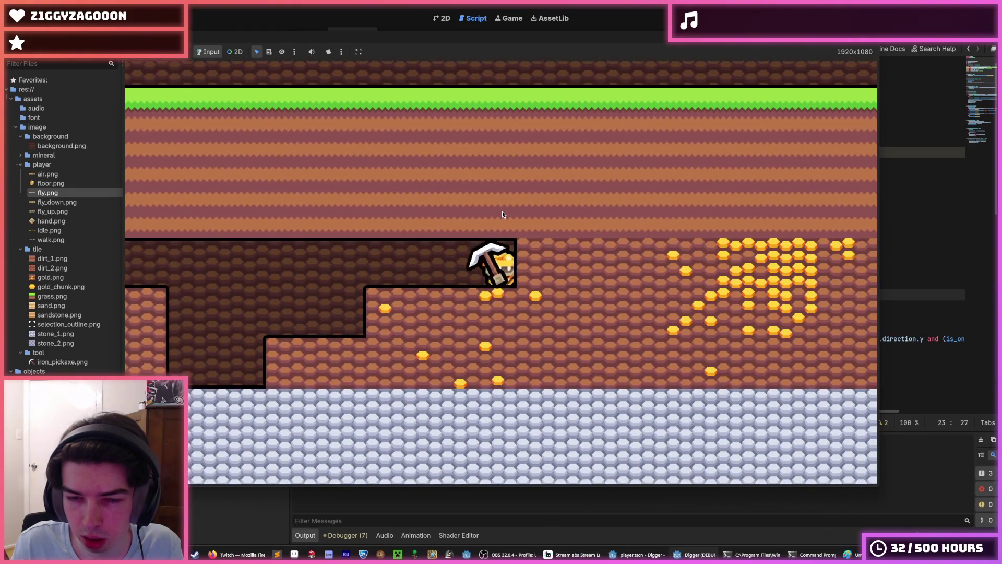
key(s)
key(s)
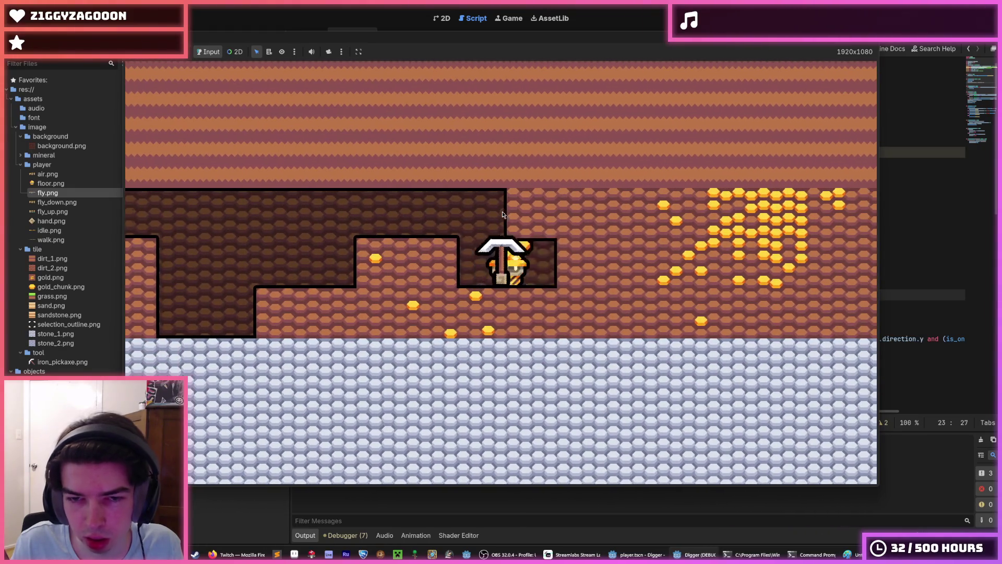
key(d)
key(d)
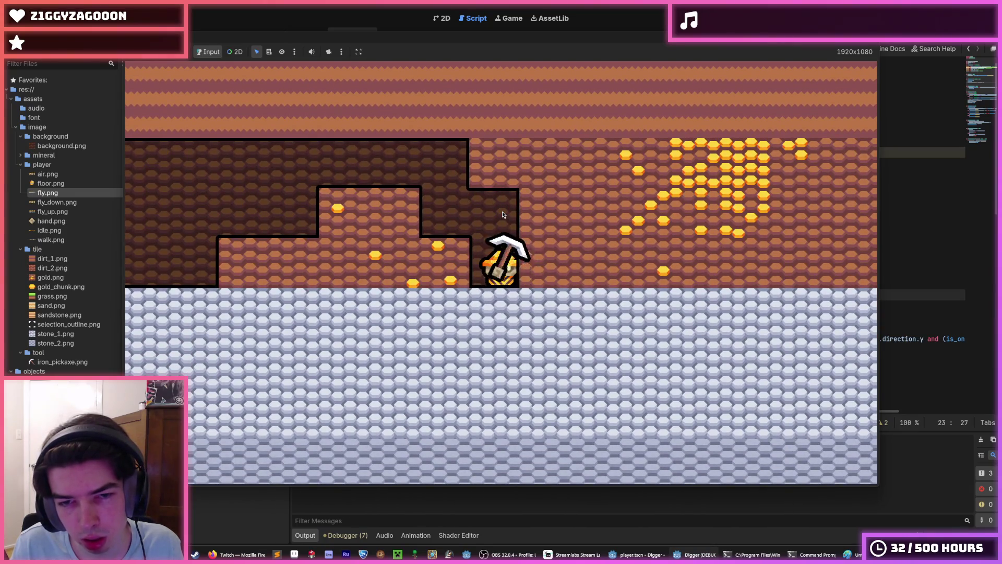
key(s)
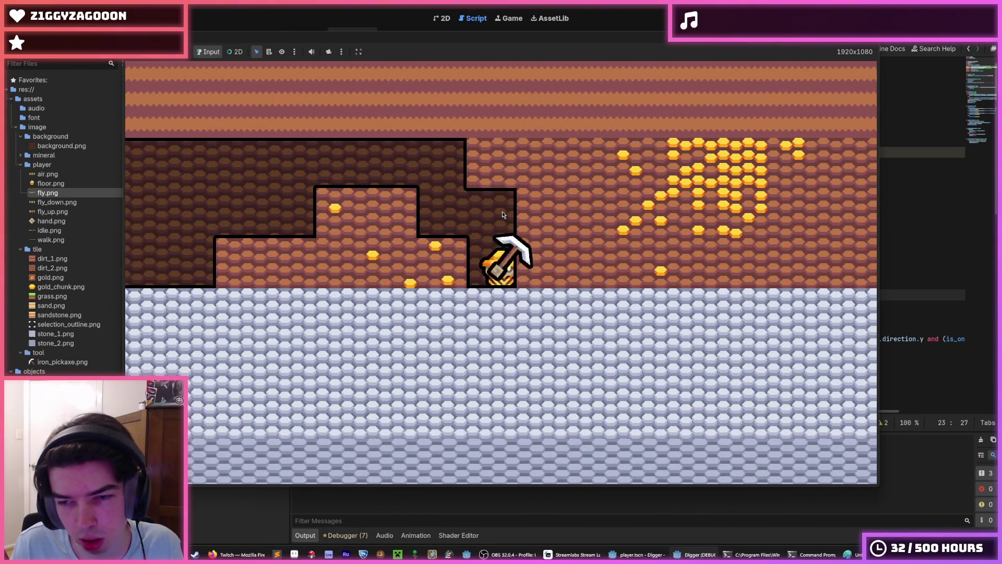
key(d)
key(s)
Fly back up the shaft, dig right through more gold, and stop the playtest
key(w)
key(d)
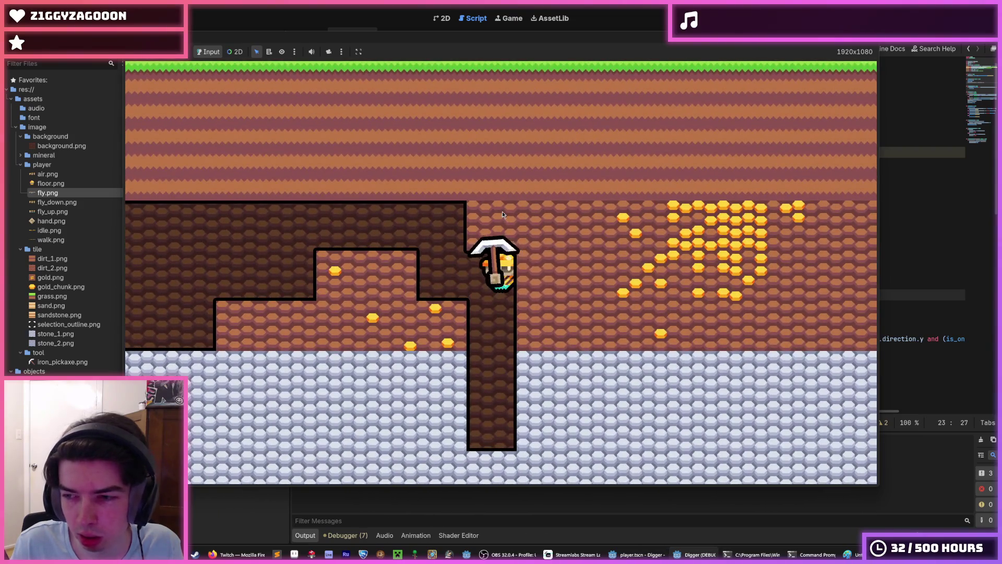
key(d)
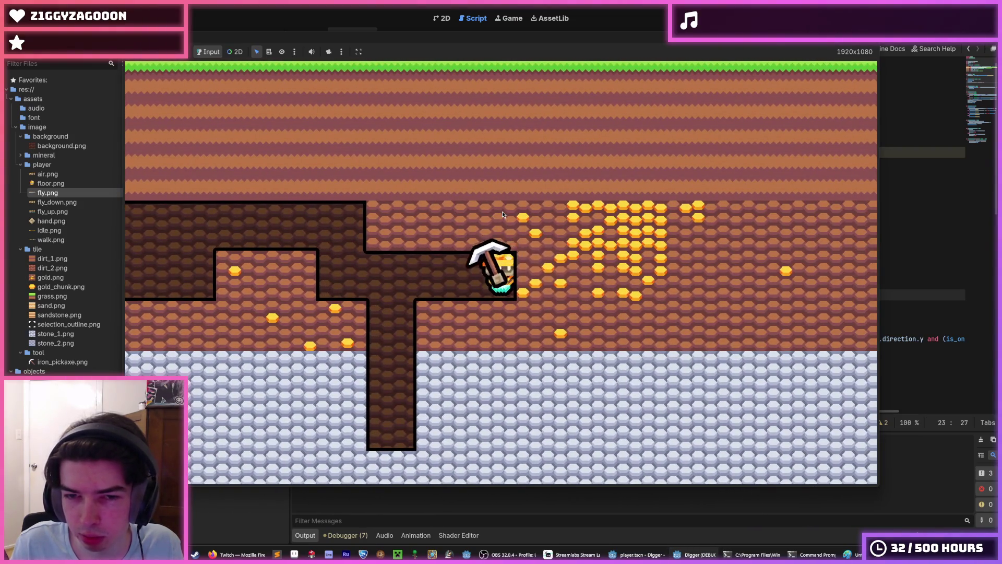
key(w)
key(d)
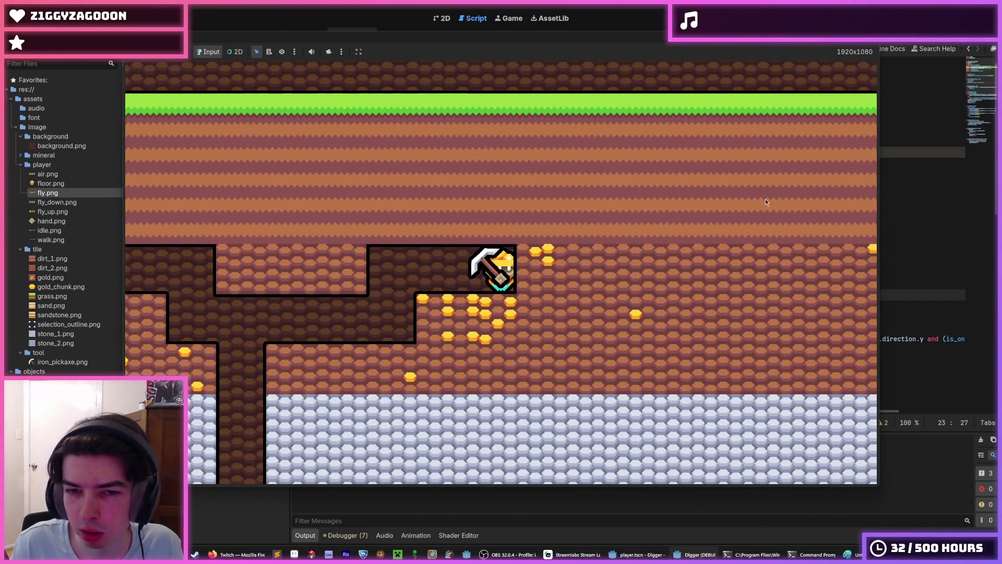
click(911, 18)
Stop the game, uncomment player.gd's _hand.target_position line 23, and save
click(705, 260)
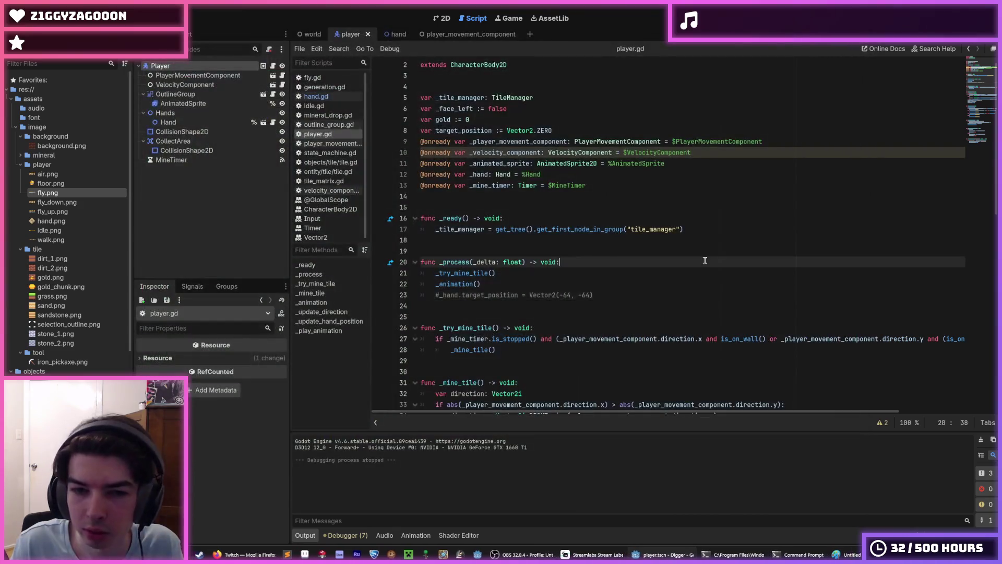
click(603, 290)
key(ctrl+s)
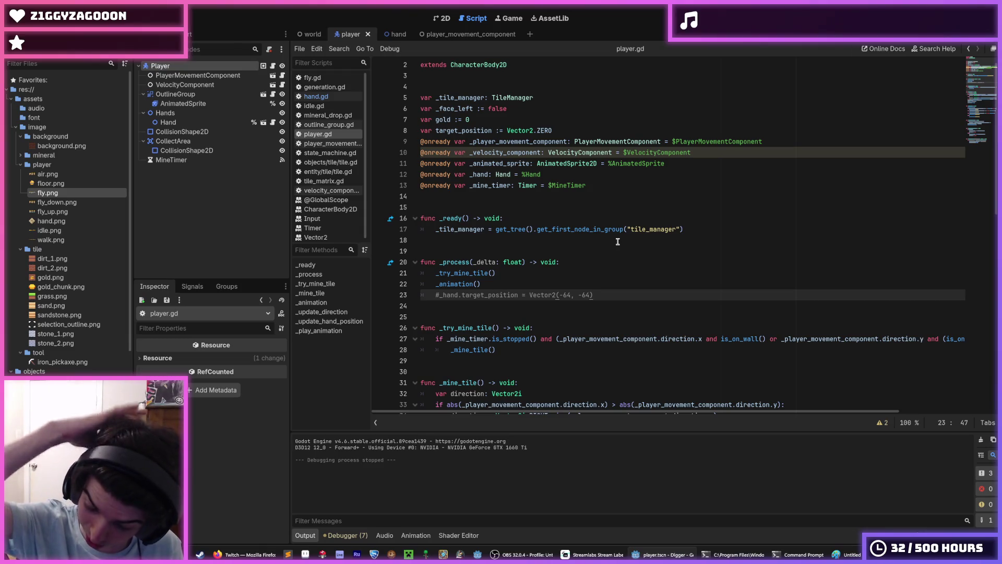
key(ctrl+s)
key(ctrl+s)
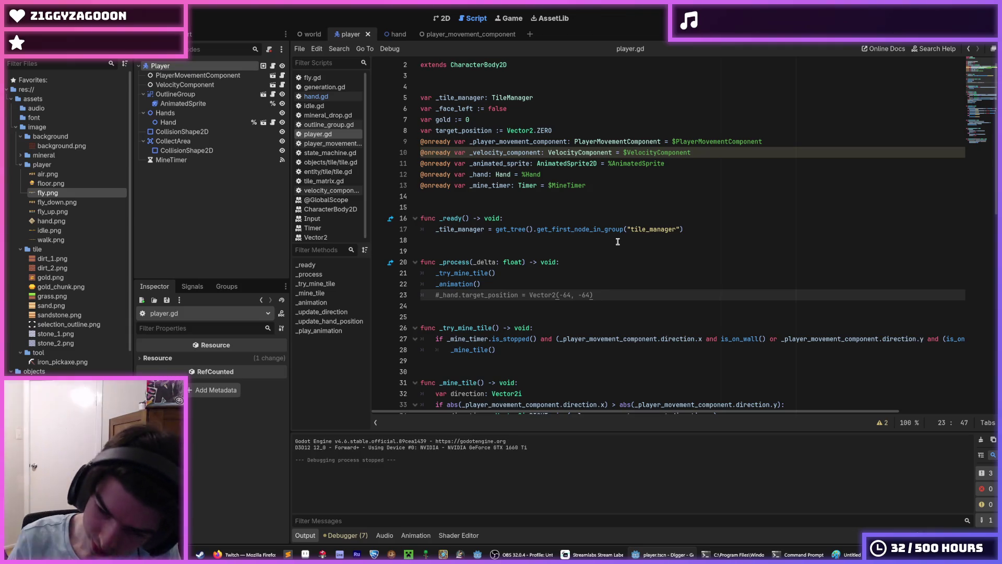
key(ctrl+k)
key(ctrl+s)
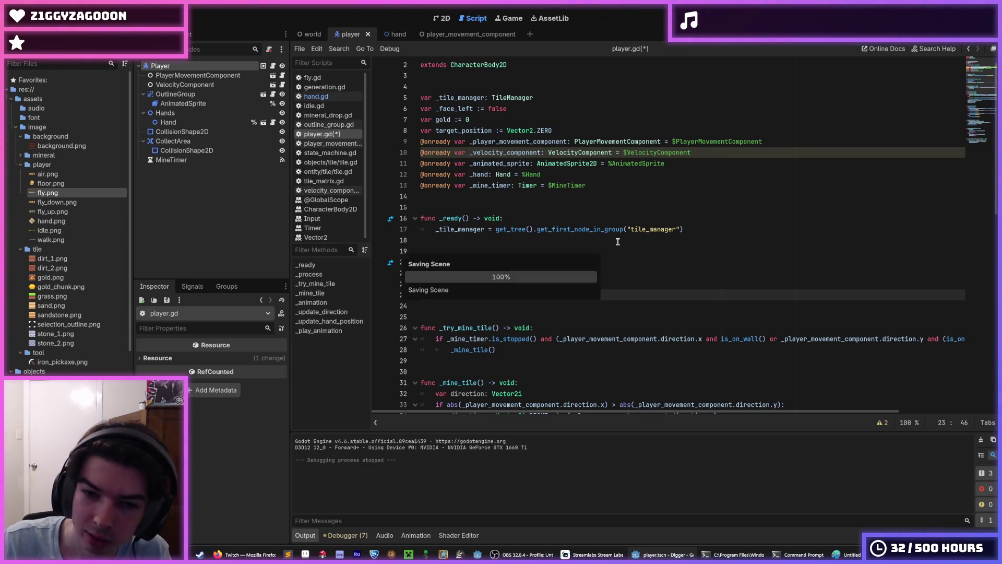
key(Up)
key(Up)
key(Up)
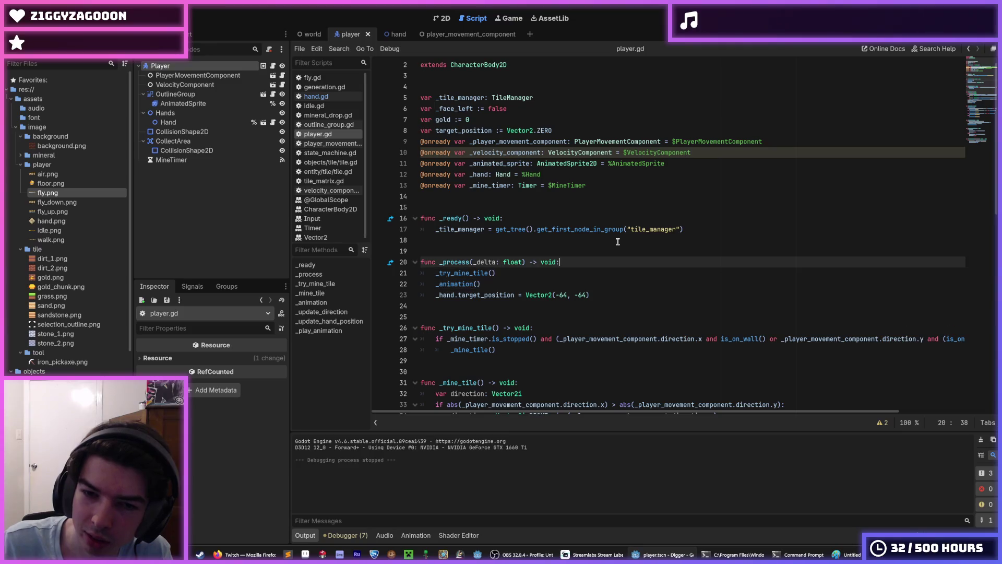
key(Down)
key(Down)
key(Down)
key(End)
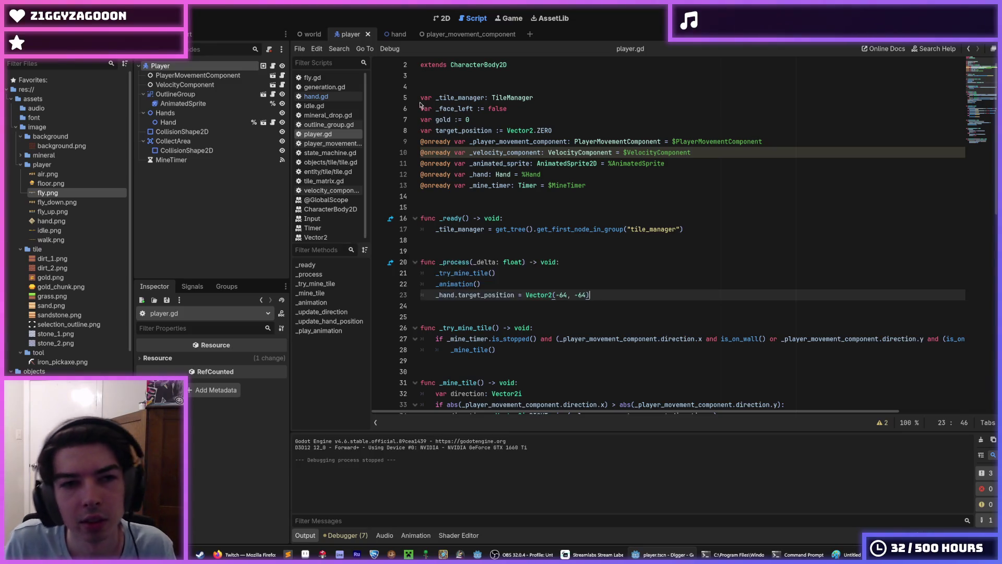
Review hand.gd lines 9–10 against player.gd's target_position line, then return to hand.gd
click(318, 96)
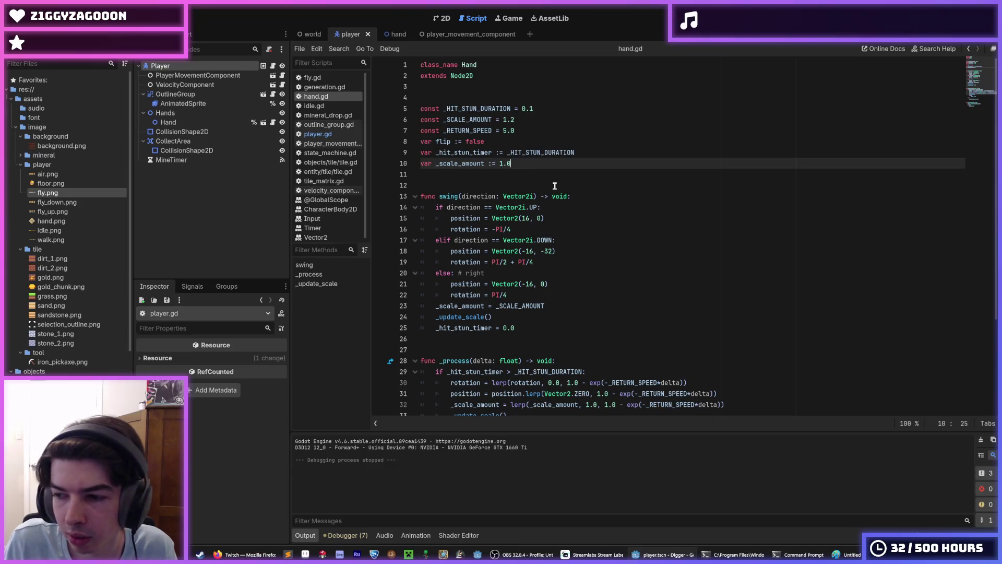
click(592, 153)
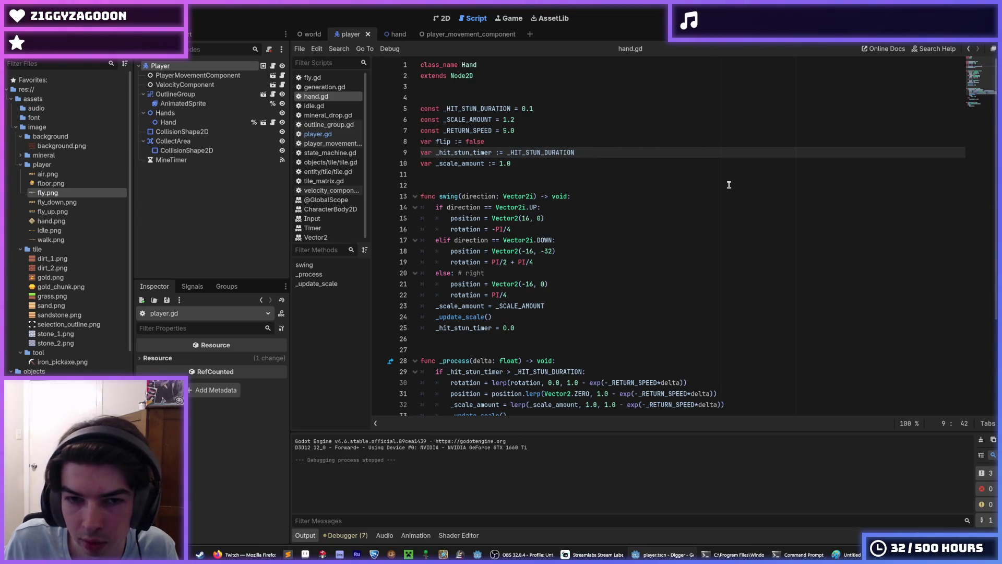
click(542, 160)
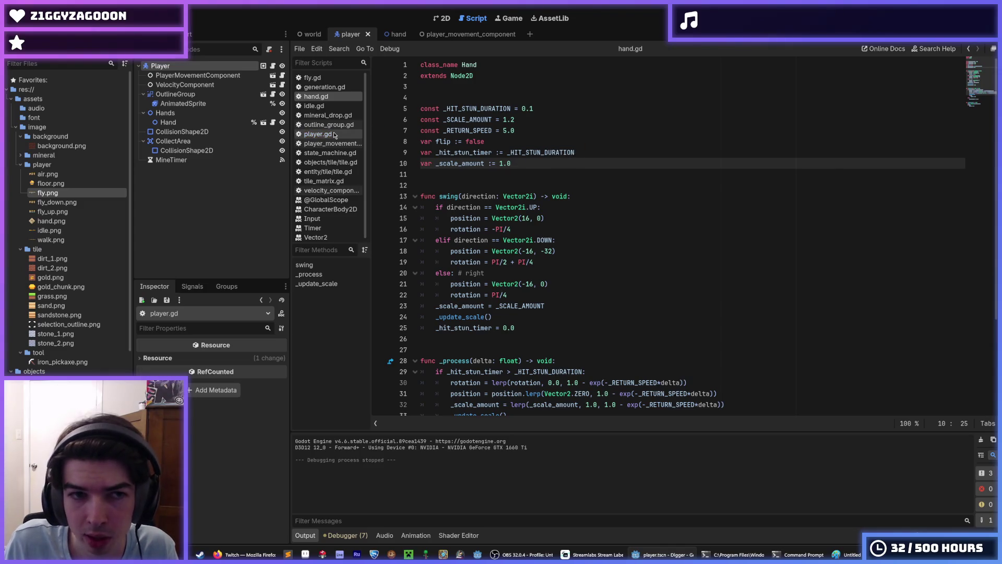
click(272, 65)
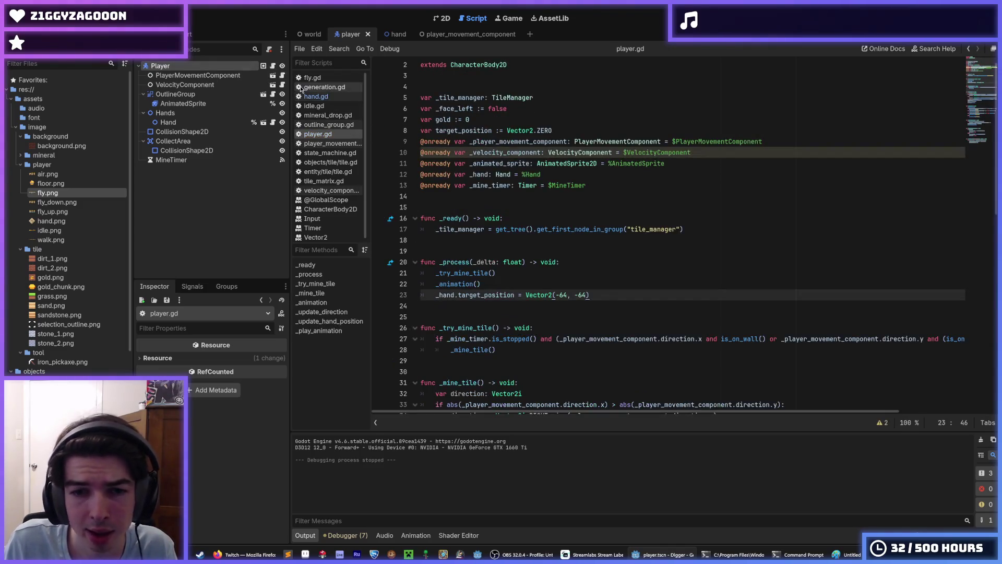
double_click(508, 295)
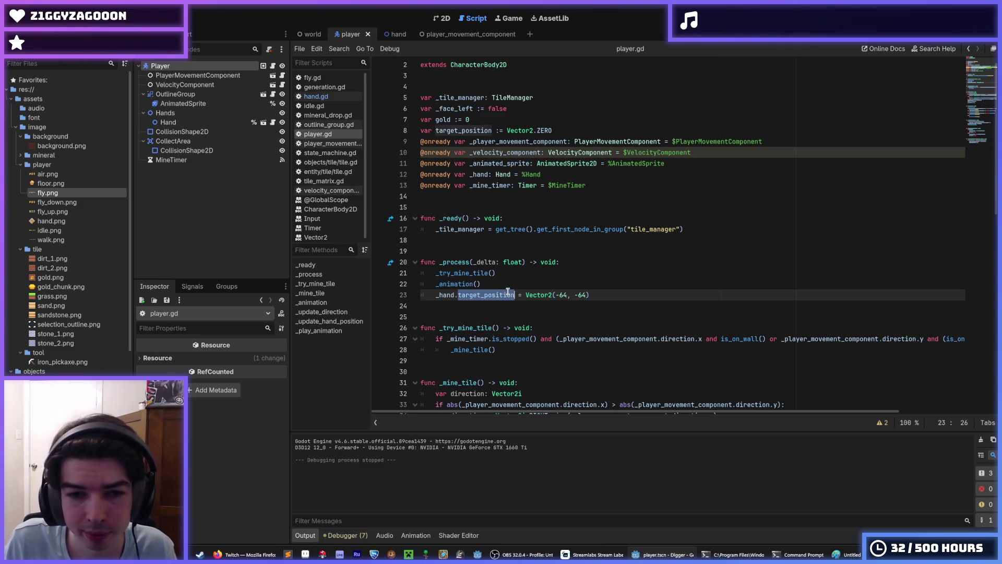
click(326, 98)
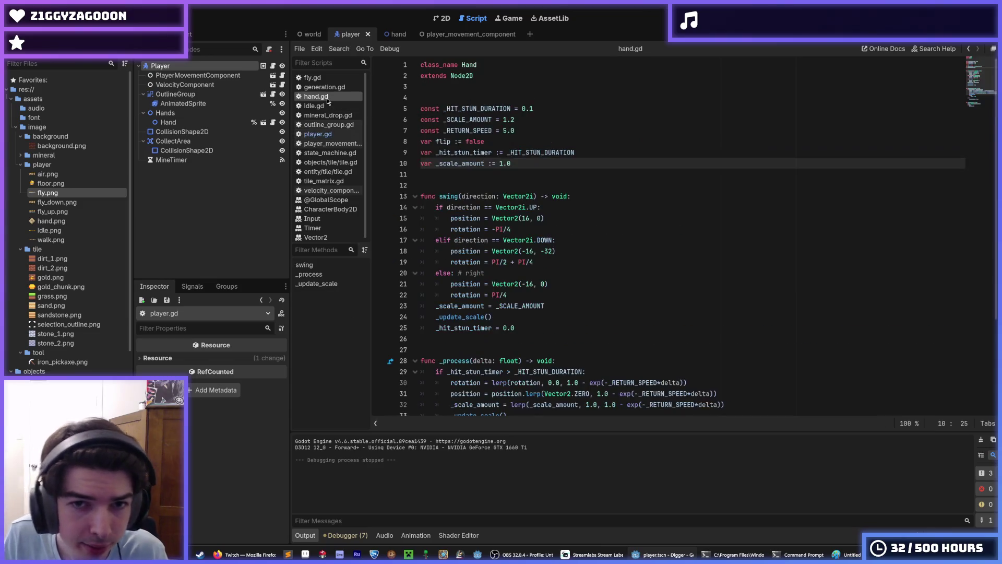
Make hand.gd's position lerp aim at target_position instead of Vector2.ZERO, and save
scroll(532, 237, down, 4)
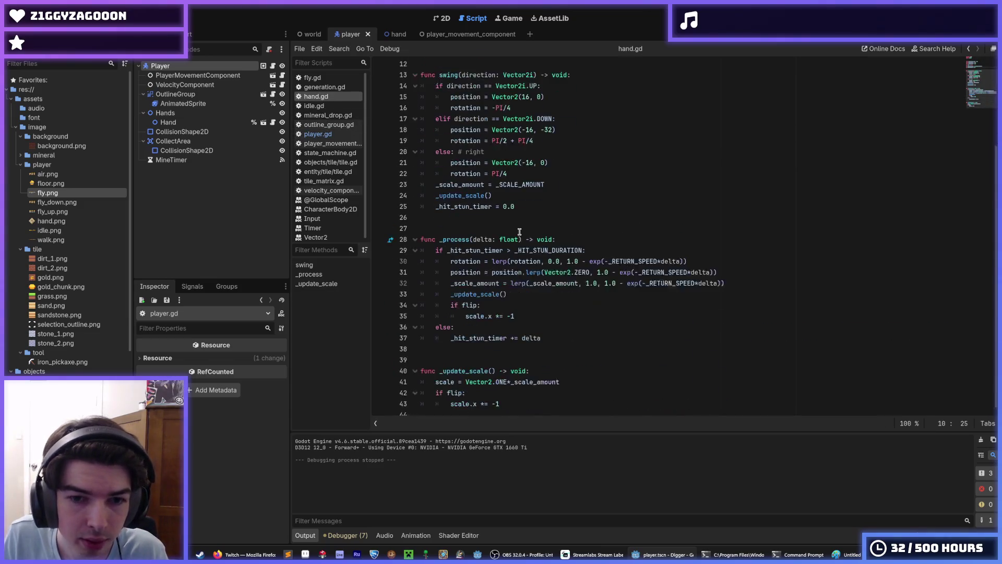
click(559, 254)
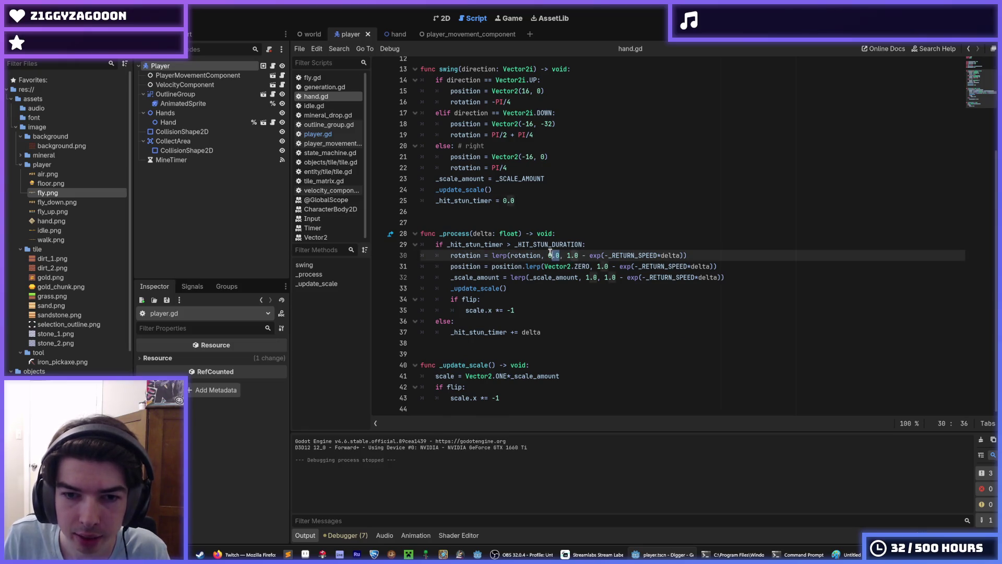
drag(590, 266, 555, 264)
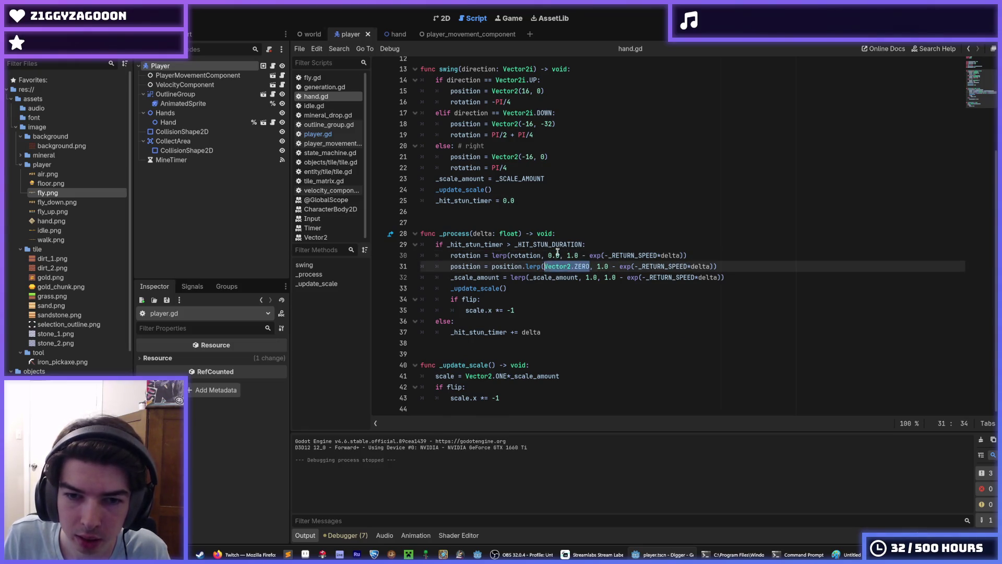
text(target_position)
key(ctrl+s)
Declare var target_position: Vector2 after line 7 in hand.gd and save
scroll(529, 213, up, 4)
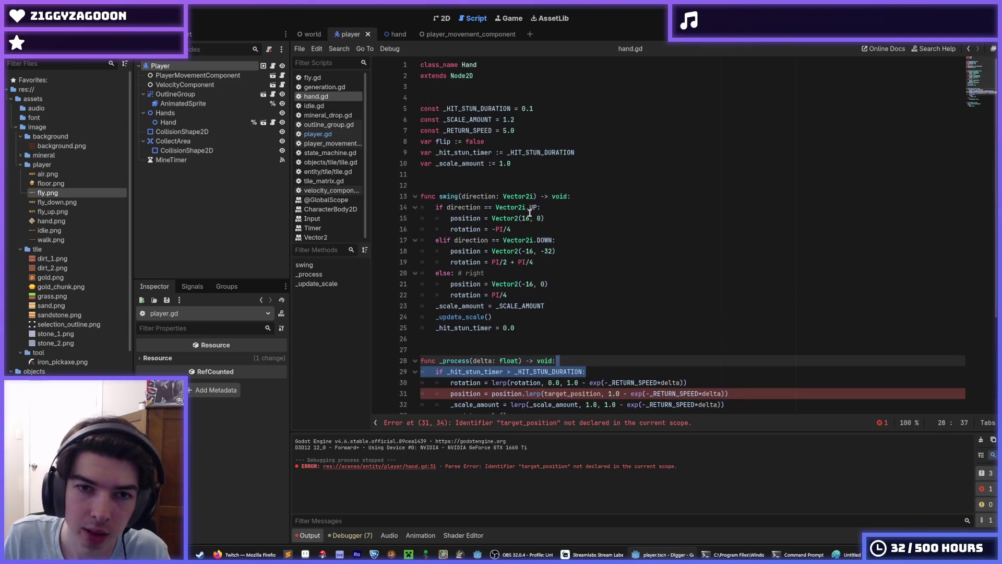
click(549, 132)
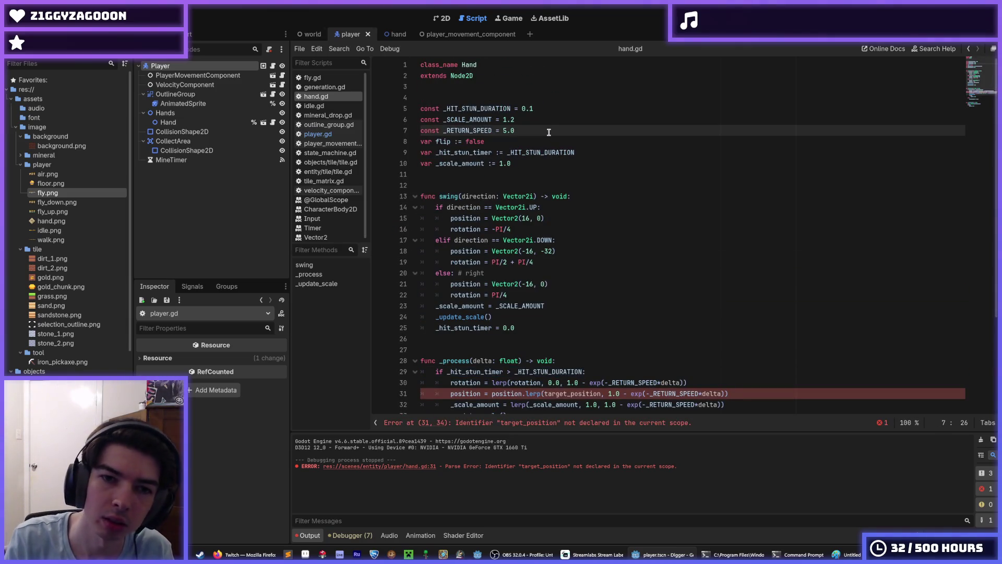
key(Return)
text(var target_position :=)
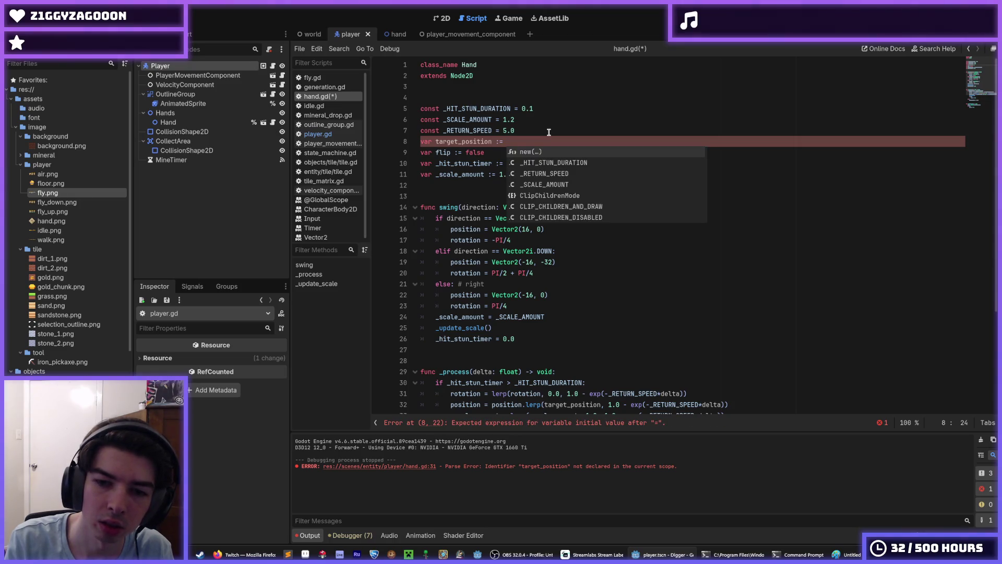
text(Vector)
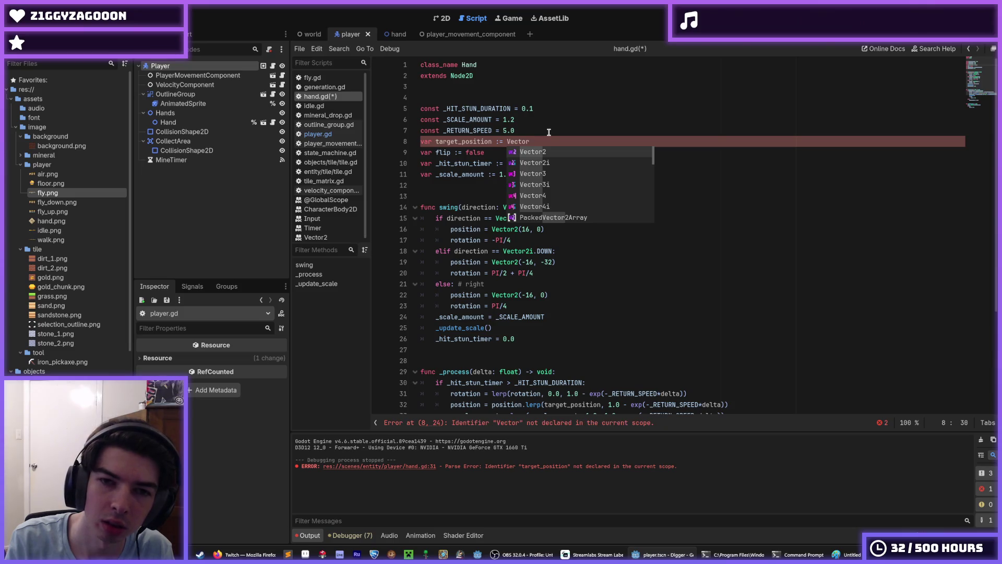
text(.)
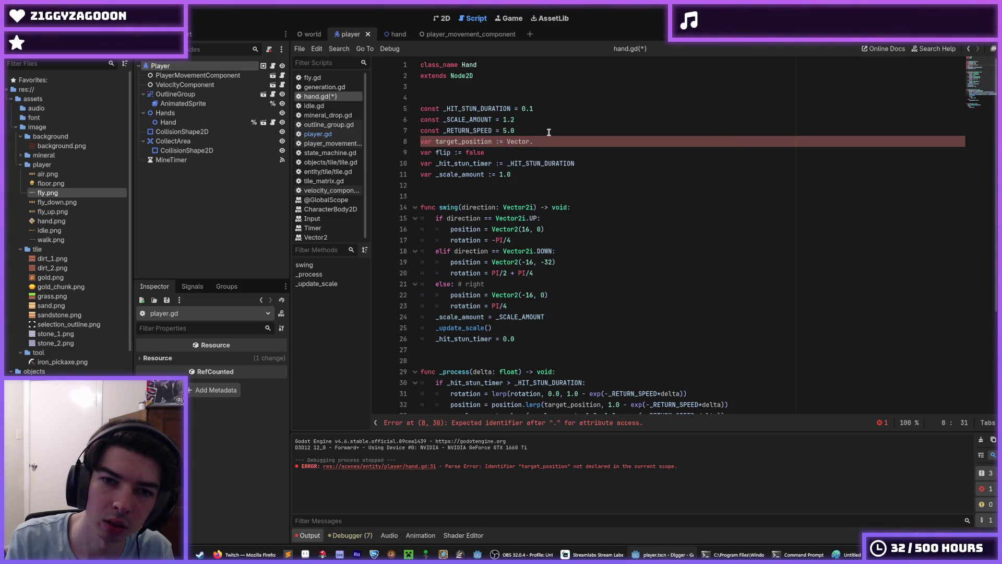
key(BackSpace)
text(2.)
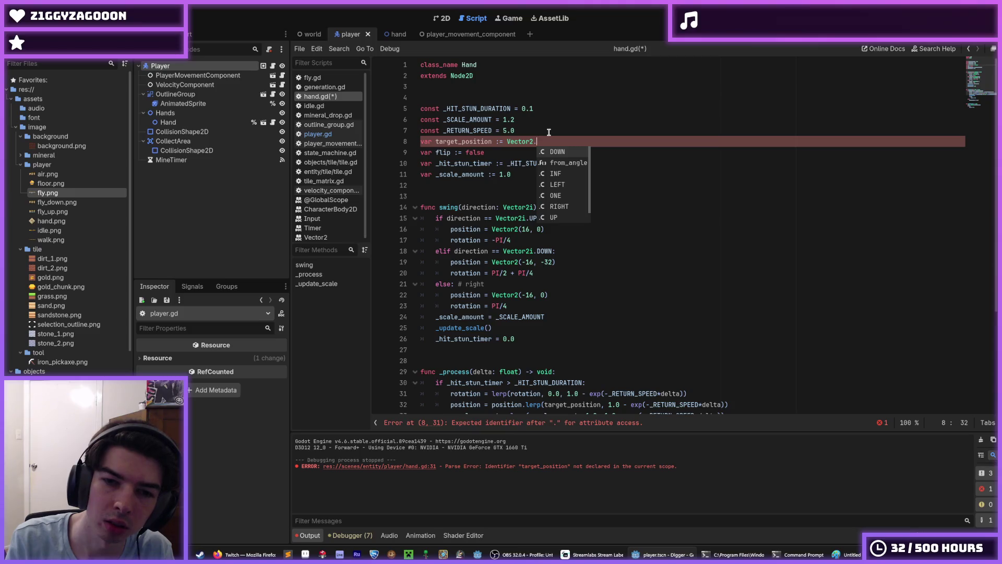
text(Z)
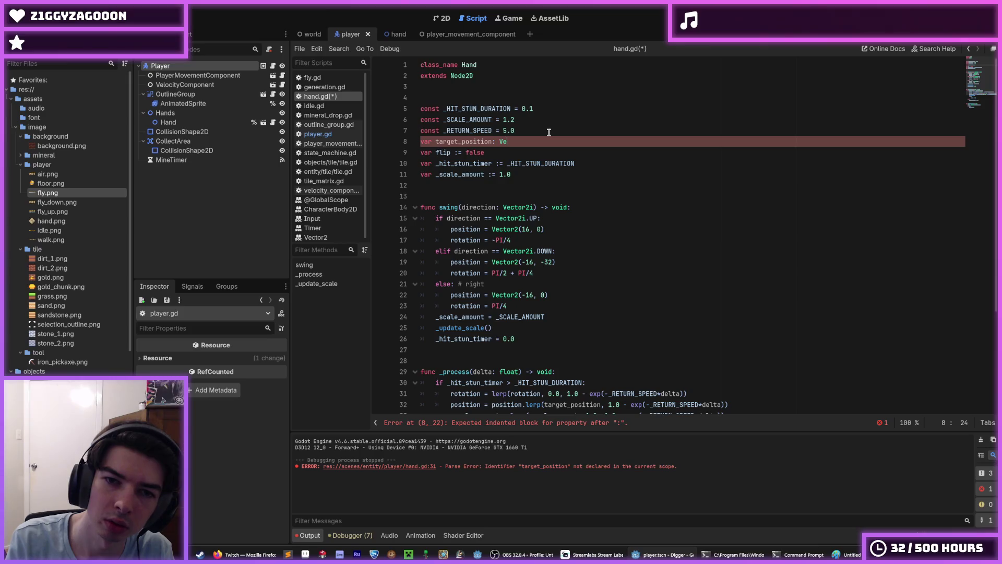
text(2)
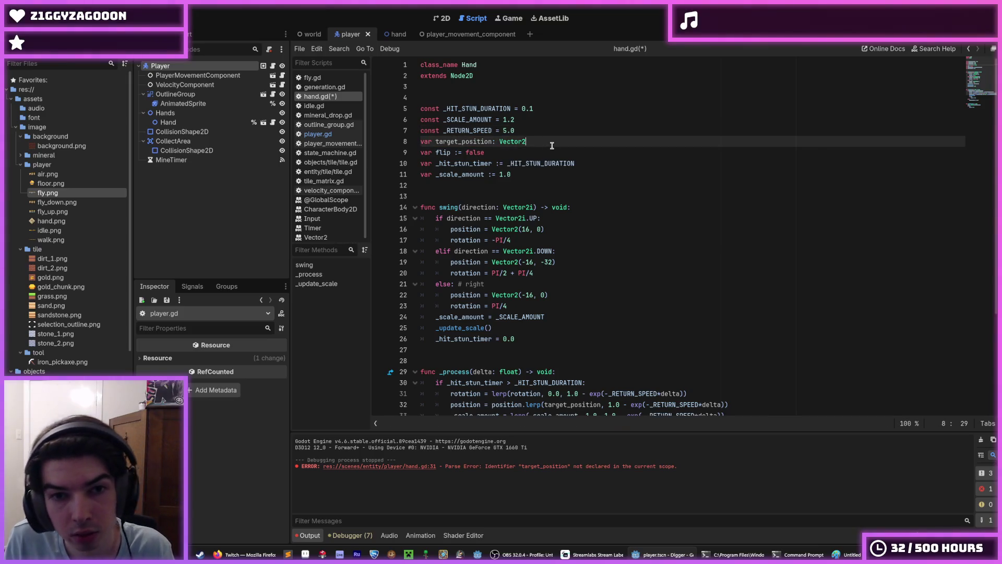
key(ctrl+s)
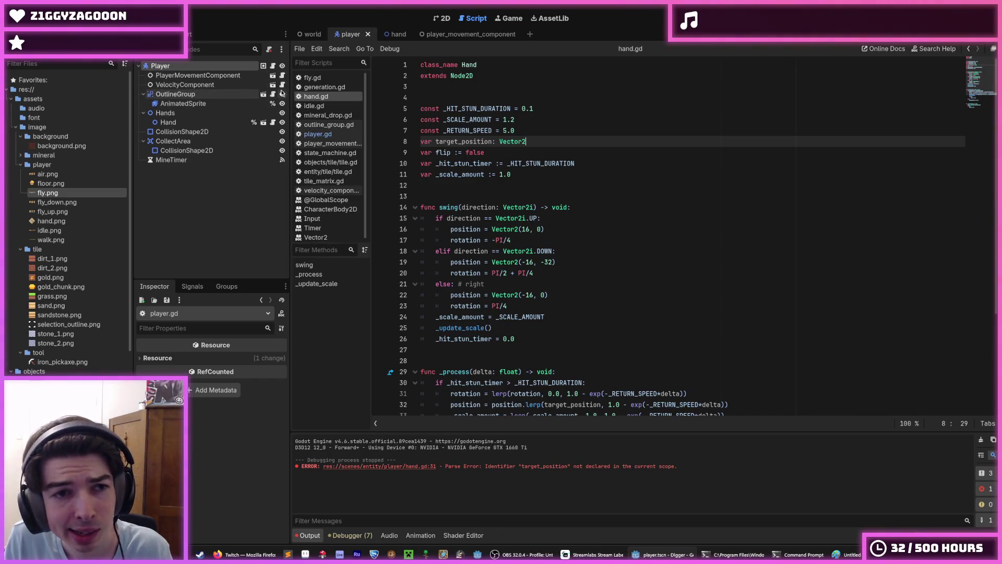
Delete player.gd's own target_position declaration and launch the game
click(325, 78)
click(326, 116)
click(331, 135)
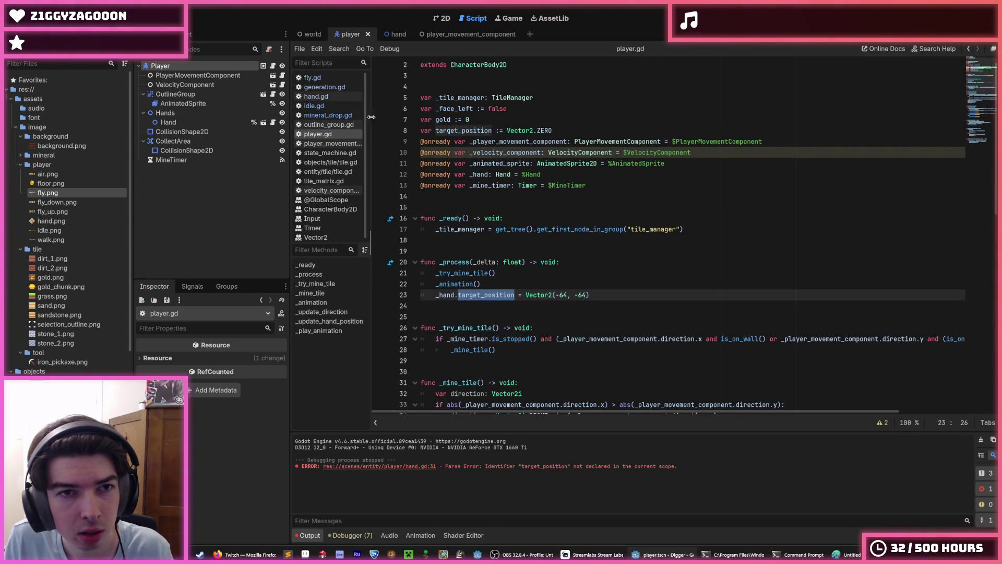
scroll(478, 141, up, 1)
drag(571, 143, 422, 141)
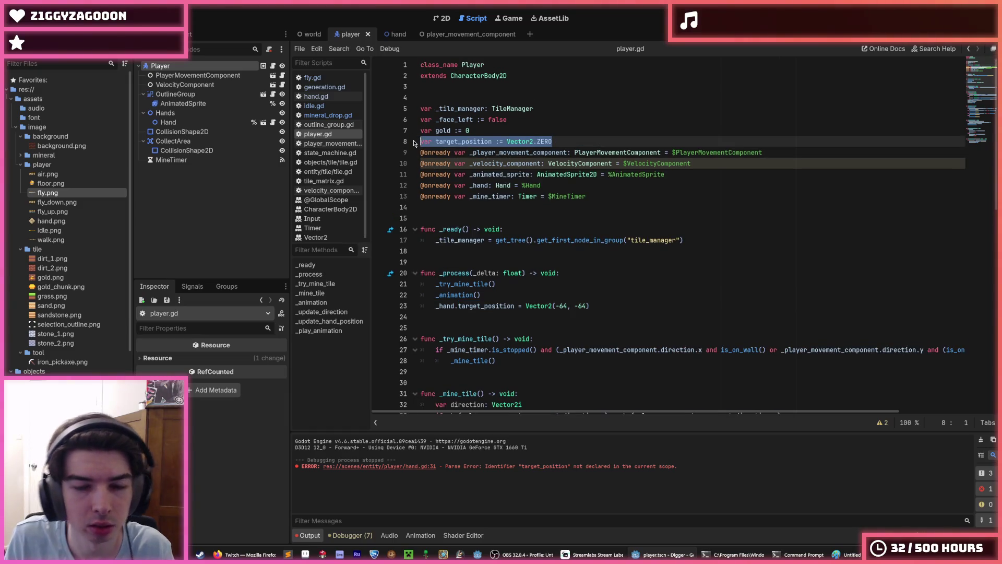
key(BackSpace)
key(BackSpace)
click(600, 284)
key(F5)
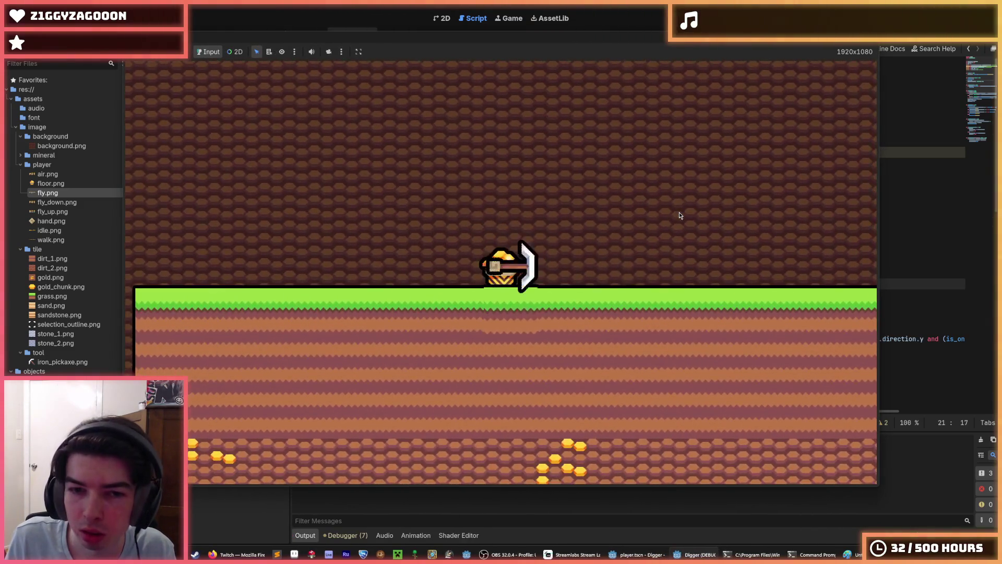
Dig a stepped tunnel down and to the right, then two tiles left
key(s)
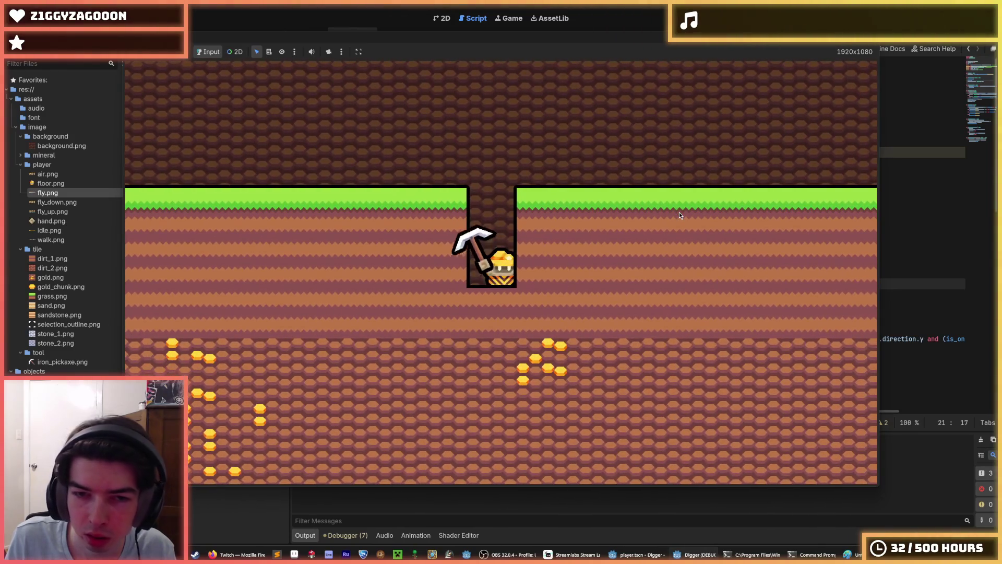
key(d)
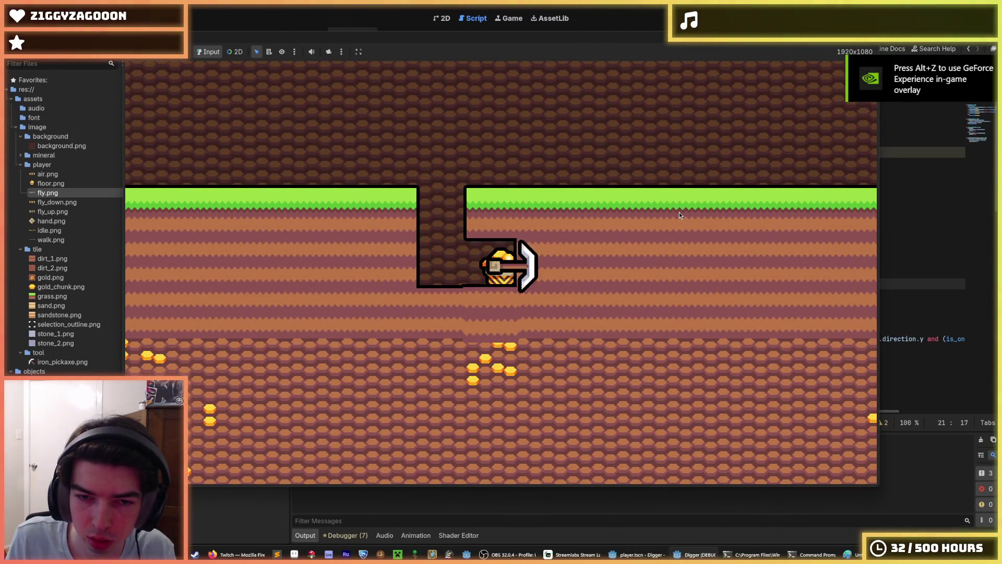
key(s)
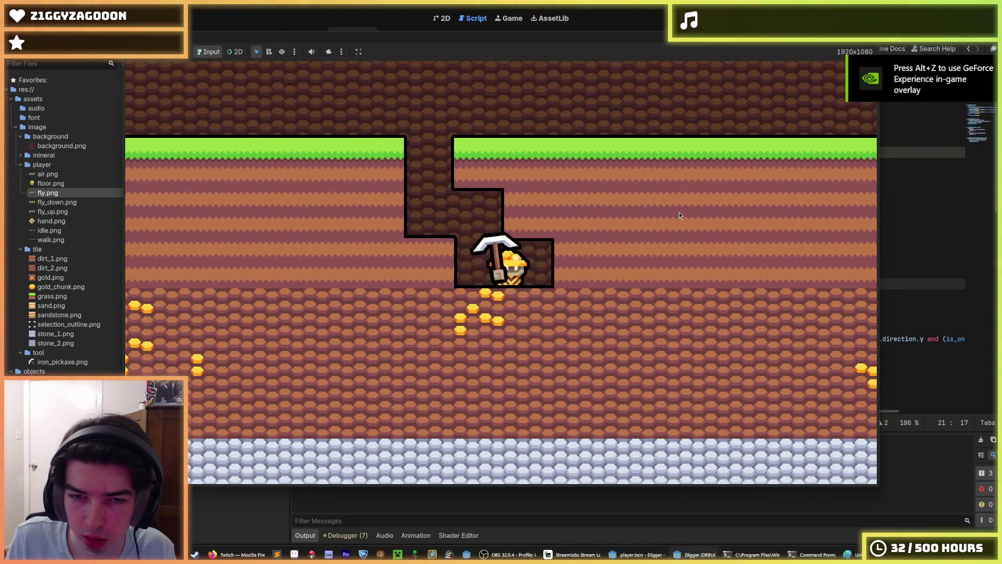
key(d)
key(s)
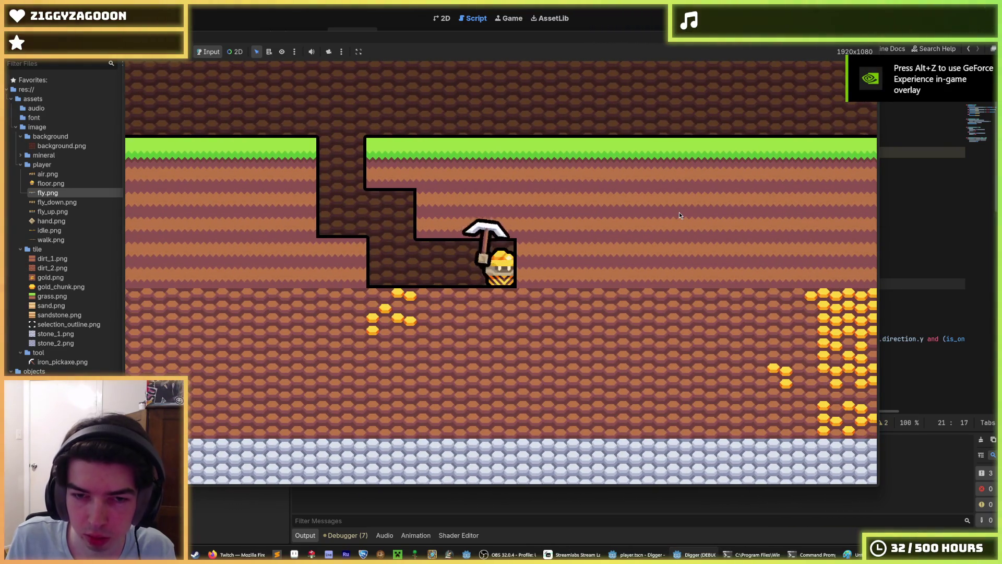
key(a)
key(a)
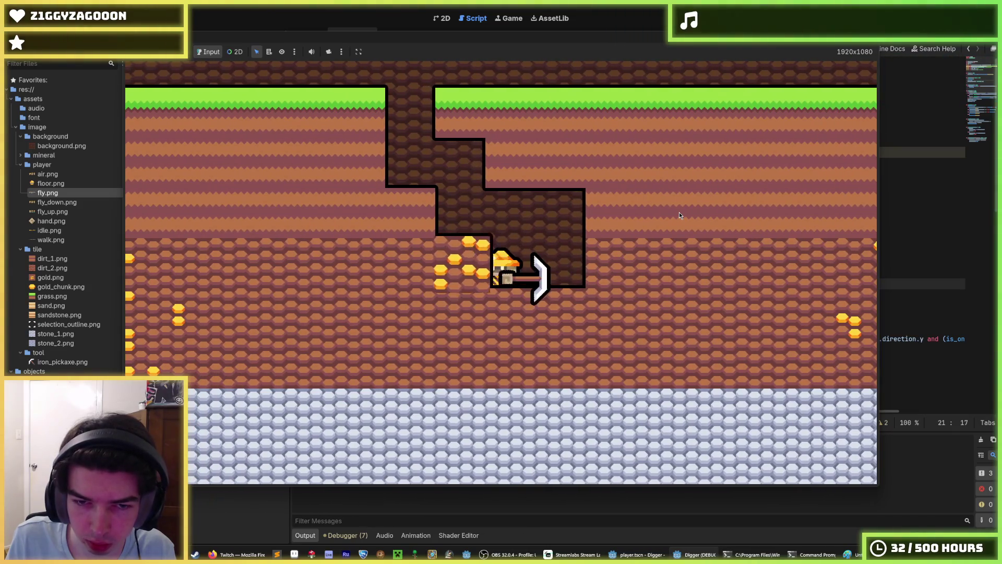
key(d)
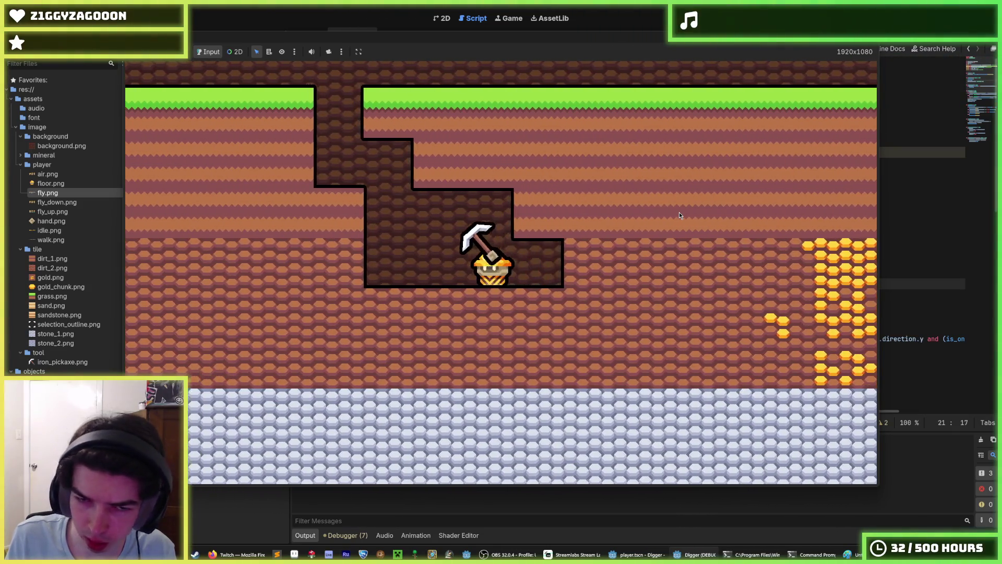
Walk back and forth in the tunnel, fly up the shaft, and stop the game with F8
key(a)
key(a)
key(d)
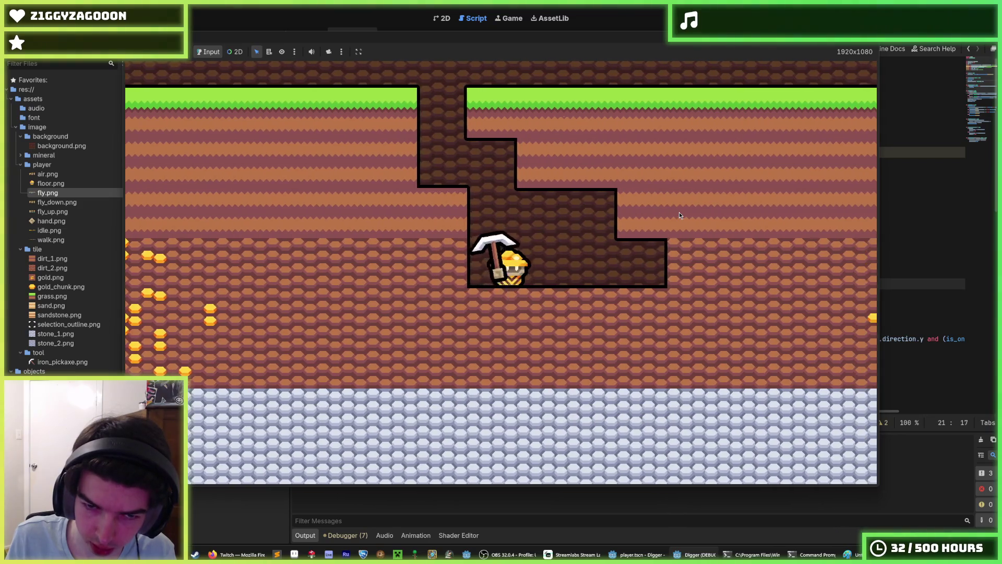
key(a)
key(d)
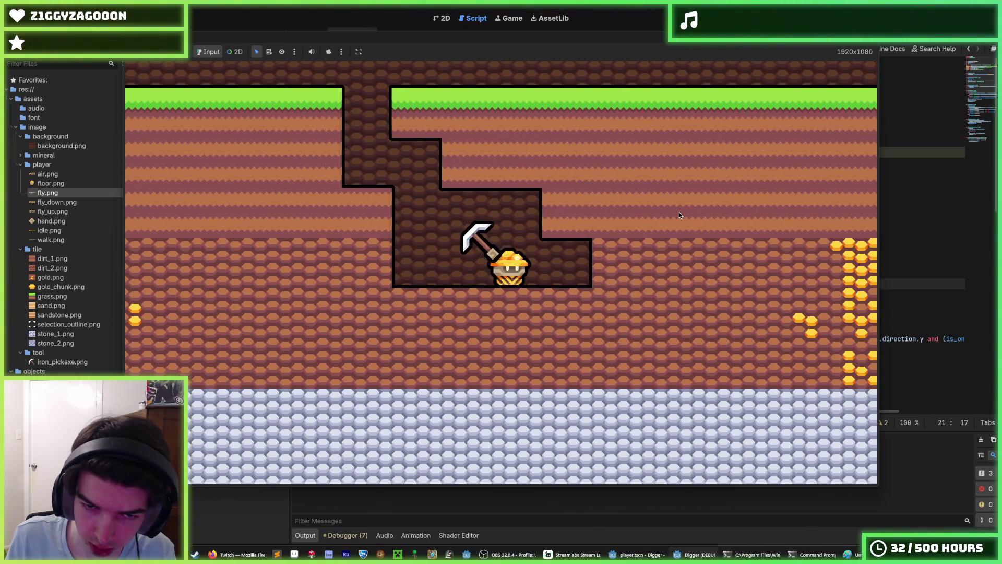
key(d)
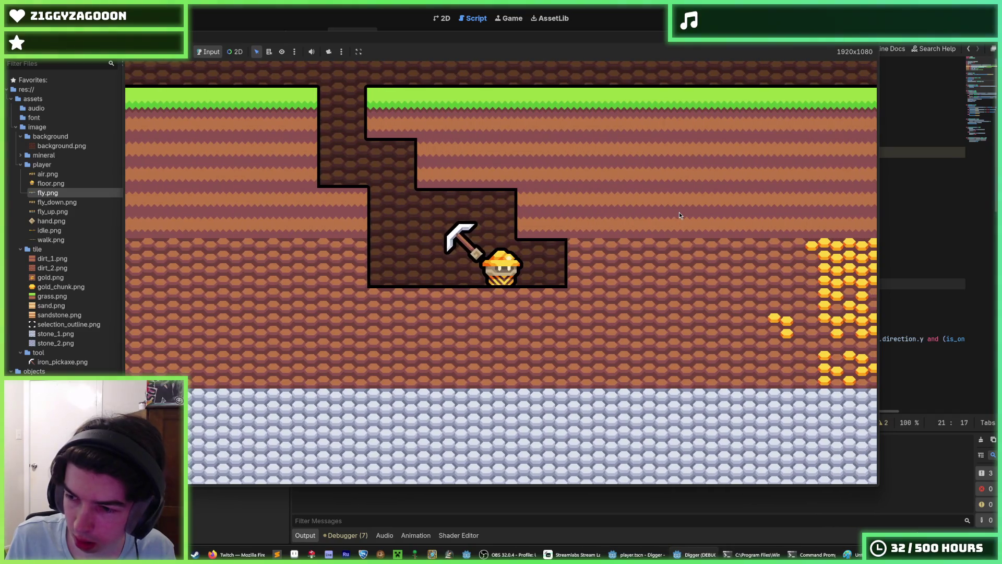
key(a)
key(w)
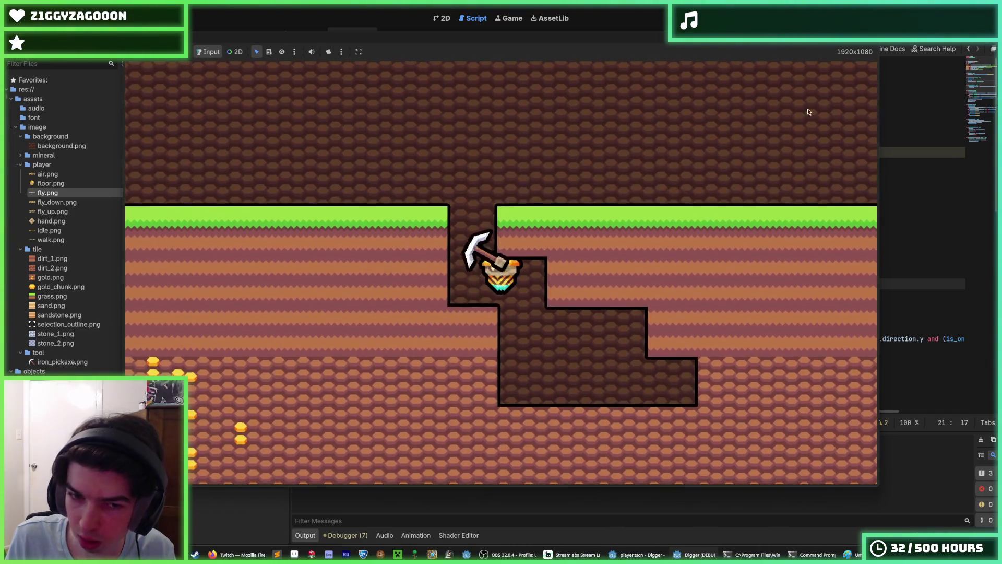
key(F8)
click(541, 174)
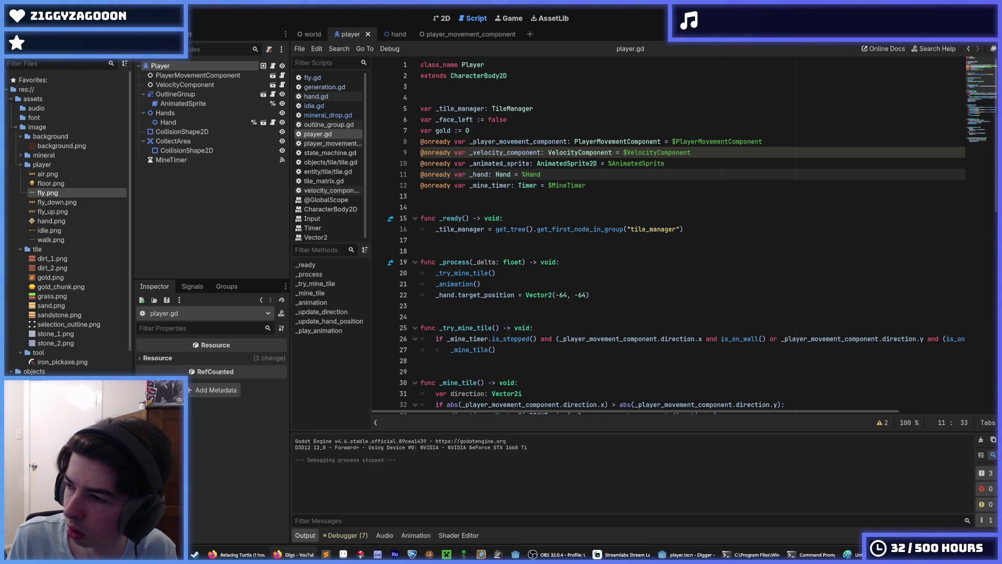
Switch from Godot to Firefox showing the Chromatic Conundrum YouTube Shorts page
key(alt+Tab)
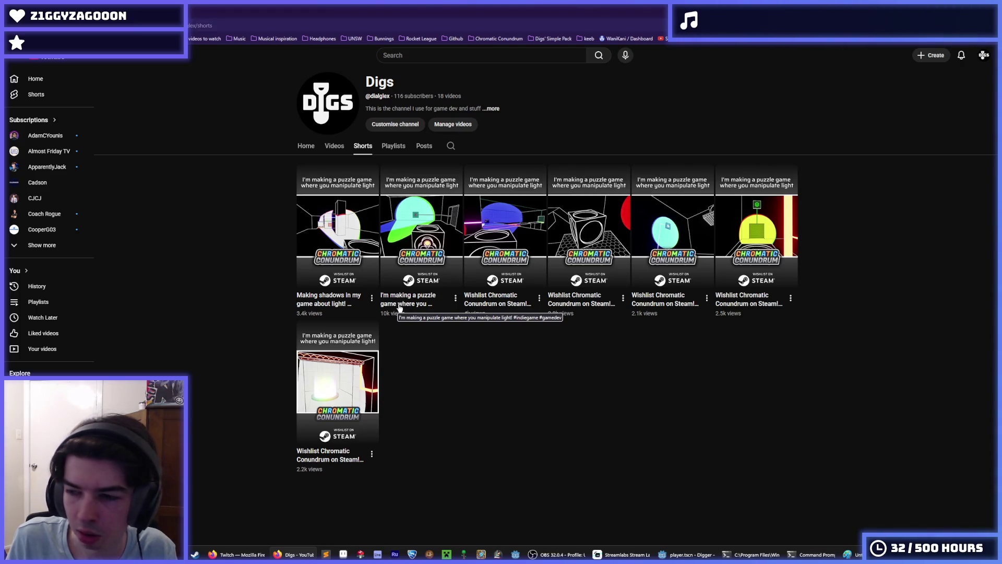
View the Instagram Reels' view counts from the bookmarks, then open the TikTok profile bookmark
click(499, 38)
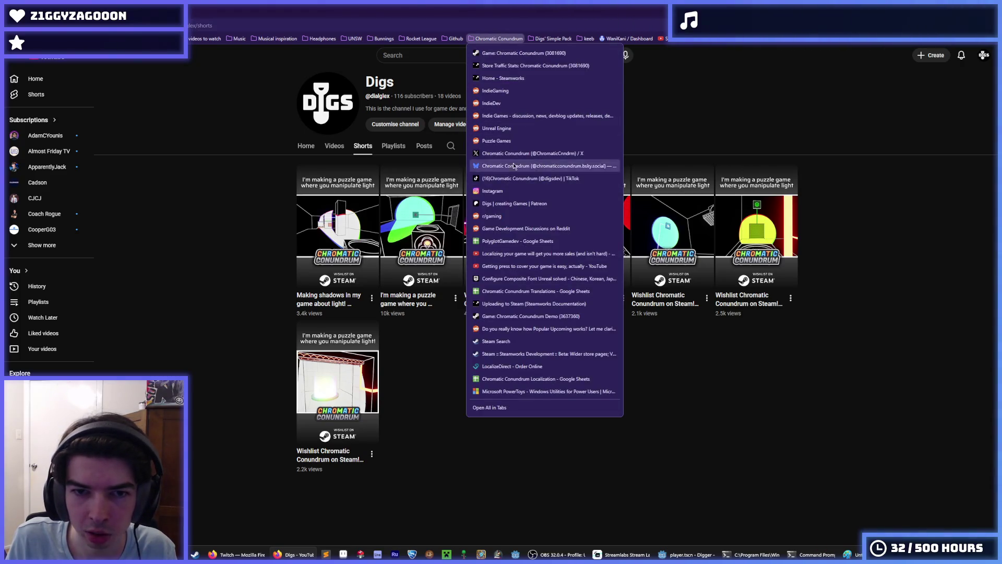
click(499, 191)
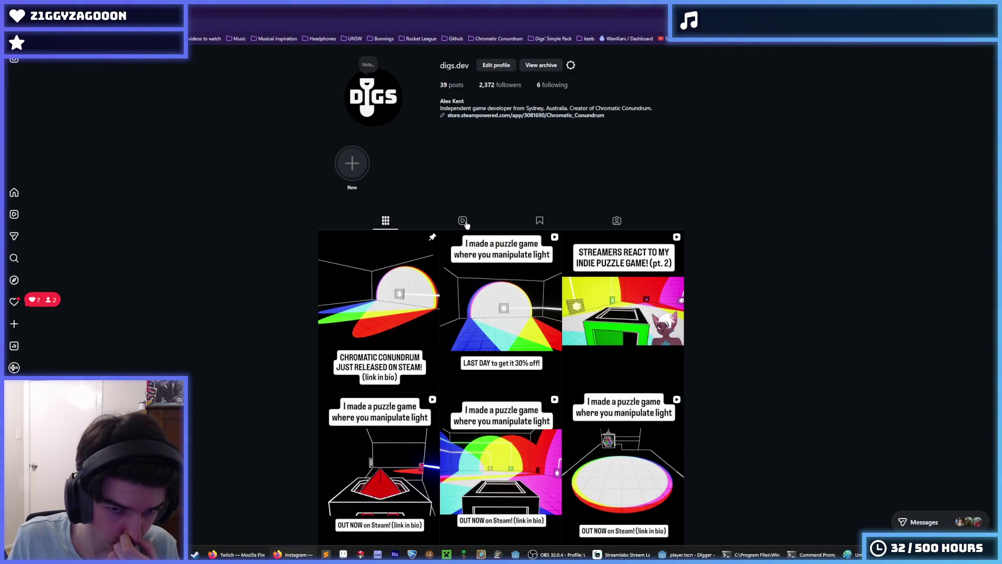
click(463, 221)
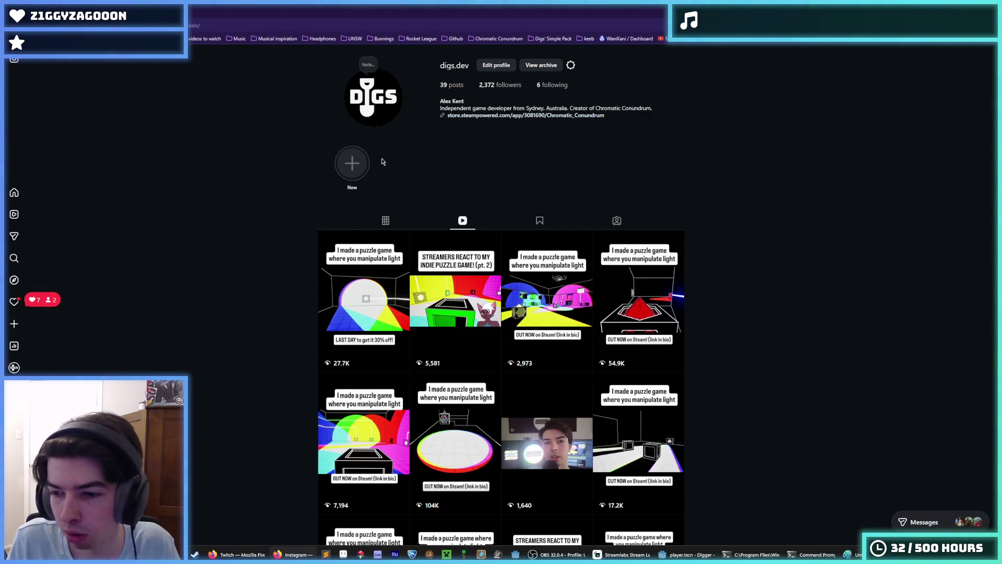
click(515, 39)
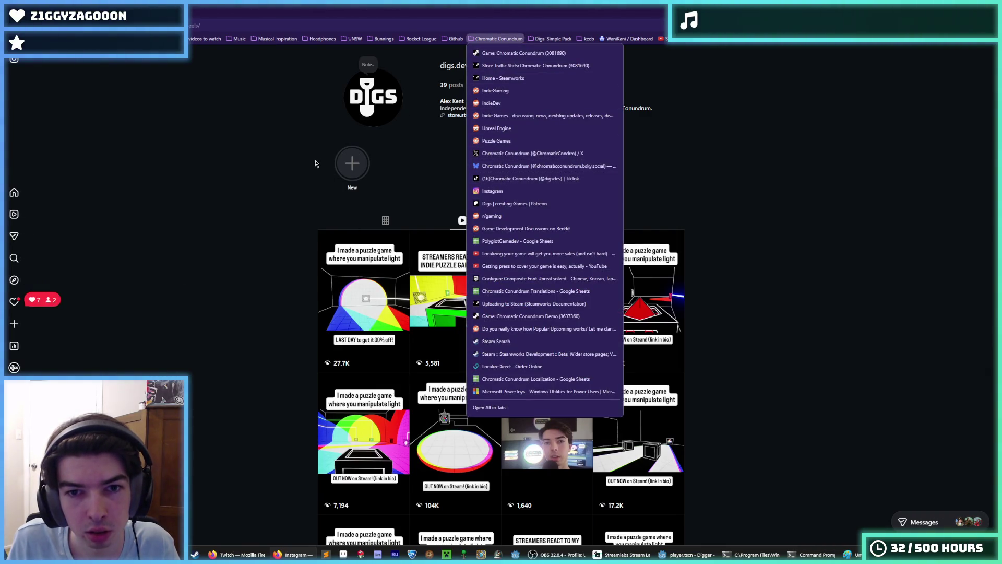
click(481, 180)
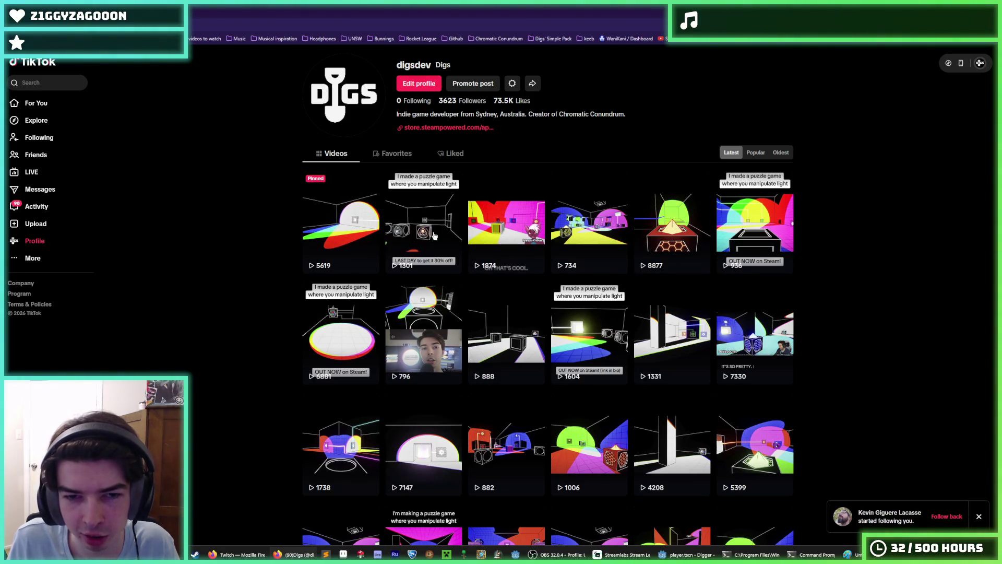
Browse the developer's TikTok video grid, where Chromatic Conundrum videos reach up to 8877 views
scroll(430, 238, down, 5)
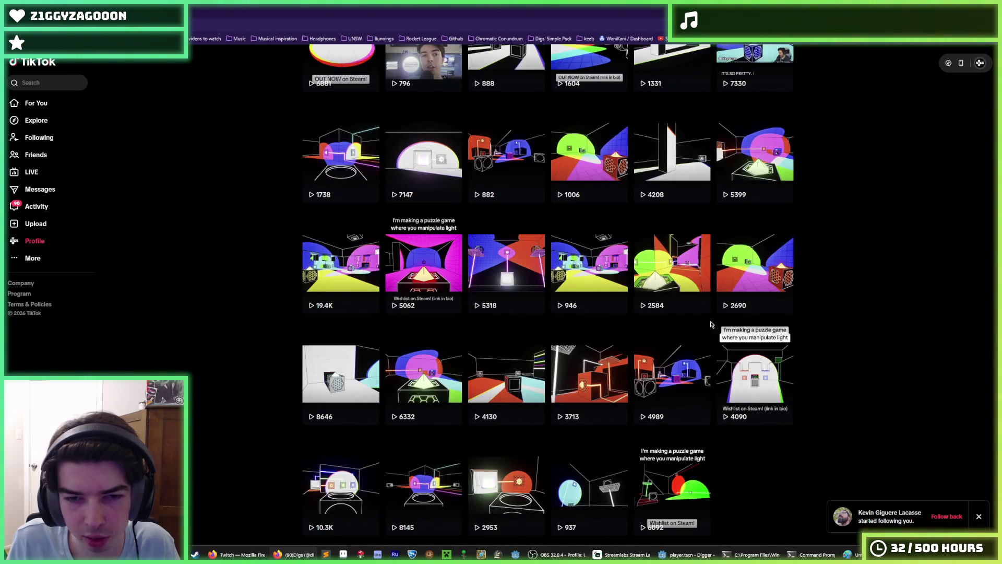
scroll(515, 282, up, 2)
scroll(502, 337, up, 3)
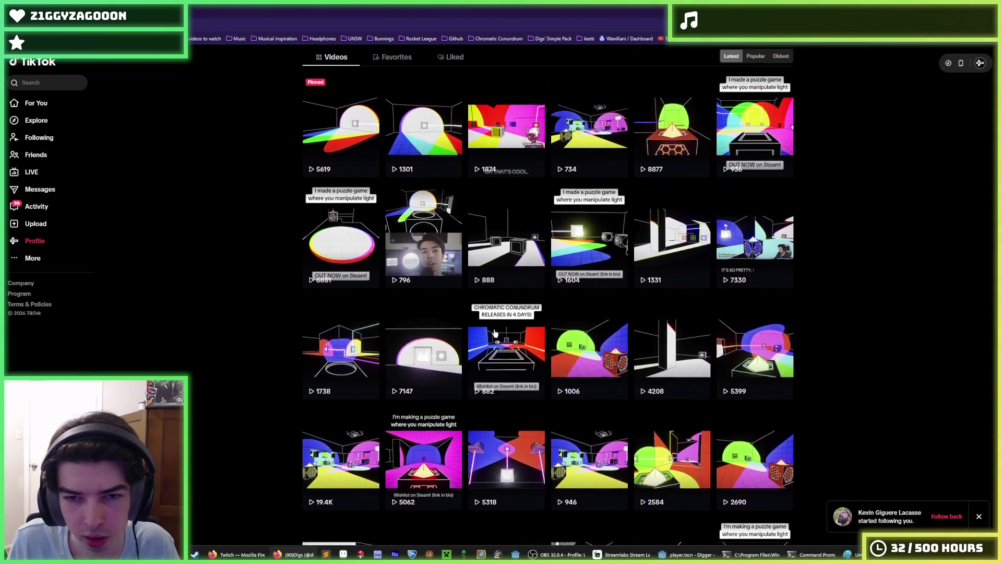
scroll(462, 324, down, 4)
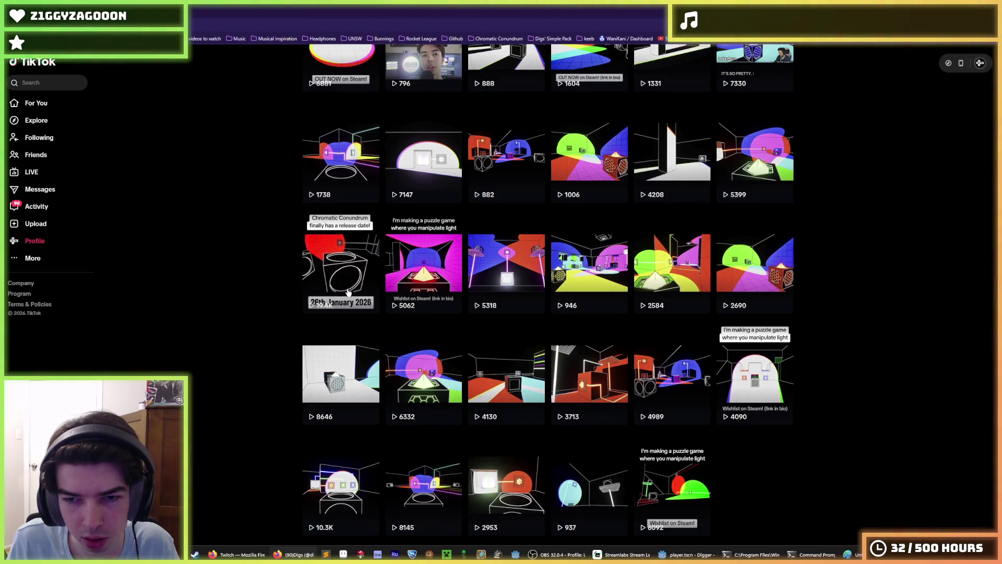
scroll(438, 311, up, 1)
scroll(470, 308, up, 3)
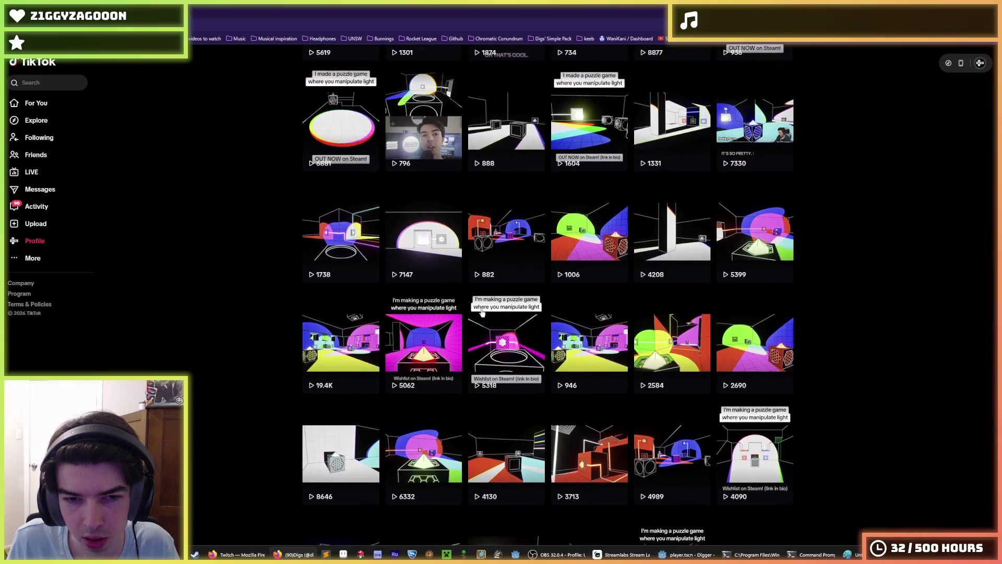
scroll(488, 318, up, 2)
scroll(493, 337, down, 1)
scroll(495, 344, down, 4)
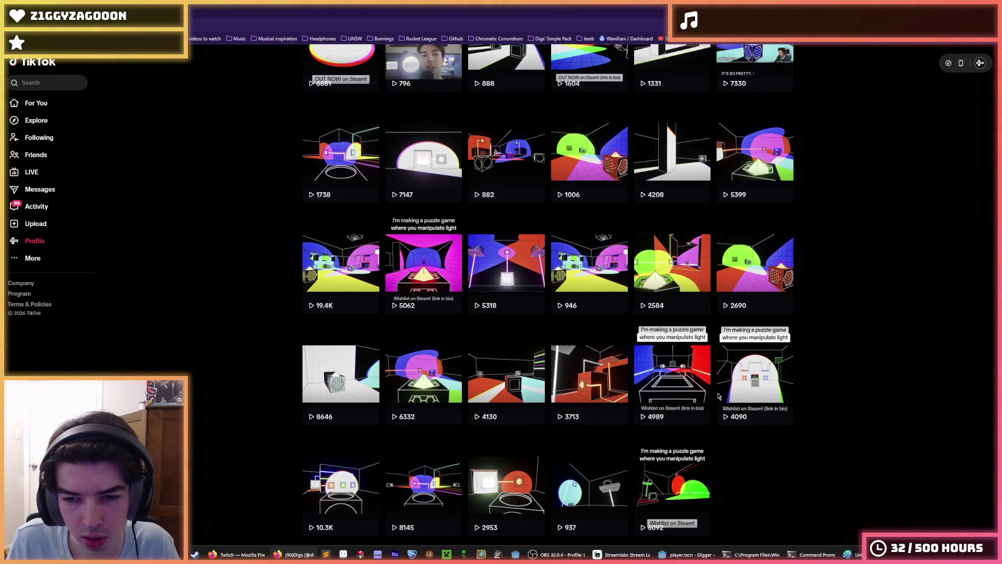
scroll(584, 261, up, 2)
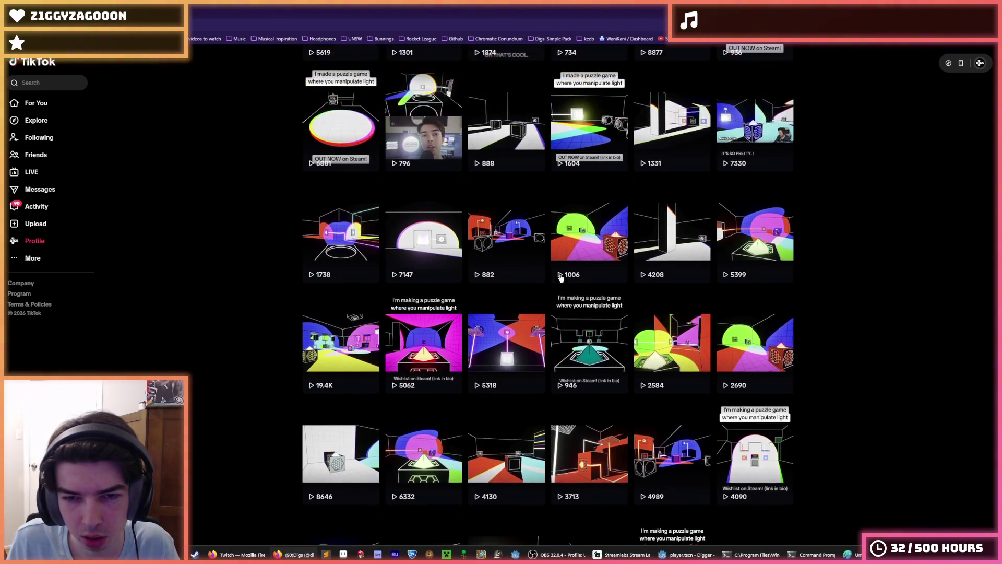
scroll(459, 266, up, 2)
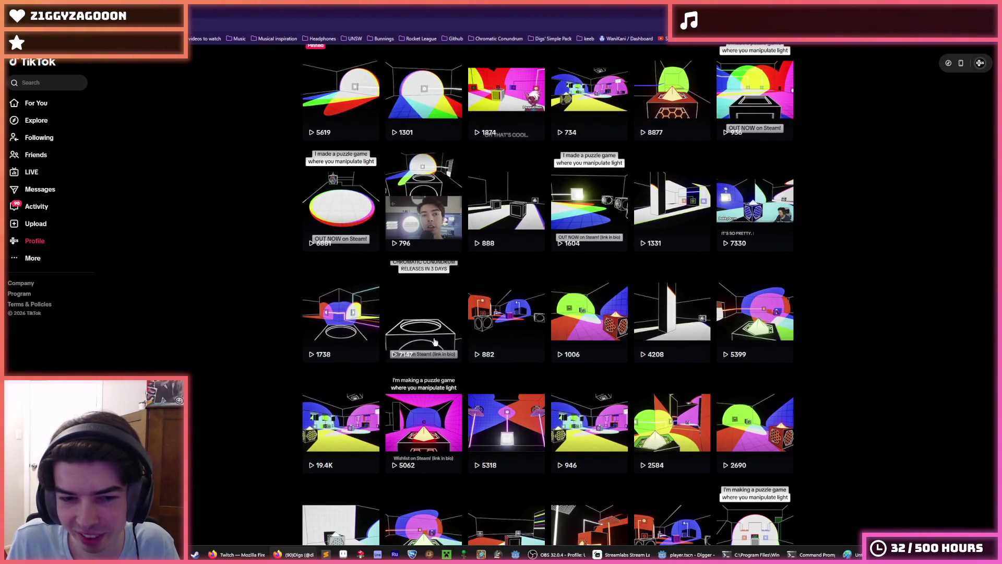
scroll(540, 360, up, 2)
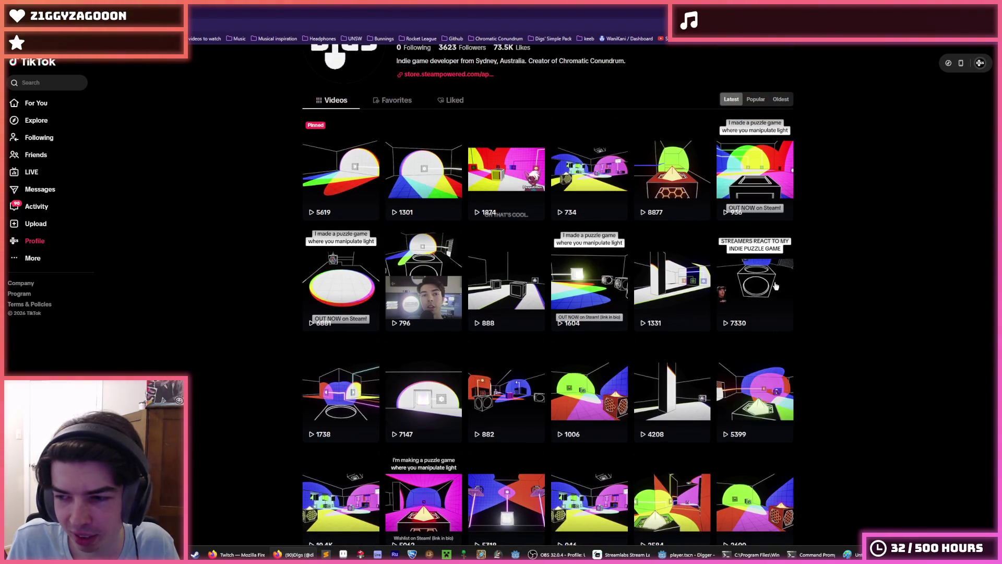
scroll(457, 354, down, 5)
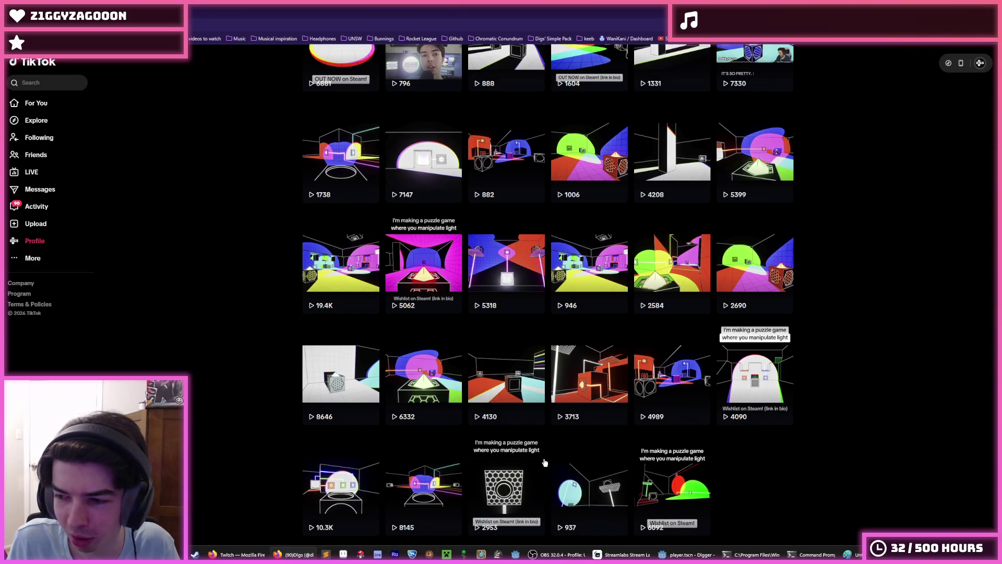
scroll(666, 486, up, 2)
scroll(660, 485, down, 2)
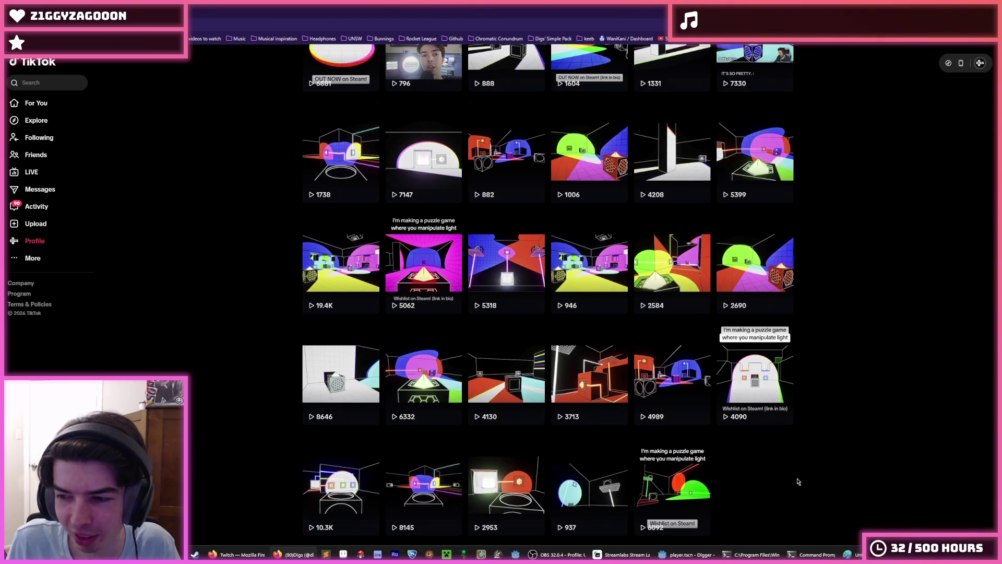
scroll(798, 481, up, 5)
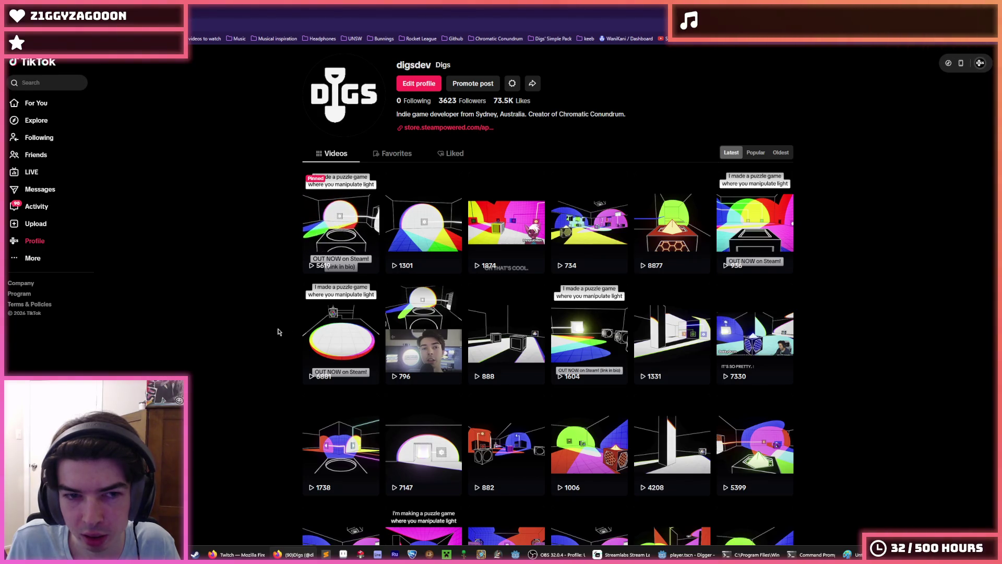
scroll(288, 332, down, 5)
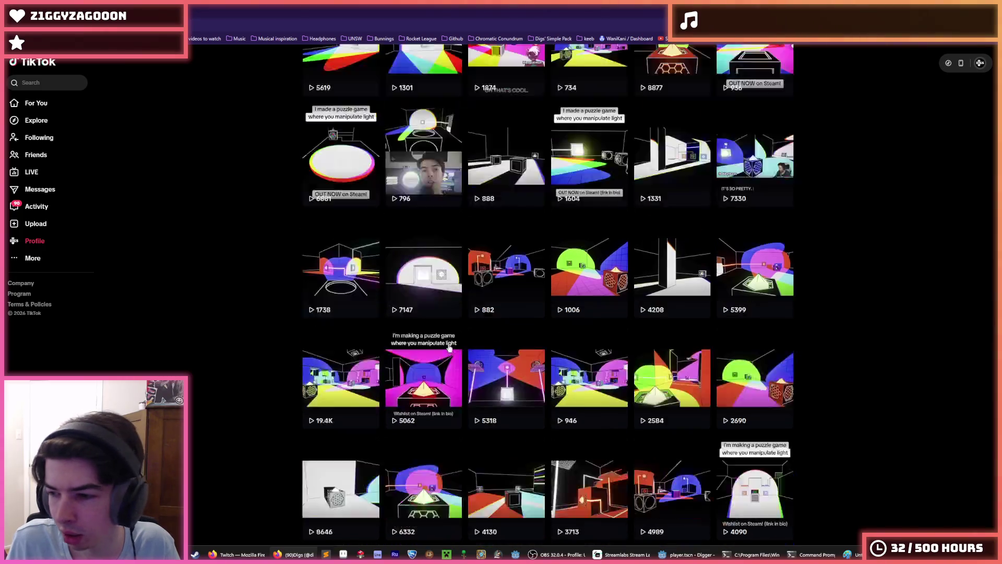
scroll(495, 360, up, 5)
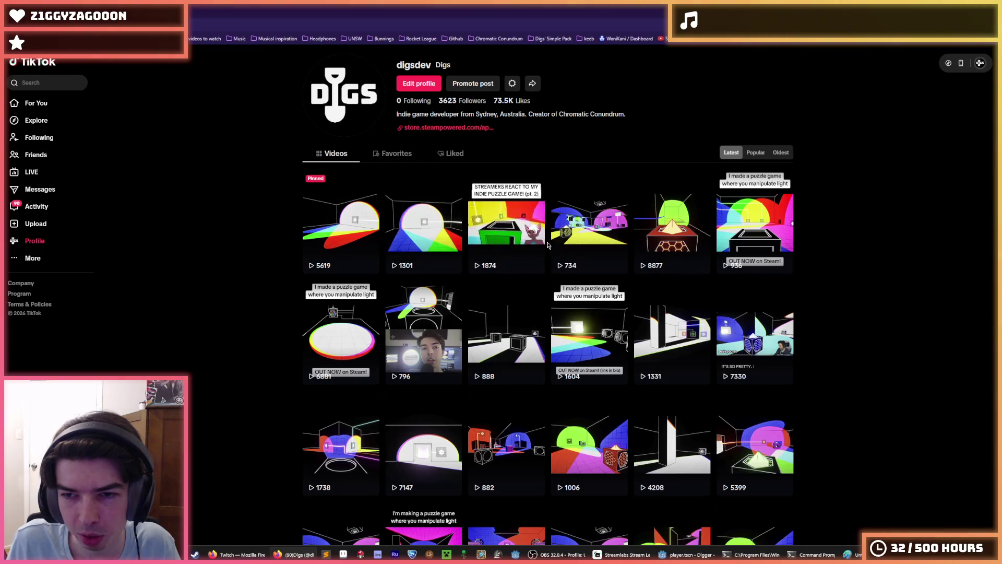
scroll(543, 285, down, 5)
scroll(654, 330, up, 4)
scroll(653, 330, up, 1)
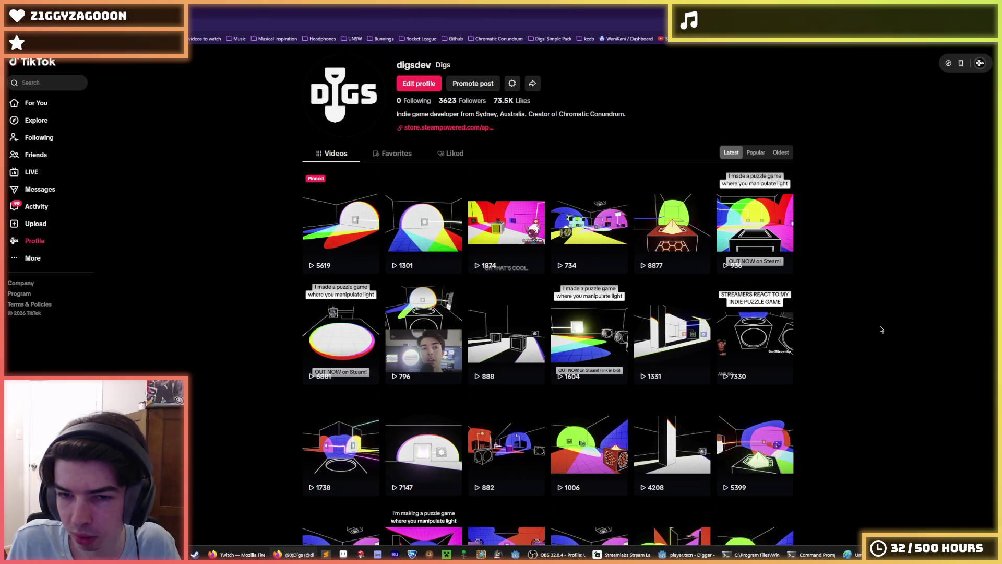
scroll(869, 338, down, 1)
scroll(869, 338, down, 5)
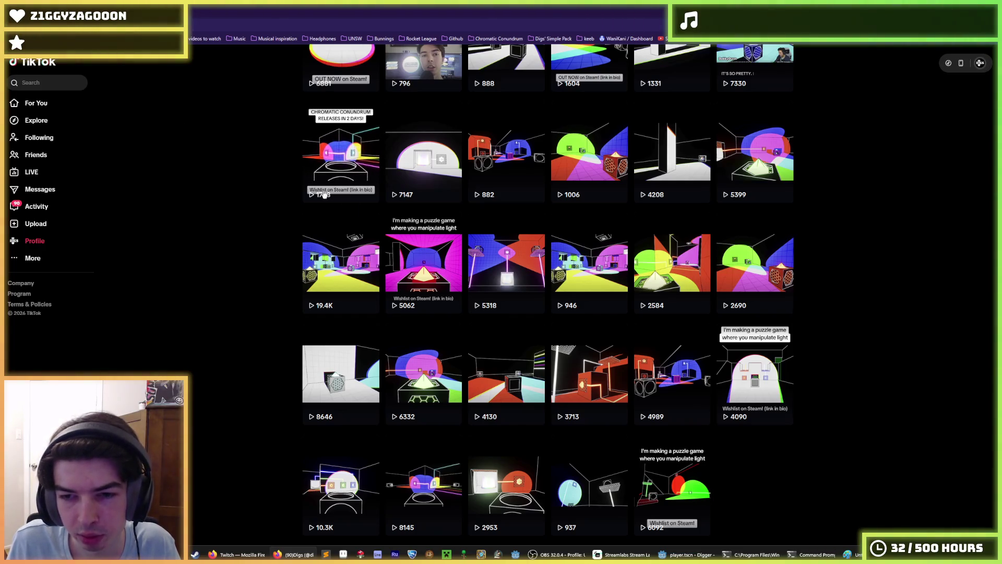
Show the saved Chromatic Conundrum bookmarks list from the bookmarks bar
scroll(344, 259, up, 5)
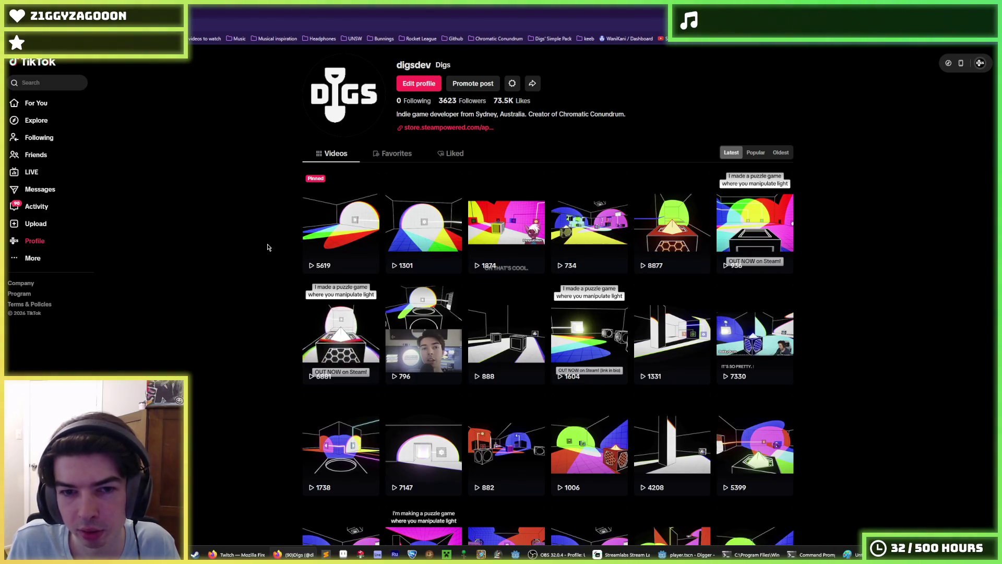
scroll(269, 250, down, 2)
scroll(277, 251, up, 2)
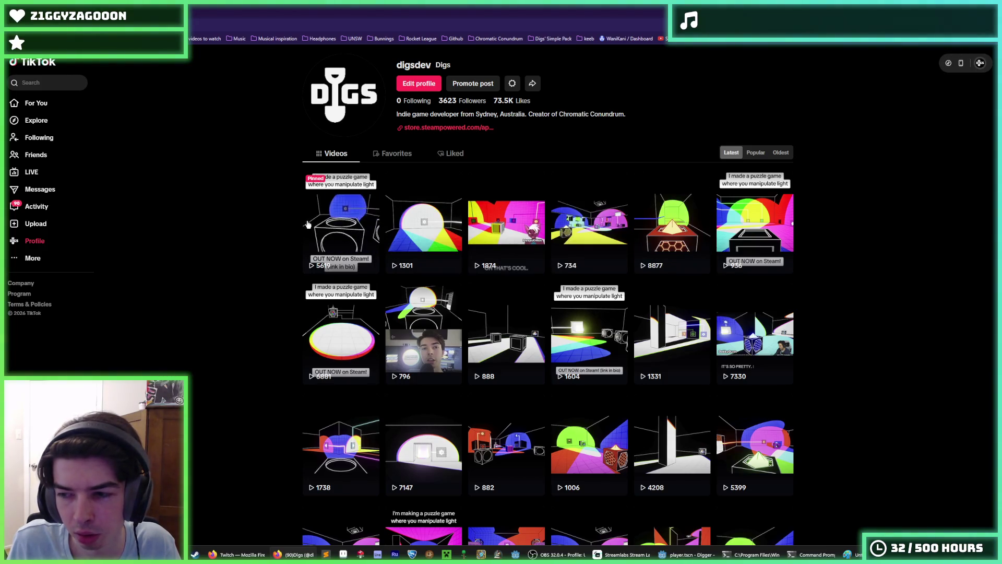
click(498, 38)
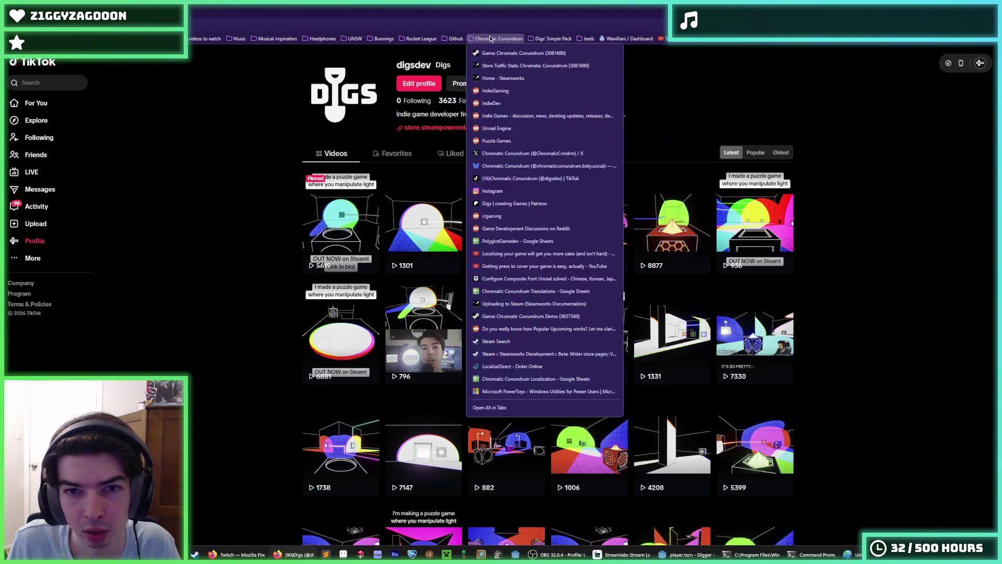
Open the game's Instagram reels and scroll through them, with views peaking at 1.3M
click(510, 197)
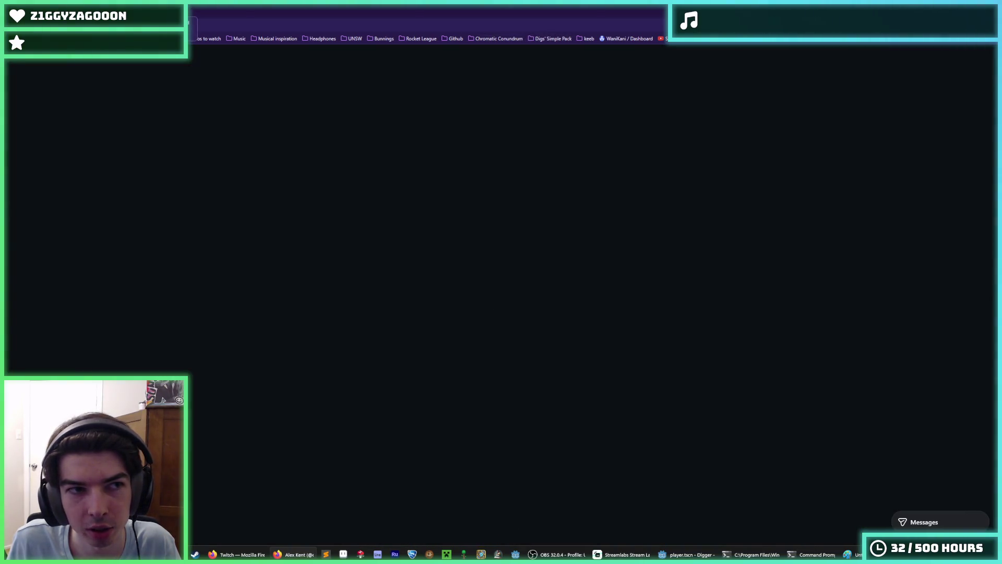
click(453, 220)
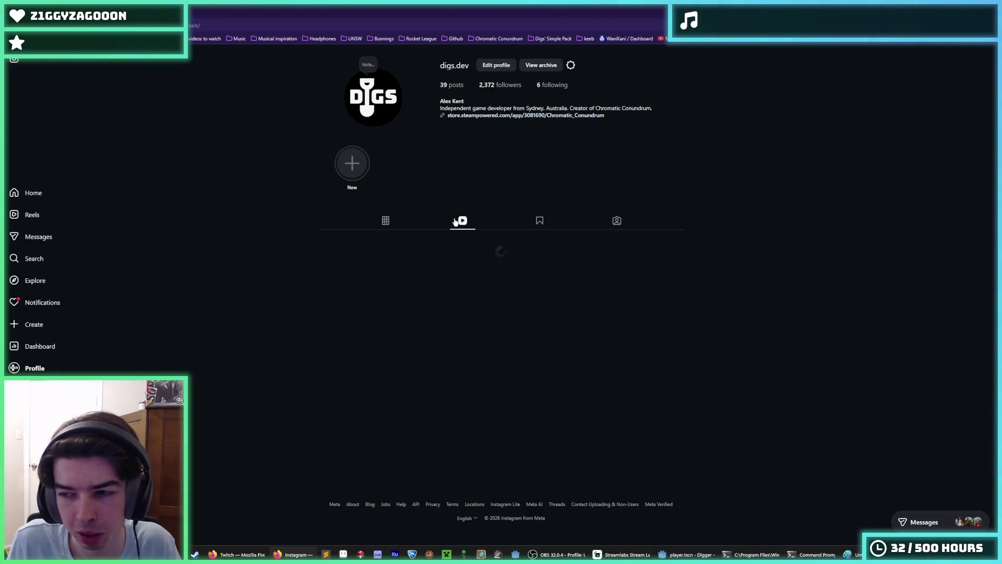
scroll(306, 219, down, 5)
scroll(311, 218, down, 10)
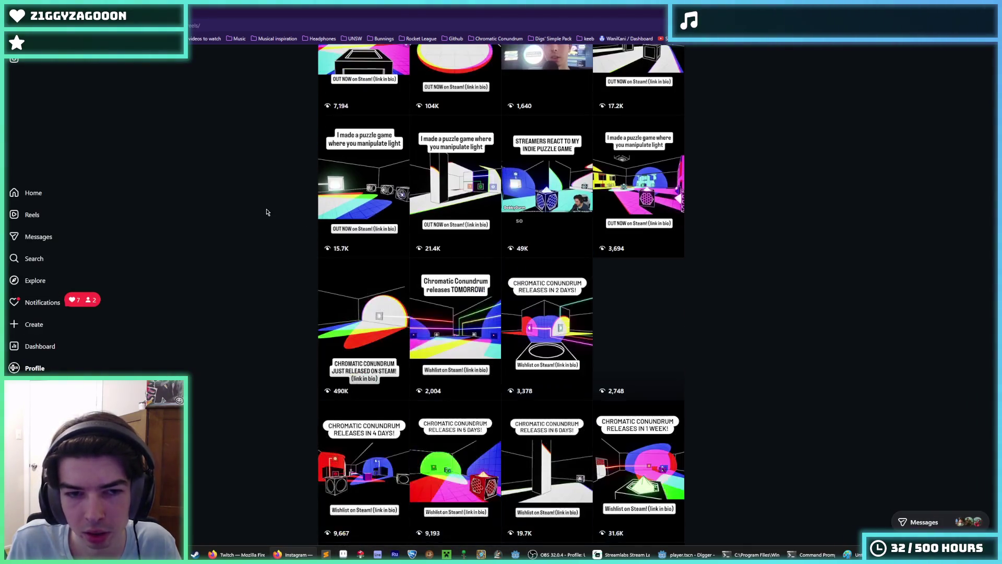
scroll(315, 219, down, 8)
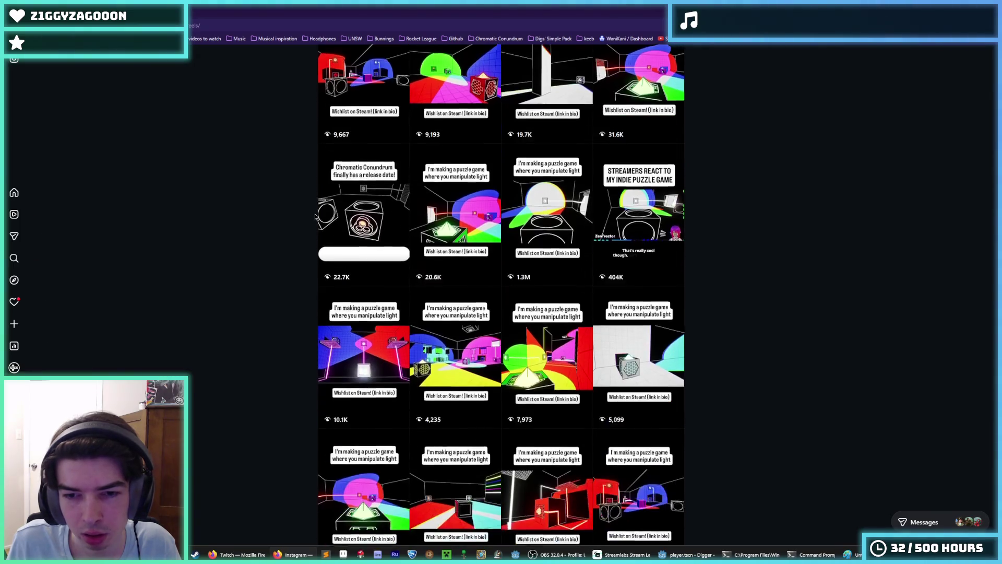
scroll(355, 225, up, 10)
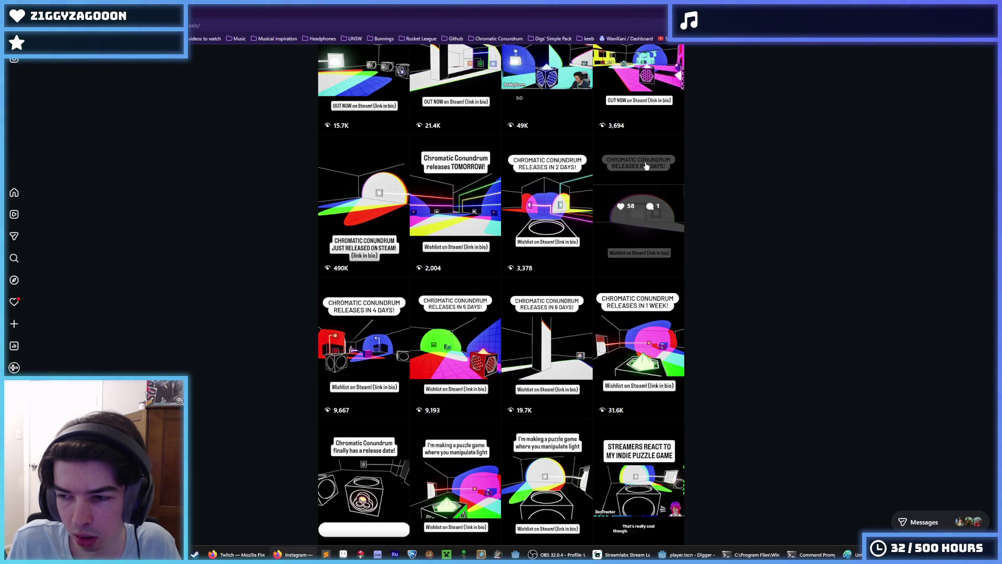
scroll(373, 332, up, 3)
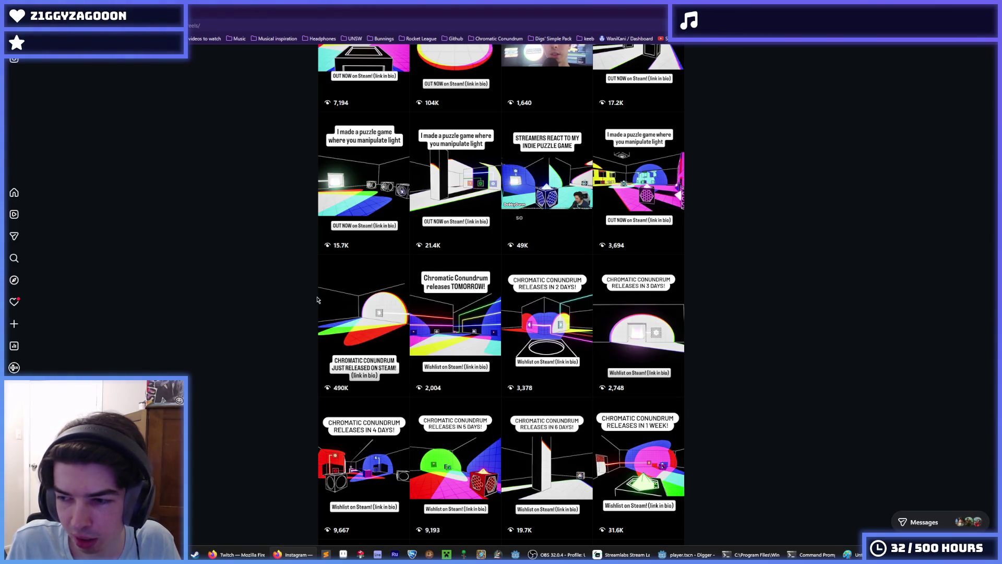
scroll(319, 301, up, 2)
scroll(662, 310, up, 2)
scroll(662, 309, up, 5)
scroll(778, 267, down, 10)
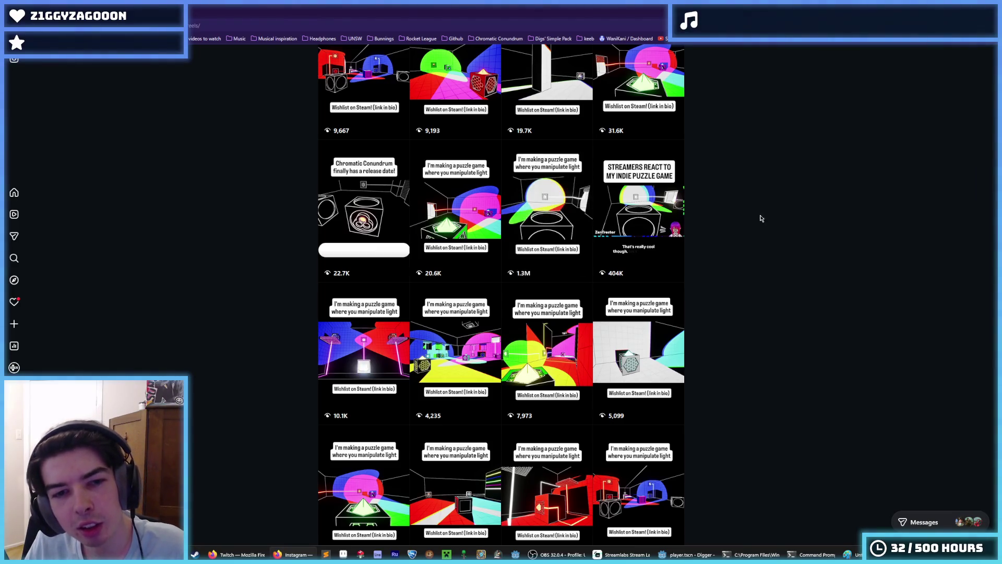
scroll(652, 351, down, 1)
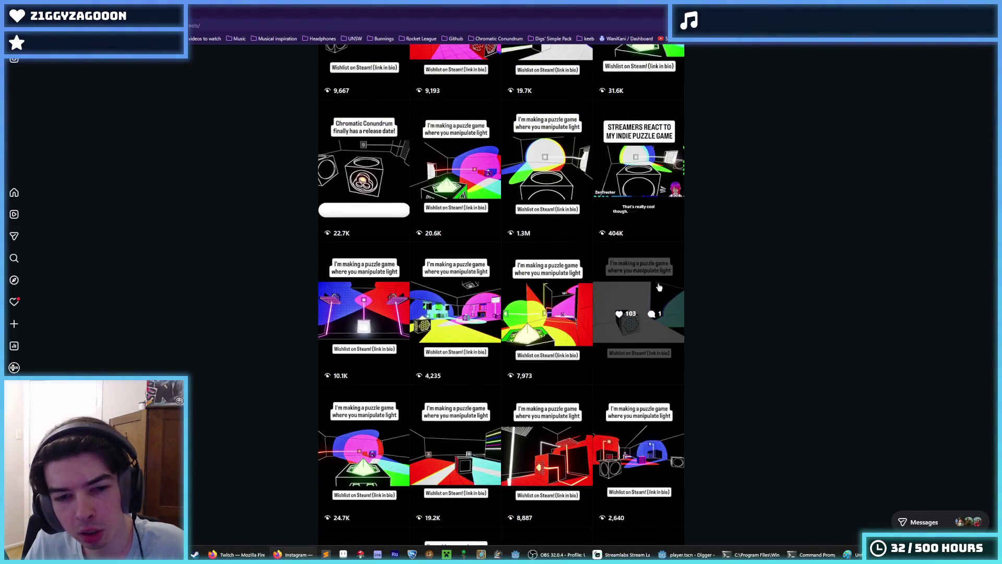
scroll(657, 297, up, 4)
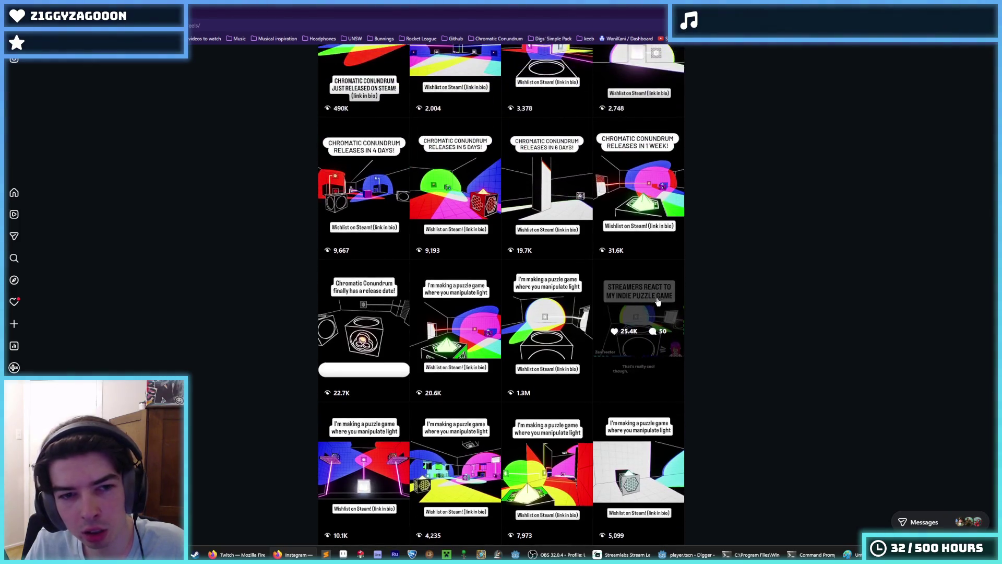
scroll(657, 301, up, 5)
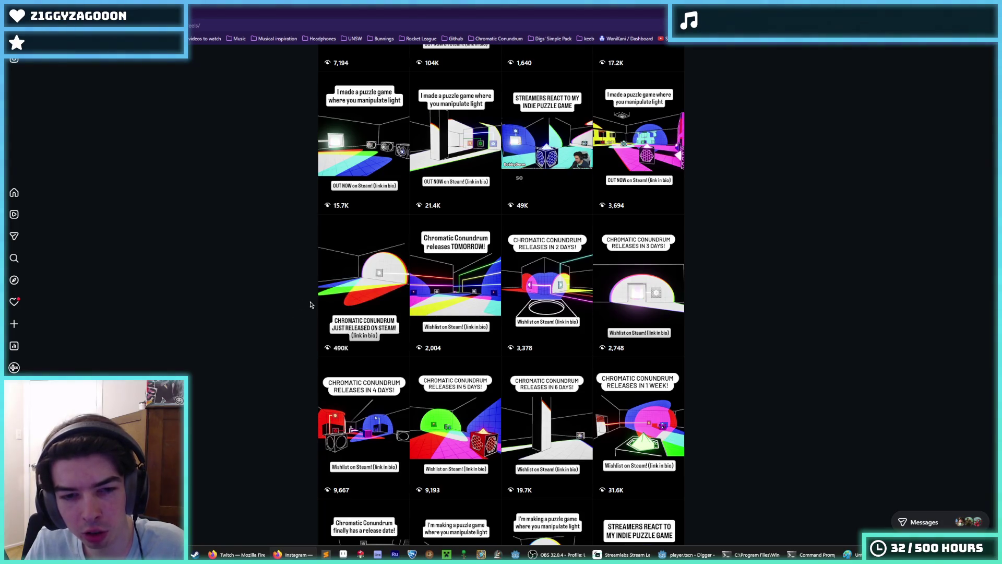
Finish reviewing the reels and replace the Instagram page with a blank new tab
scroll(318, 306, up, 6)
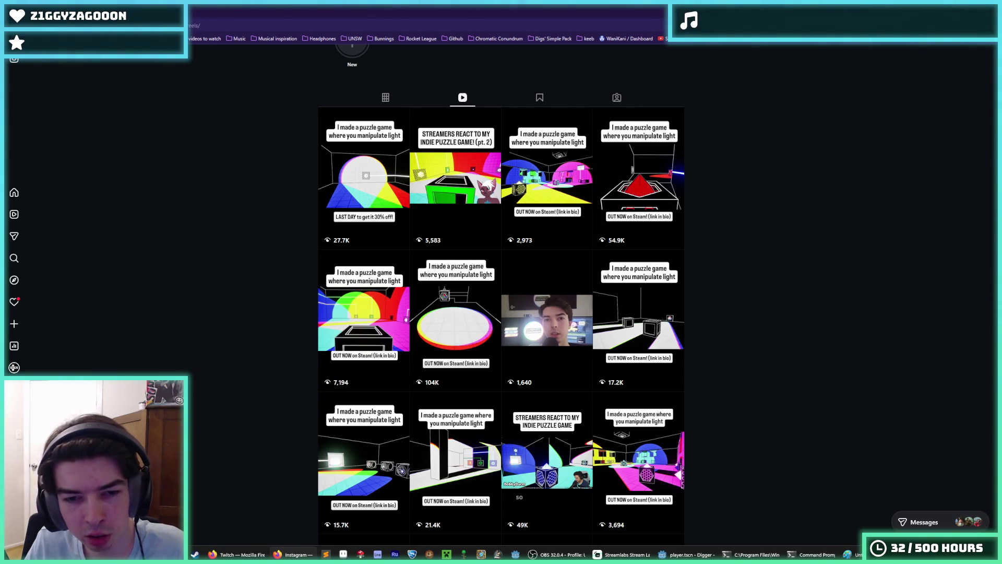
scroll(501, 292, down, 5)
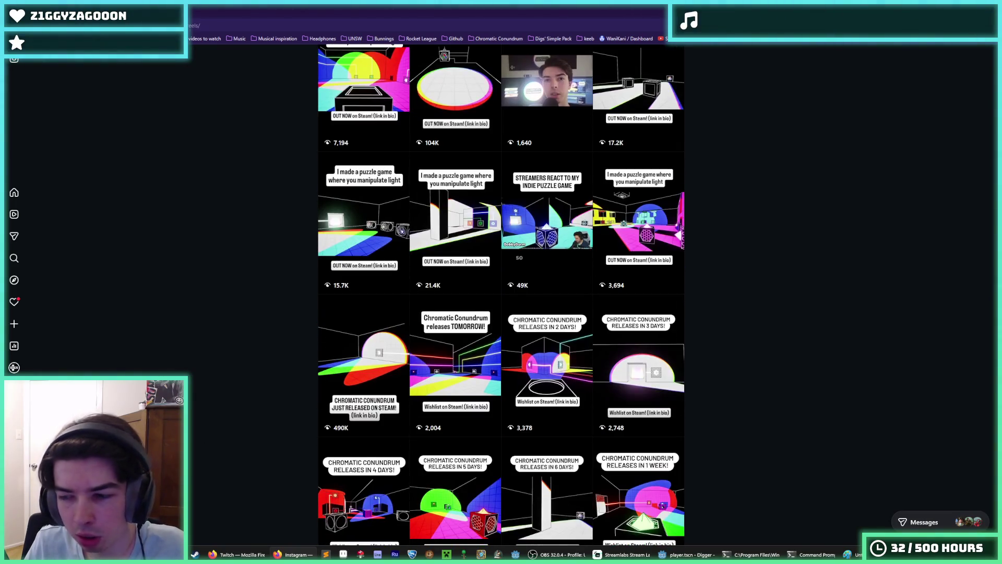
scroll(501, 293, down, 6)
scroll(501, 292, down, 9)
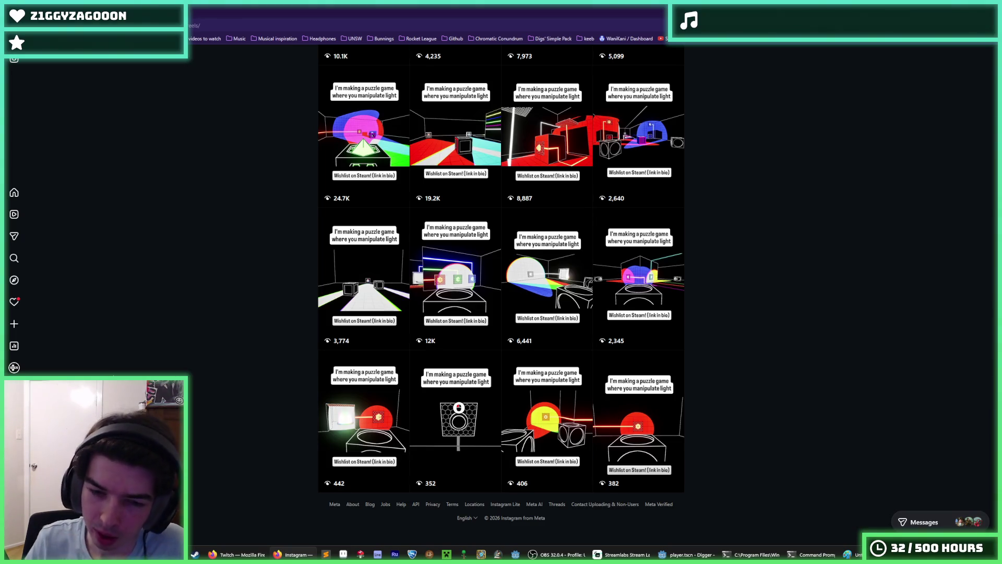
key(ctrl+t)
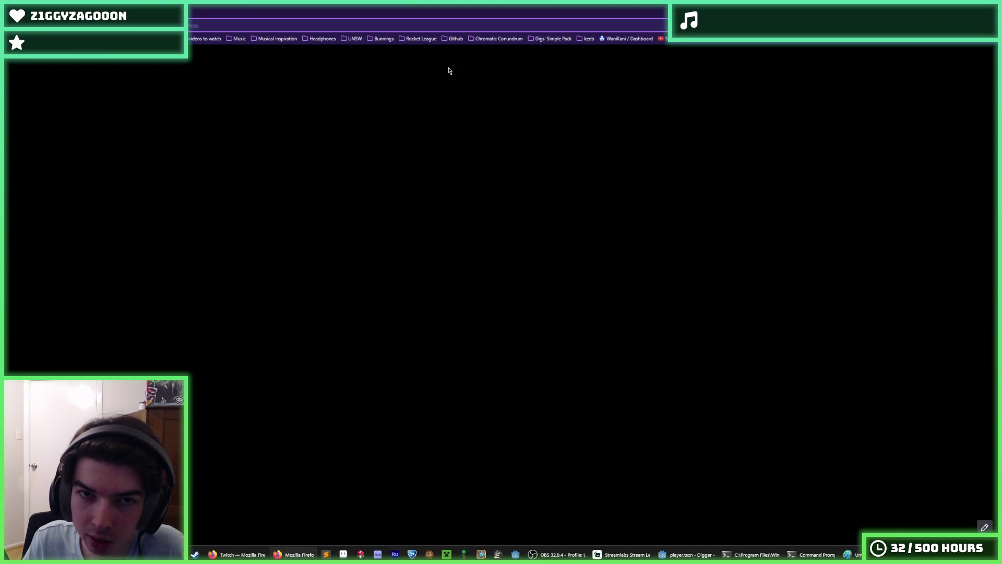
Toggle the Chromatic Conundrum bookmarks folder shut and return to Godot showing player.gd
click(491, 40)
click(321, 170)
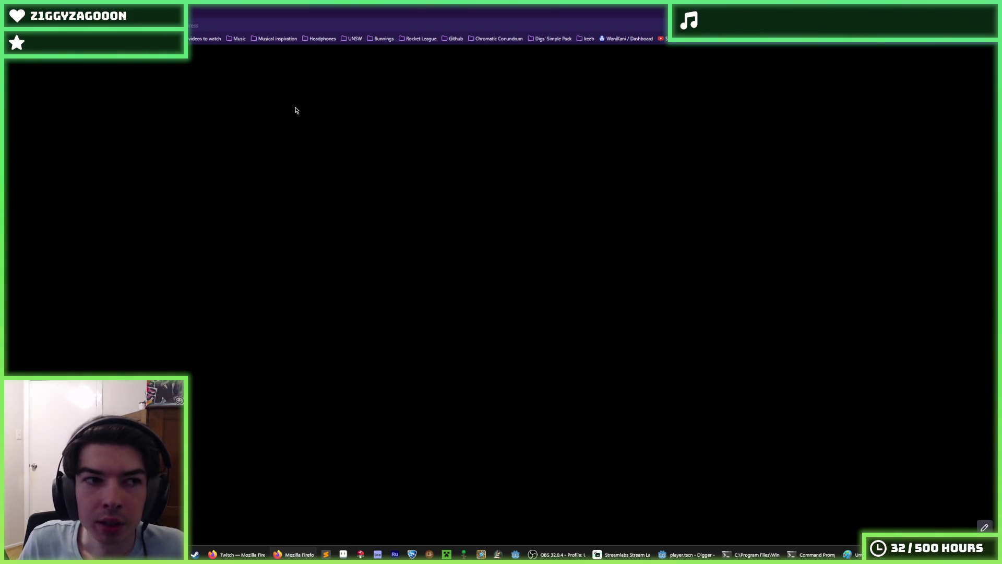
key(alt+Tab)
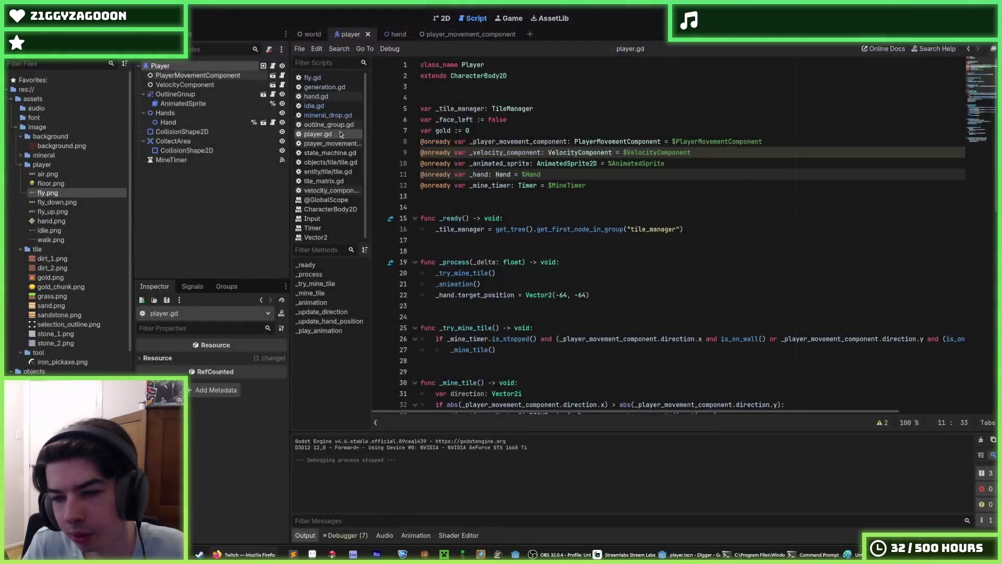
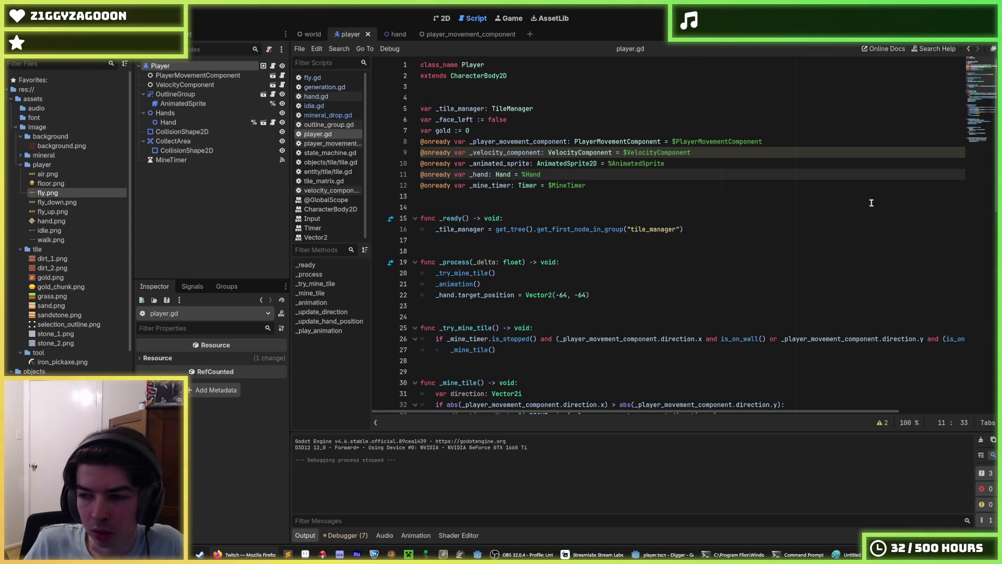
Test-run the game by digging down and swinging the pickaxe left, then stop and save
click(564, 198)
click(627, 187)
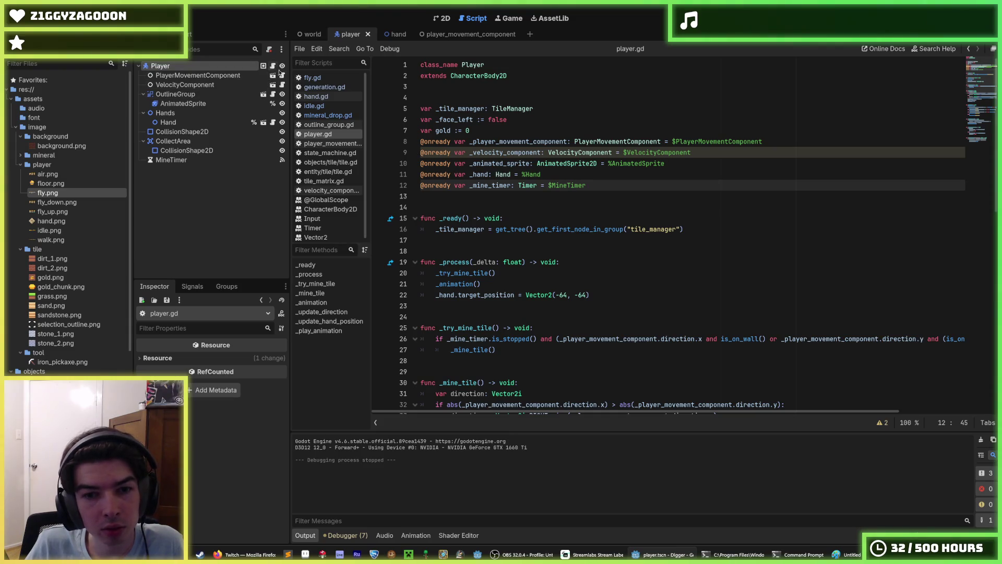
click(647, 206)
click(883, 18)
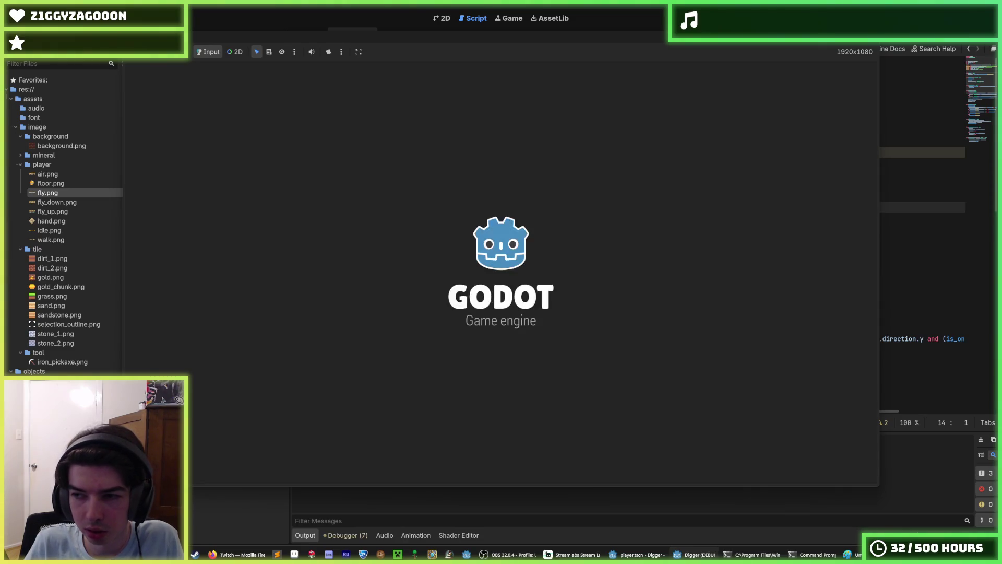
key(Down)
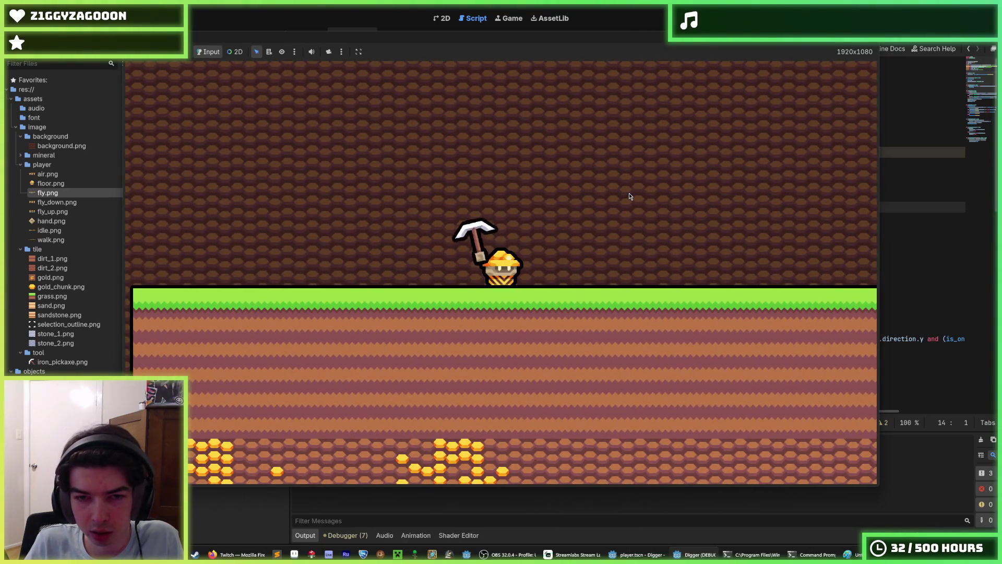
key(Left)
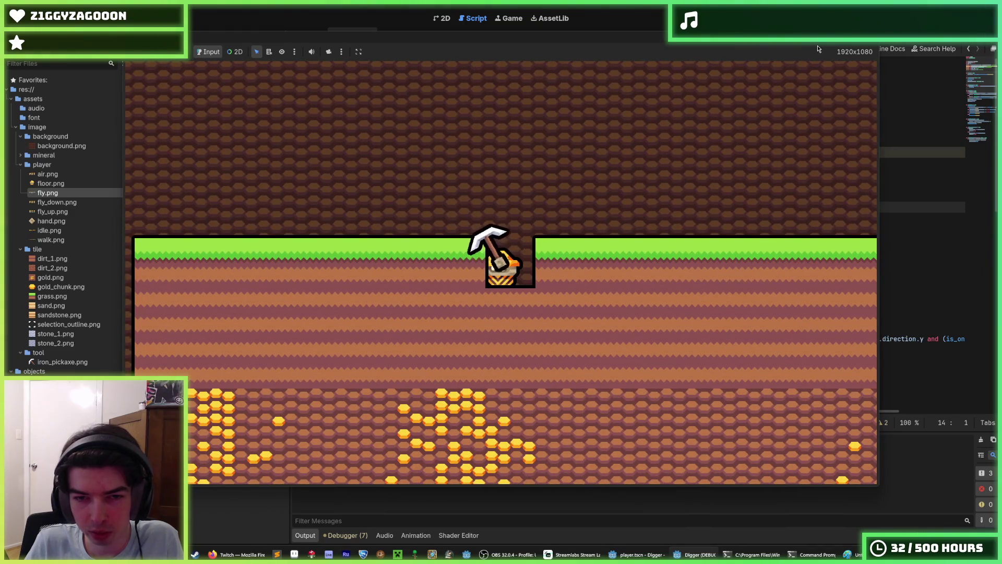
key(F8)
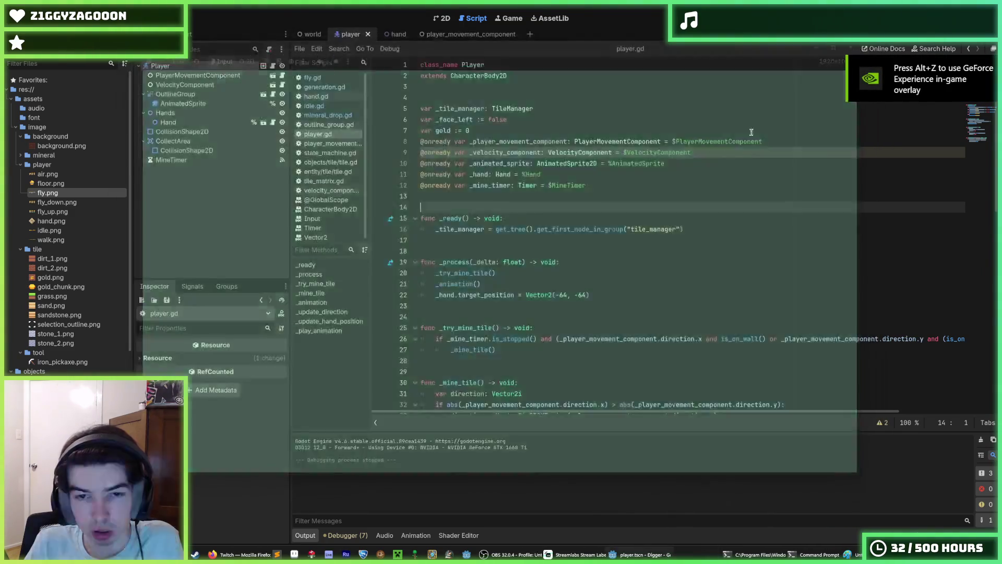
key(ctrl+s)
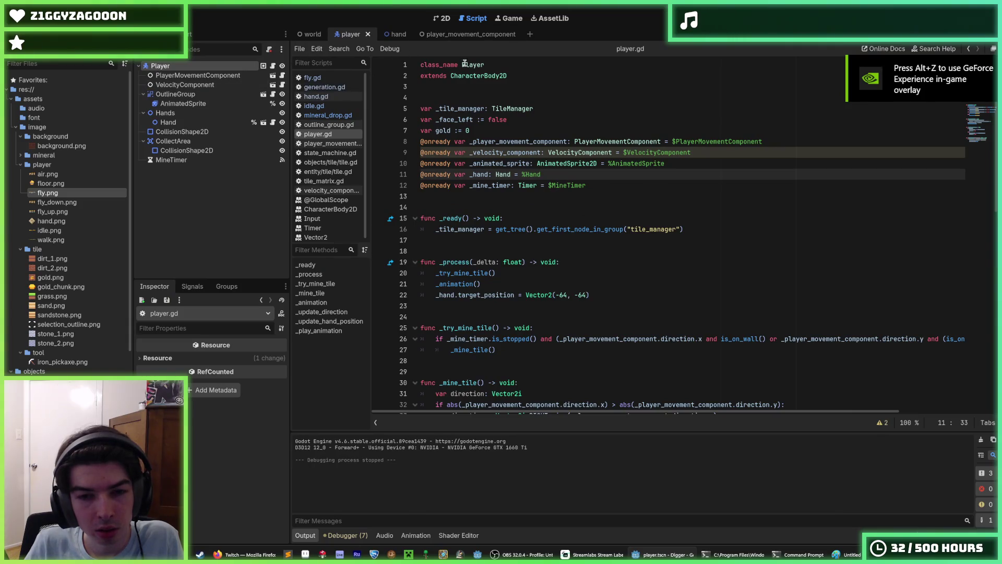
Move the _hand.target_position line down out of _process and save the player script
scroll(574, 183, down, 3)
click(602, 196)
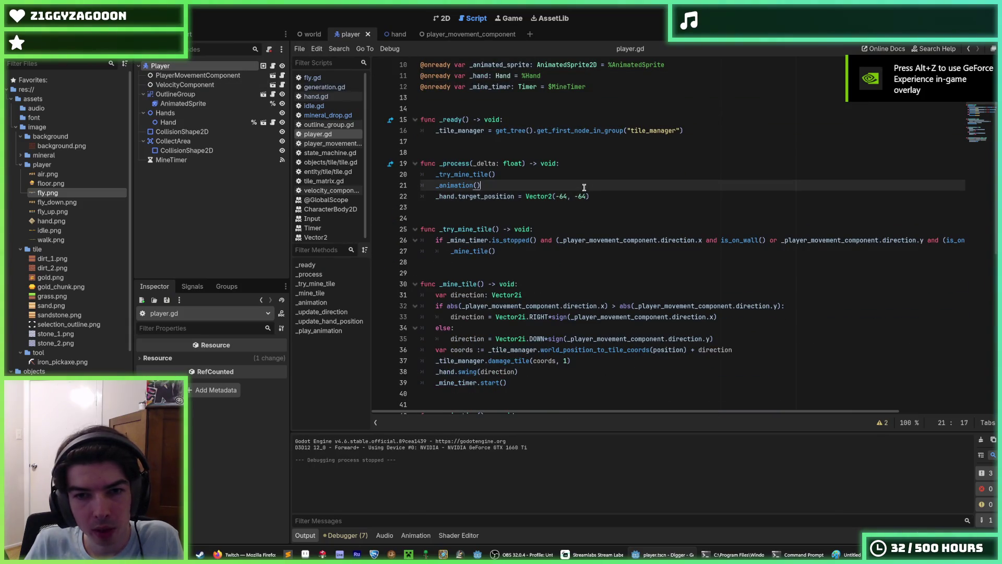
scroll(590, 209, down, 3)
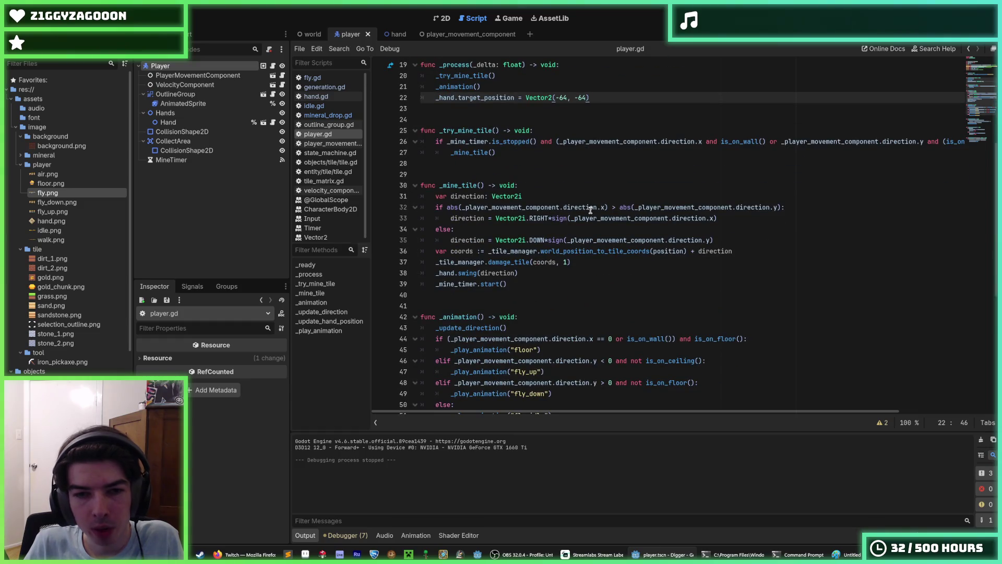
key(alt+Down)
key(alt+Down)
key(alt+Down)
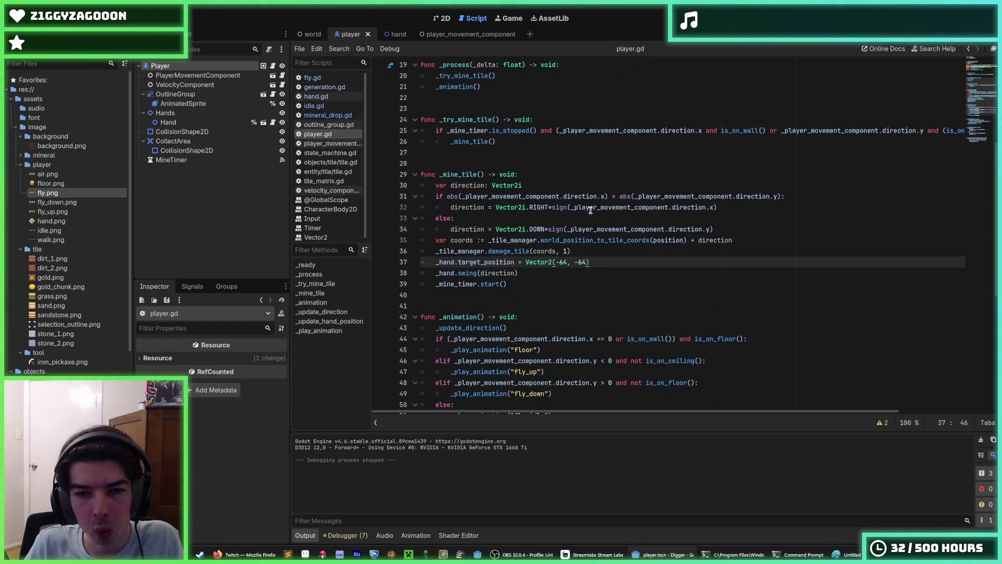
scroll(590, 210, down, 3)
key(ctrl+s)
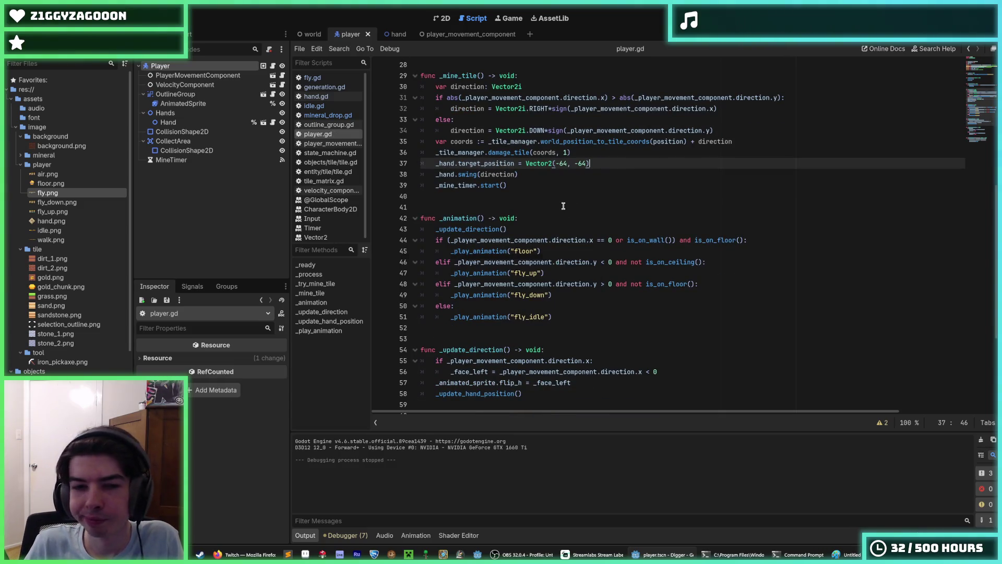
Move the hand target position line further down into _update_direction
click(517, 174)
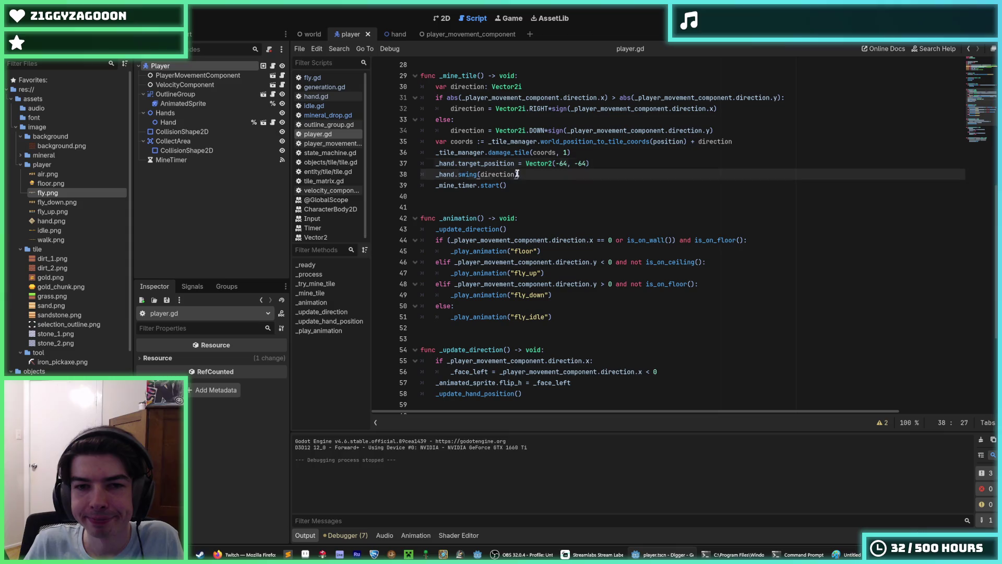
click(575, 163)
scroll(575, 163, up, 1)
key(alt+Down)
key(alt+Down)
key(alt+Down)
key(alt+Down)
scroll(536, 213, down, 4)
key(alt+Down)
key(alt+Down)
key(alt+Down)
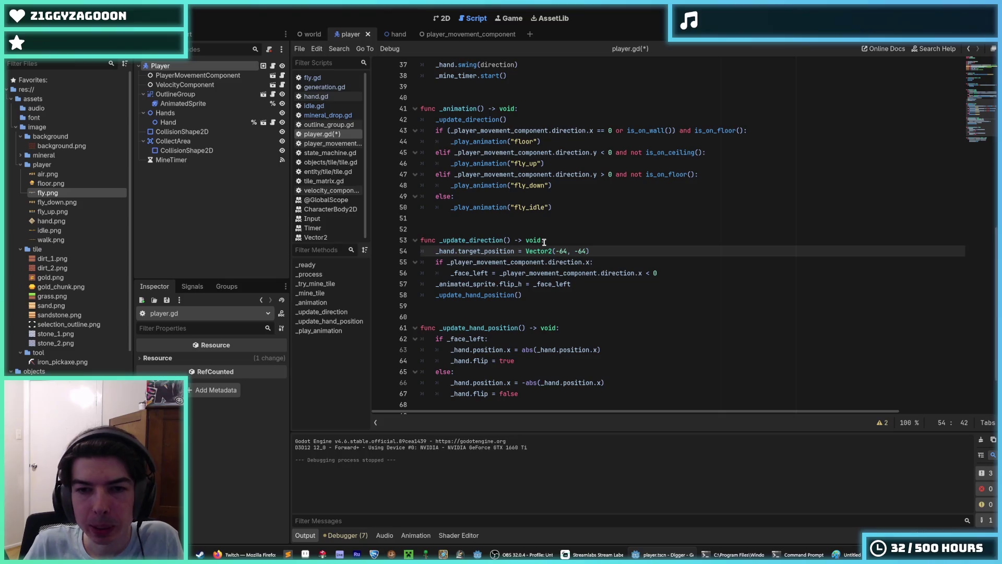
Duplicate the target line under the sideways check as Vector2(64, -64) and save
key(ctrl+shift+d)
key(alt+Down)
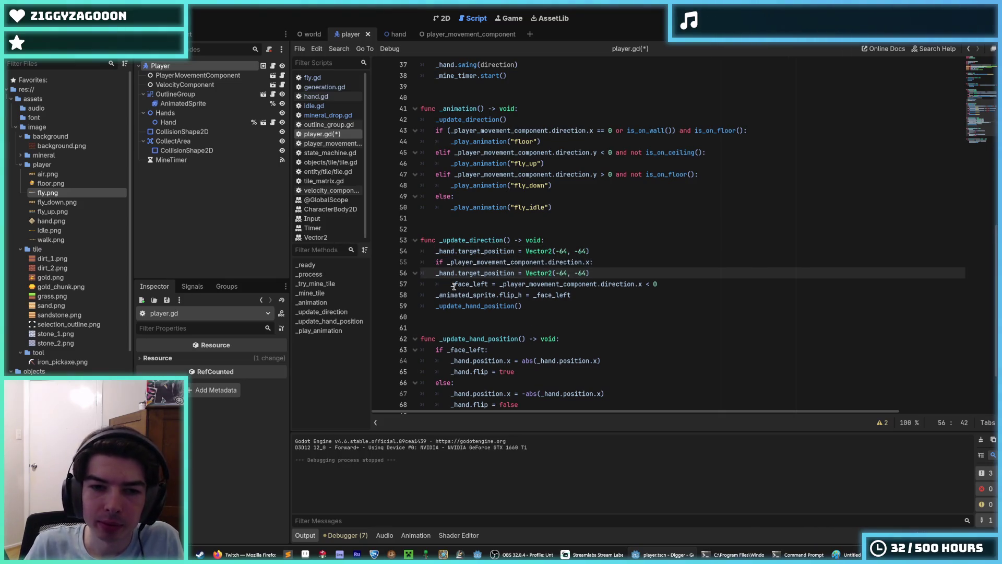
key(Home)
key(Tab)
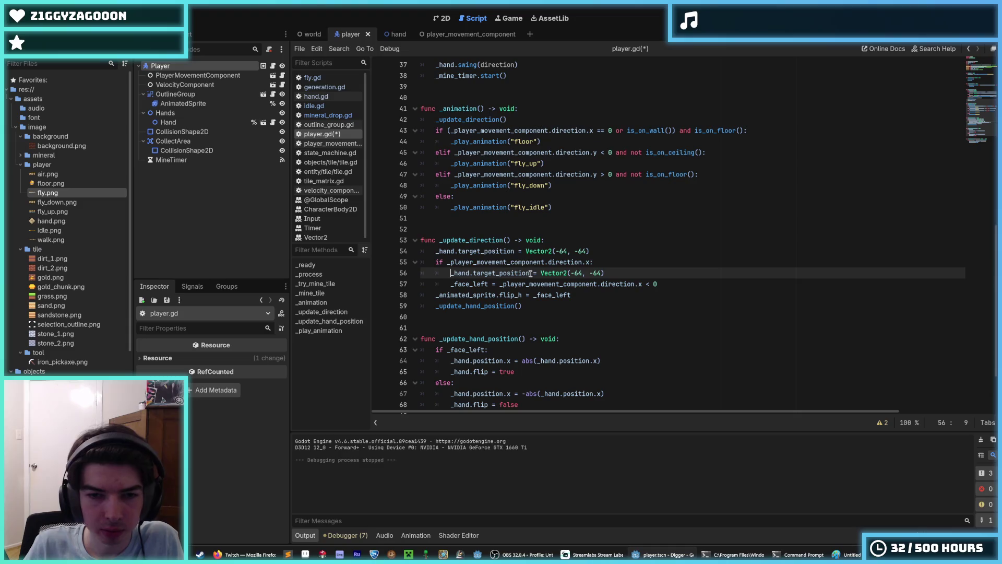
drag(530, 273, 472, 272)
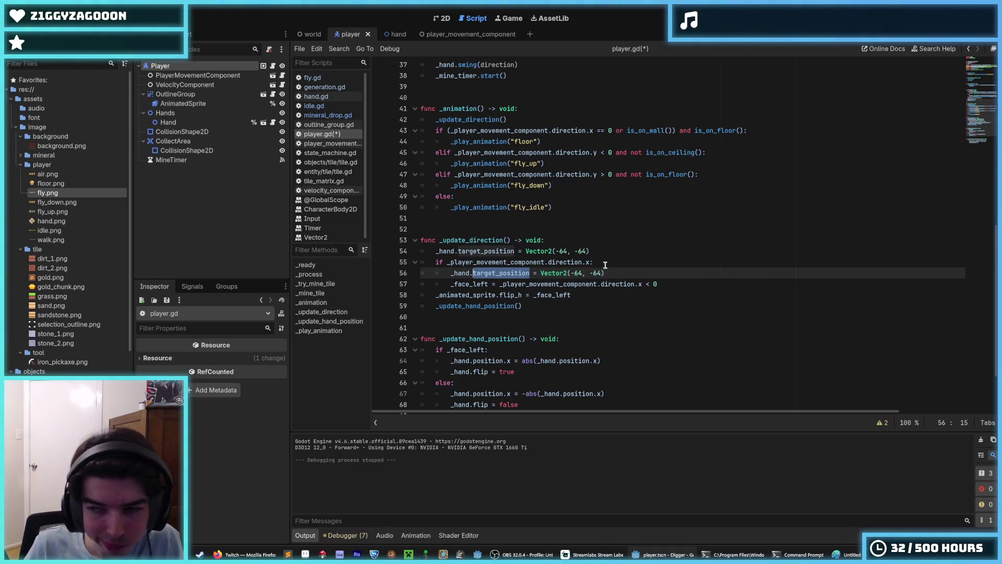
drag(583, 273, 570, 273)
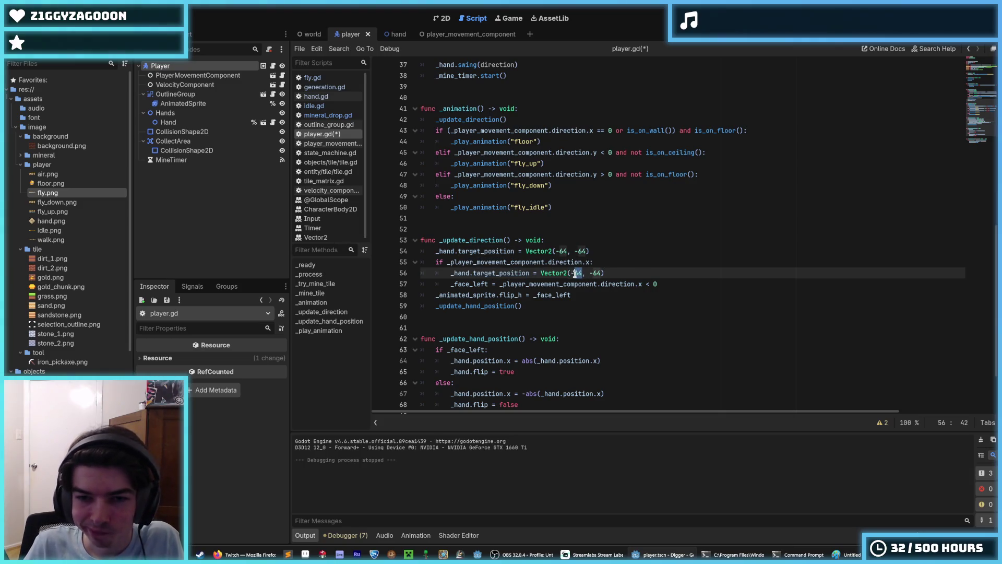
click(580, 273)
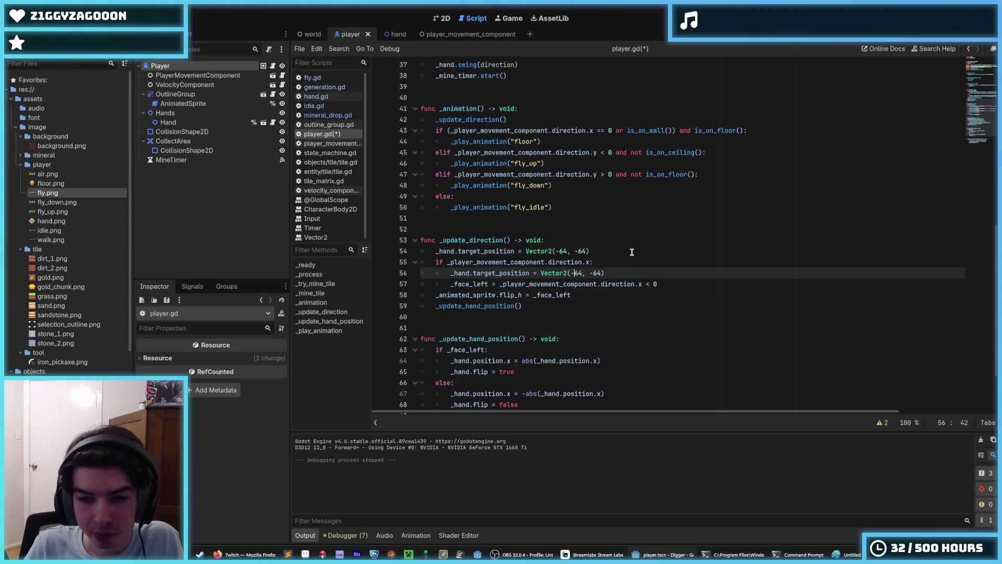
key(BackSpace)
key(ctrl+s)
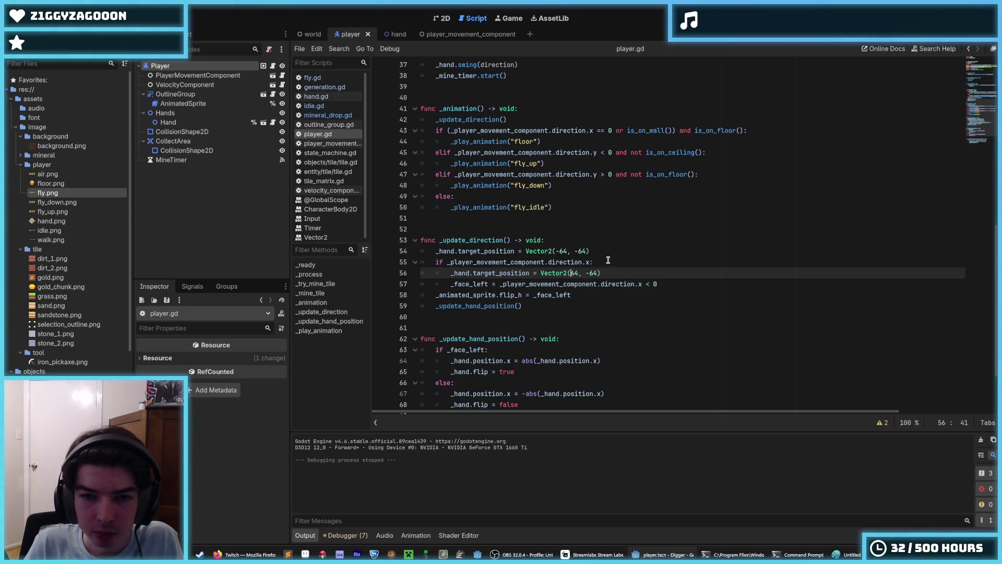
Run the game, walk the miner left and right to check the hand, then stop it
click(599, 252)
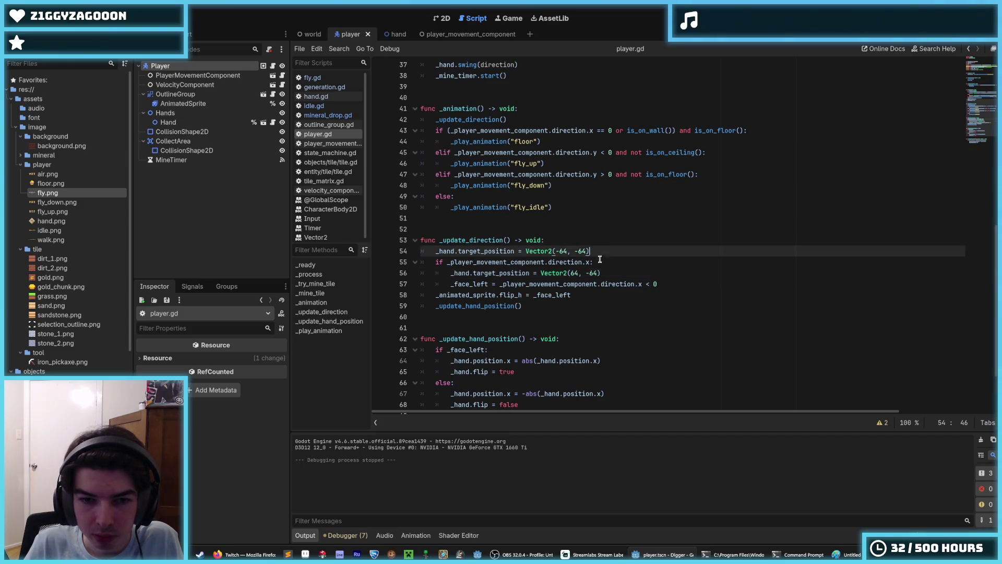
key(F5)
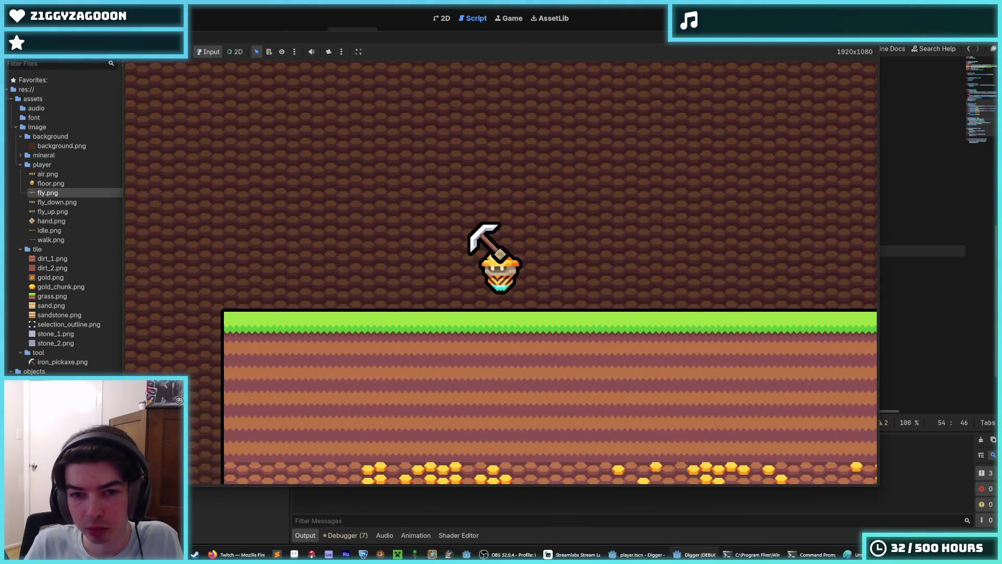
key(a)
key(d)
key(a)
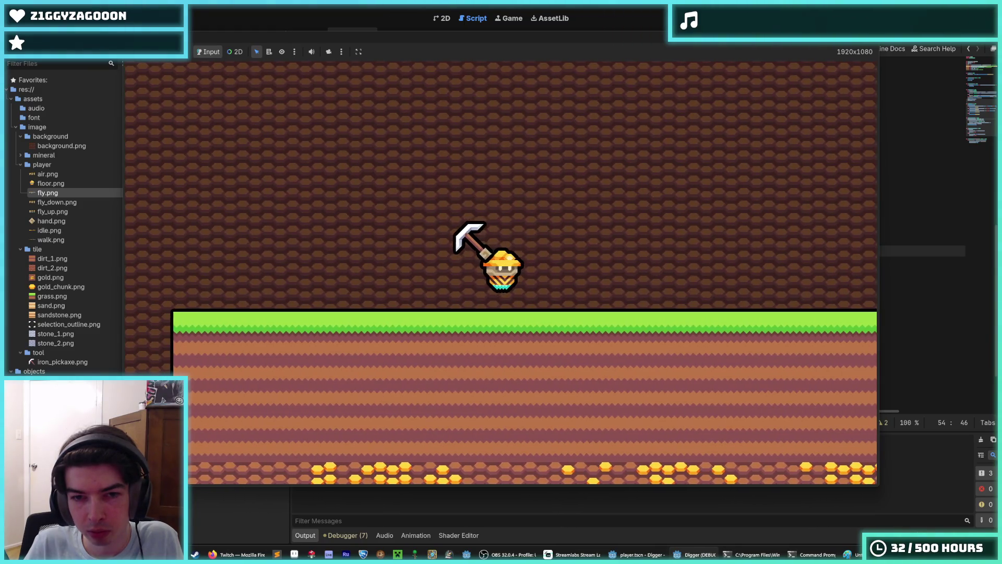
key(a)
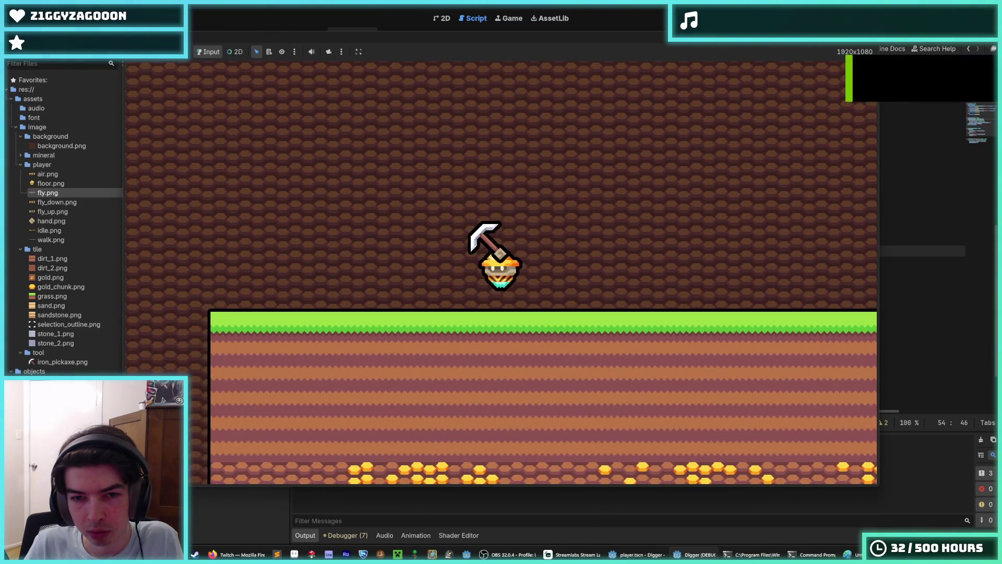
key(F8)
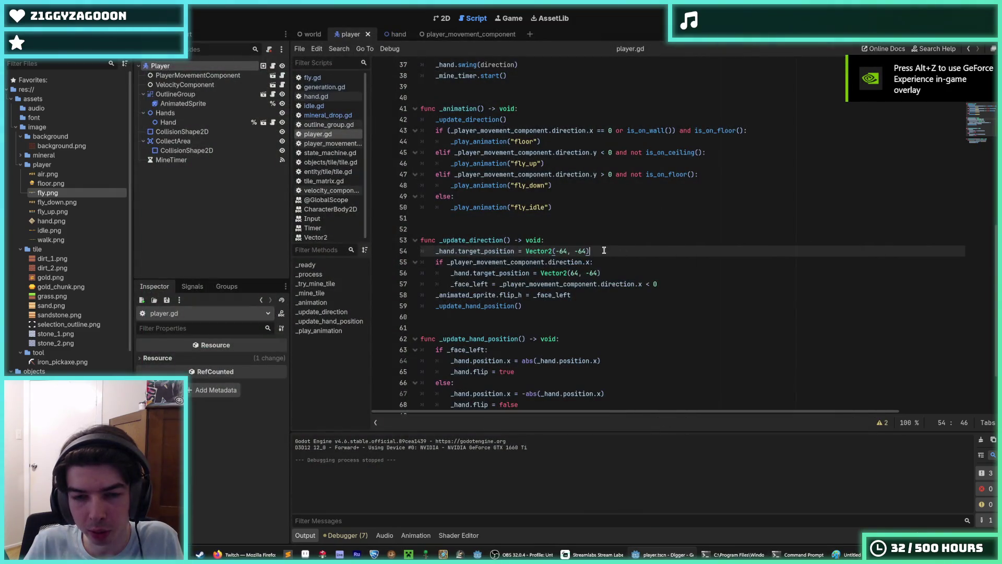
In hand.gd, comment out the if flip scale.x inversion in _process
click(390, 34)
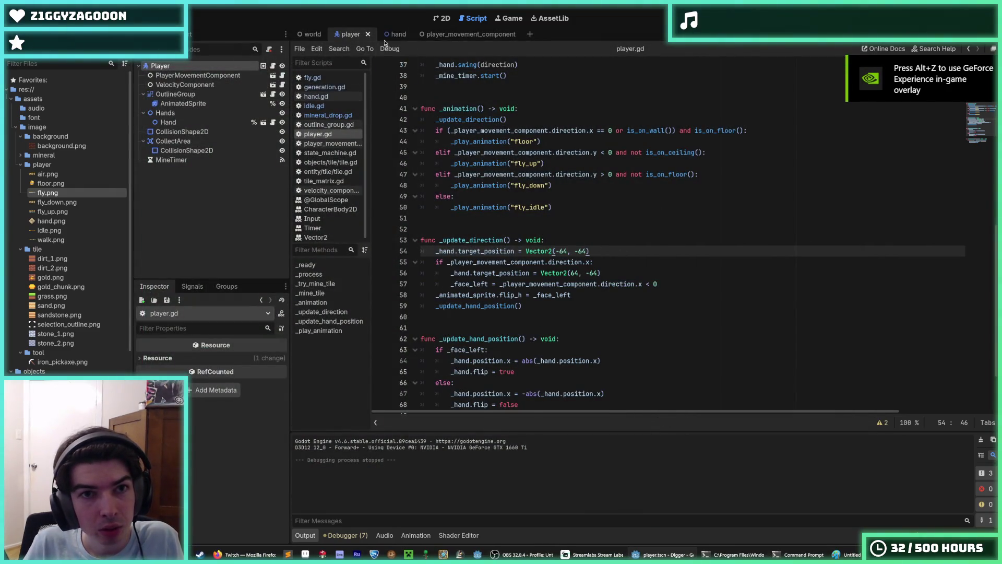
scroll(554, 194, down, 5)
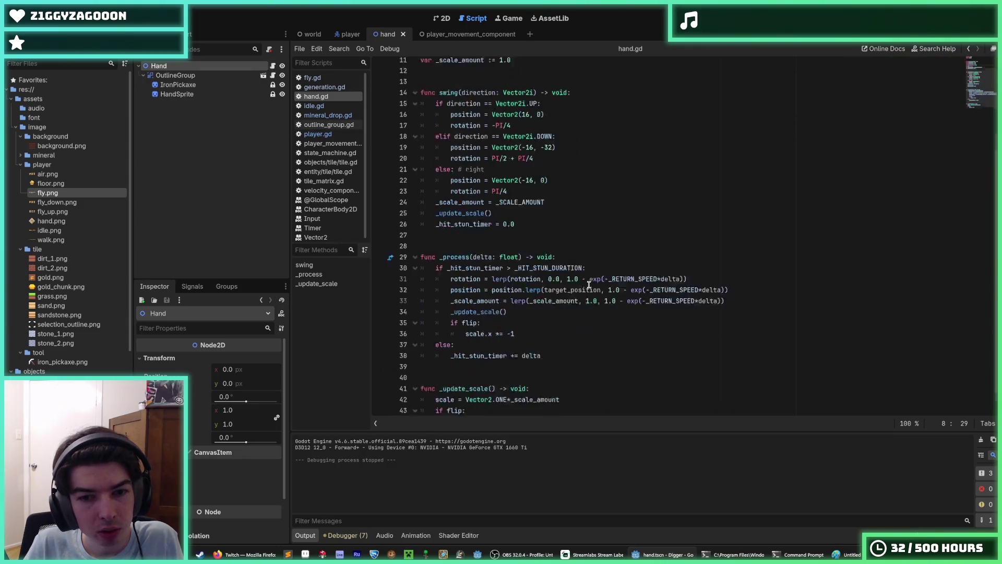
click(554, 194)
key(Down)
key(Up)
key(Down)
key(Up)
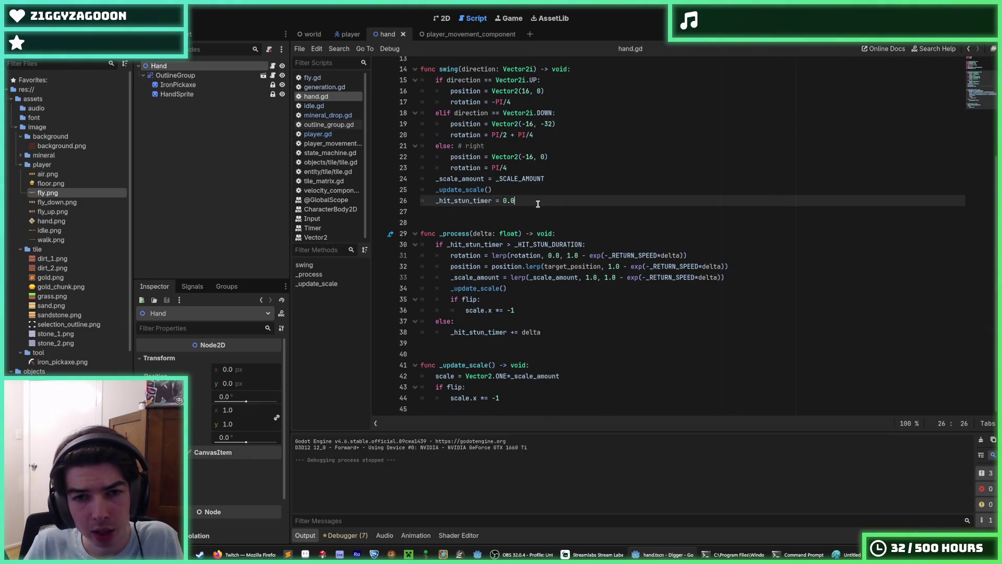
click(537, 200)
click(538, 306)
key(Up)
key(Down)
key(Up)
click(532, 310)
drag(533, 309, 464, 298)
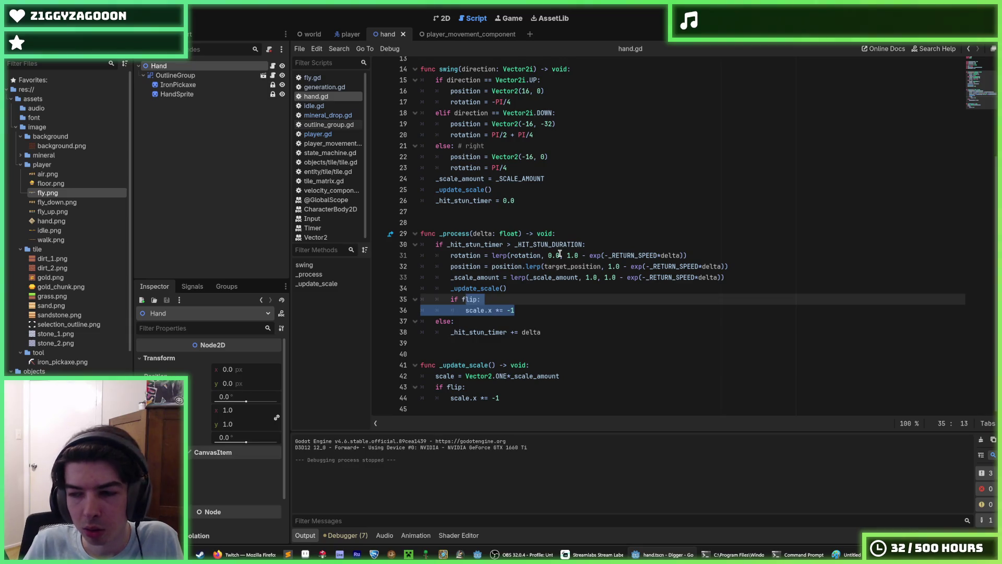
key(ctrl+k)
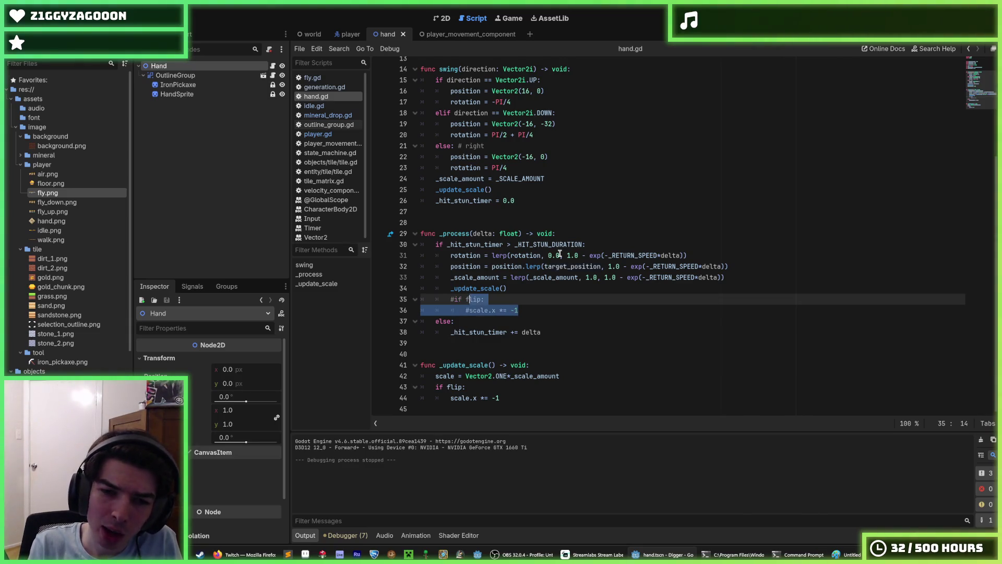
key(Down)
Comment out the flip block in _update_scale, save hand.gd, and launch the game
key(Down)
key(Down)
key(Down)
key(shift+Up)
key(ctrl+k)
key(Down)
key(ctrl+s)
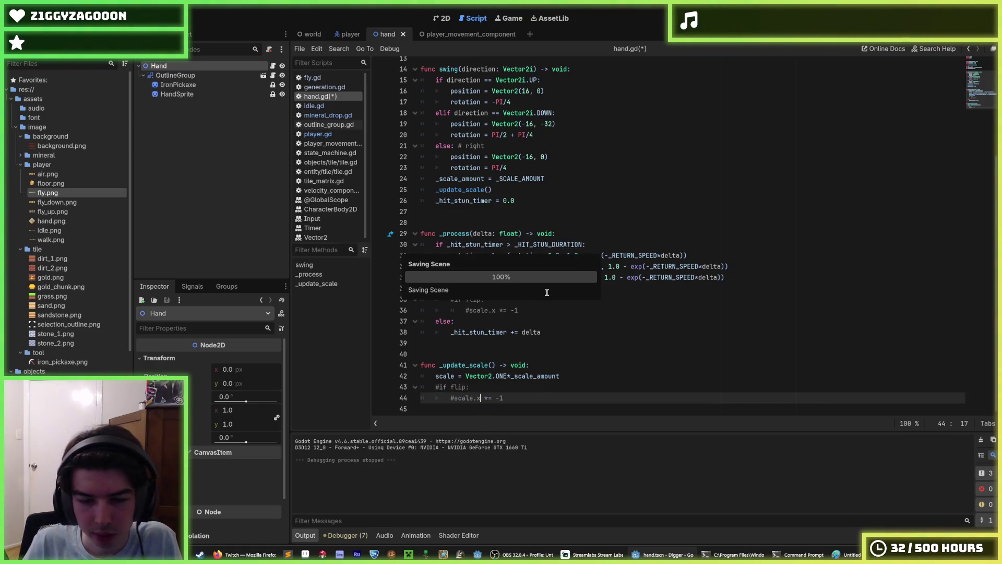
click(561, 313)
scroll(561, 313, up, 3)
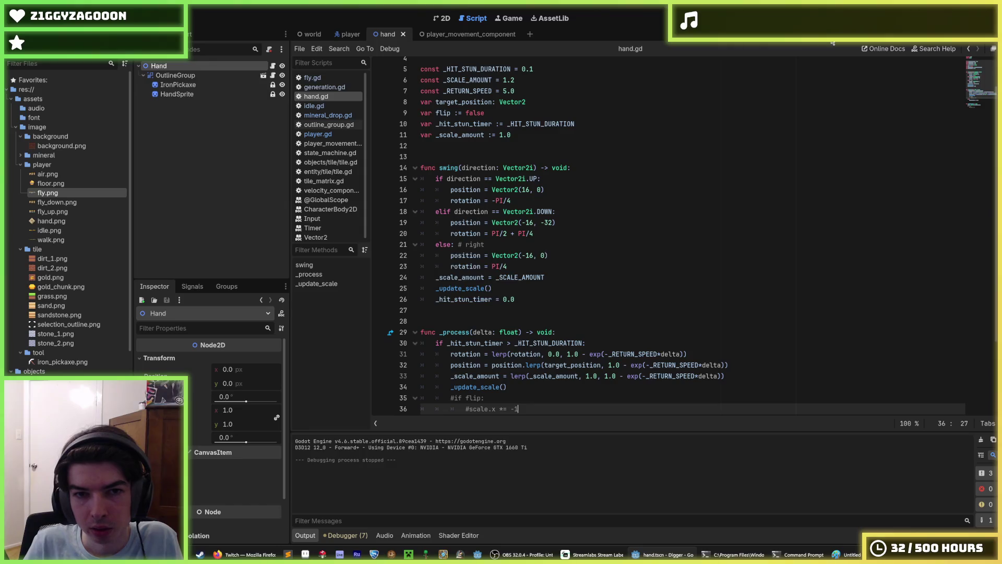
key(F5)
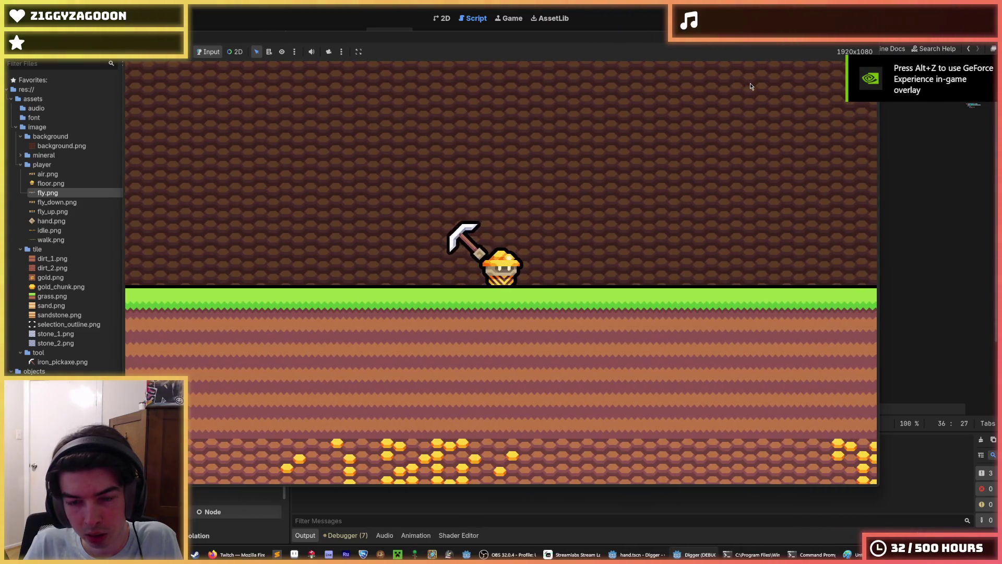
Fly up with the jetpack, then dig a shaft down through the grass
key(space)
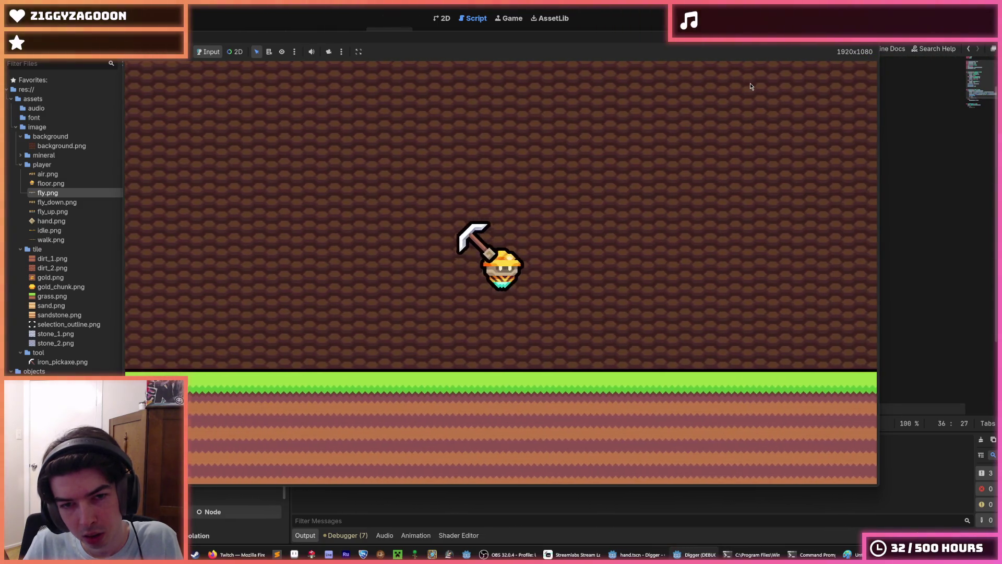
key(s)
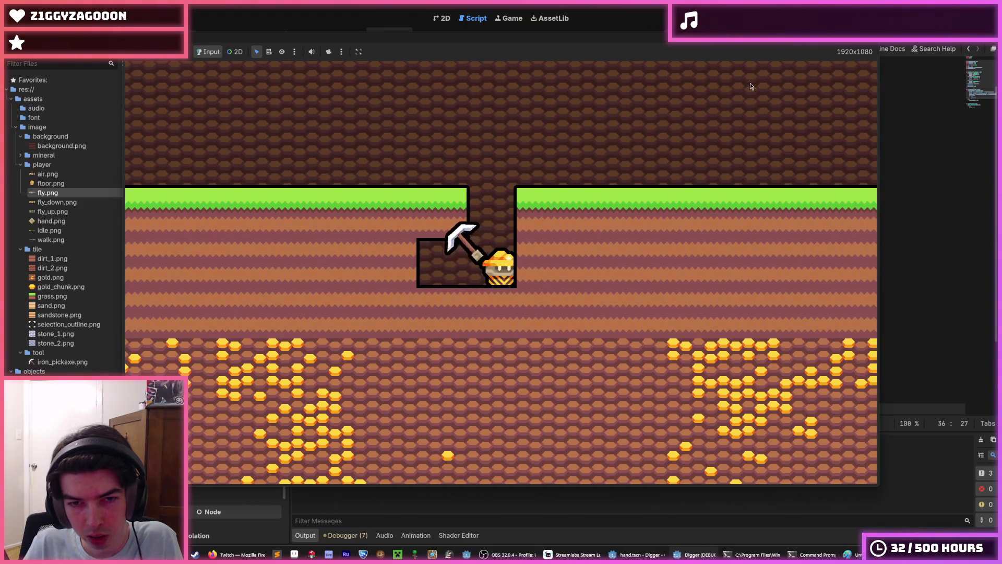
key(d)
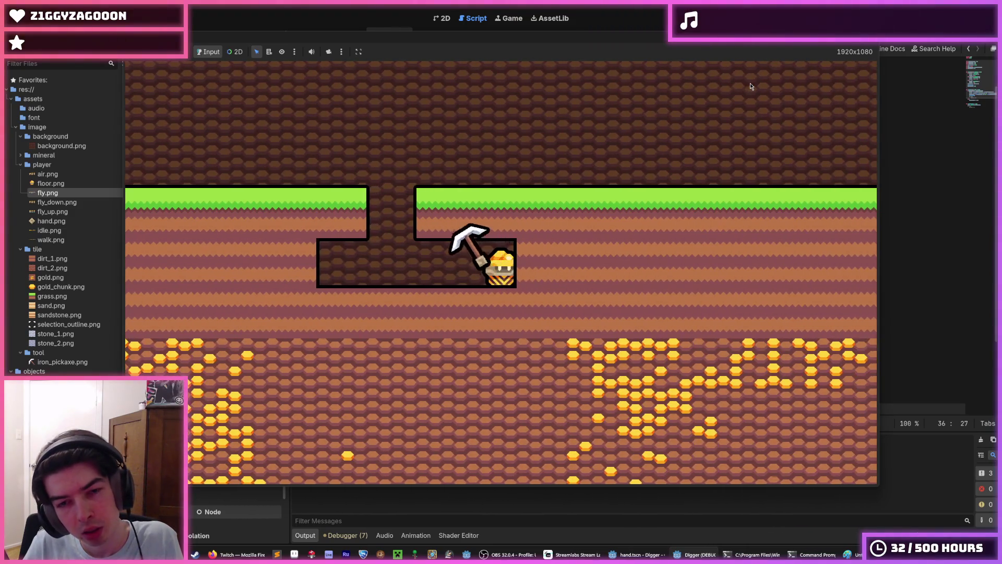
key(w)
key(a)
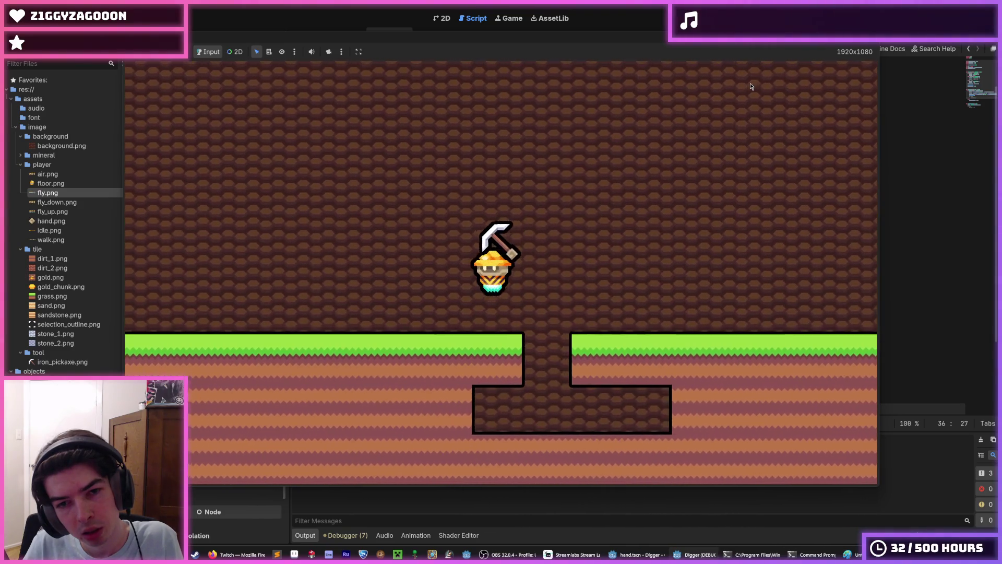
key(s)
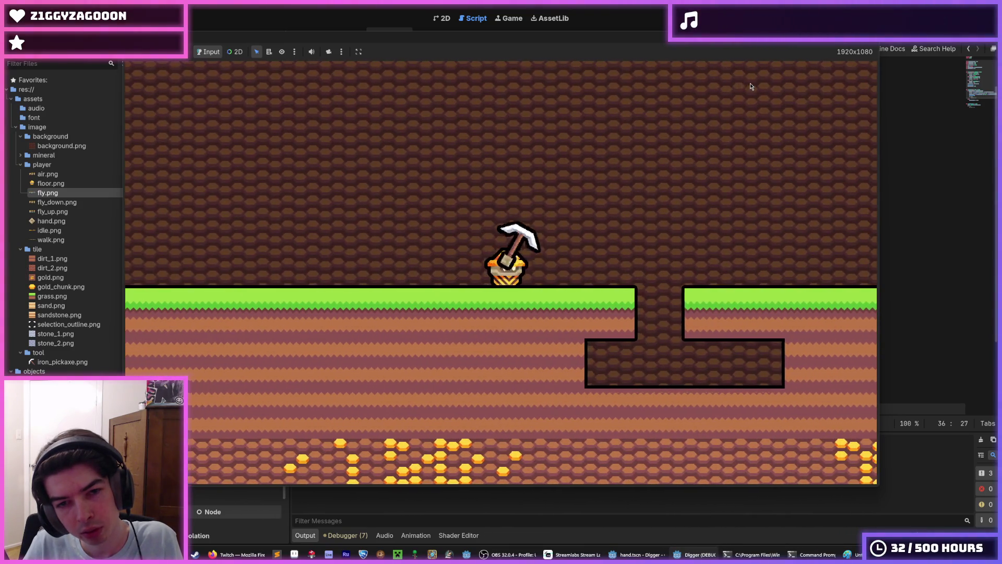
key(s)
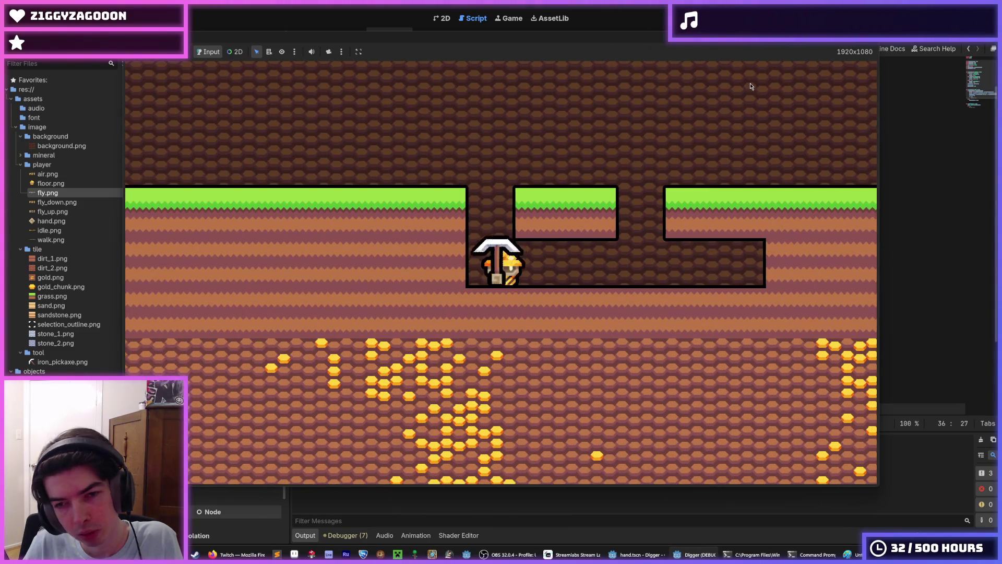
key(d)
key(d)
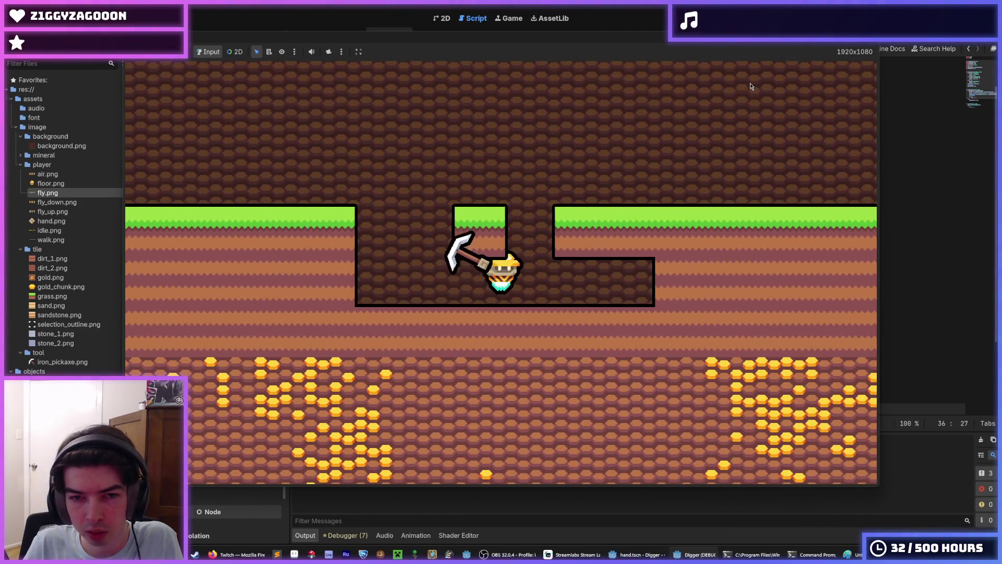
key(d)
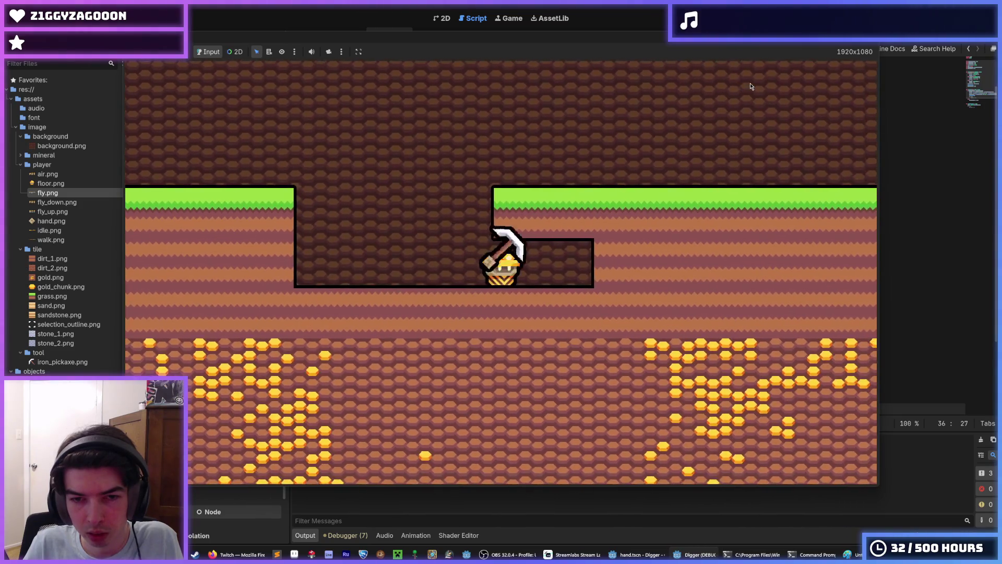
key(s)
Dig tunnels left and right, turning the miner to watch the pickaxe hand flip and collecting gold
key(a)
key(a)
key(s)
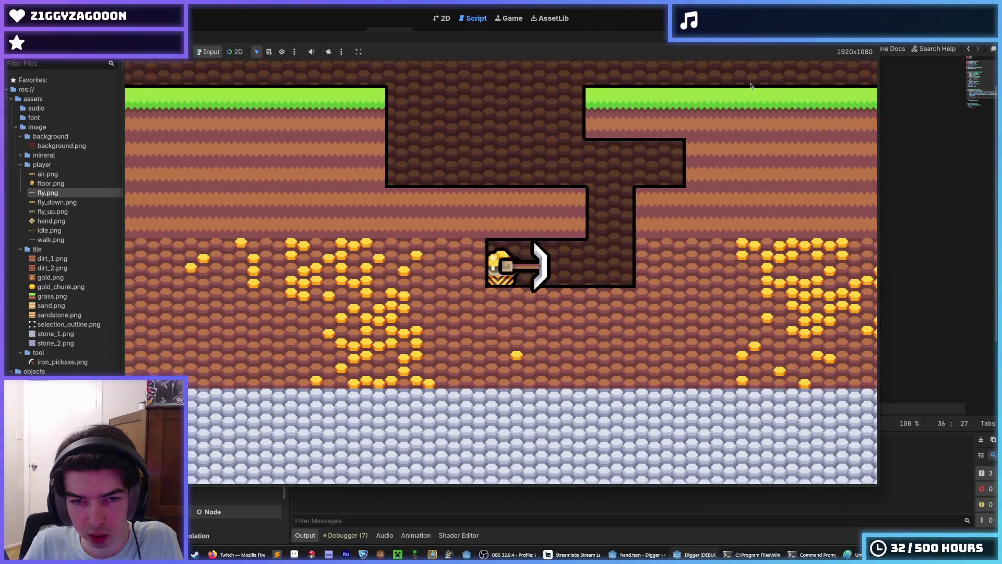
key(d)
key(a)
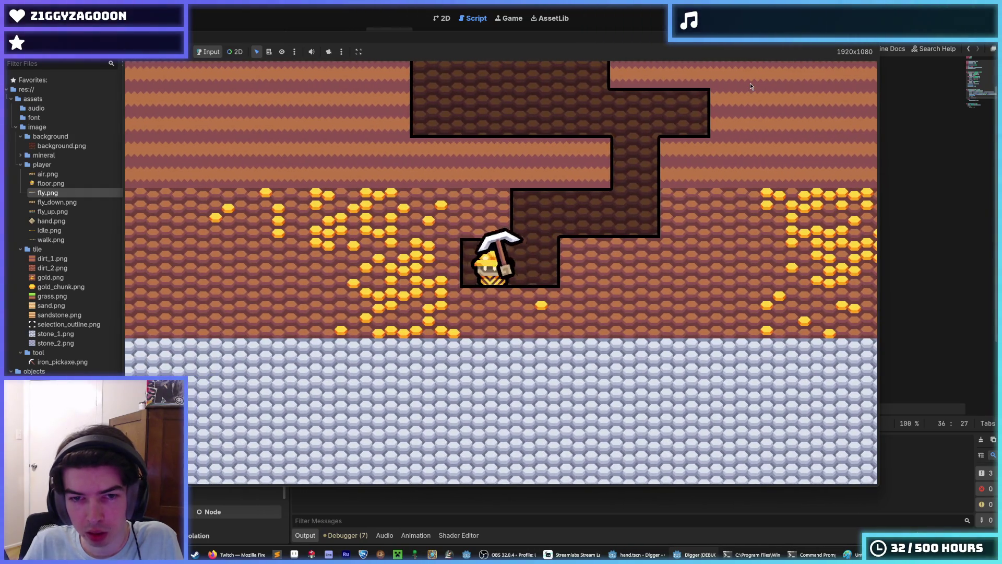
key(w)
key(d)
key(d)
key(s)
key(d)
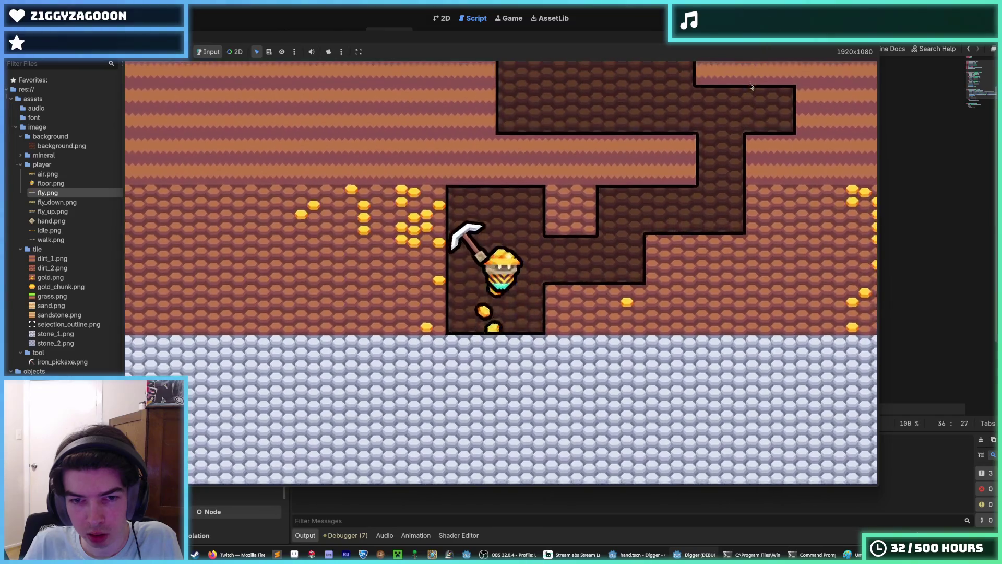
key(w)
key(a)
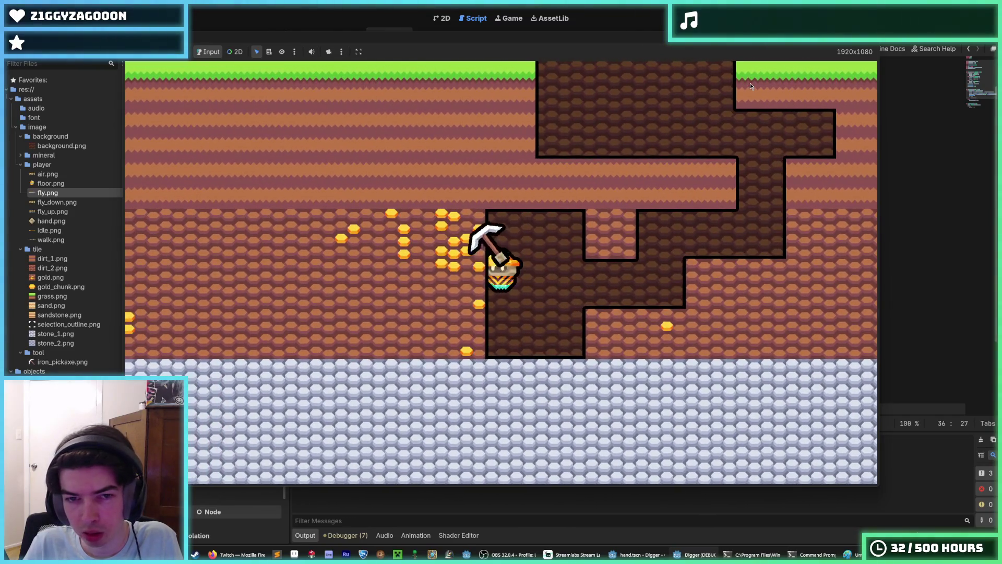
key(a)
key(w)
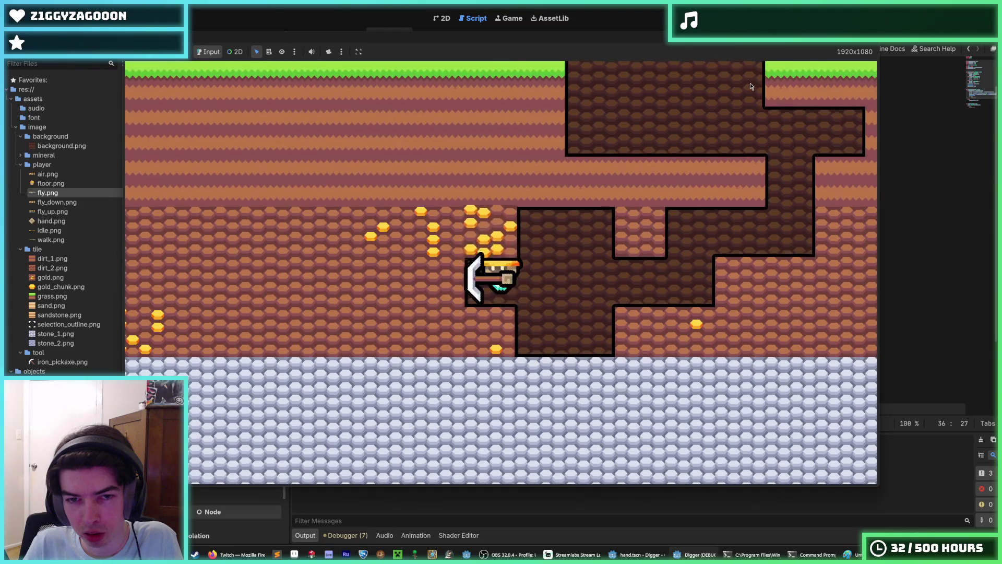
key(a)
key(w)
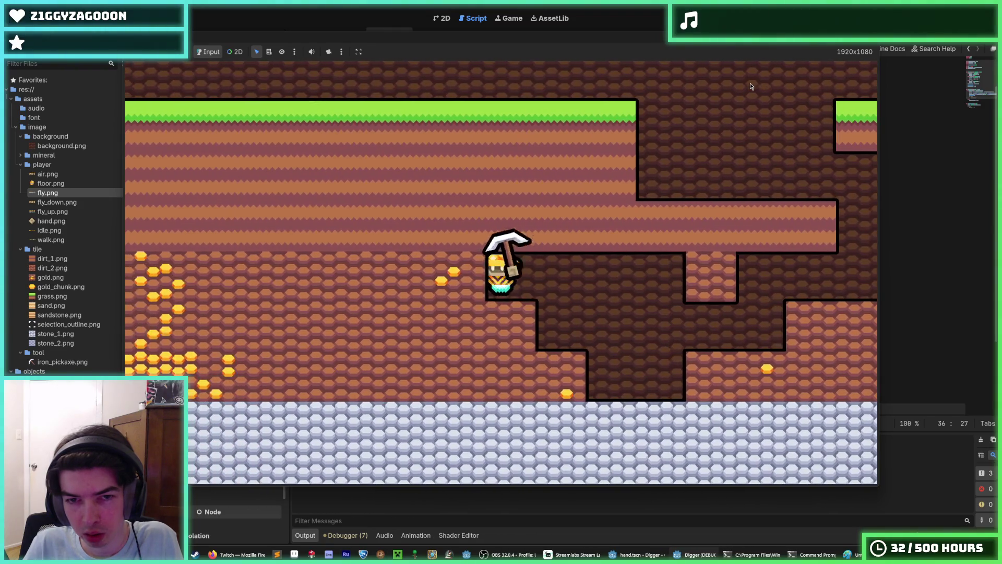
key(a)
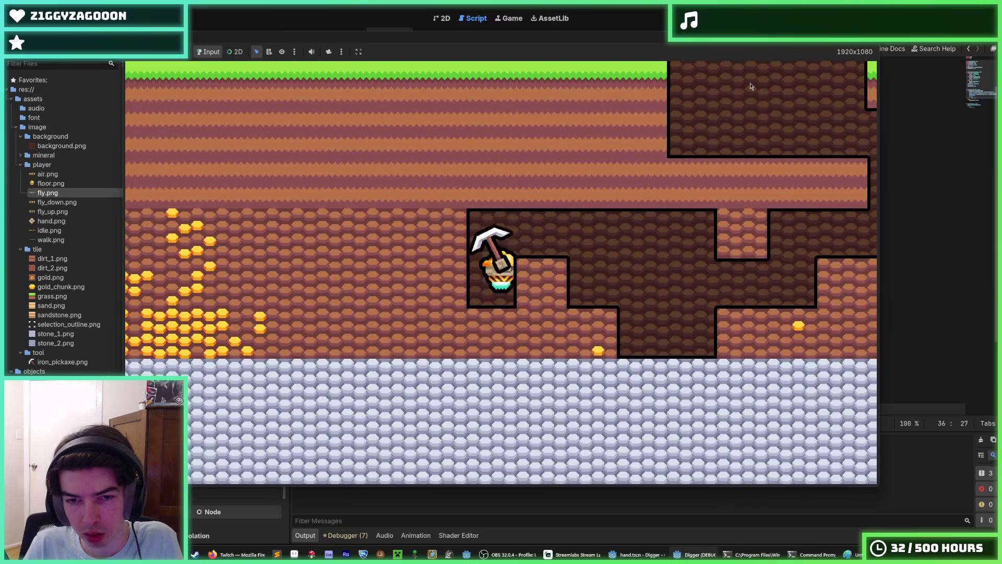
Fly back up through the tunnel to the surface, then stop the game and return to hand.gd
key(d)
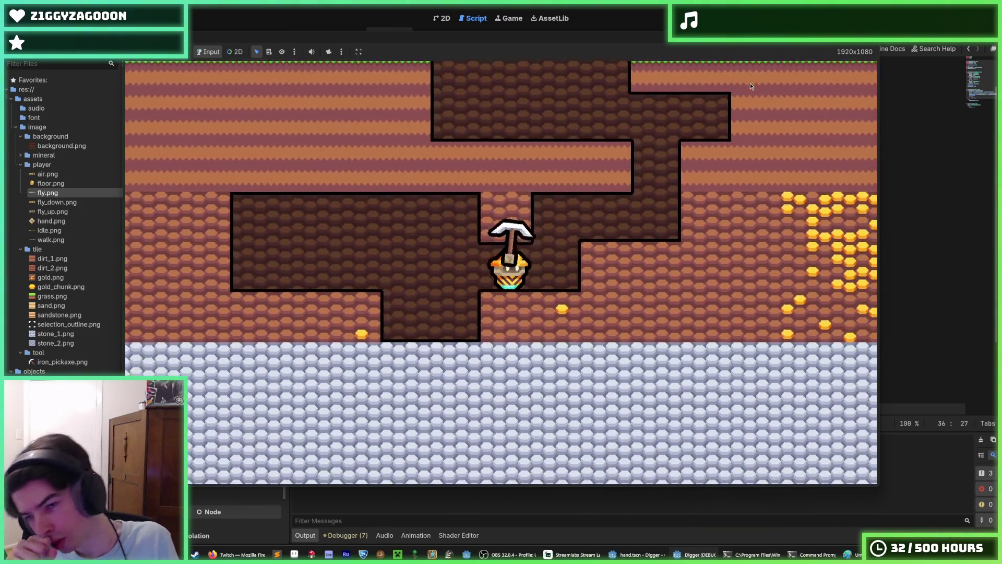
key(w)
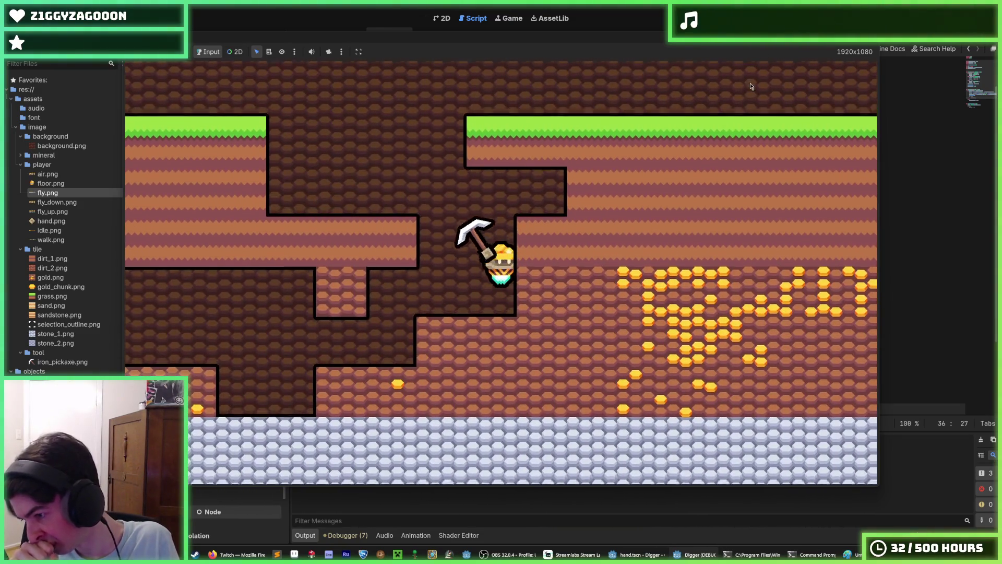
key(w)
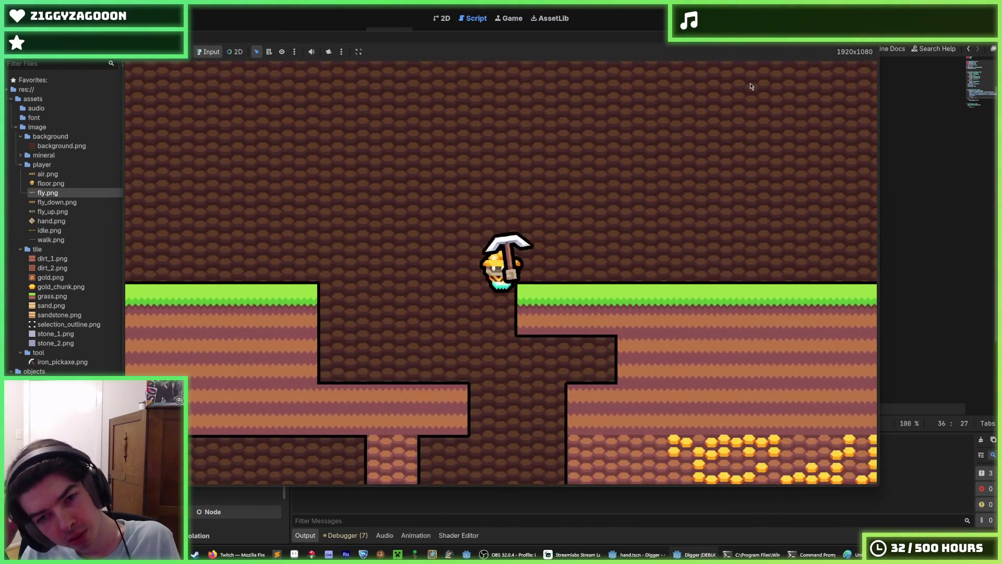
key(s)
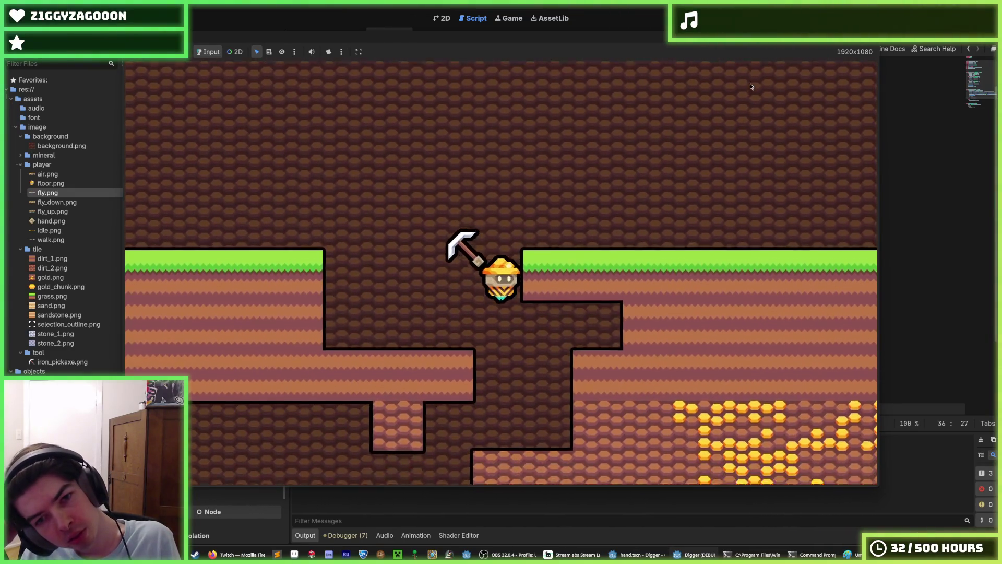
key(w)
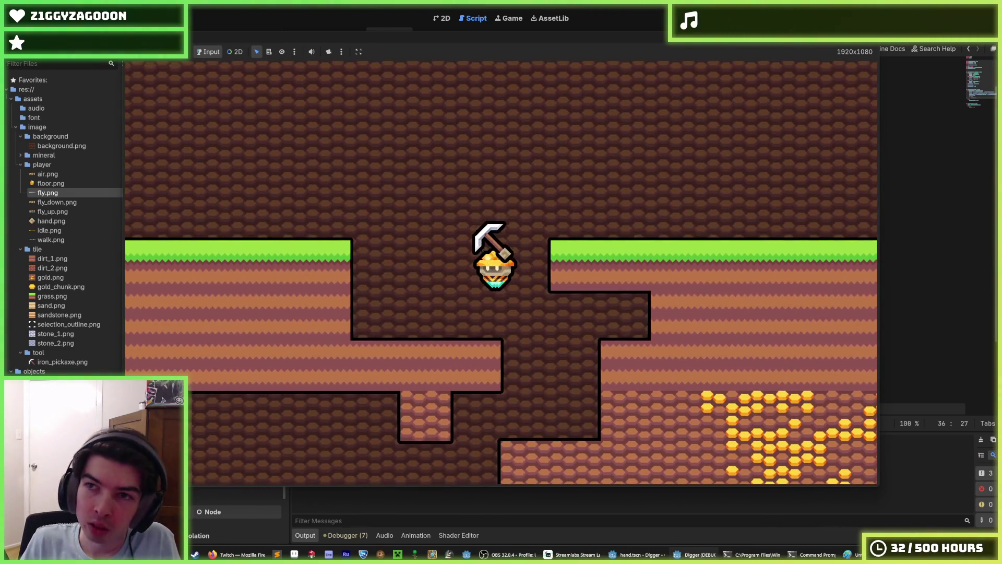
key(F8)
click(588, 157)
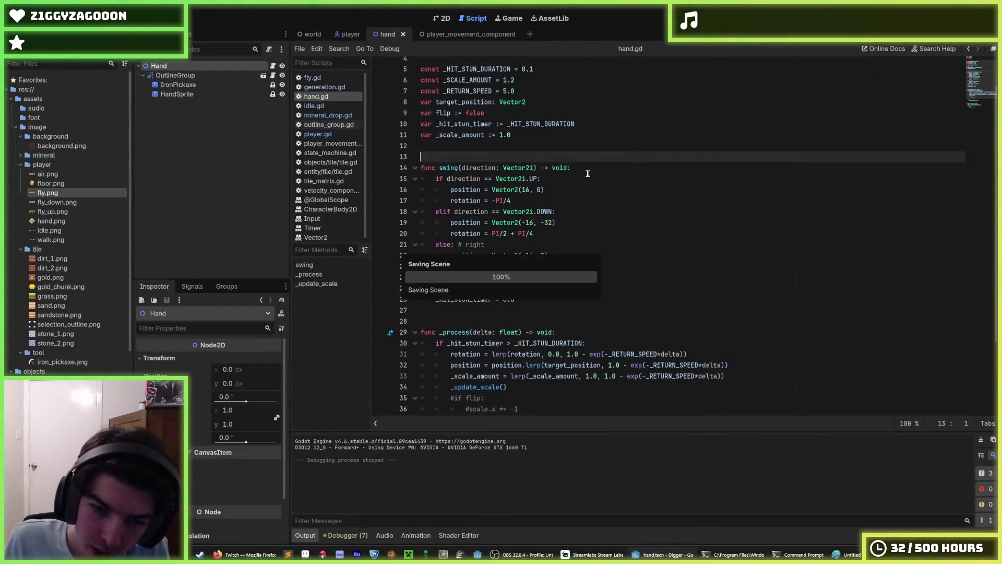
In player.gd, compare the two hand target_position lines against the facing-left check
scroll(588, 174, down, 2)
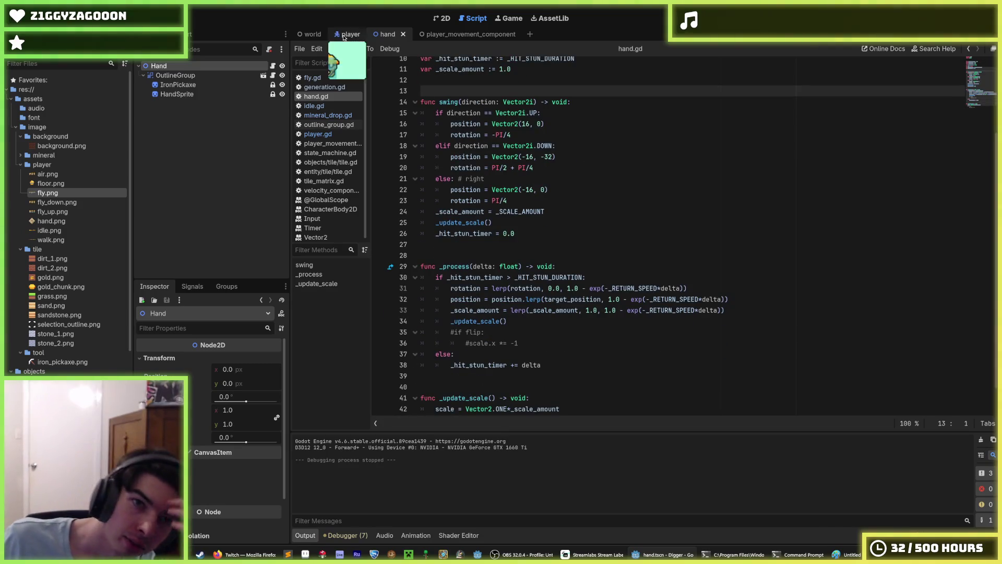
click(347, 34)
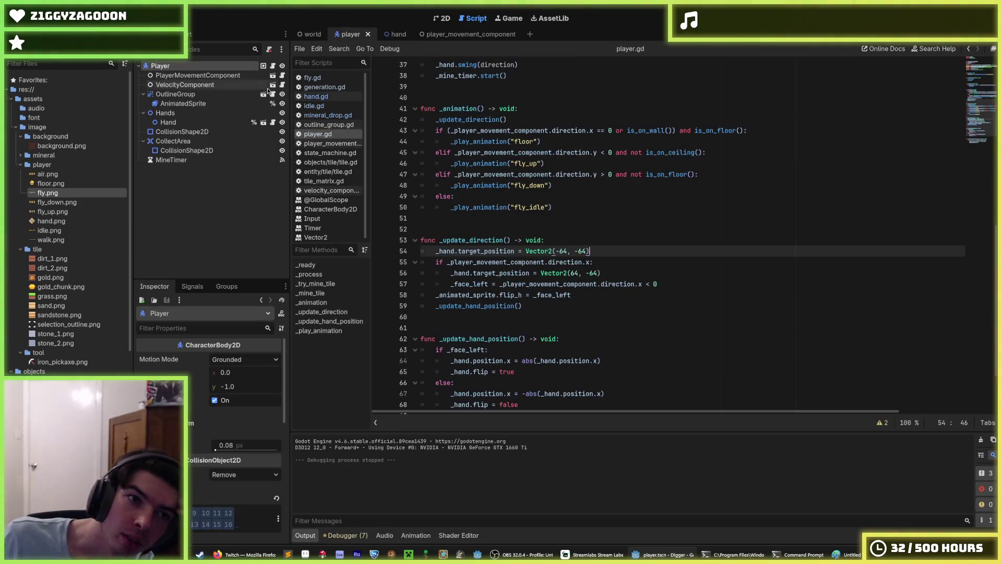
click(601, 260)
click(603, 249)
click(604, 261)
click(603, 250)
click(605, 264)
click(611, 274)
mouse_move(657, 284)
mouse_down()
mouse_move(537, 295)
mouse_move(497, 286)
mouse_up()
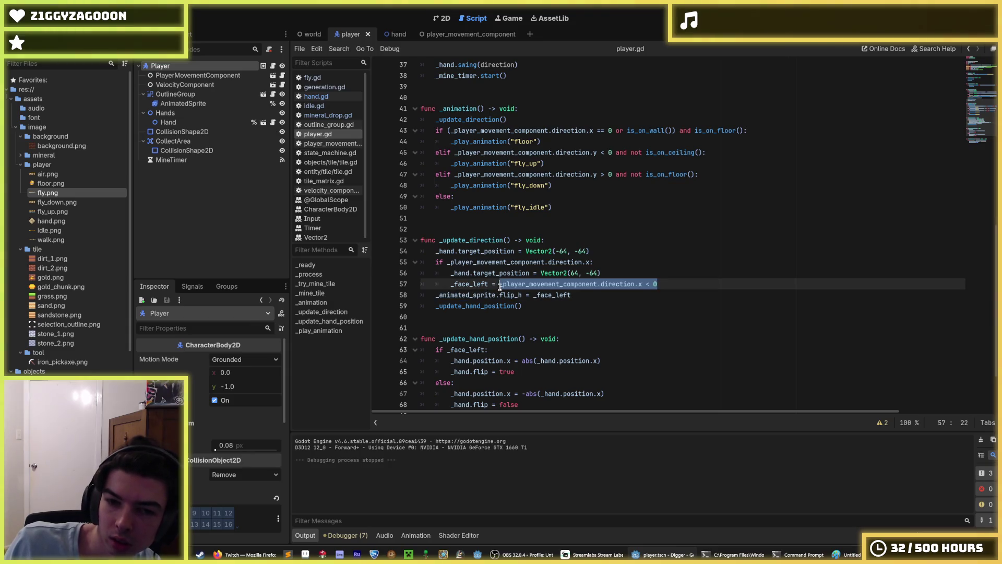
click(624, 263)
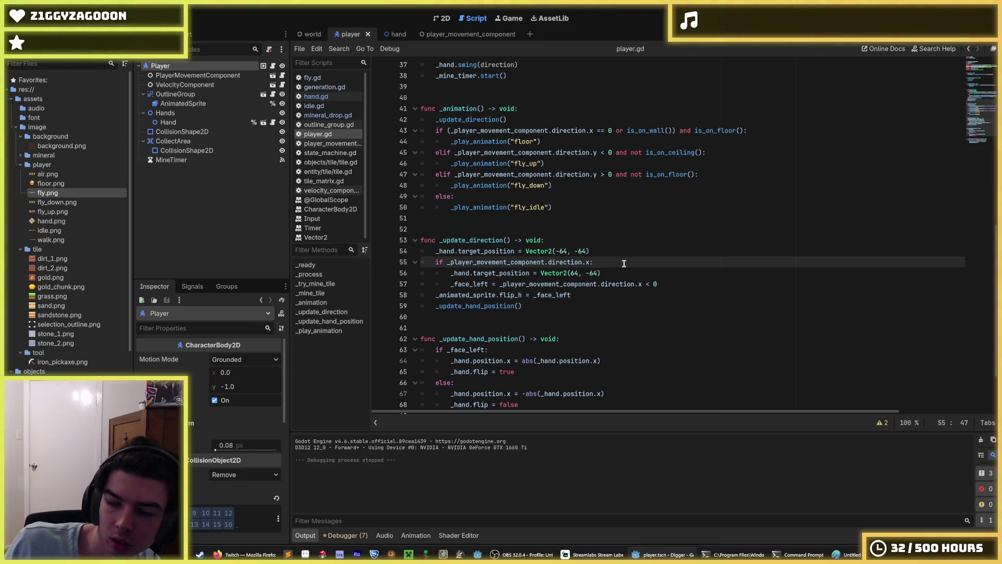
Move the Vector2(64, -64) target line above the if, dedent it, and select both target lines
key(alt+Down)
key(Up)
key(Up)
key(Down)
key(shift+Tab)
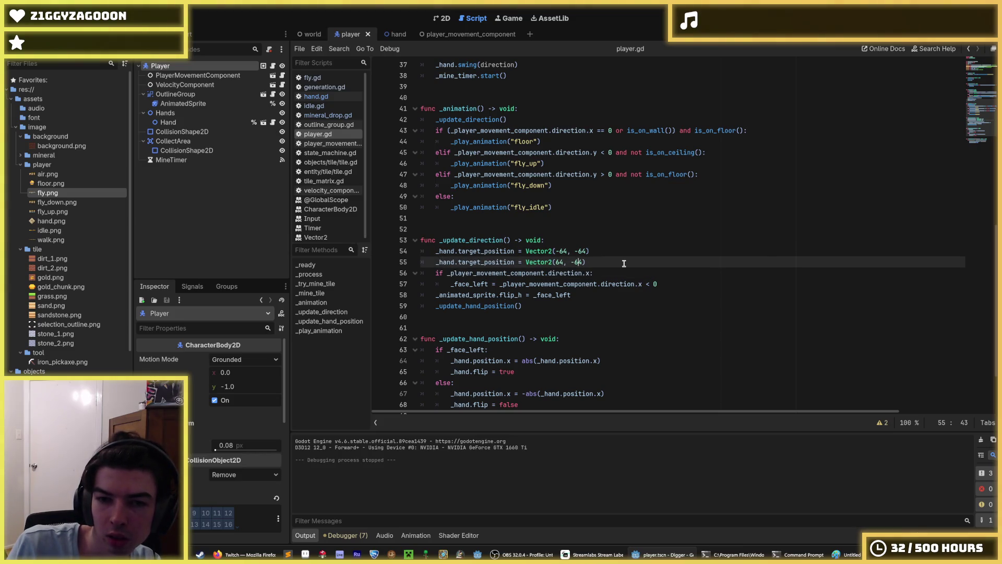
key(Up)
key(Up)
key(Up)
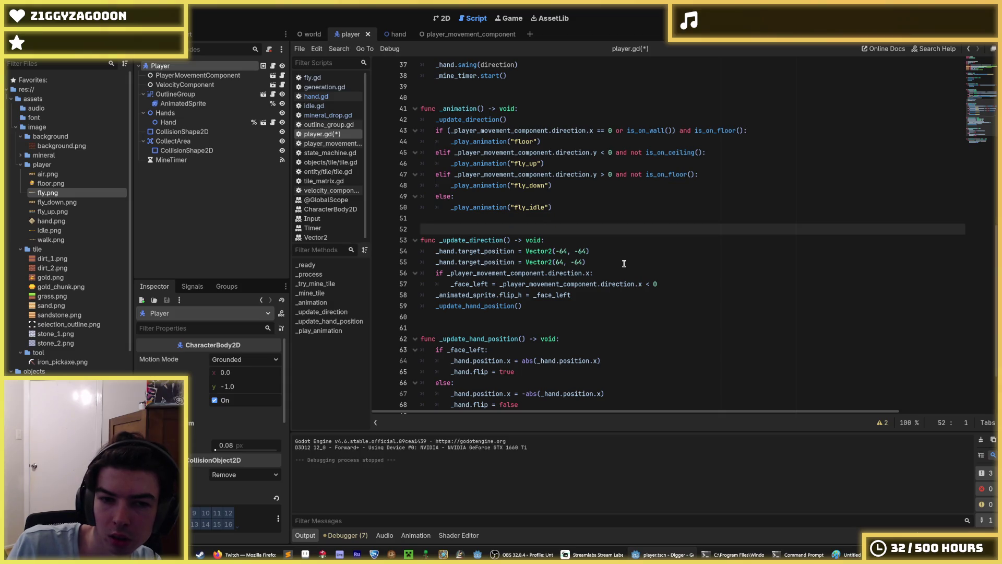
key(Down)
key(Down)
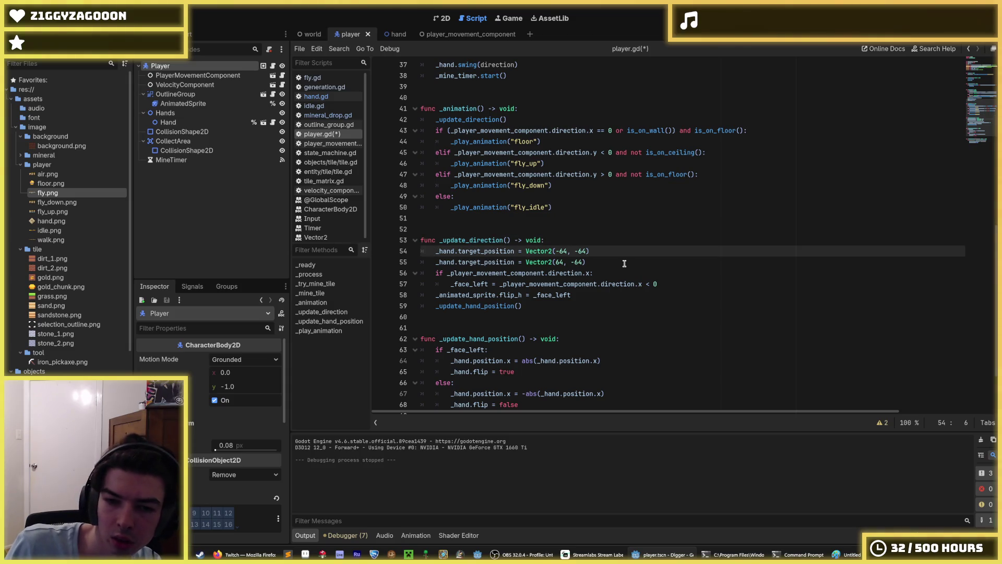
scroll(570, 252, down, 2)
drag(500, 187, 483, 175)
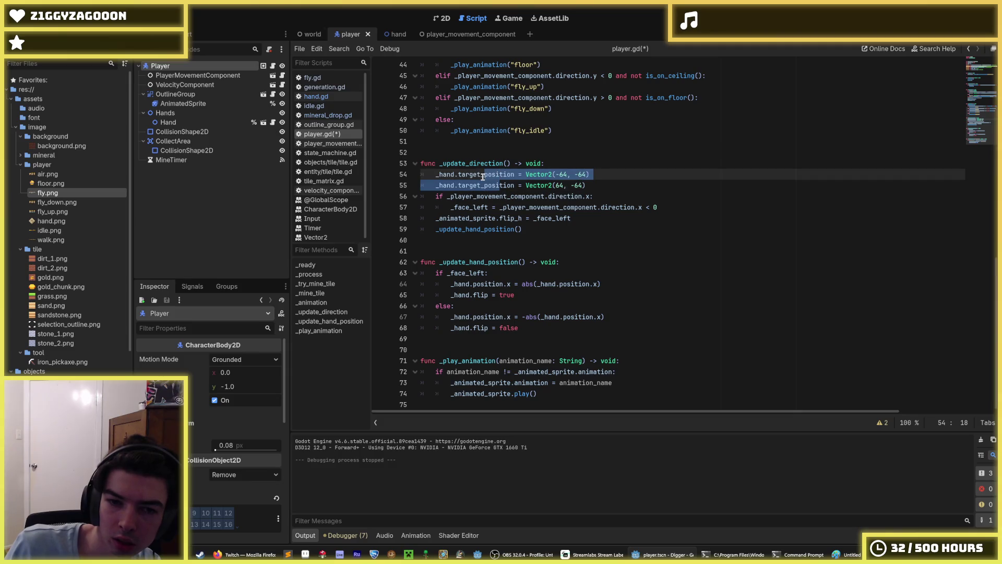
Move the target lines into _update_hand_position, placing one in the facing-left branch in place of the abs line
key(alt+Down)
key(alt+Down)
key(alt+Down)
key(Up)
key(Up)
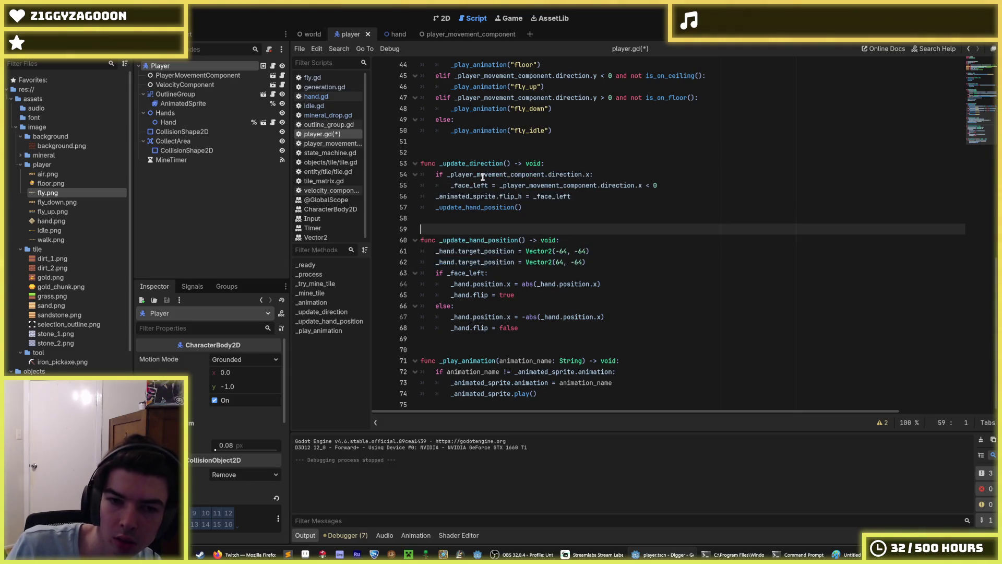
key(Down)
key(Down)
key(Down)
key(Return)
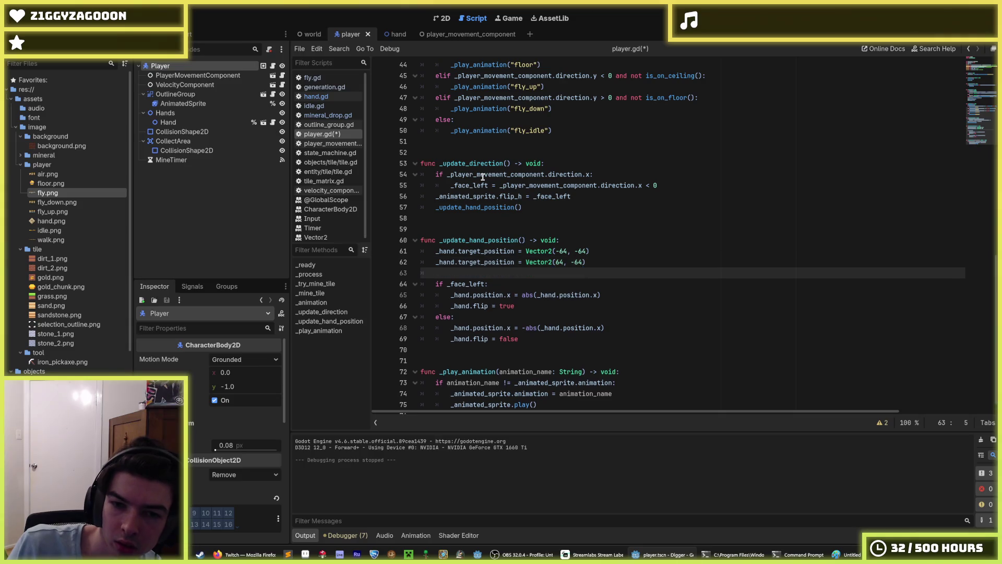
key(Down)
key(Down)
key(Down)
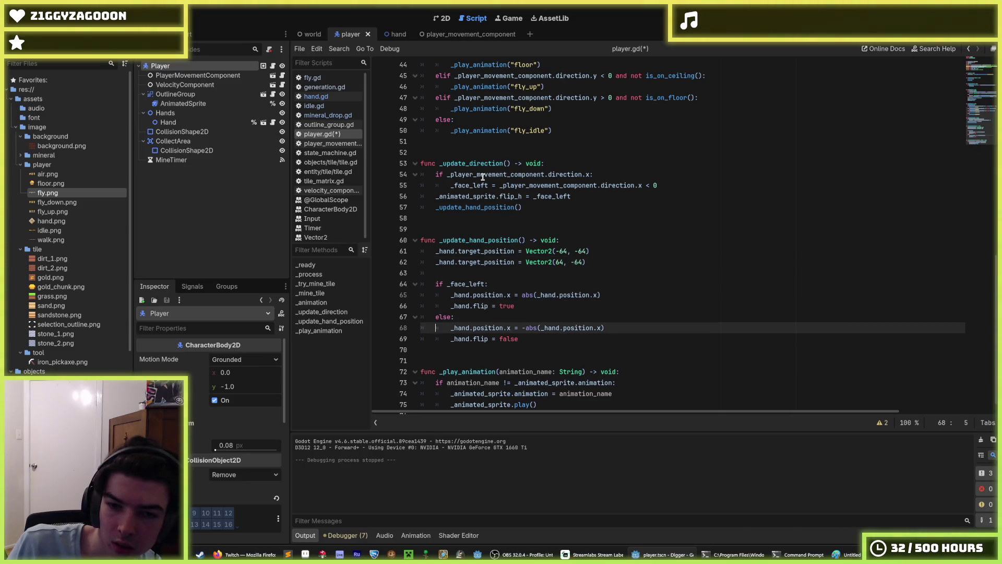
key(Up)
key(Up)
key(Up)
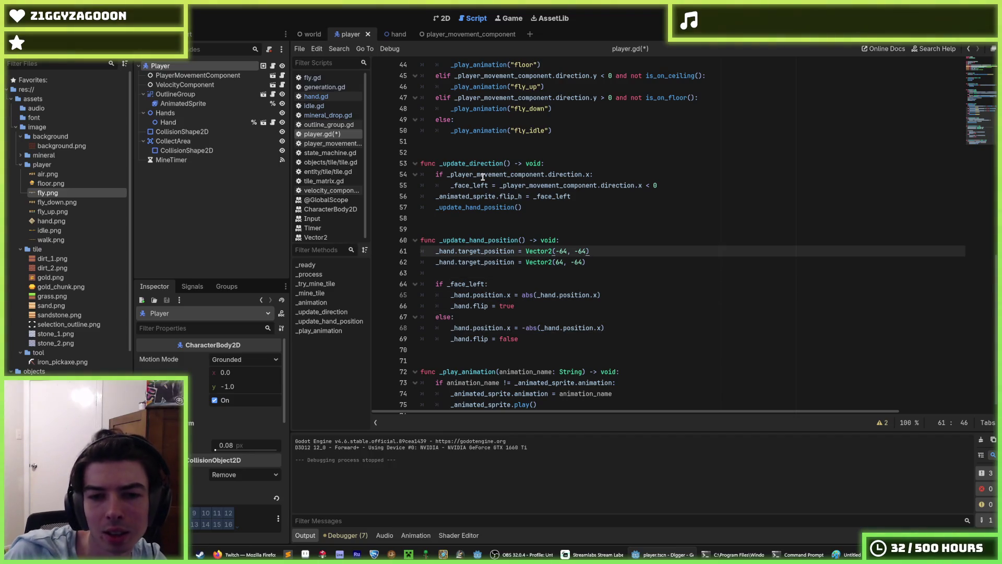
key(alt+Down)
key(alt+Down)
key(alt+Down)
key(Home)
key(Tab)
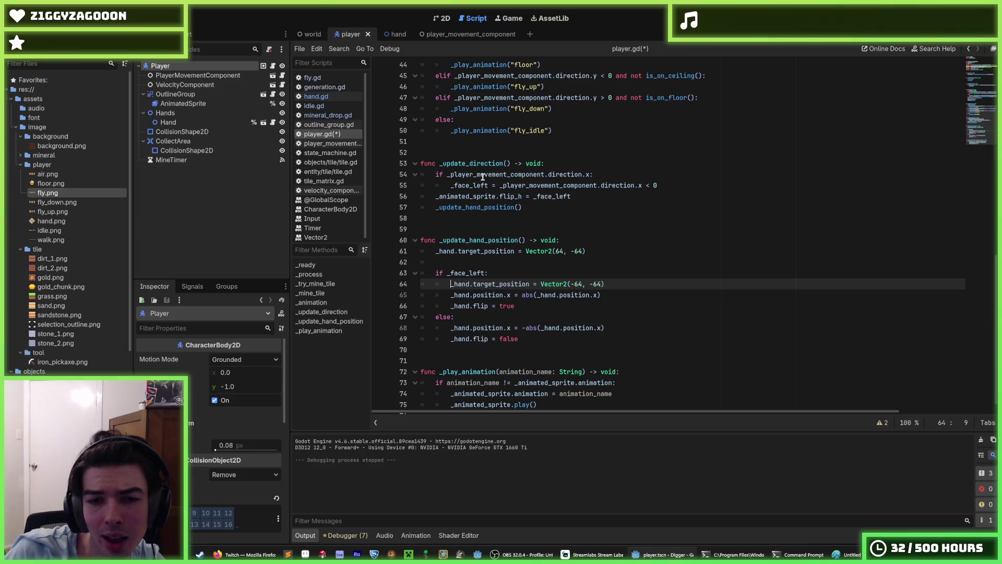
key(Down)
key(shift+End)
key(BackSpace)
key(BackSpace)
key(BackSpace)
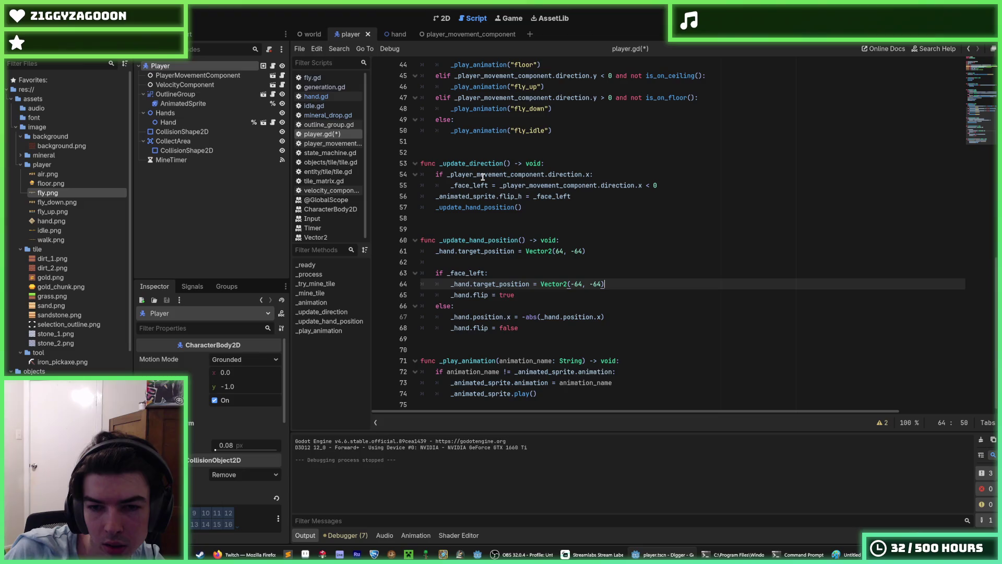
Copy the target line into the else branch, delete the -abs and old unconditional lines, and save
key(ctrl+shift+d)
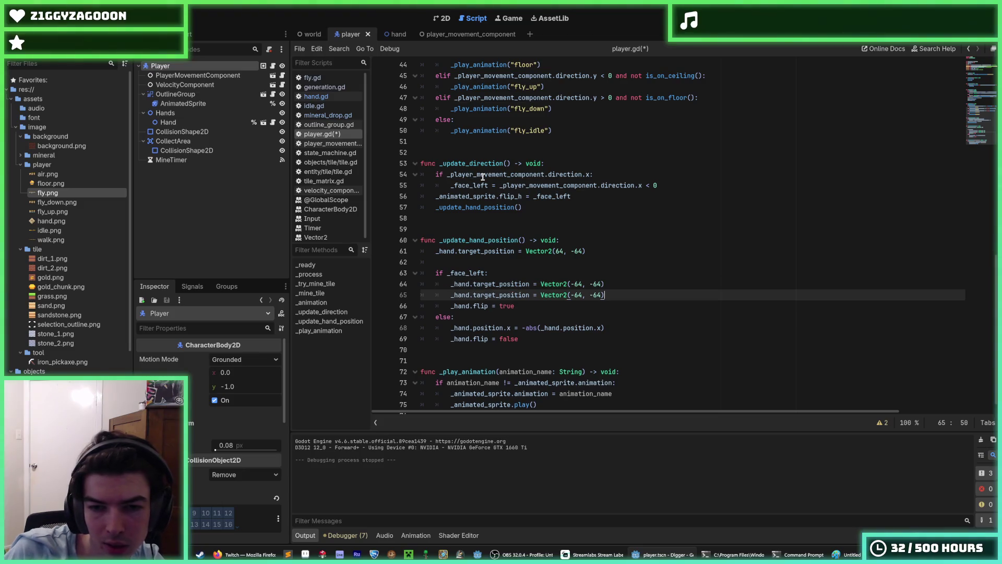
key(alt+Down)
key(alt+Down)
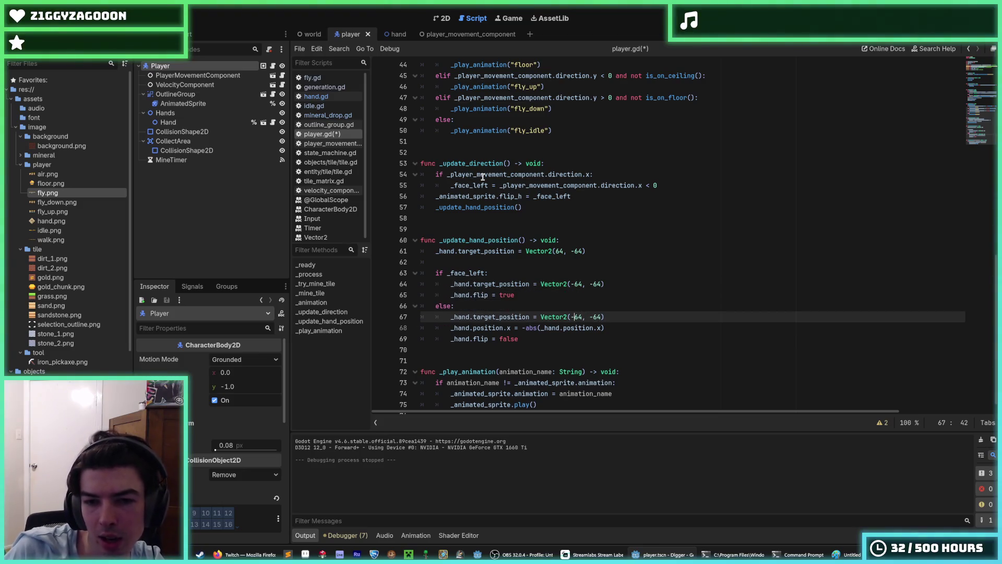
drag(625, 332, 602, 317)
key(BackSpace)
drag(614, 260, 611, 239)
key(BackSpace)
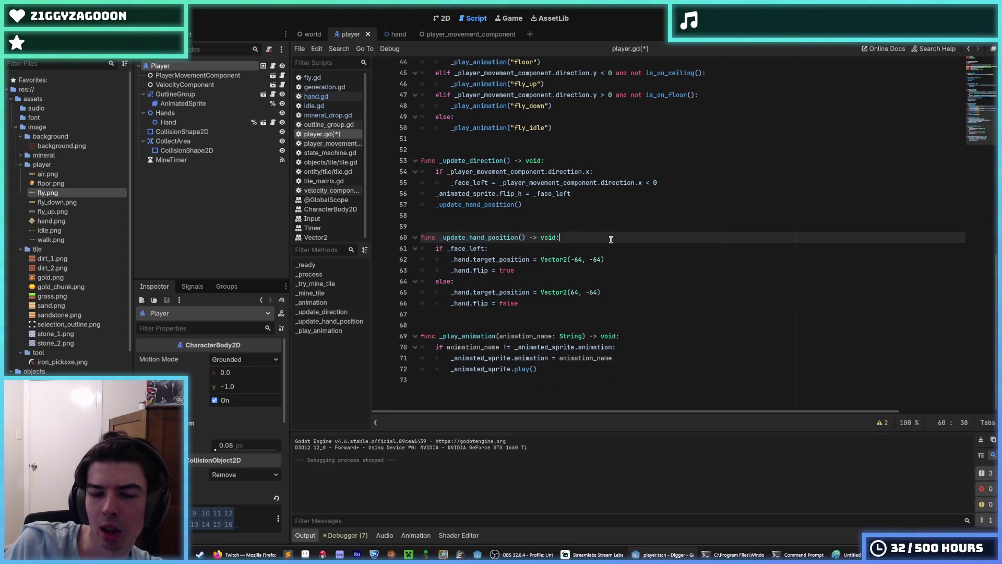
key(ctrl+s)
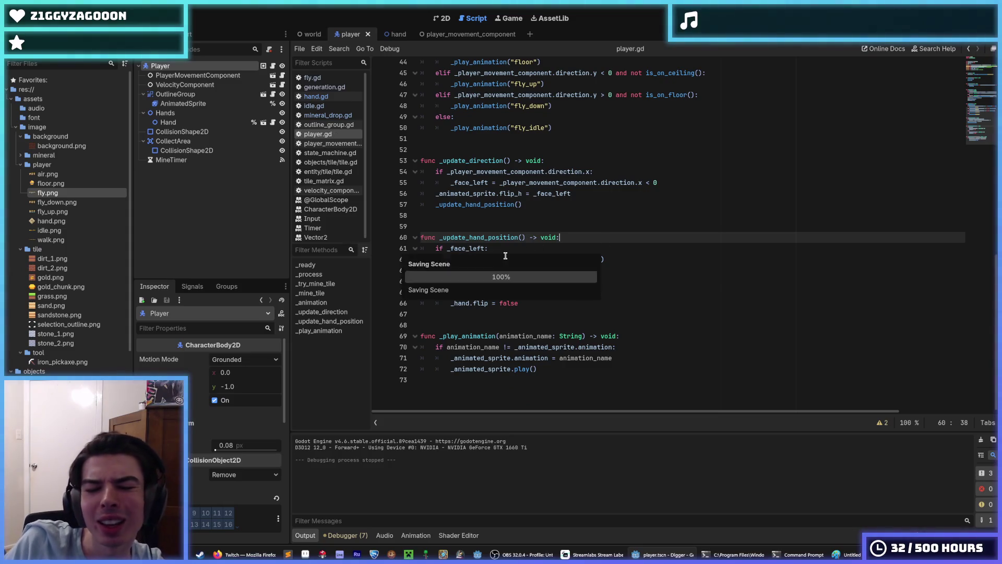
Make the facing-left vector Vector2(64, -64) and the else vector Vector2(-64, -64), then save
click(511, 250)
click(535, 269)
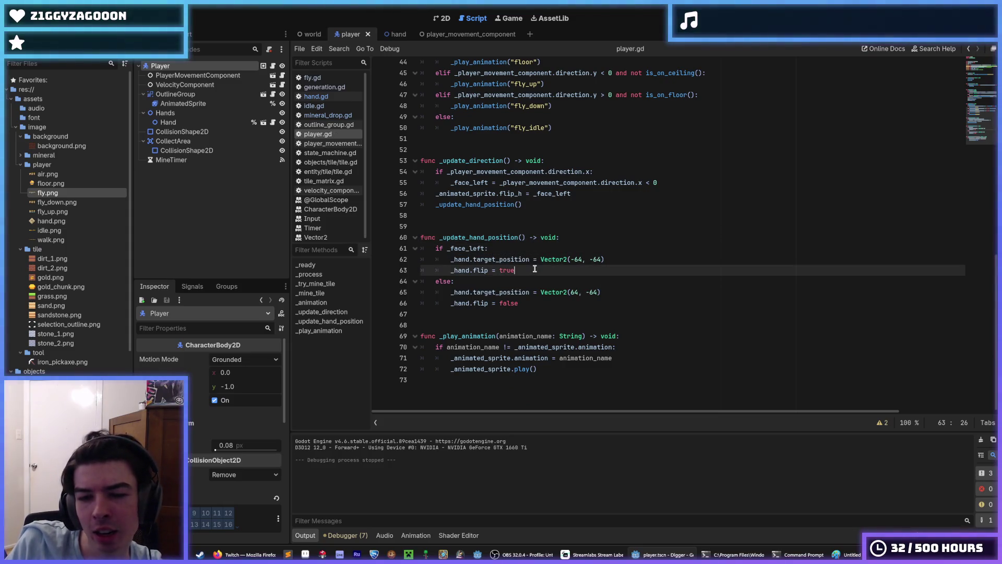
click(516, 251)
click(550, 268)
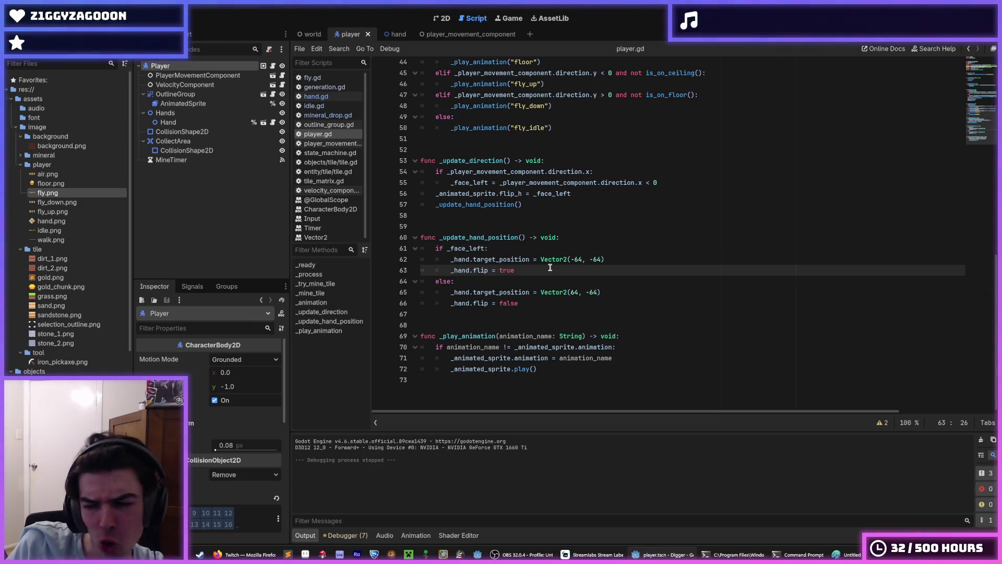
double_click(575, 292)
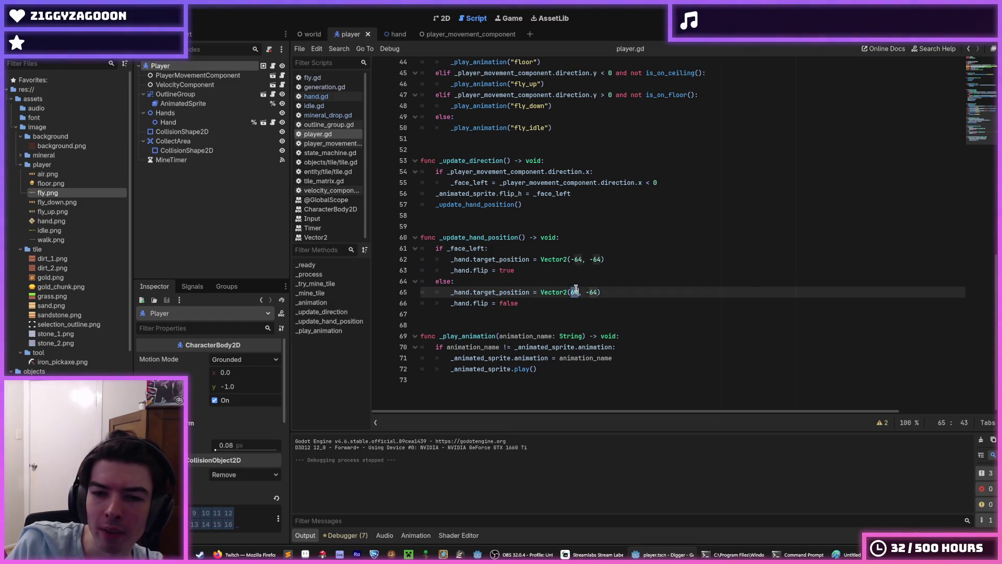
click(557, 271)
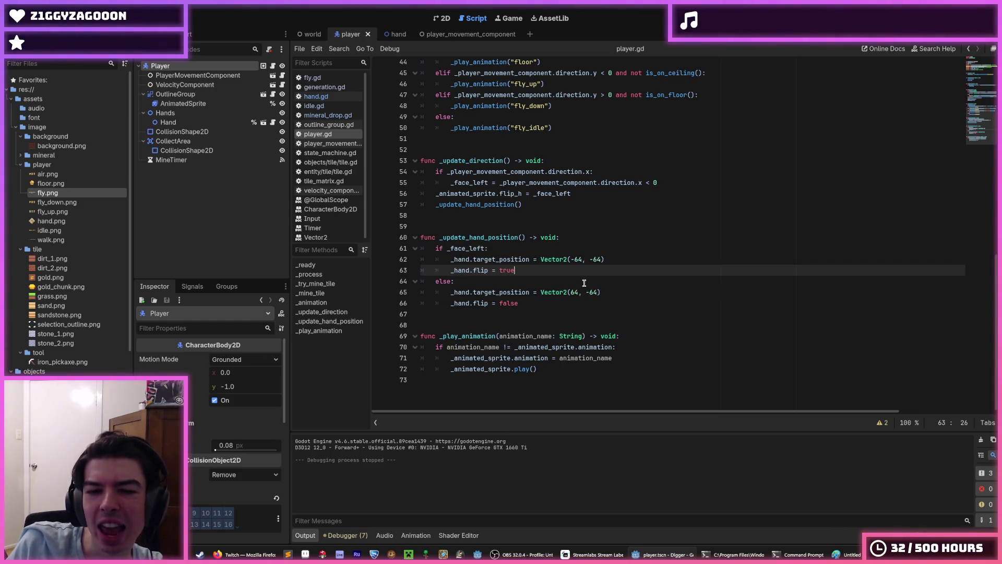
click(584, 282)
click(574, 260)
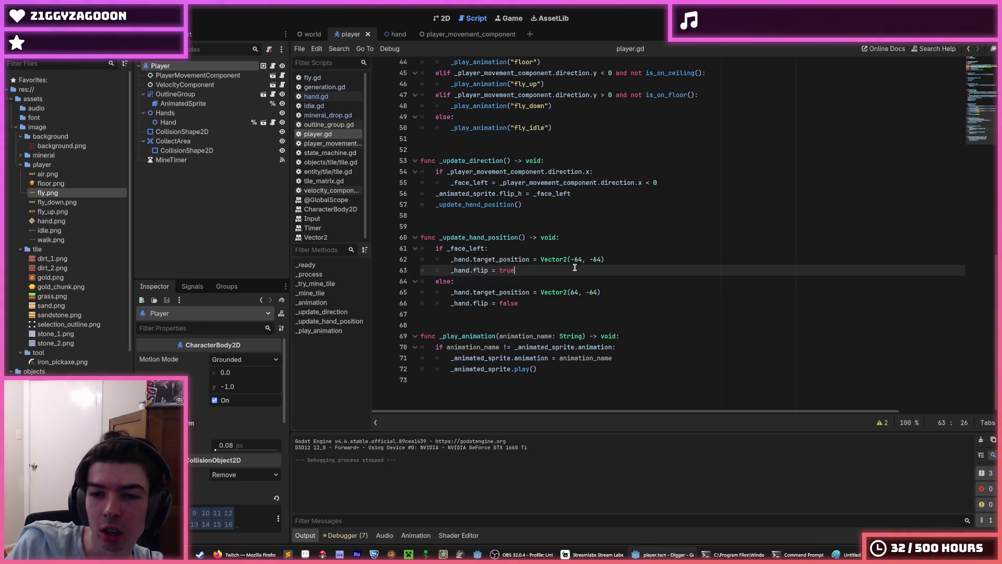
key(BackSpace)
key(Down)
key(Down)
key(Down)
text(-)
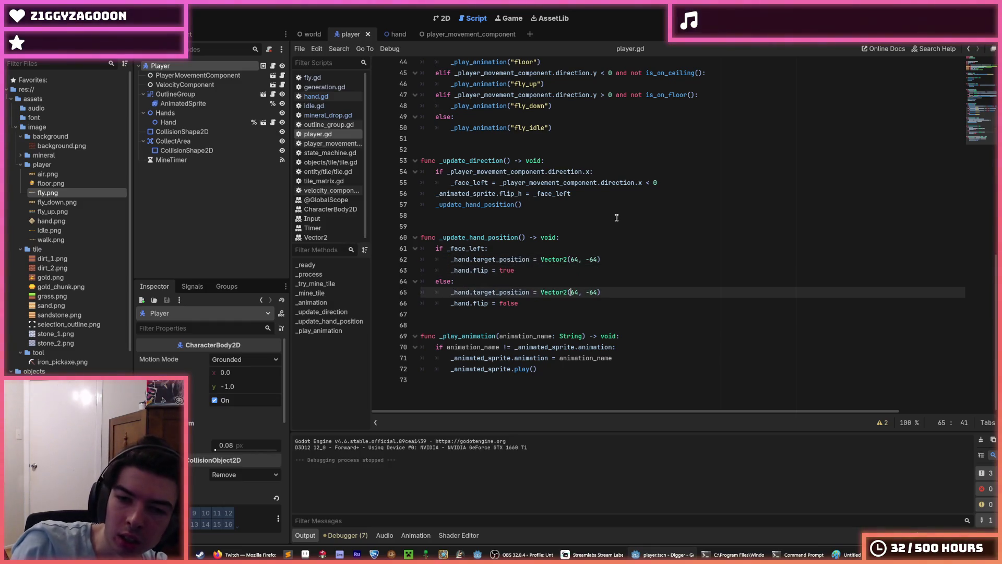
key(ctrl+s)
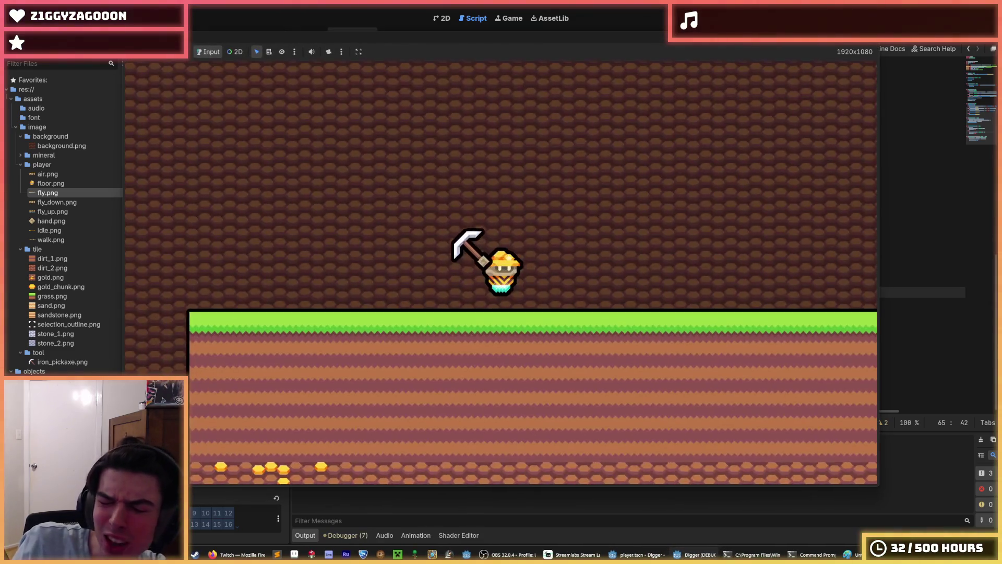
key(s)
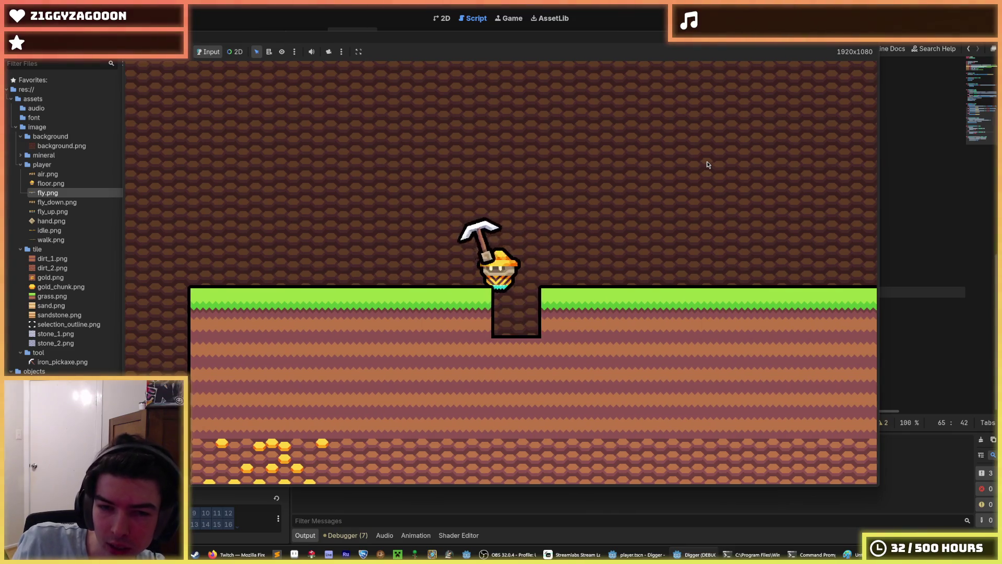
key(a)
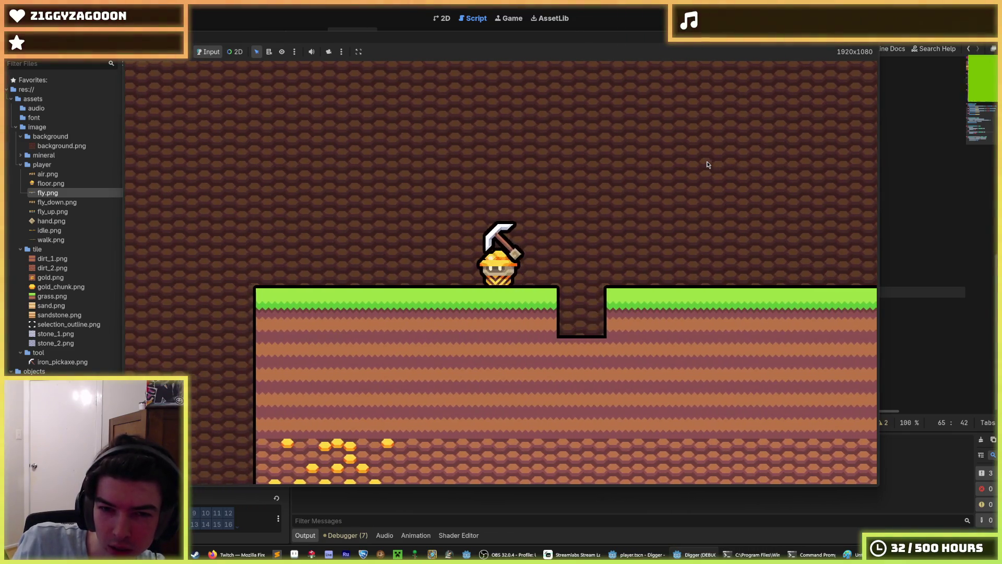
key(d)
key(a)
key(d)
key(a)
key(d)
key(d)
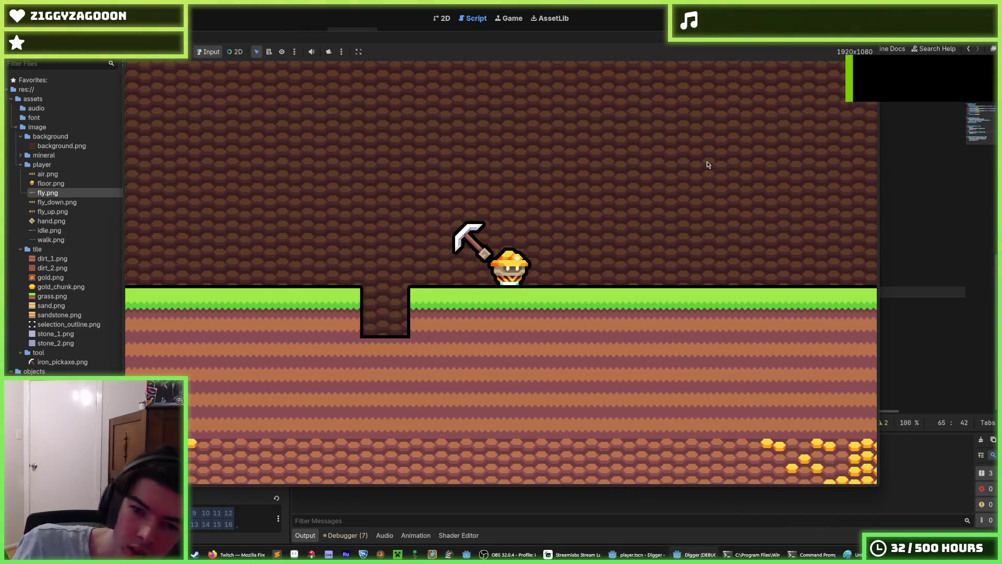
key(a)
key(d)
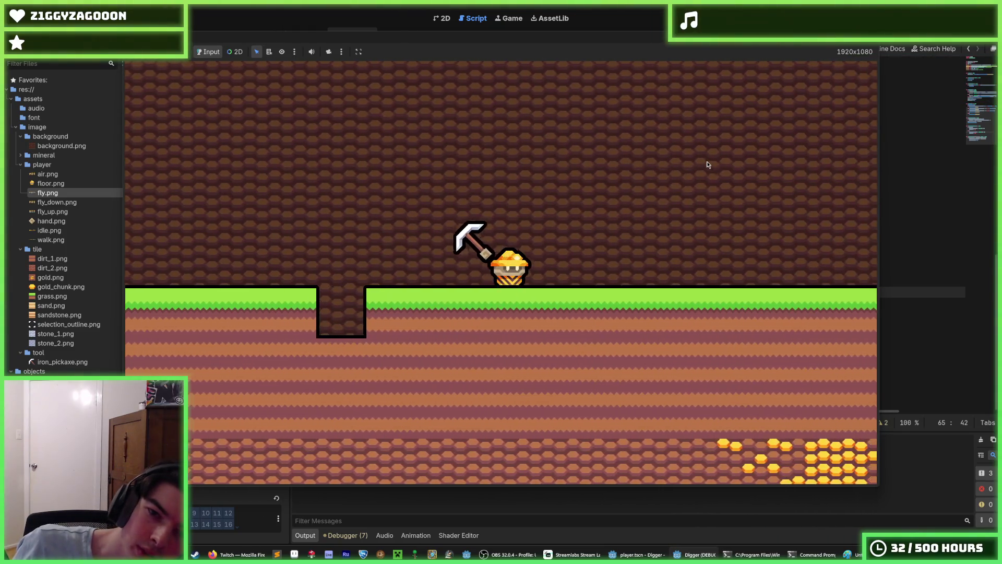
key(a)
key(d)
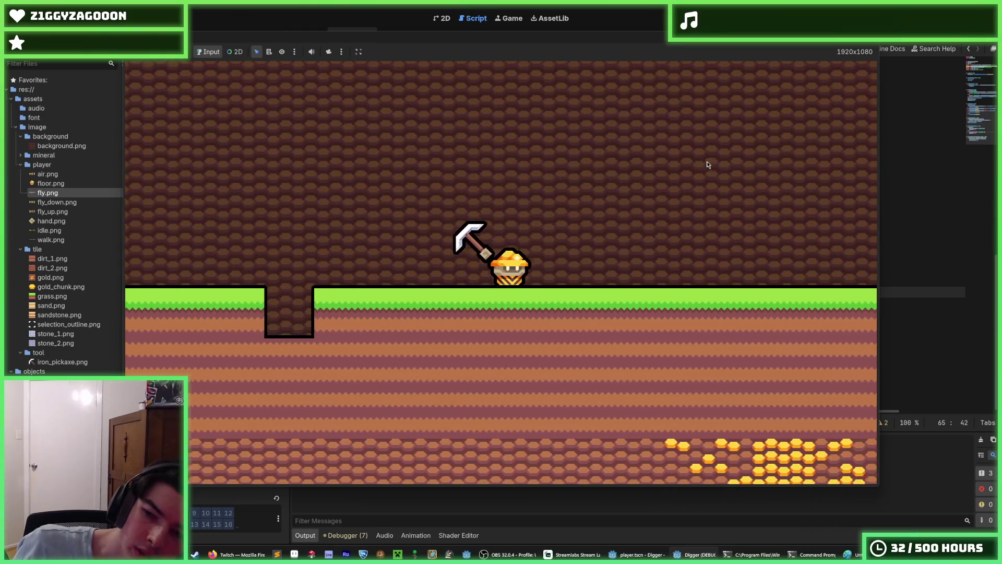
key(a)
key(a)
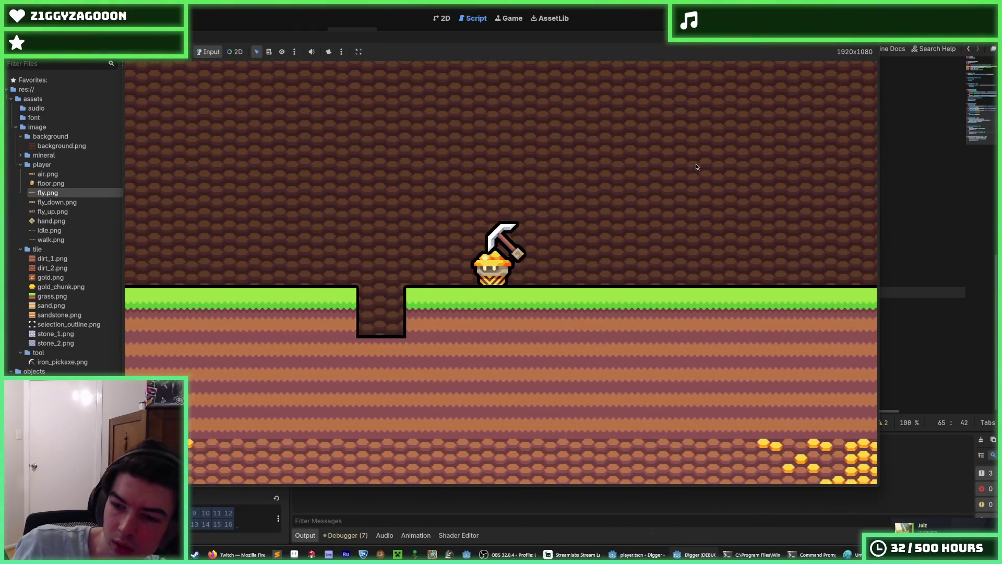
key(s)
key(F8)
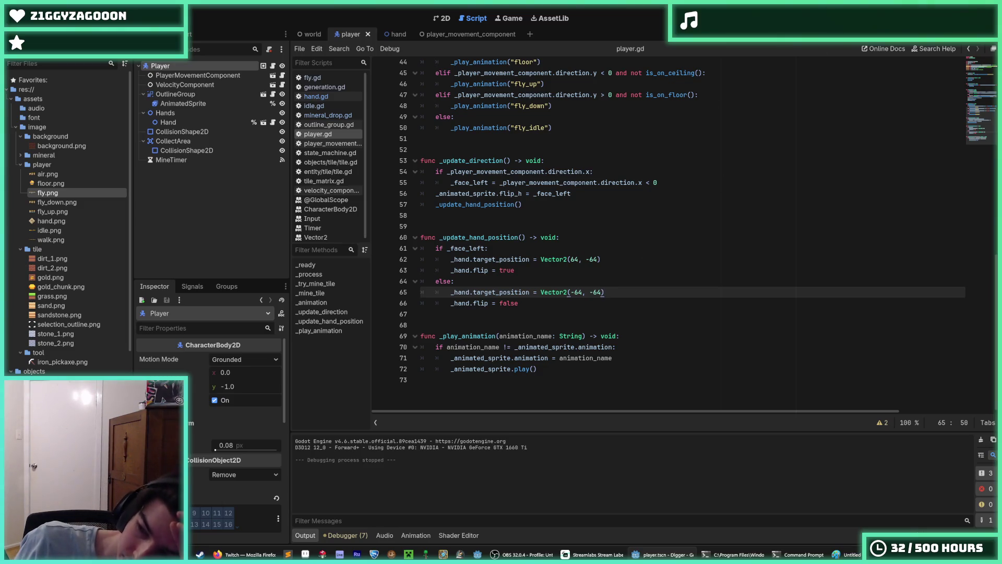
key(F5)
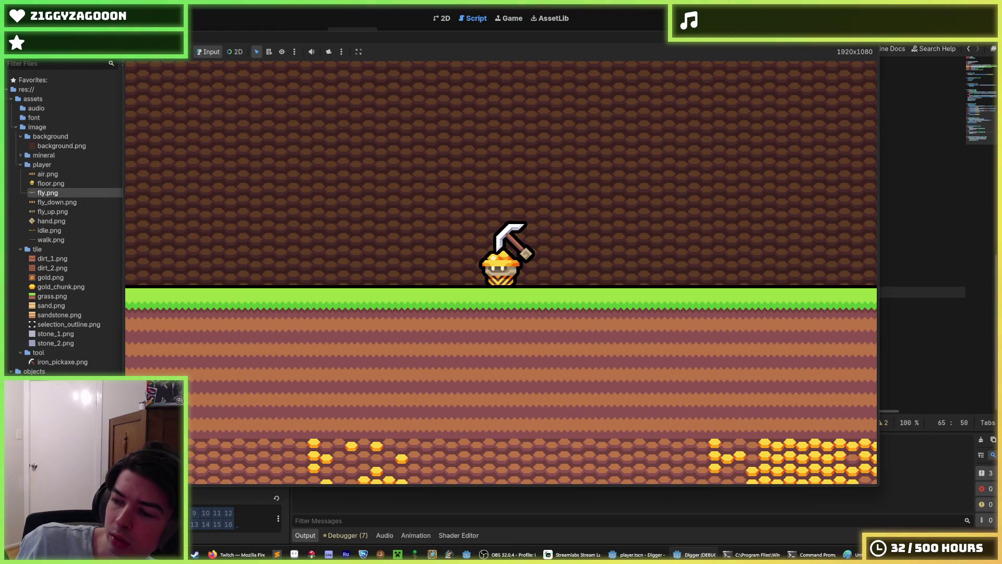
key(a)
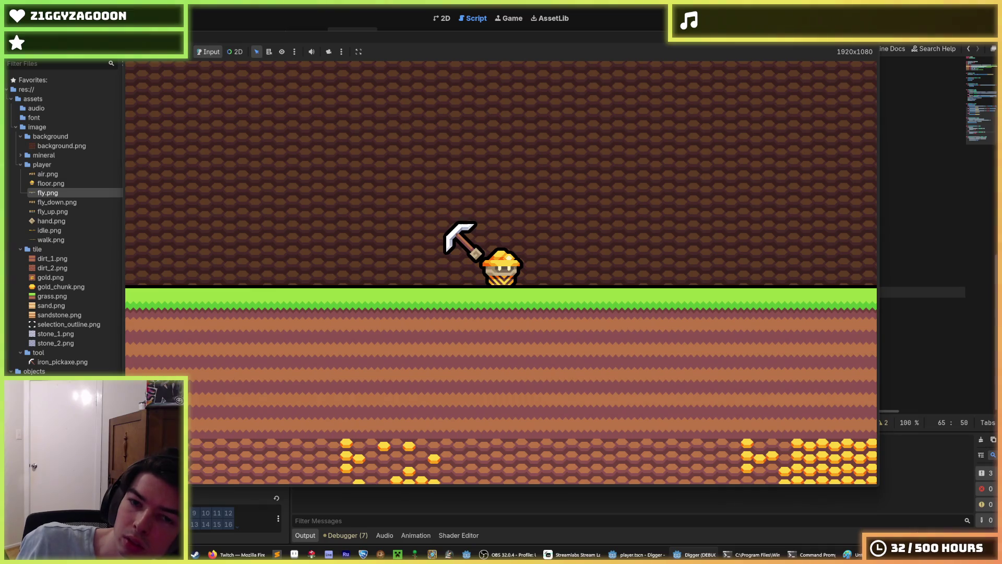
key(F8)
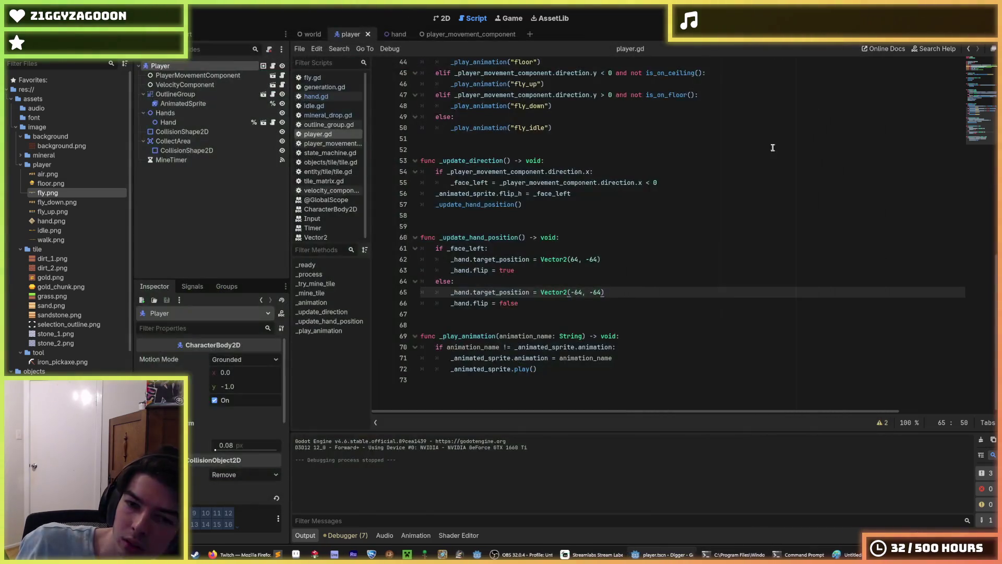
Duplicate the facing-left target_position line and rename the copy to target_rotation
key(Down)
key(Up)
key(Up)
key(Up)
key(Down)
click(590, 271)
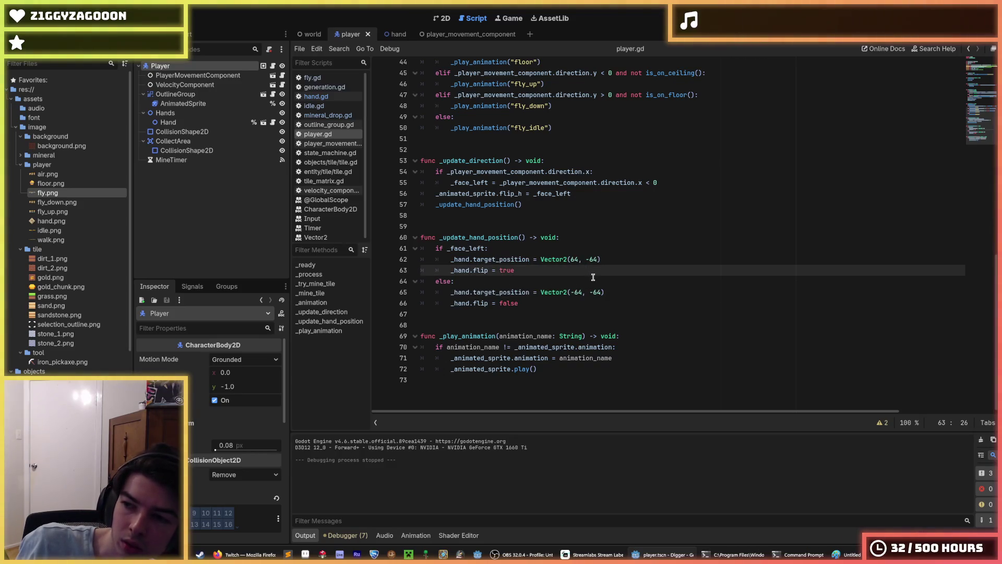
click(534, 282)
click(546, 260)
key(ctrl+shift+d)
double_click(499, 270)
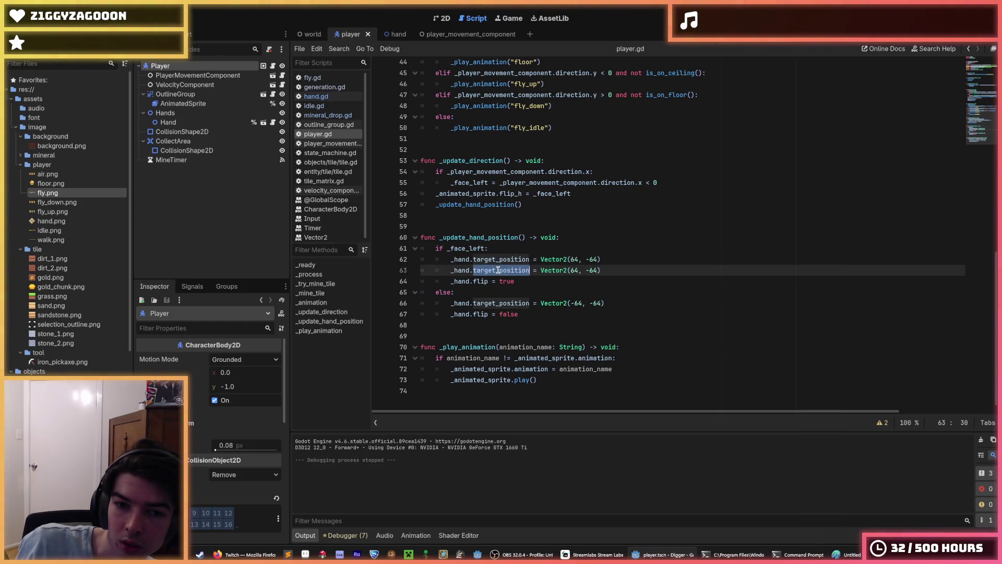
text(targ)
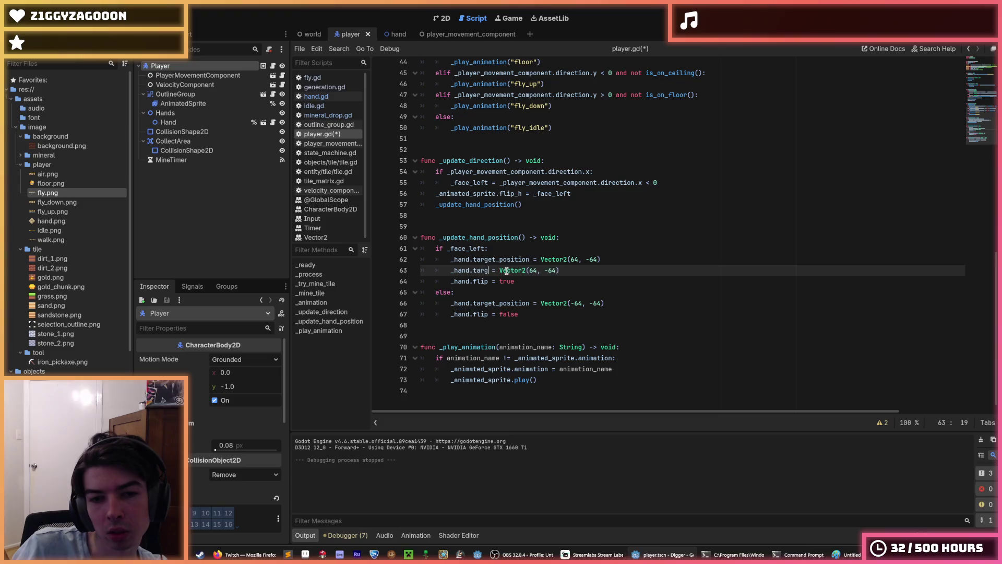
Copy the target_rotation = 0 line into the else branch and save player.gd
key(Down)
key(Down)
key(Down)
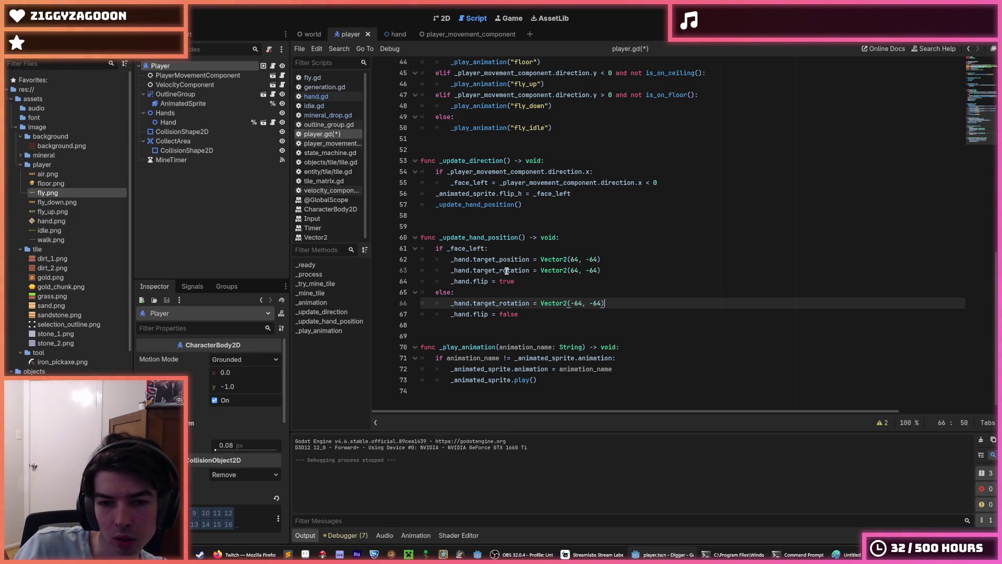
key(Up)
key(Up)
key(Up)
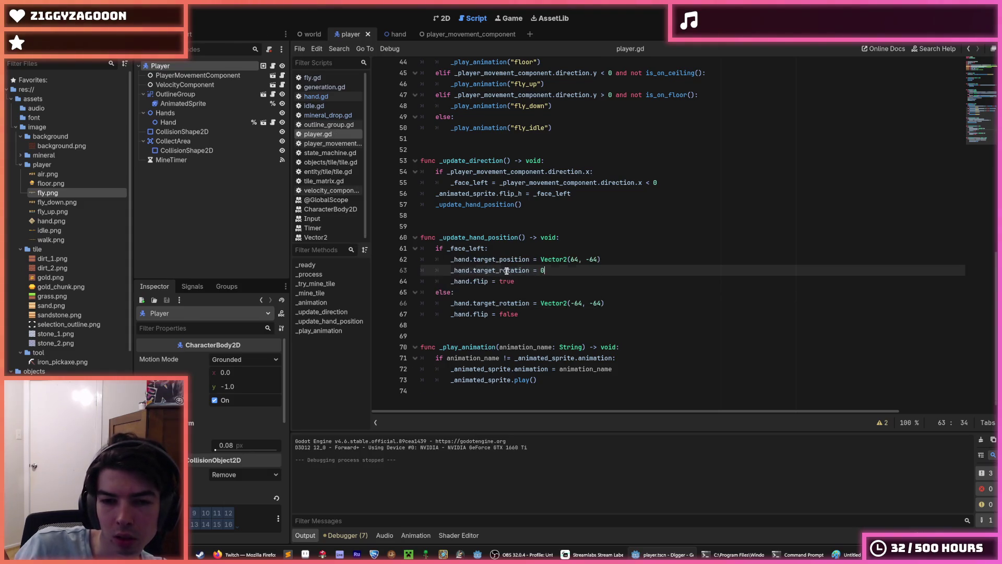
key(ctrl+shift+d)
key(alt+Down)
key(alt+Down)
key(alt+Down)
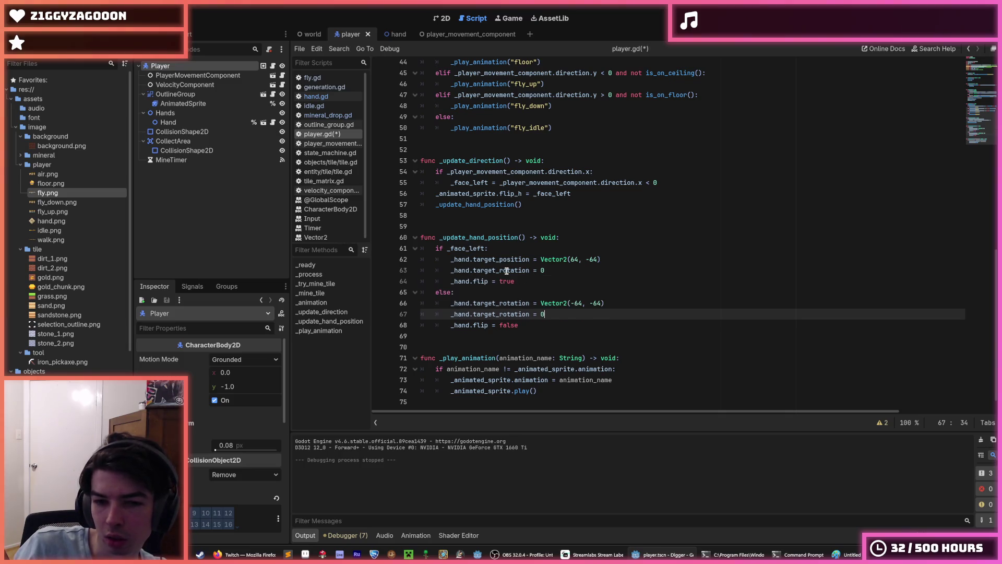
key(ctrl+s)
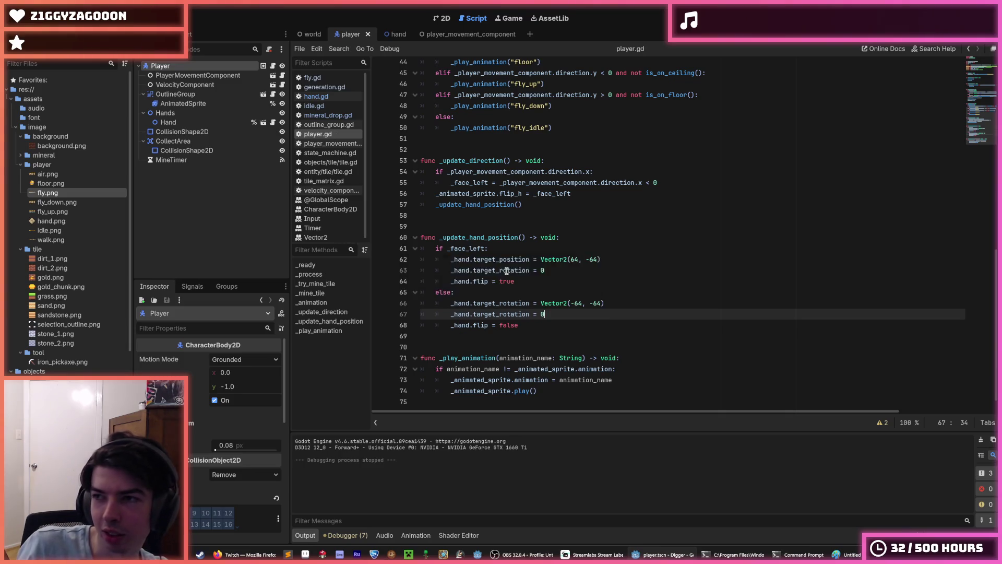
key(ctrl+s)
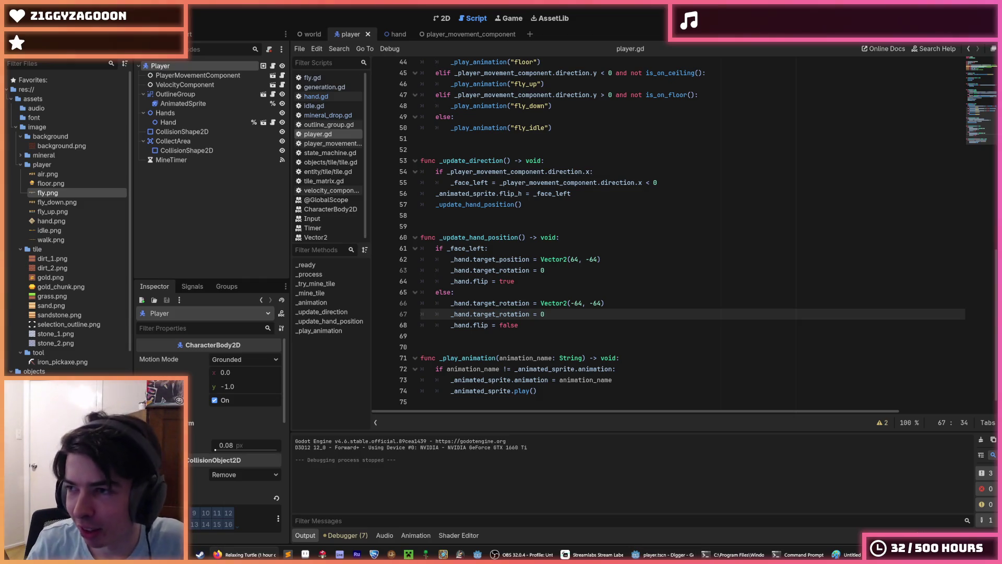
click(245, 554)
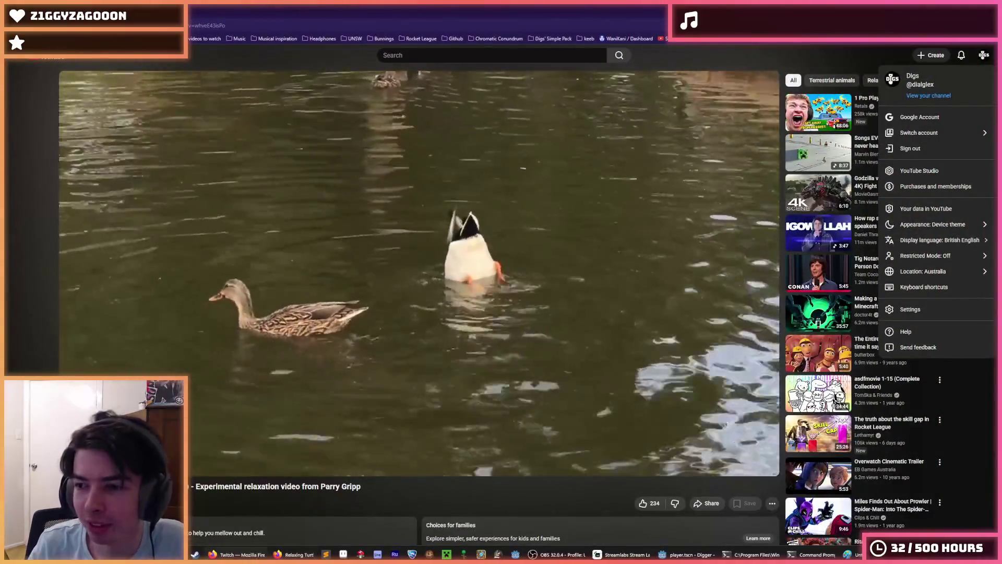
click(425, 489)
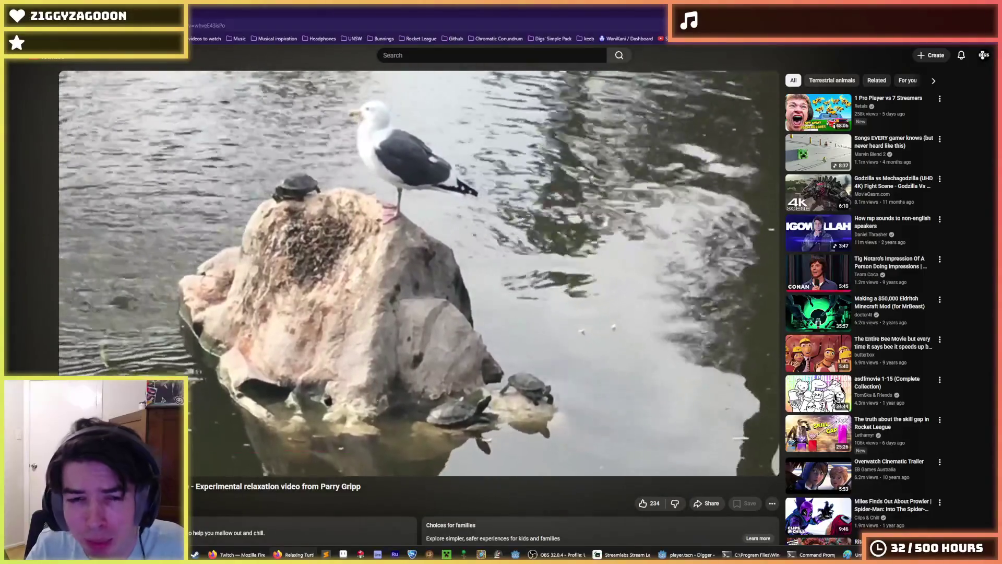
mouse_move(366, 392)
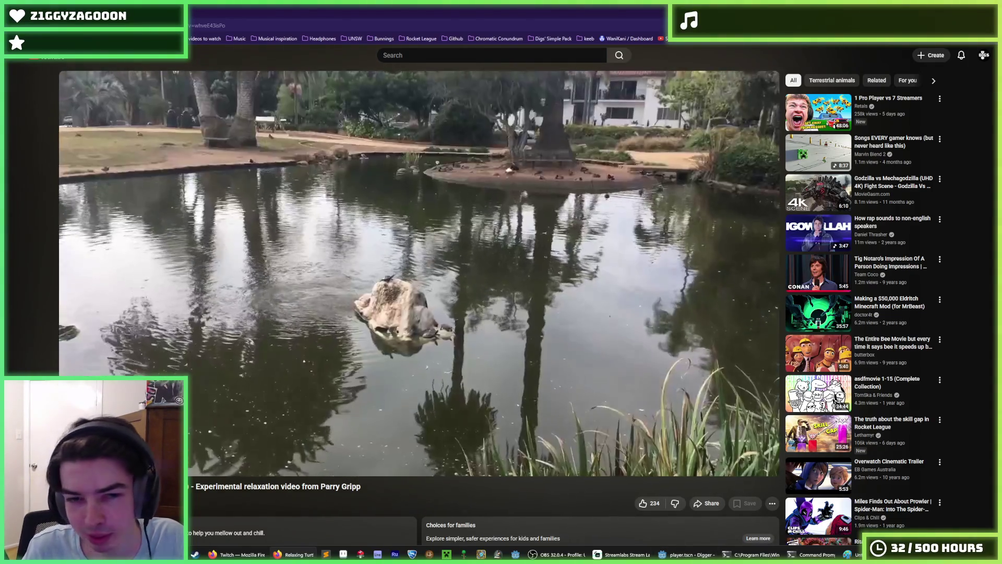
key(alt+Tab)
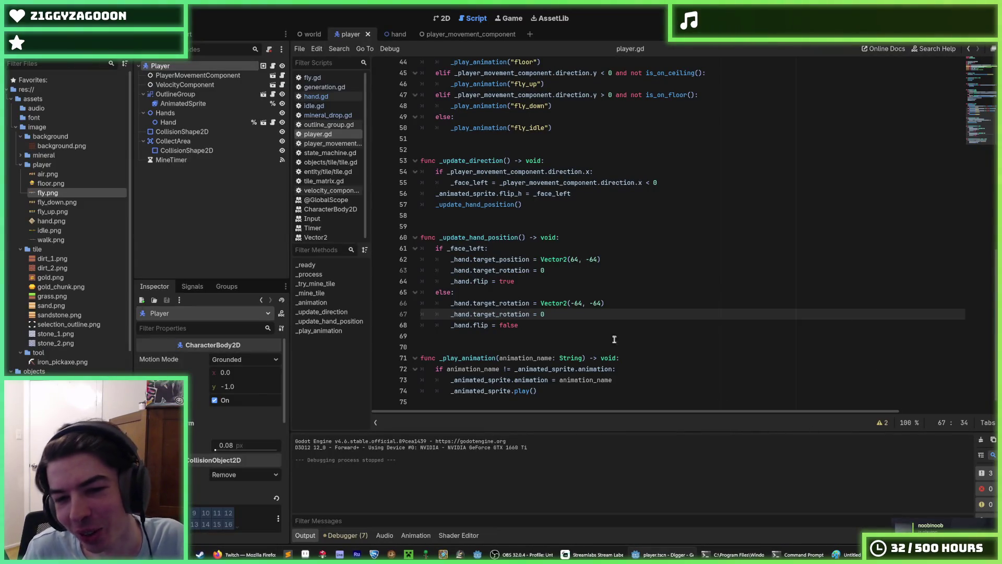
Change the else-branch rotation value on line 67 from 0 to PI/2
key(Down)
key(Up)
key(Down)
key(Up)
click(564, 323)
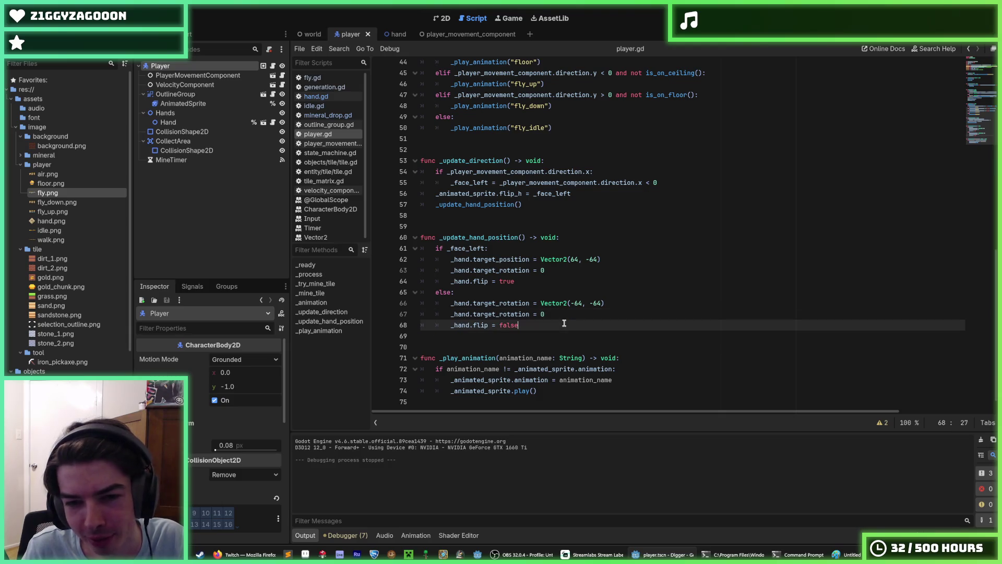
click(614, 304)
click(594, 273)
key(Down)
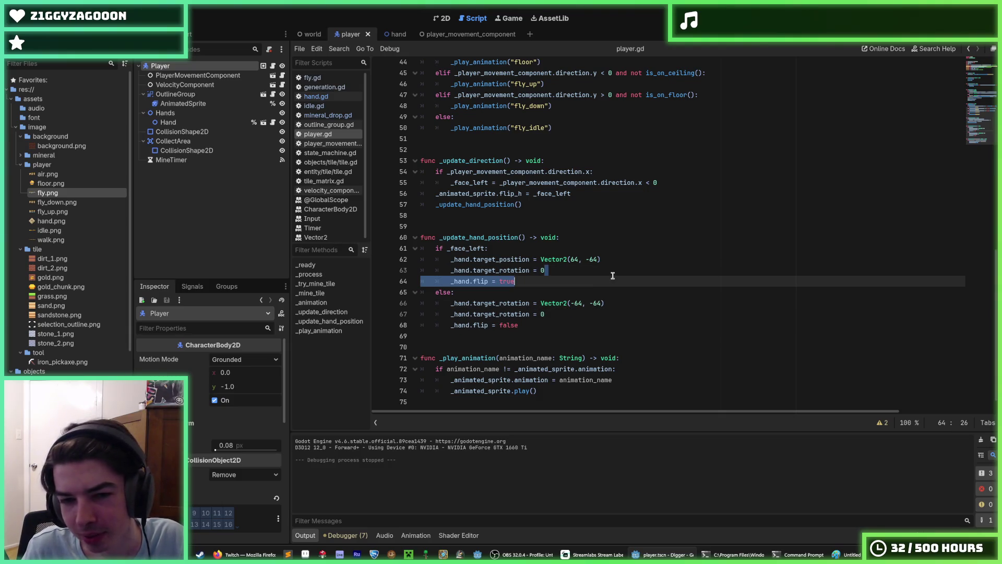
double_click(542, 315)
text(PI/2)
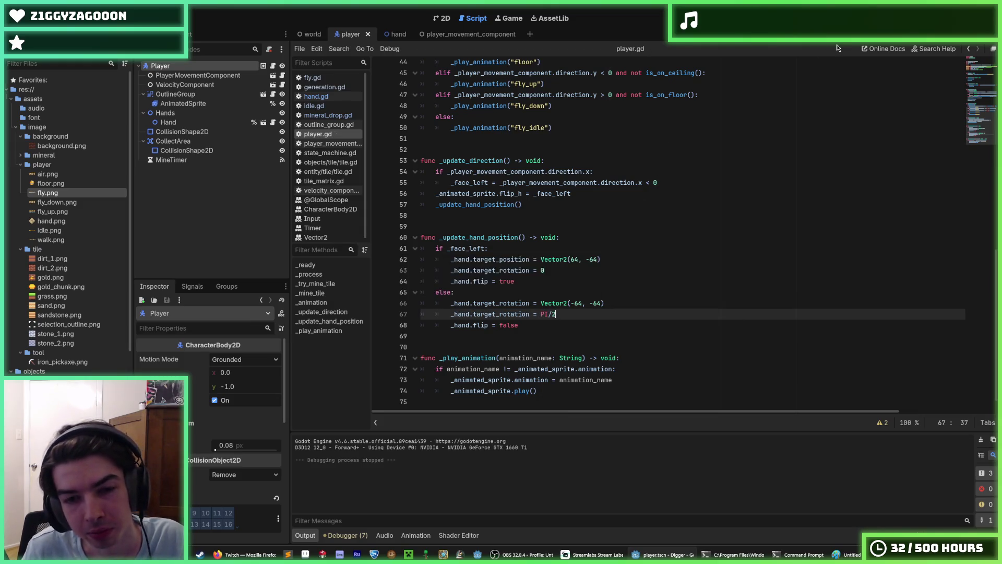
Run the game, inspect the Vector2 target_rotation error on line 66, then stop it
key(F5)
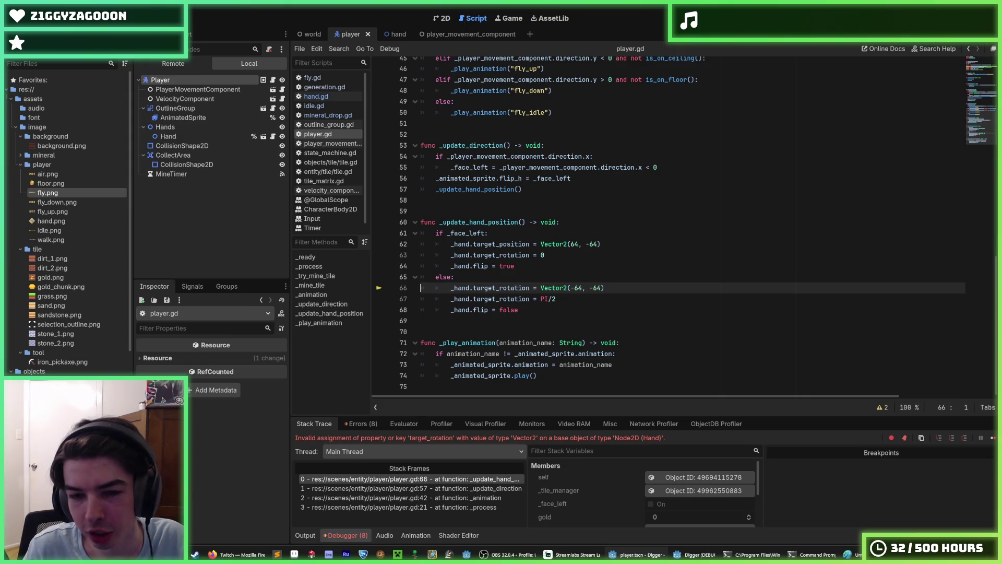
click(611, 288)
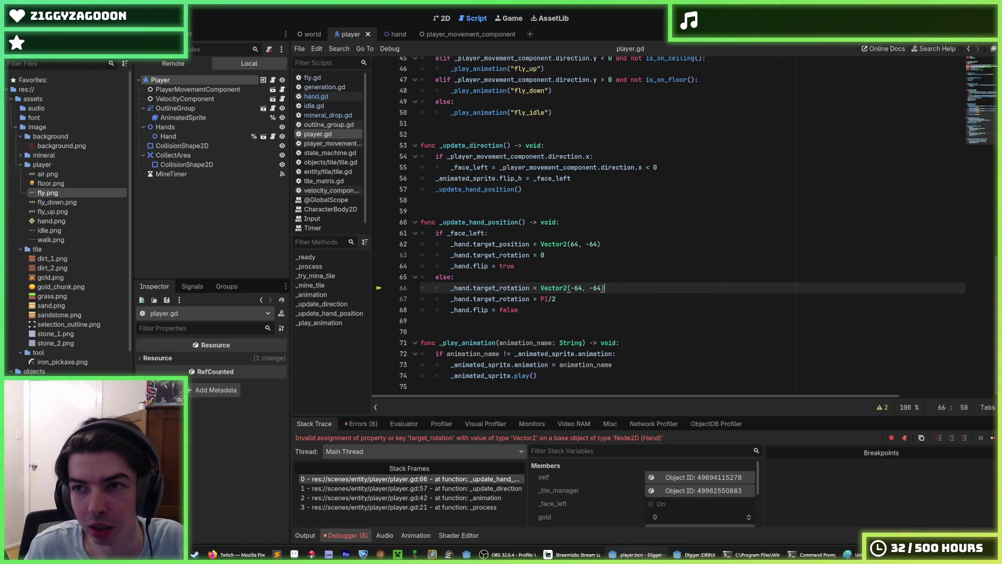
key(F8)
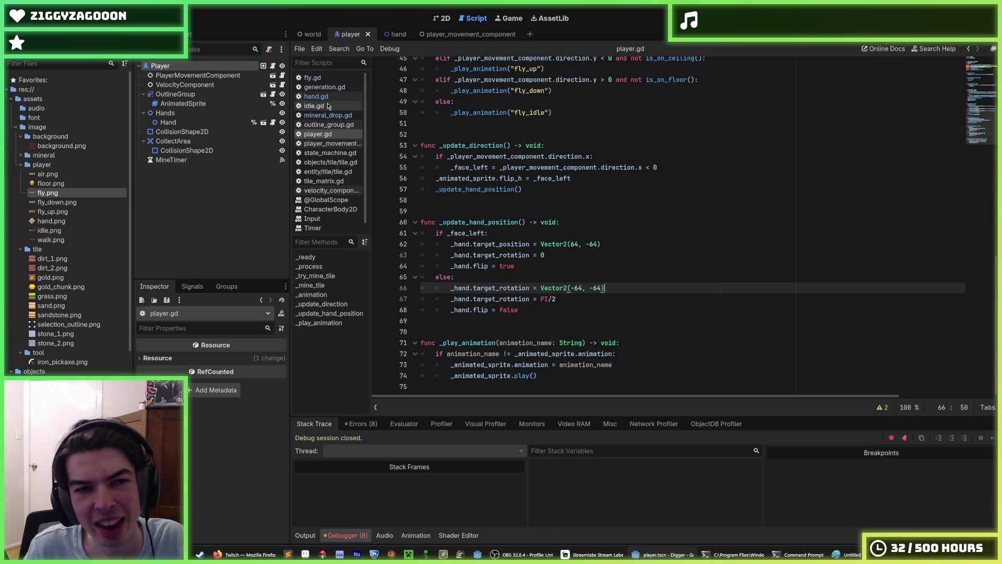
In hand.gd, duplicate line 8 into a new 'var target_rotation: float' declaration
click(315, 96)
scroll(590, 272, up, 3)
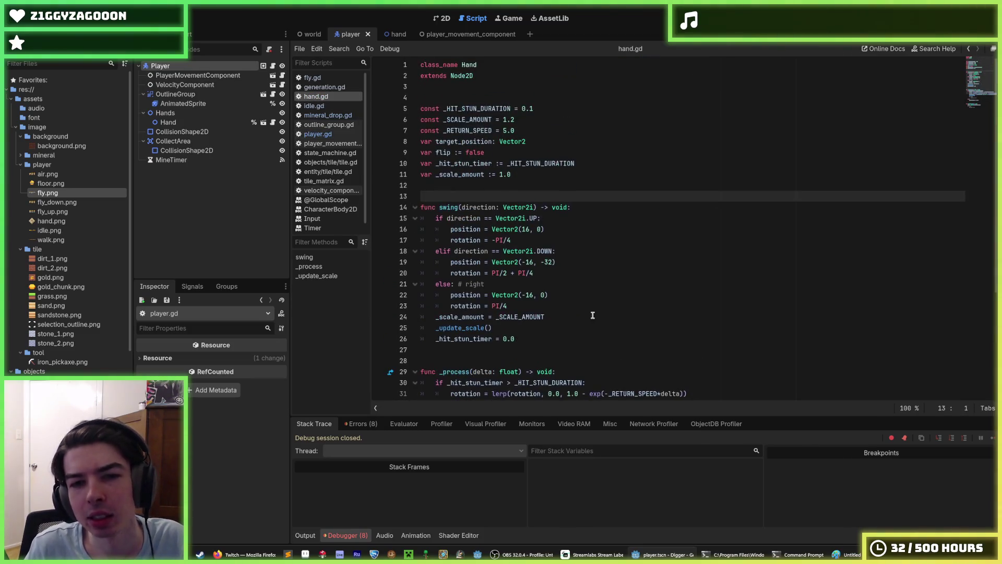
click(530, 130)
click(540, 140)
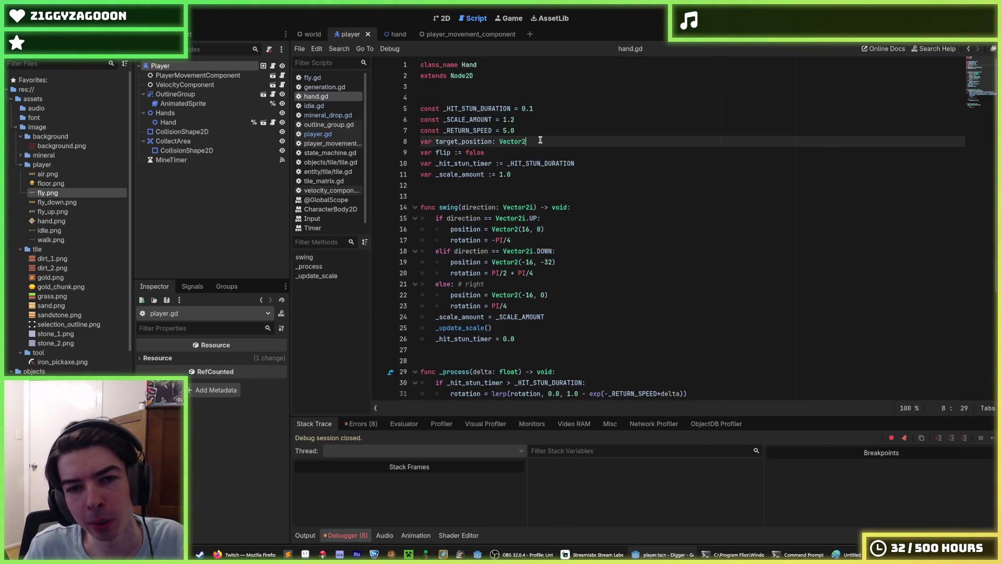
key(ctrl+shift+d)
double_click(514, 152)
text(floa)
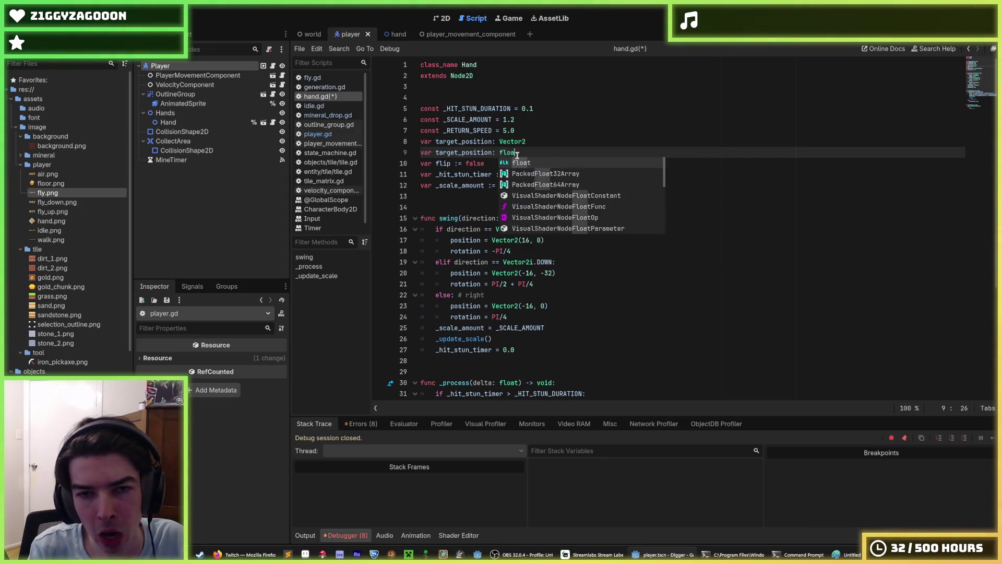
key(Escape)
key(Left)
key(Left)
key(Left)
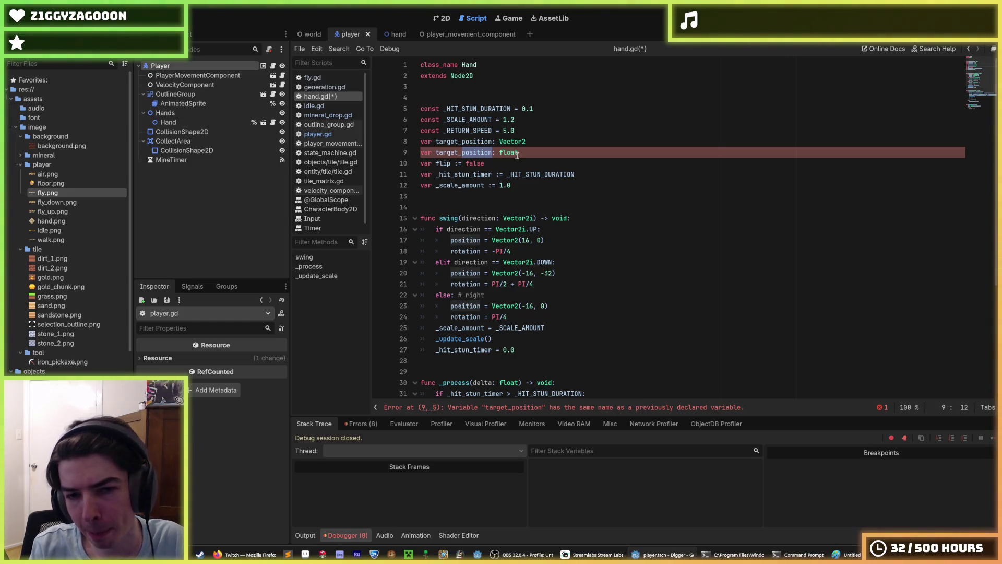
key(ctrl+Delete)
text(rotation)
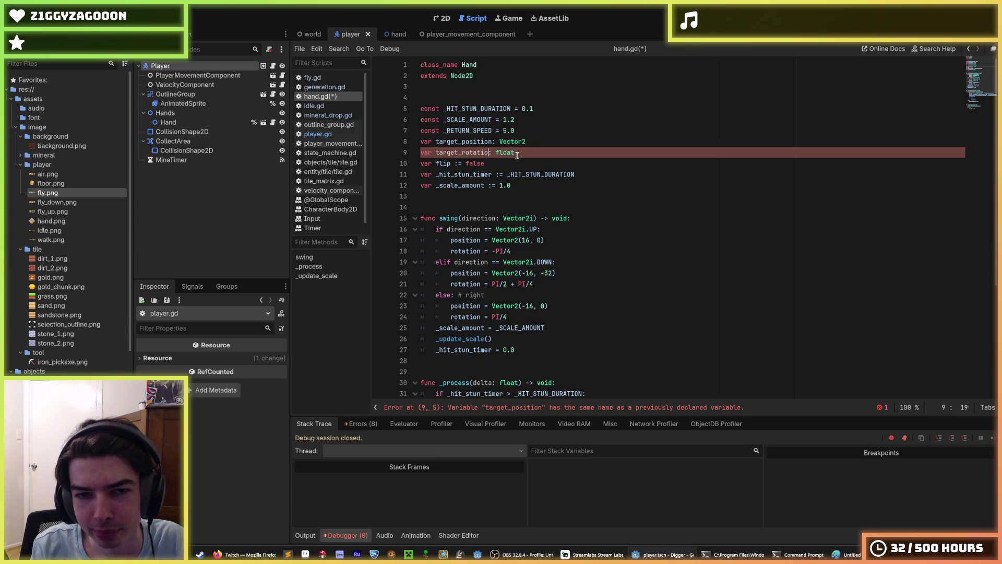
double_click(472, 152)
key(ctrl+c)
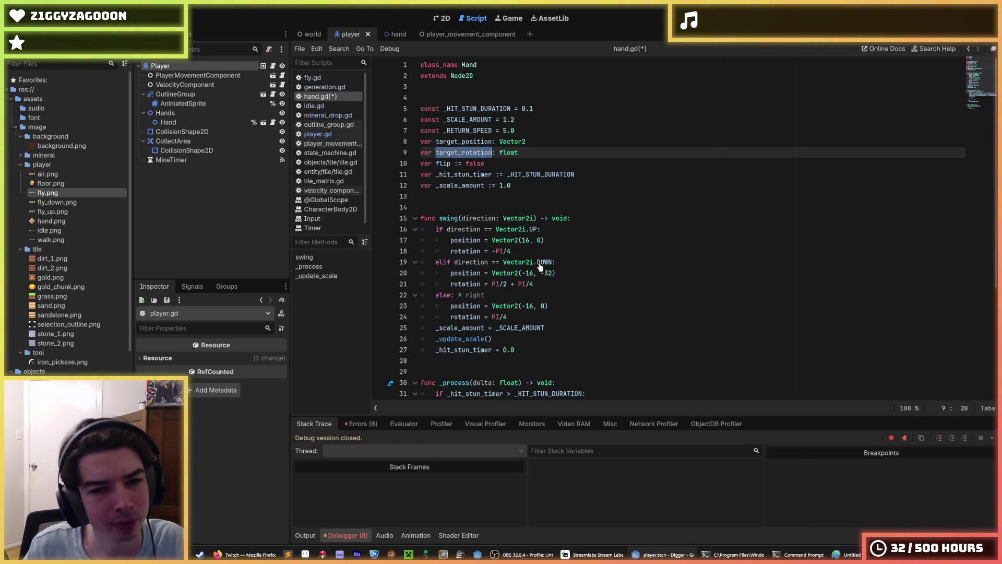
Replace 0.0 in the line-32 rotation lerp with target_rotation and save hand.gd
scroll(524, 279, down, 5)
click(527, 274)
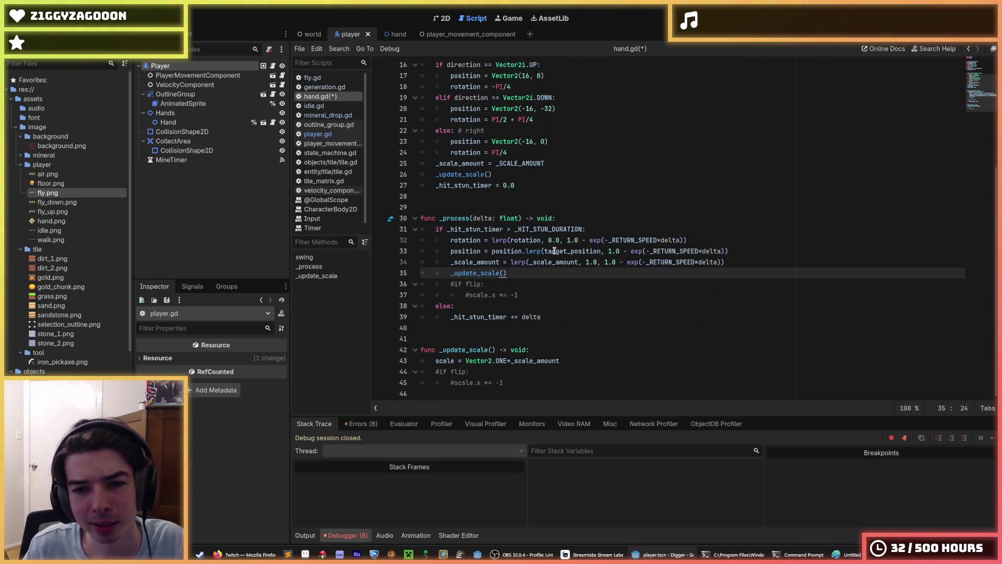
double_click(528, 241)
double_click(556, 240)
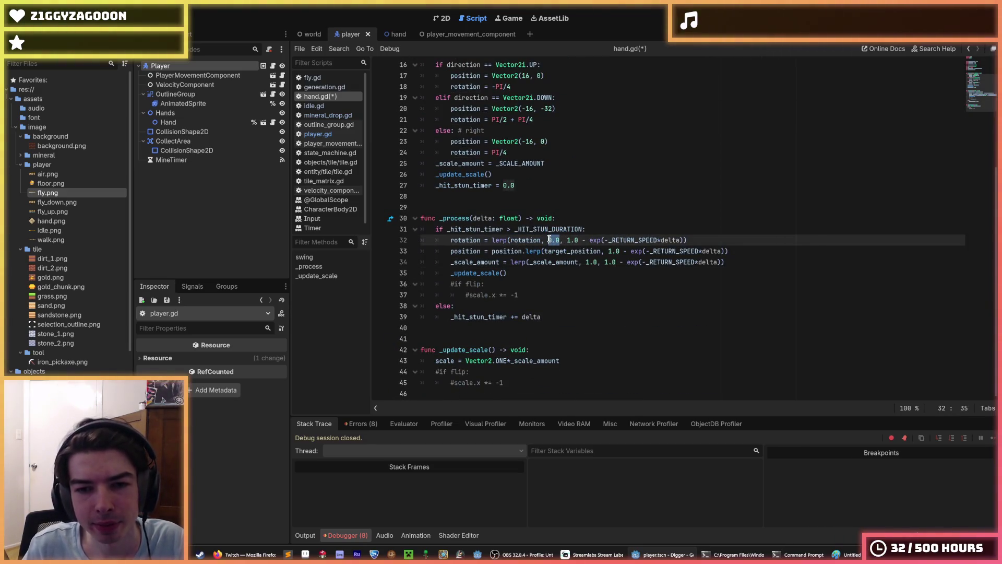
key(ctrl+v)
click(566, 186)
key(ctrl+s)
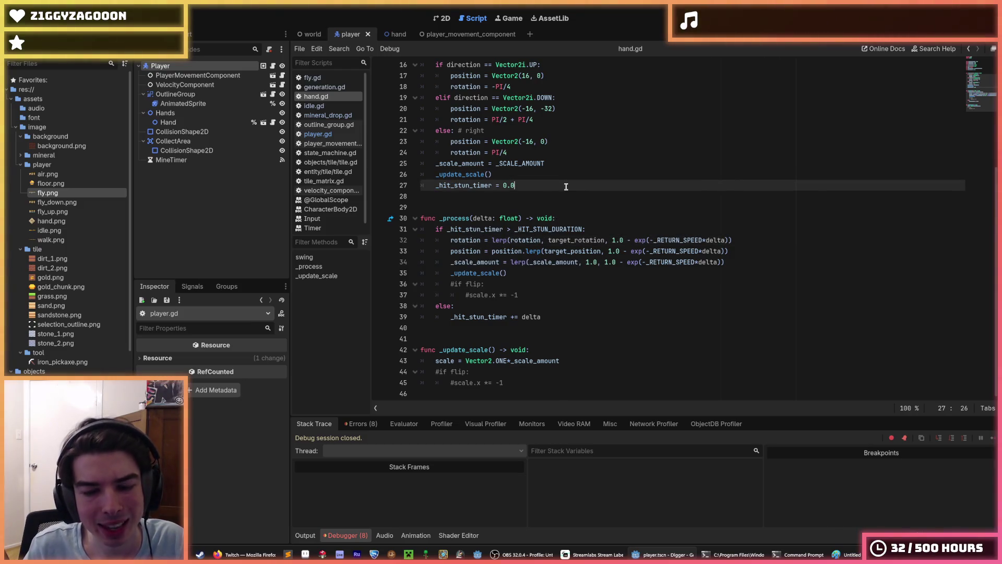
scroll(576, 244, up, 5)
click(580, 187)
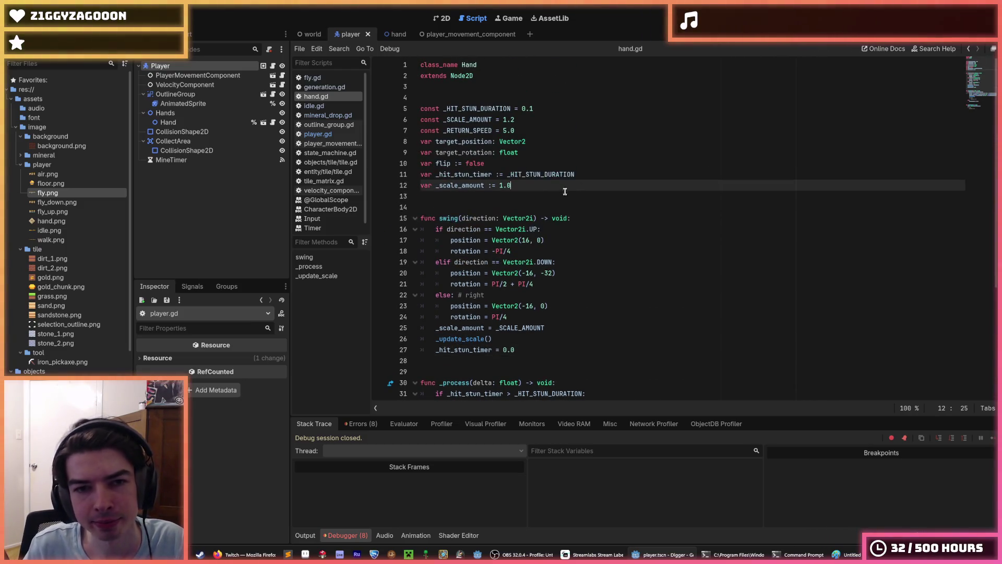
click(272, 66)
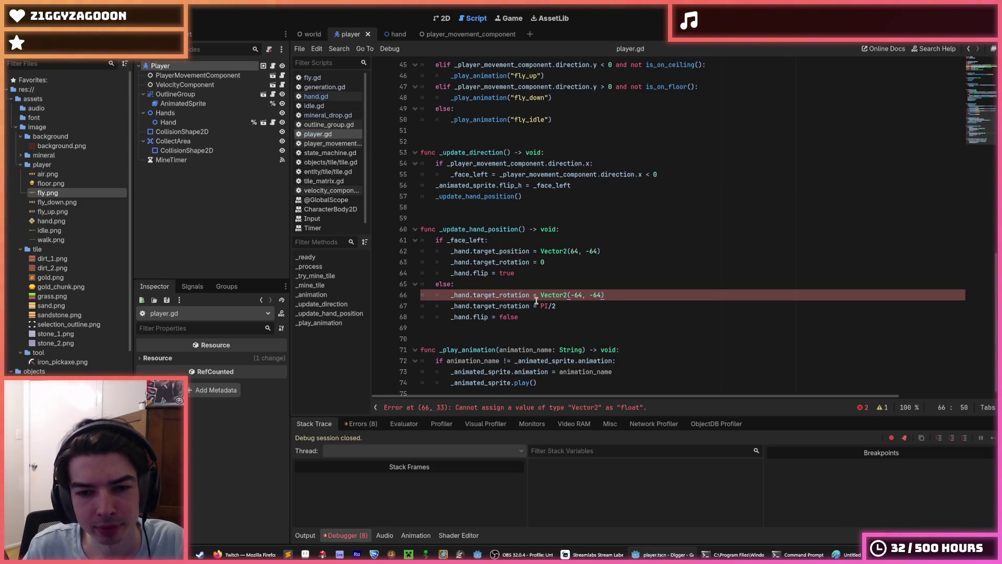
Make line 66 assign target_position instead, save, and briefly test-run the game
click(548, 264)
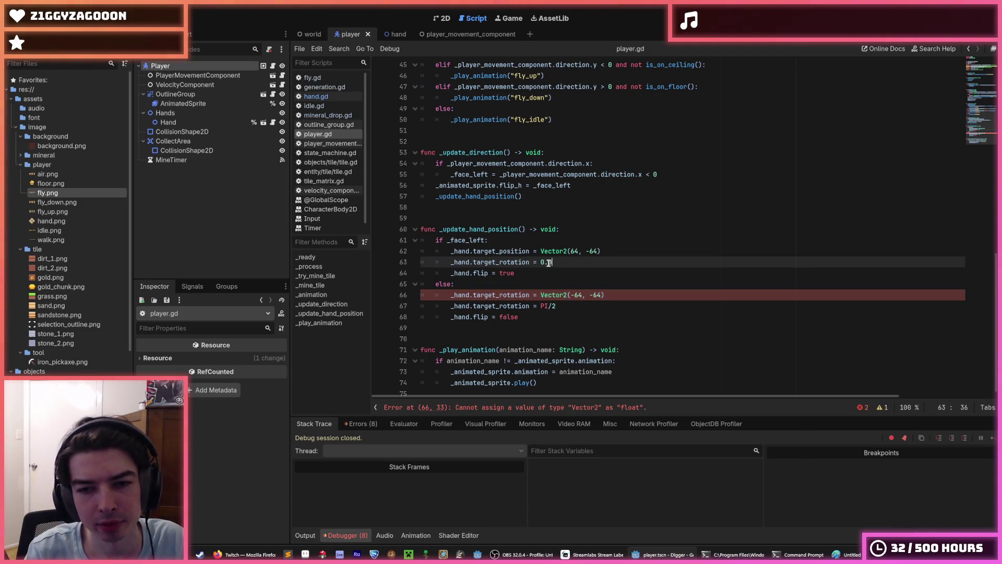
click(608, 295)
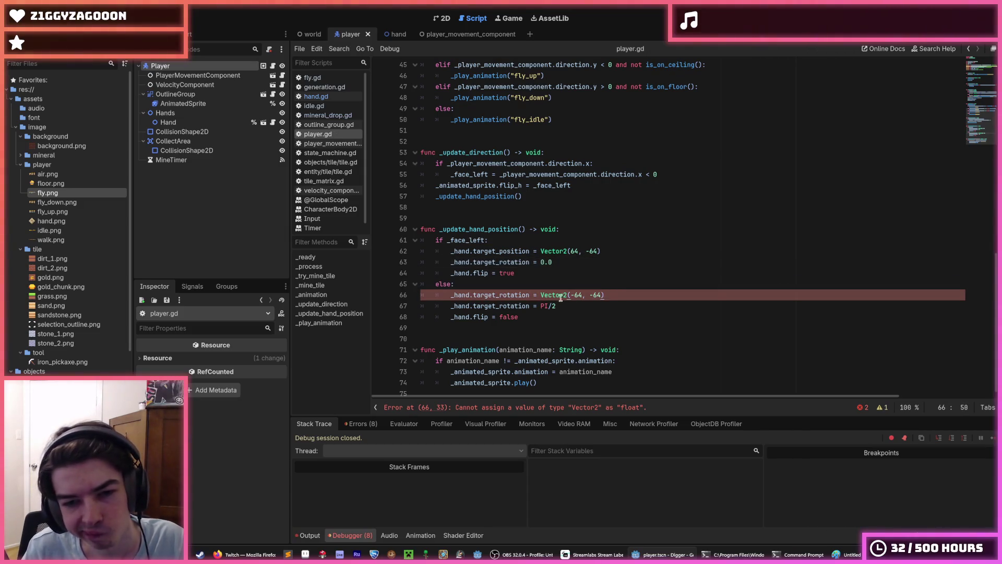
double_click(501, 251)
key(ctrl+c)
double_click(502, 295)
key(ctrl+v)
key(ctrl+s)
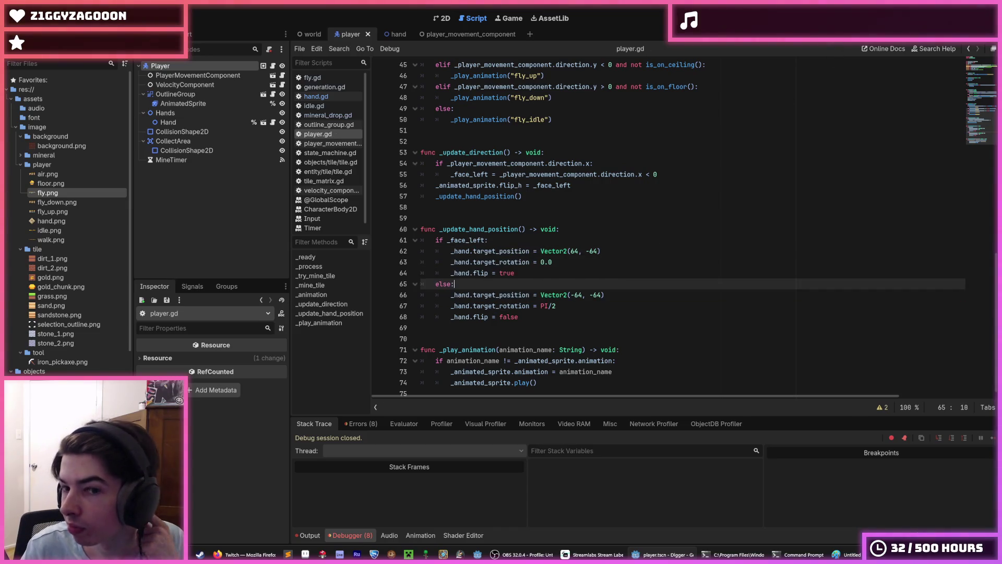
key(F5)
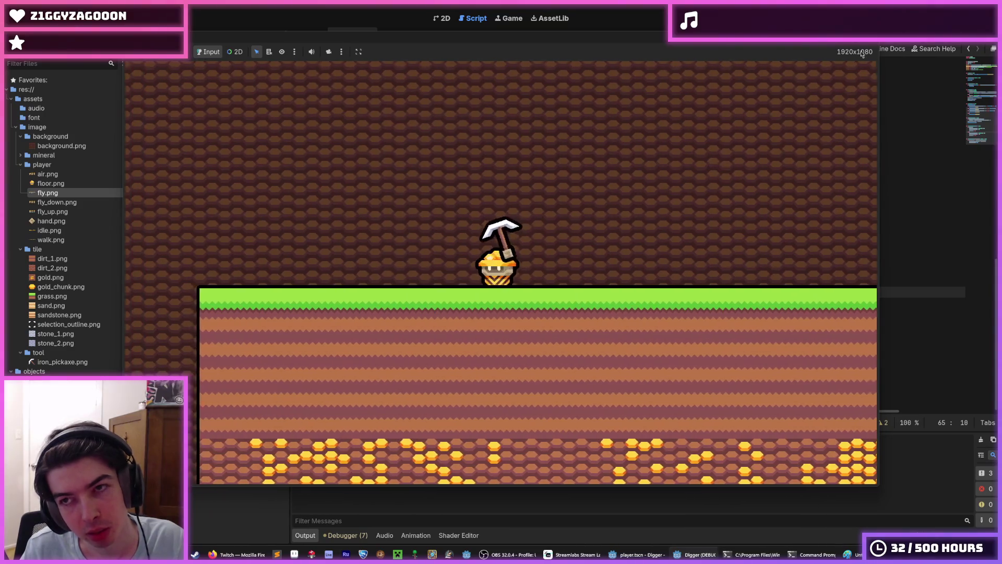
key(F8)
Replace PI/2 on line 67 with 0.0 for the else-branch rotation
click(557, 270)
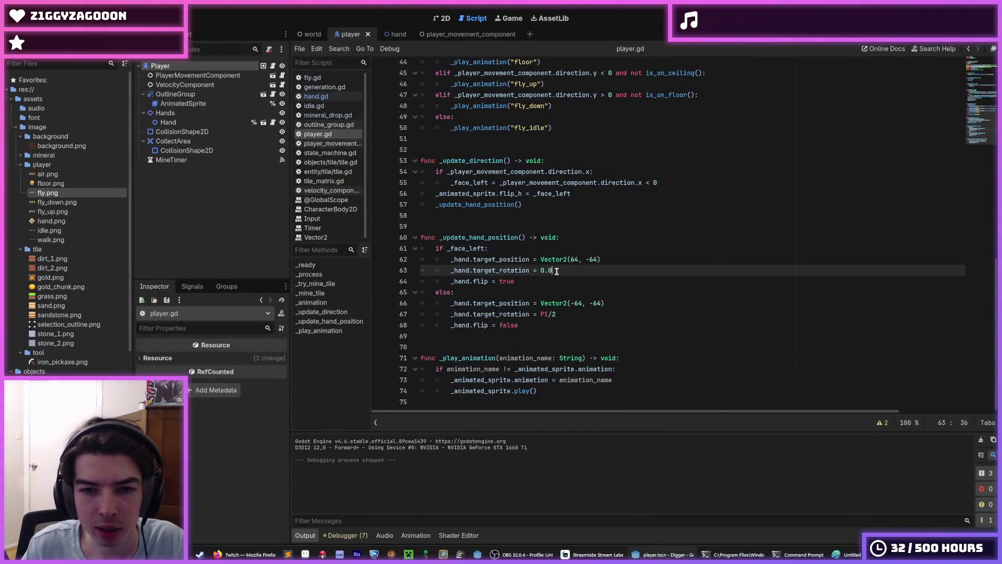
drag(557, 315, 536, 315)
drag(553, 272, 538, 271)
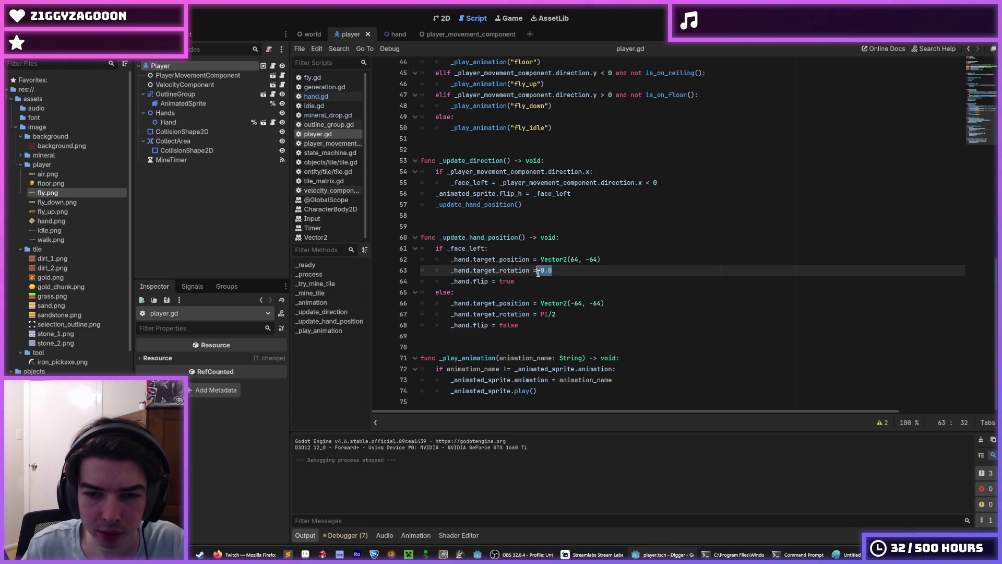
drag(557, 315, 536, 315)
text(0.0)
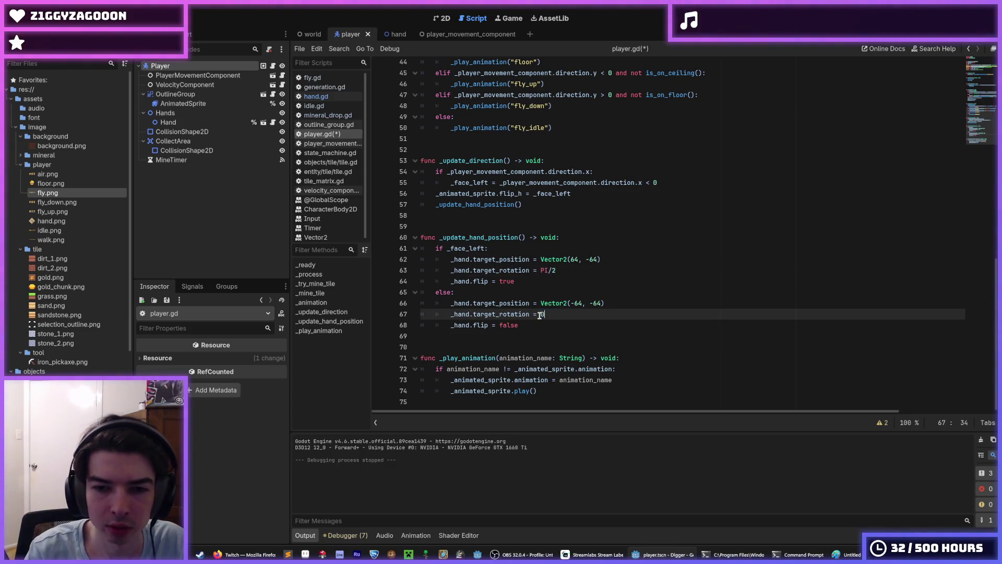
Playtest walking left and right and mining downward, then stop the game
key(F5)
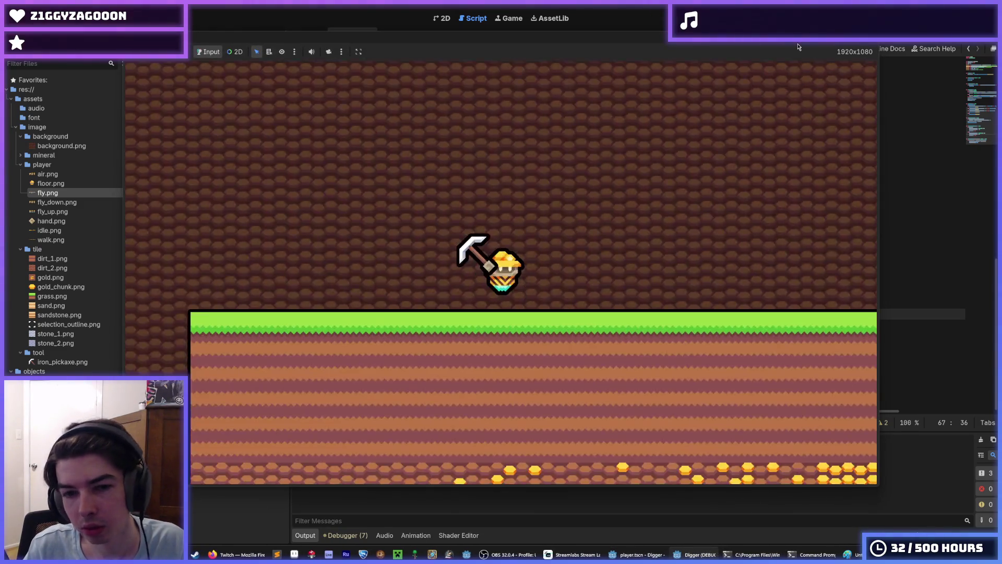
key(a)
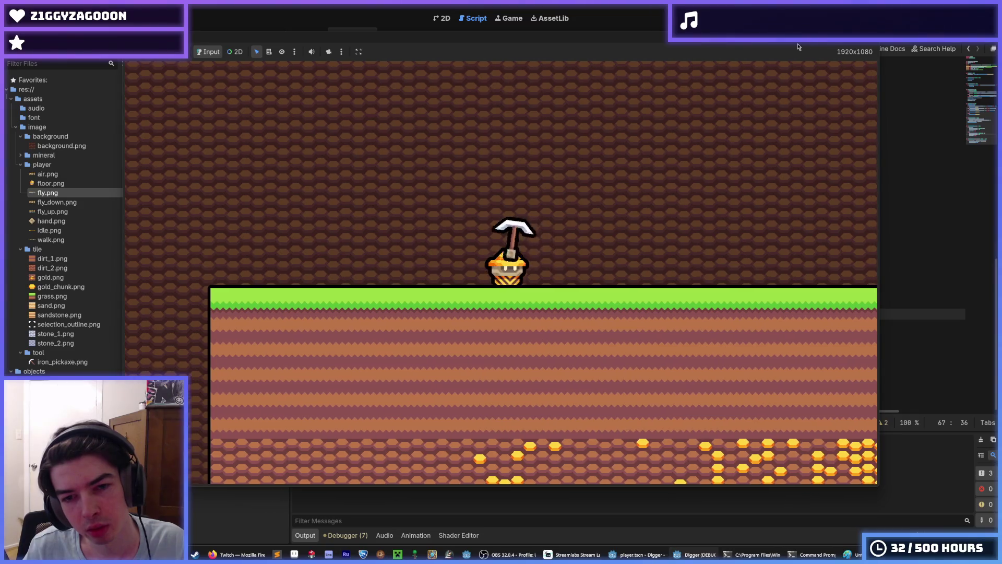
key(a)
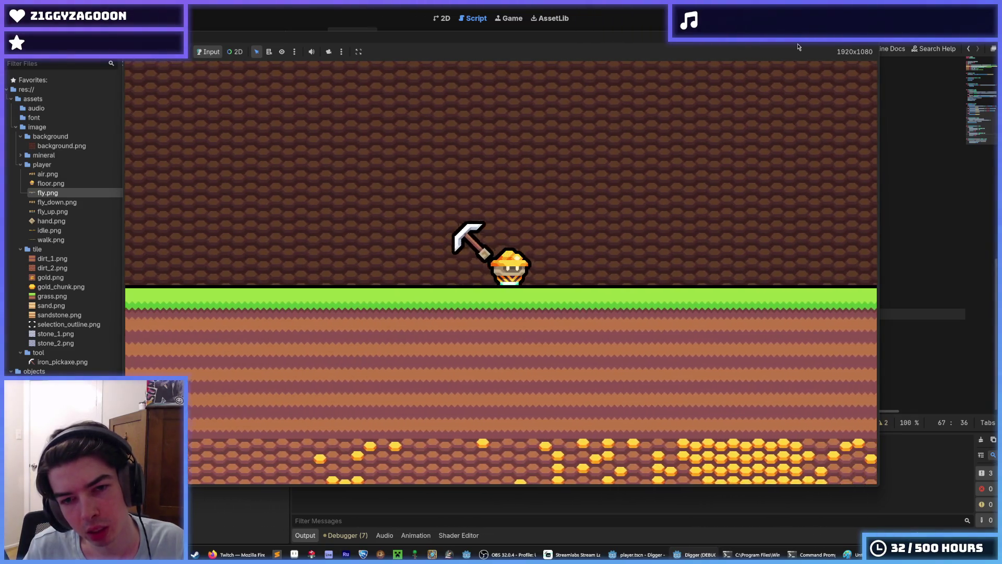
key(d)
key(s)
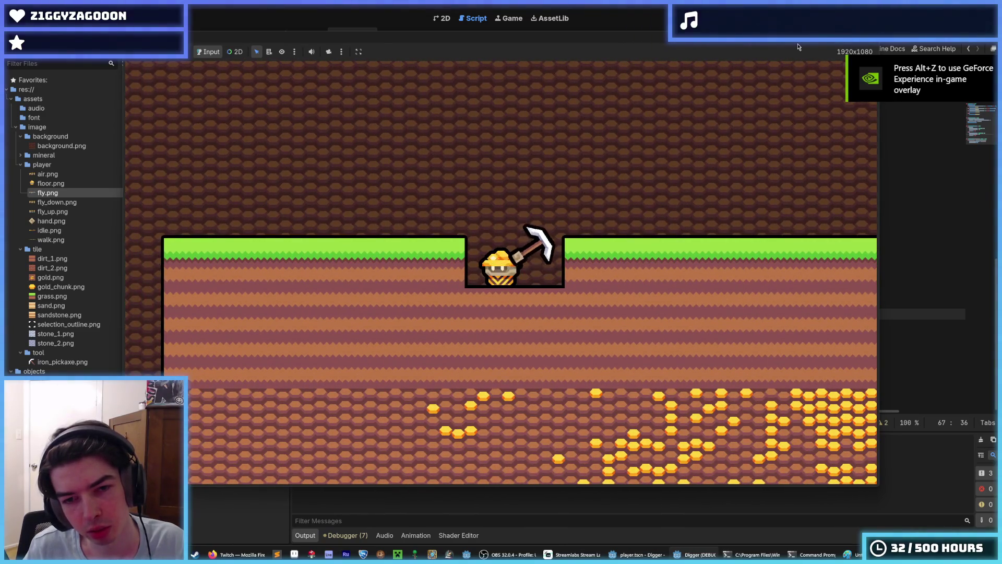
key(F8)
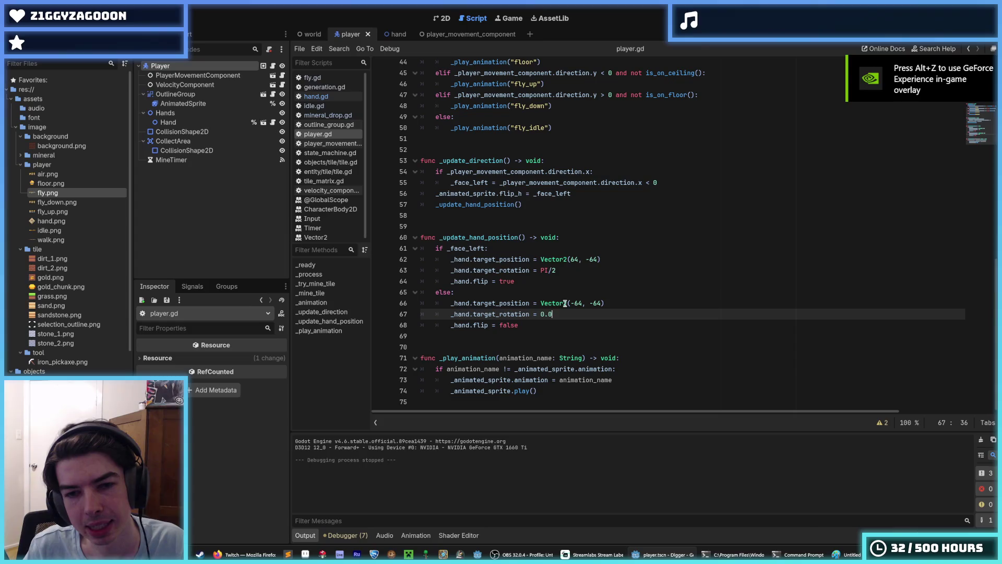
Delete the commented-out flip lines in hand.gd's _process and _update_scale, and save
click(580, 267)
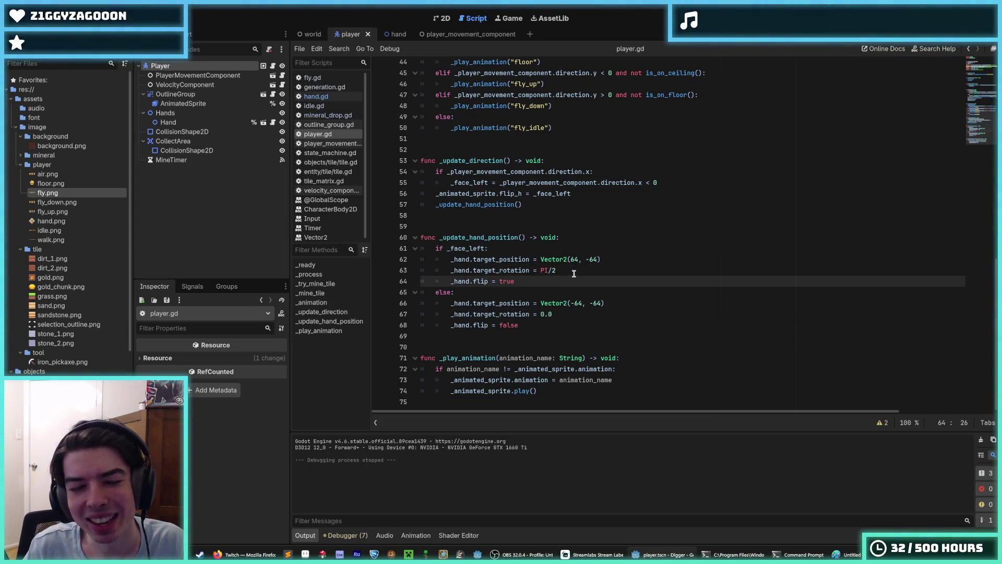
click(330, 97)
scroll(563, 227, down, 3)
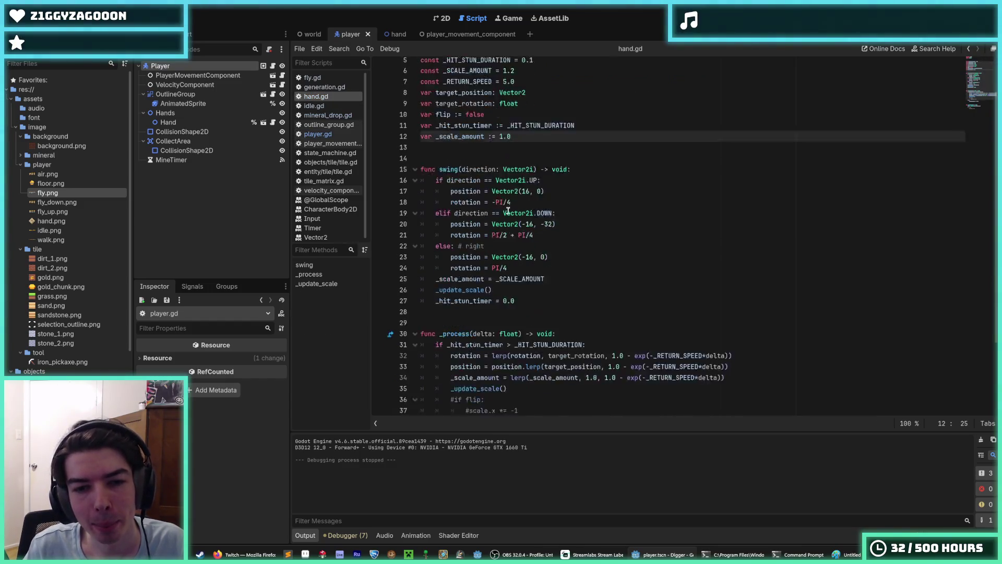
click(581, 240)
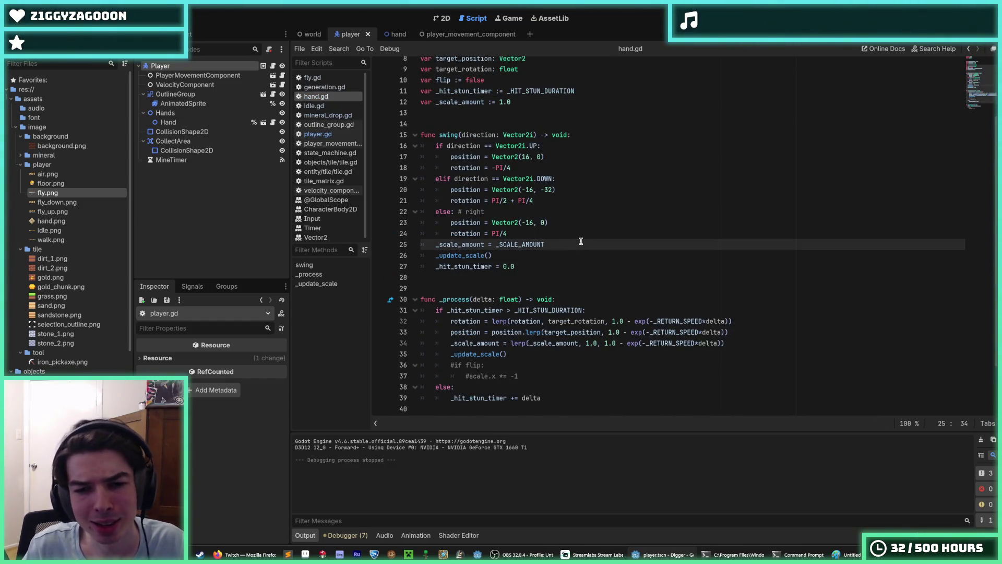
scroll(581, 240, down, 2)
drag(522, 310, 395, 300)
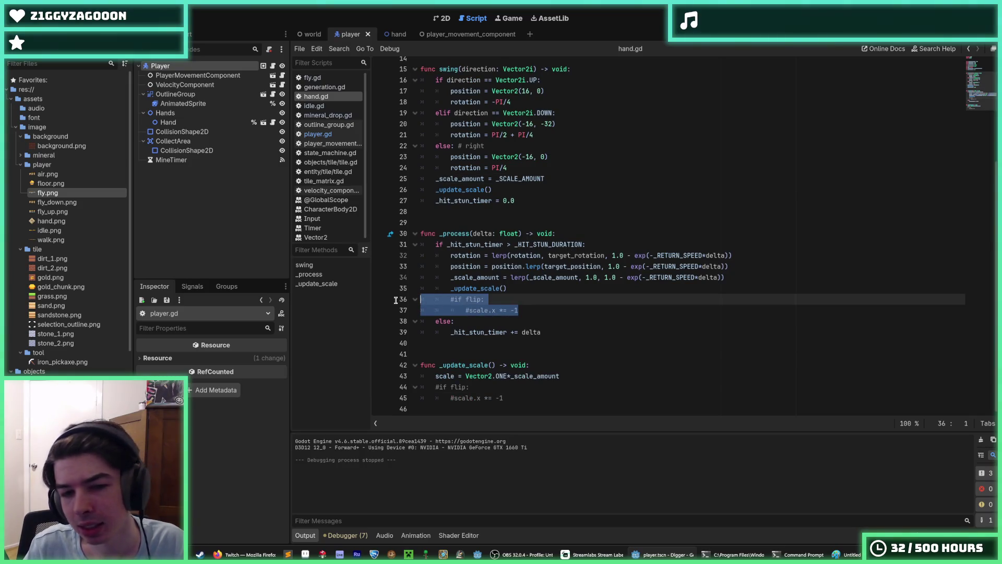
key(BackSpace)
key(BackSpace)
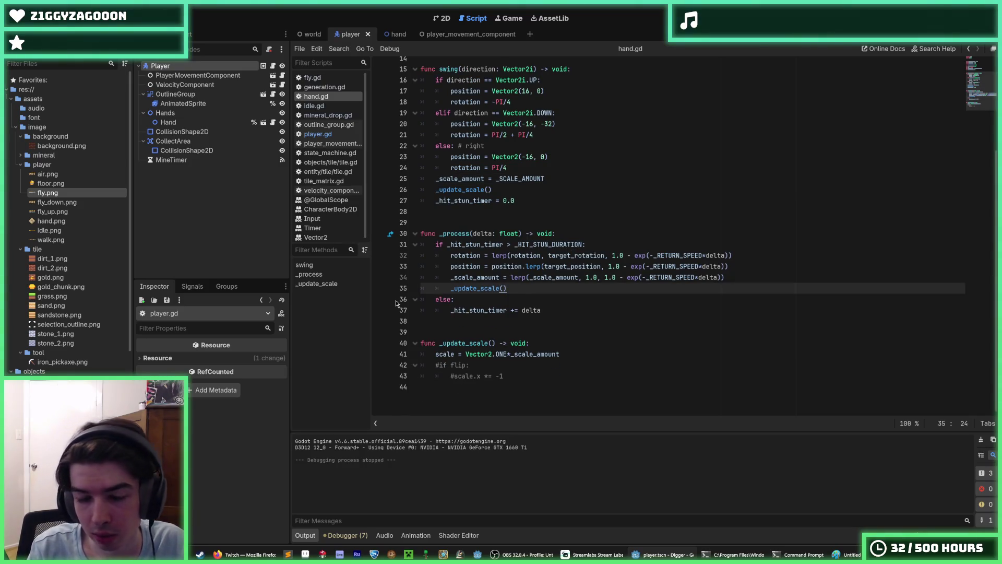
key(Down)
key(Down)
key(Down)
key(shift+Up)
key(BackSpace)
key(BackSpace)
key(ctrl+s)
Inspect the target_rotation lerp on line 32 and the flip variable on line 10
scroll(540, 203, up, 4)
scroll(526, 227, down, 3)
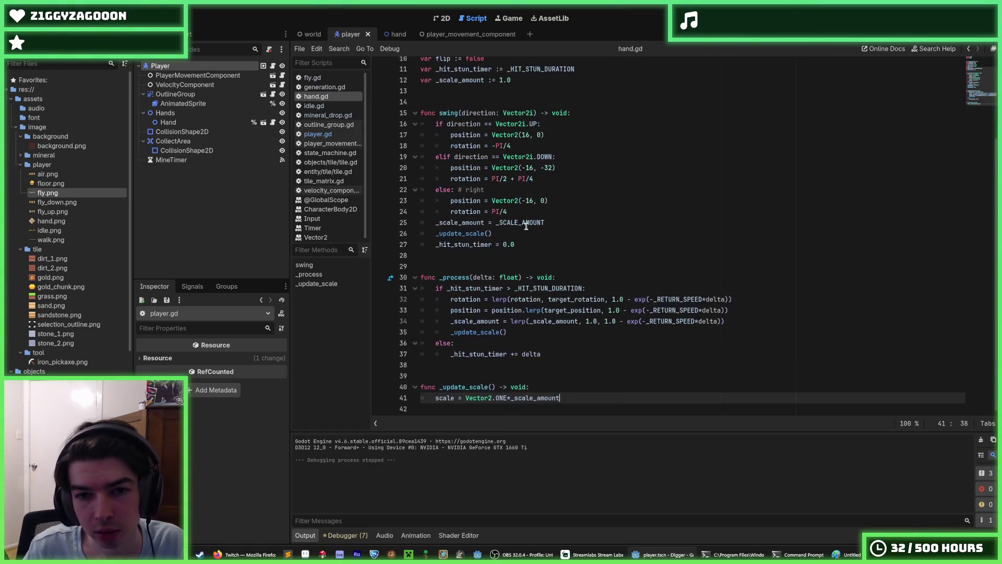
double_click(579, 300)
double_click(537, 300)
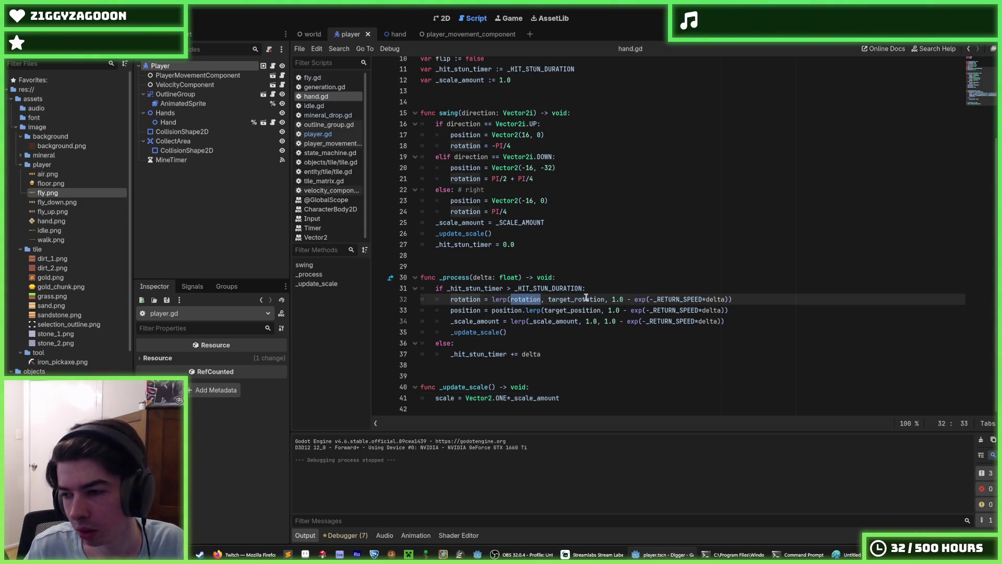
double_click(582, 299)
click(530, 296)
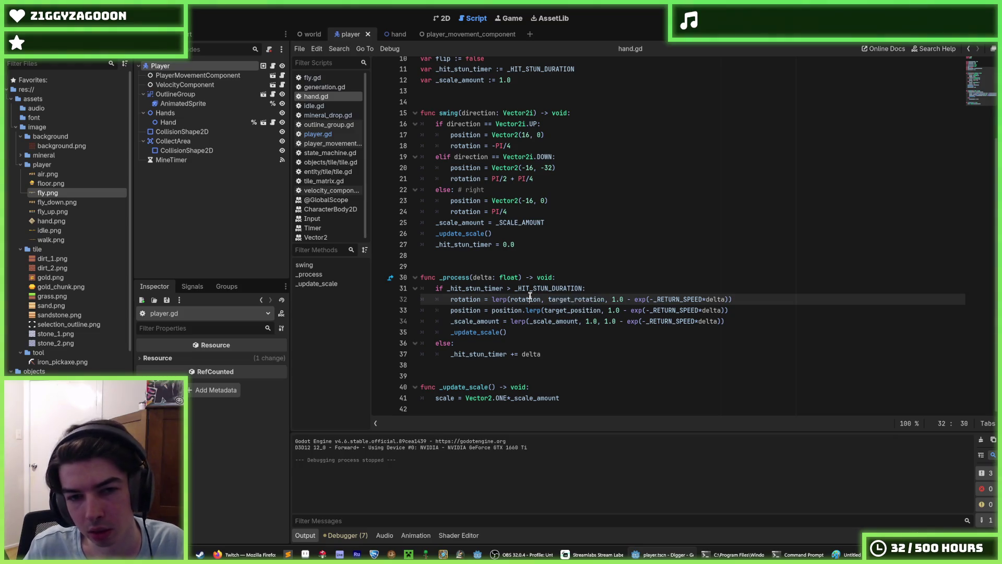
scroll(522, 234, up, 4)
double_click(443, 164)
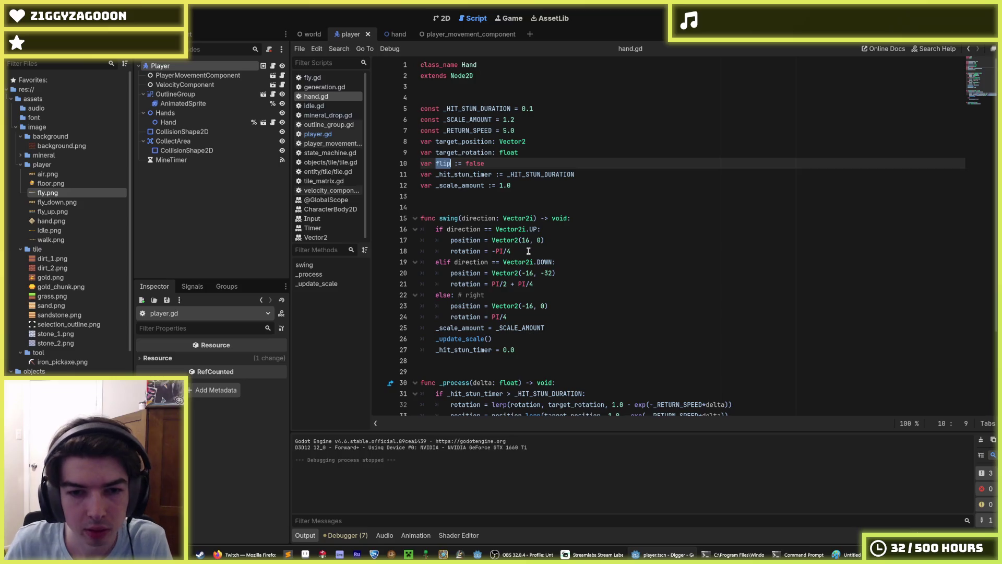
Review the up, down and right swing lines, then add blank lines after the right-swing branch
scroll(528, 251, down, 3)
click(527, 214)
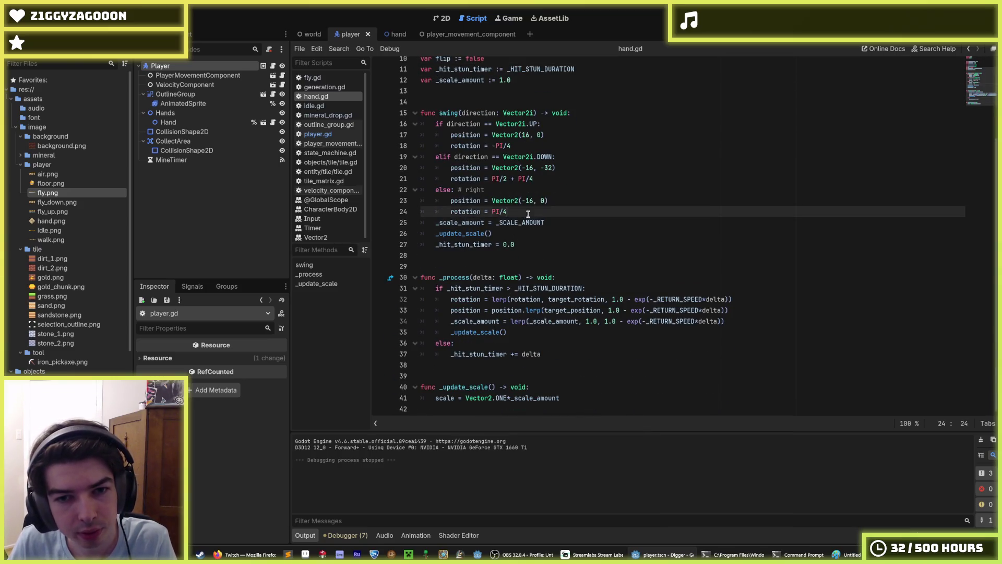
click(560, 201)
click(571, 167)
click(560, 136)
click(566, 147)
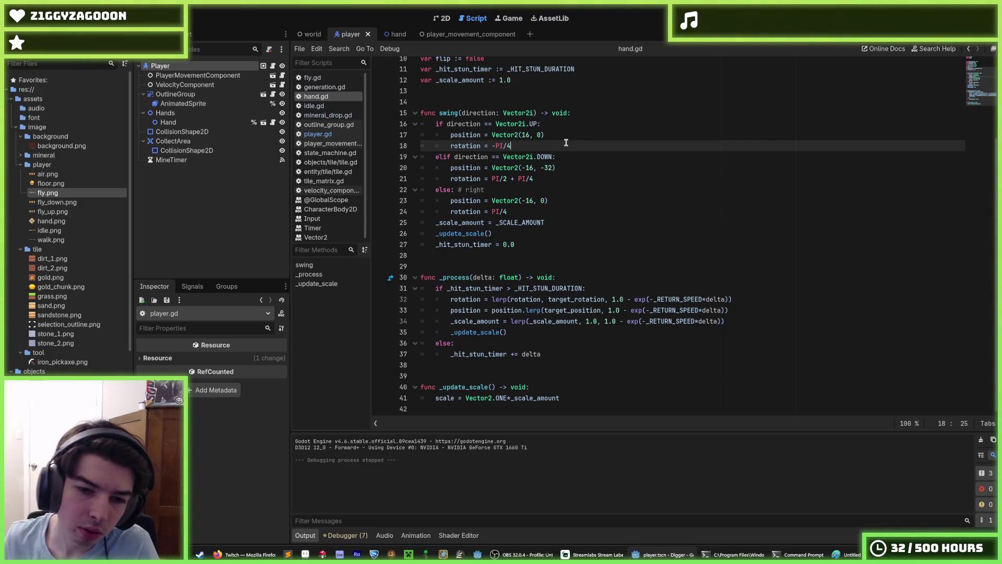
key(Down)
key(Down)
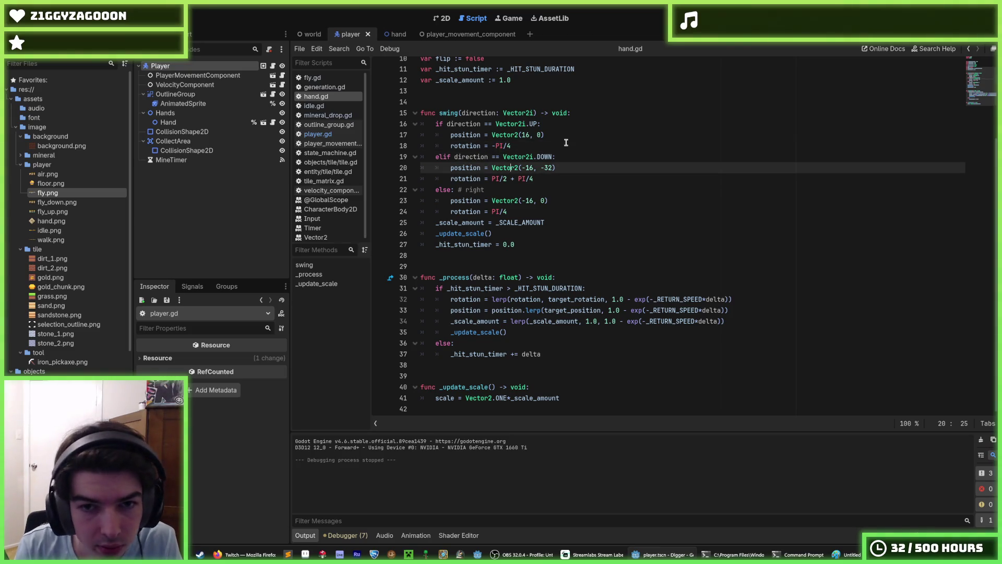
key(Down)
key(Down)
key(Down)
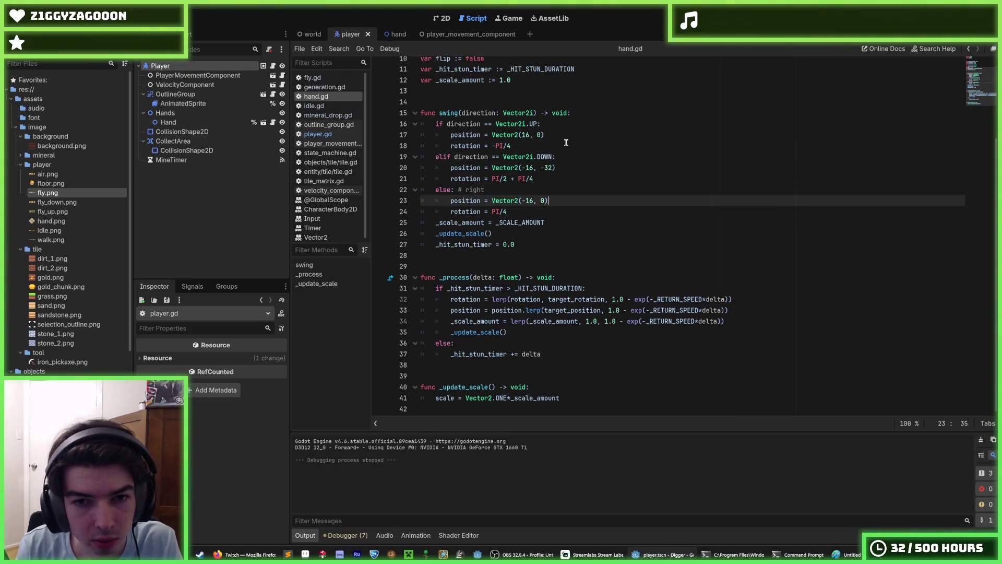
key(Return)
key(Return)
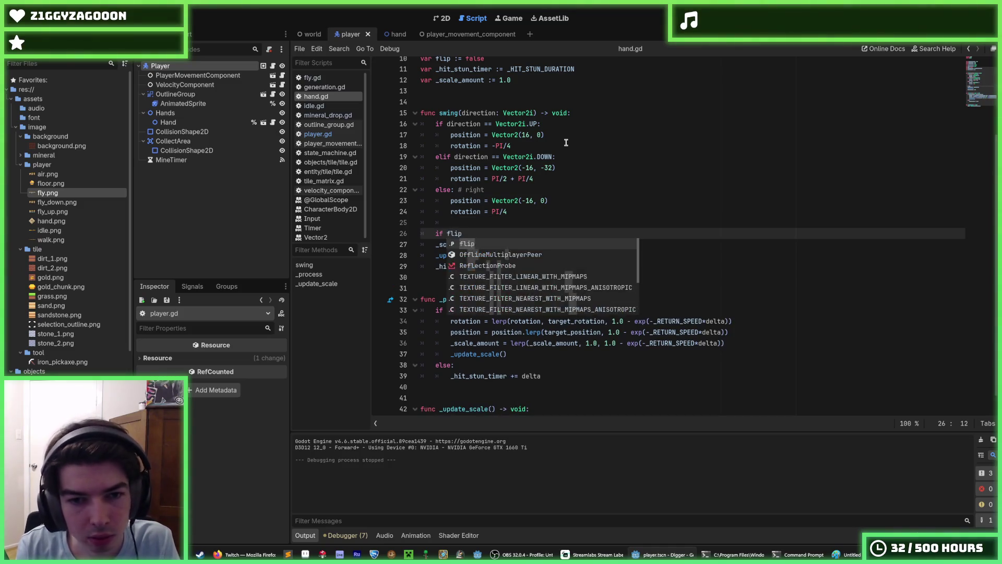
Complete the flip check and add a line negating position.x when flipped
text(:)
key(Return)
text(position.x !)
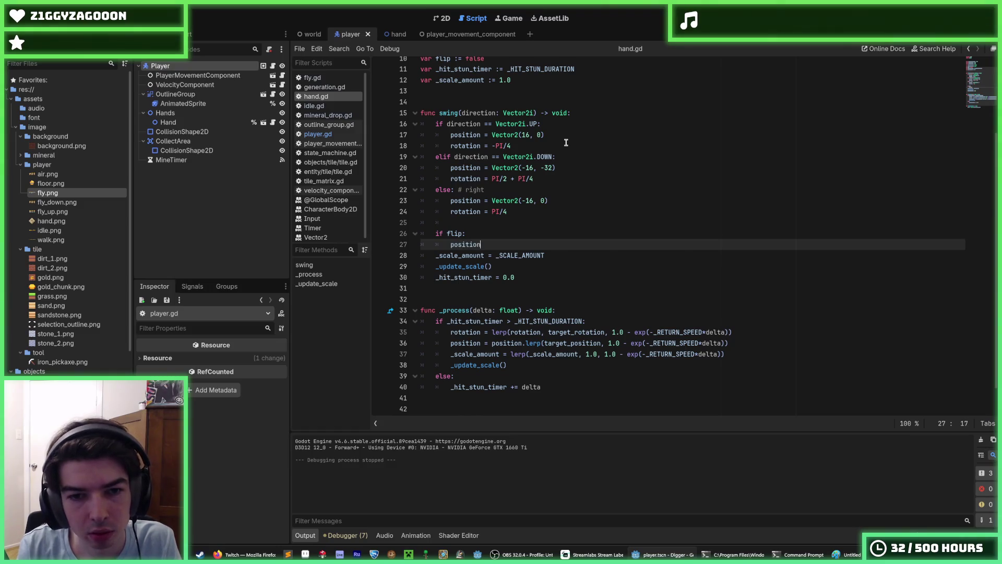
key(BackSpace)
key(BackSpace)
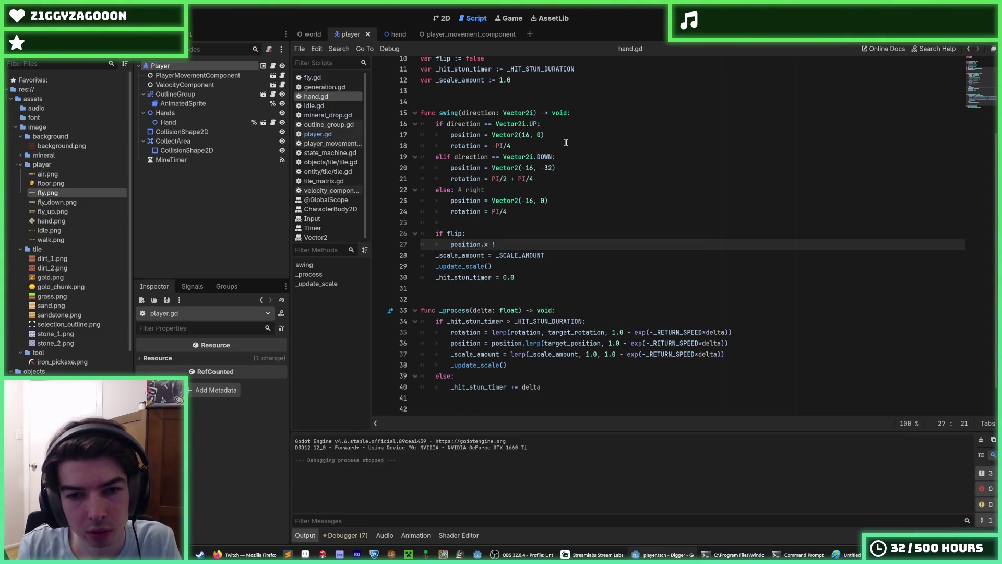
text(= -1)
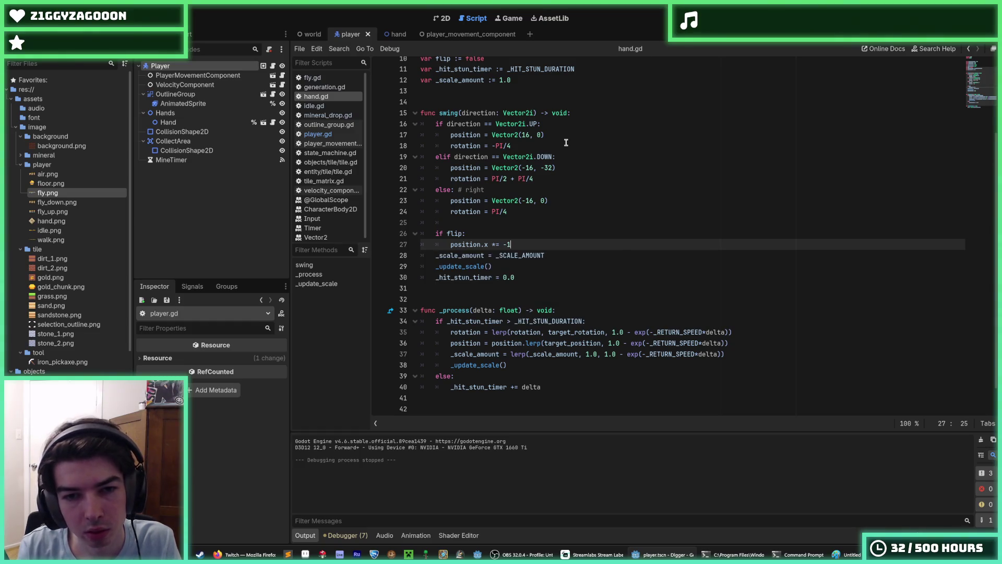
key(Return)
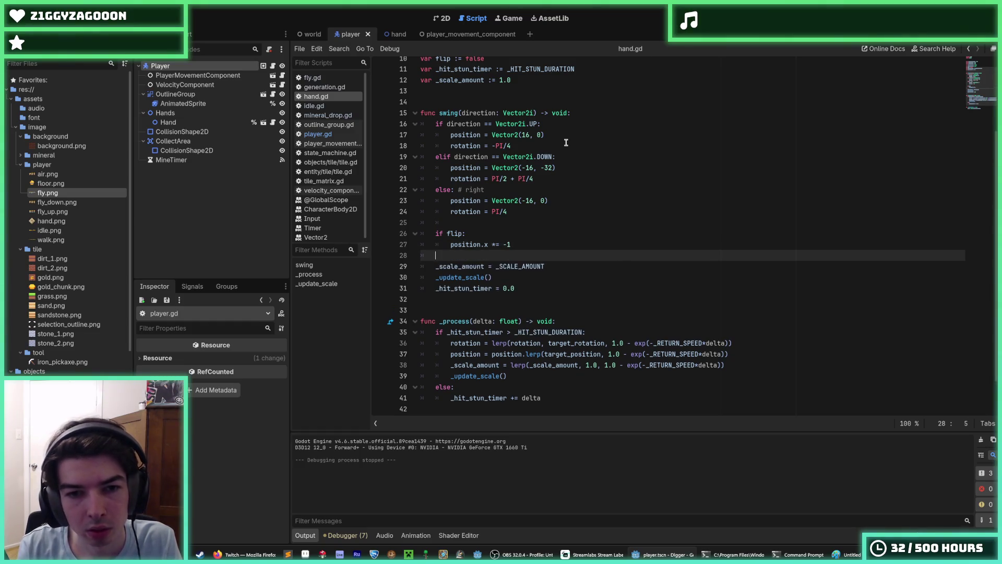
Add an indented rotation assignment line under the flip check
text(rotation)
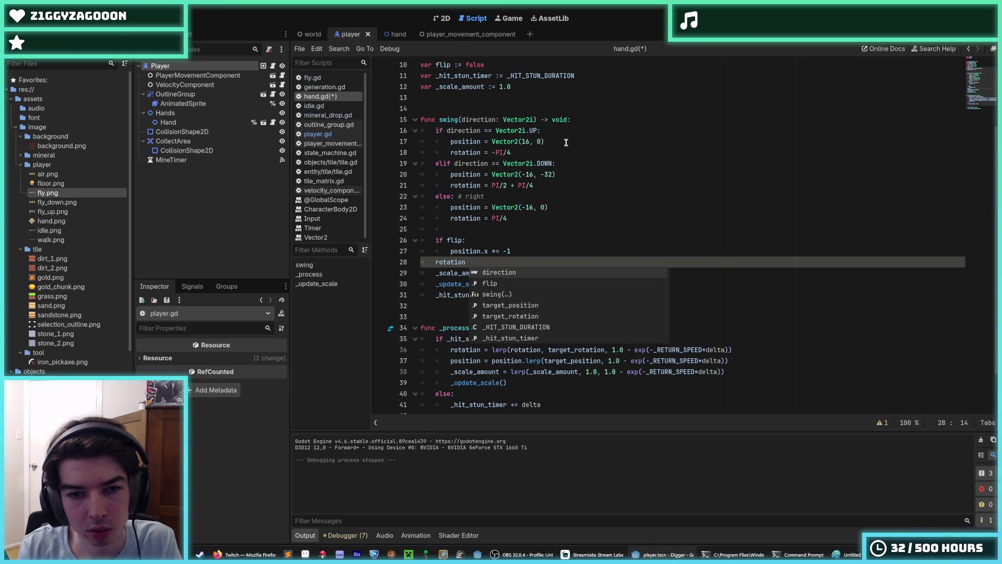
key(Escape)
key(Home)
key(Return)
key(Up)
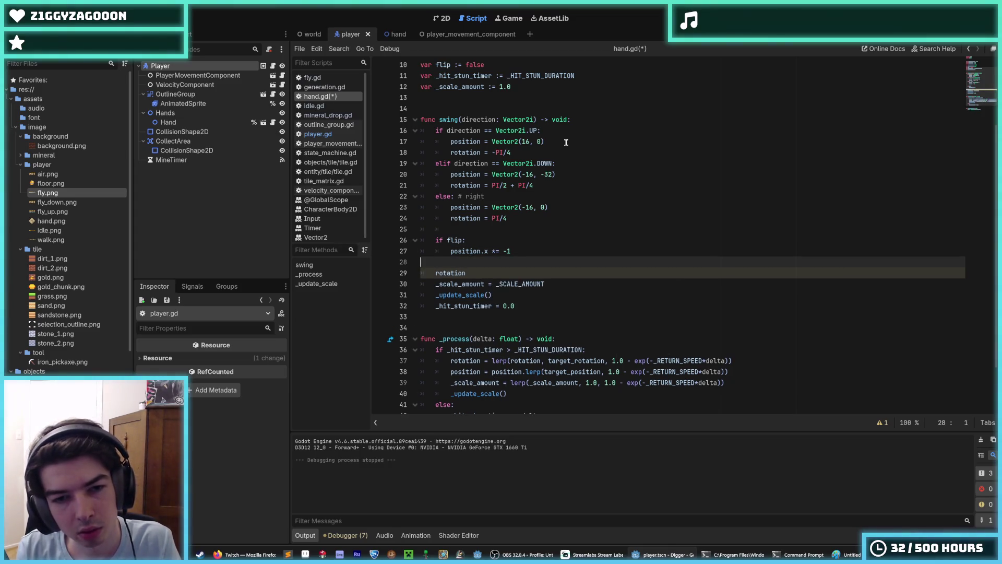
key(Delete)
key(Tab)
key(End)
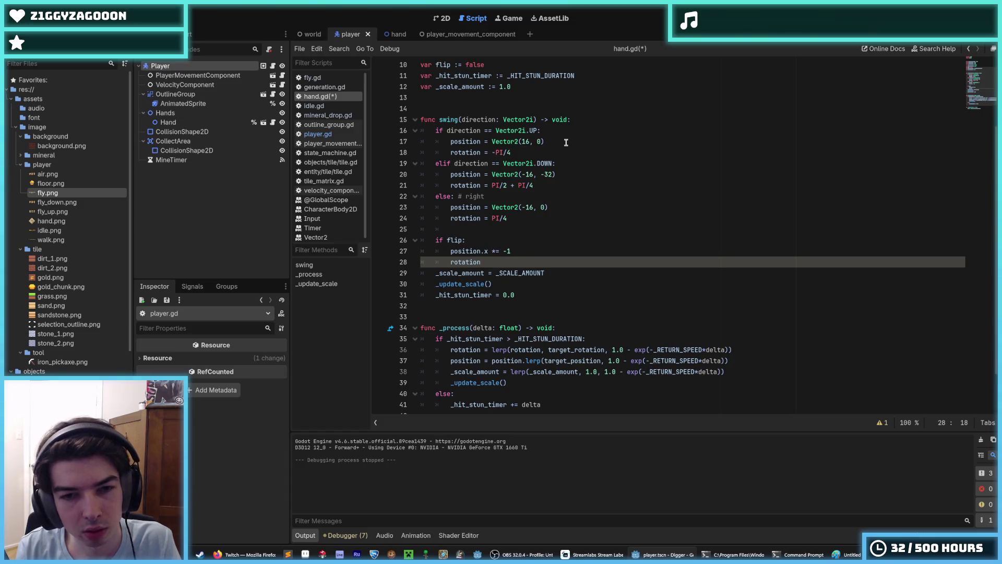
text(= )
text(rotation)
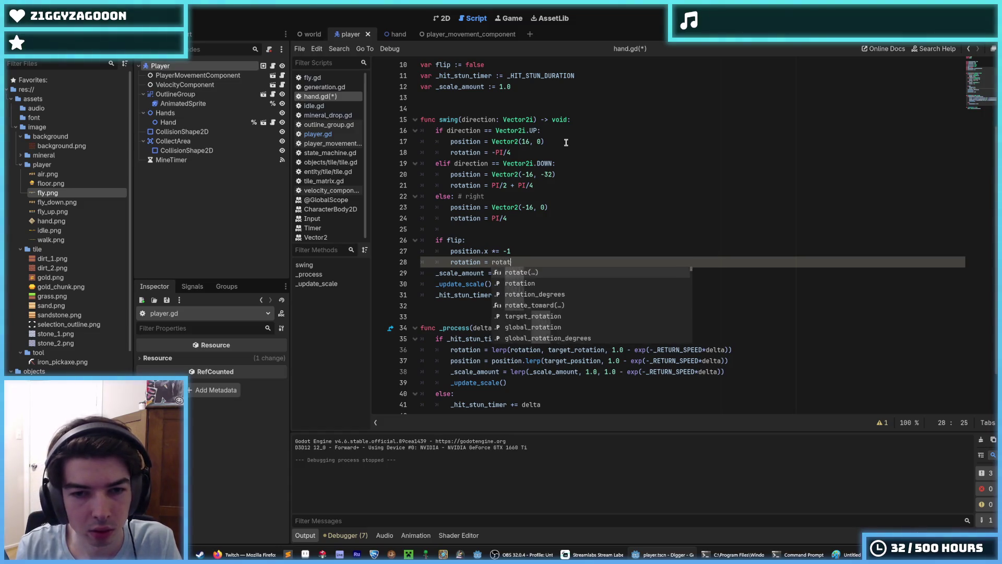
key(Left)
key(Left)
key(Left)
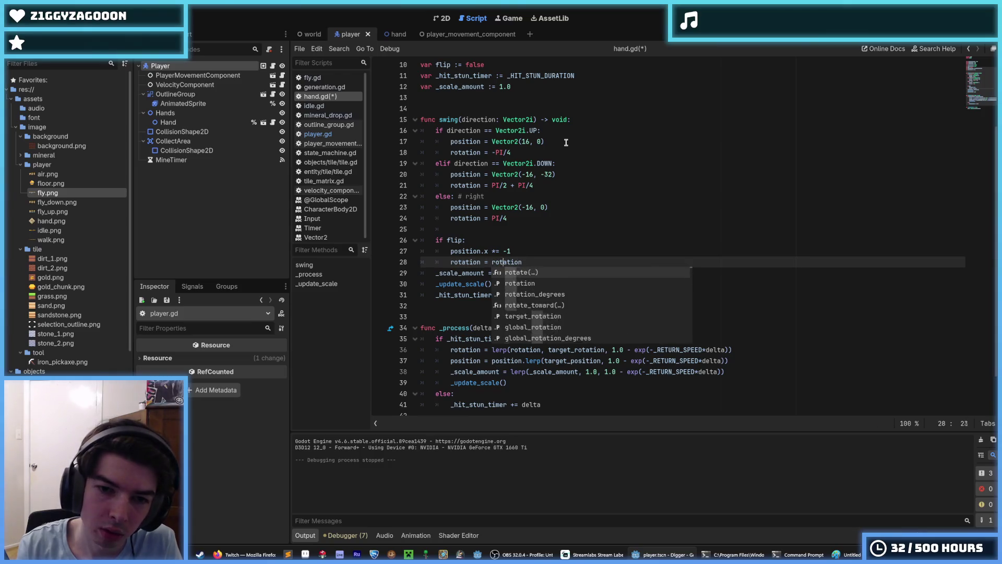
Make line 28 read 'rotation = PI/2 - rotation', save hand.gd, and run the game
text(-)
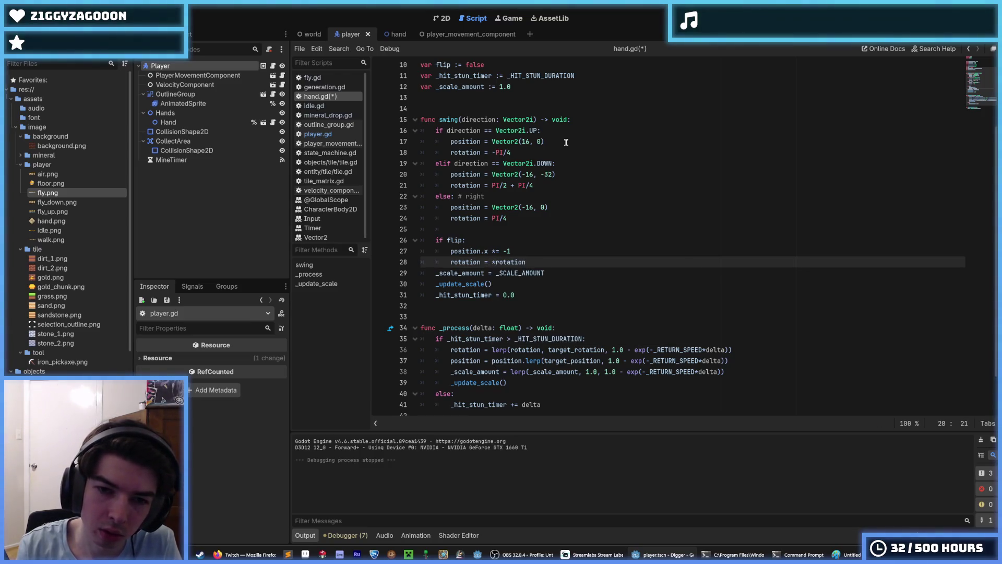
key(BackSpace)
key(End)
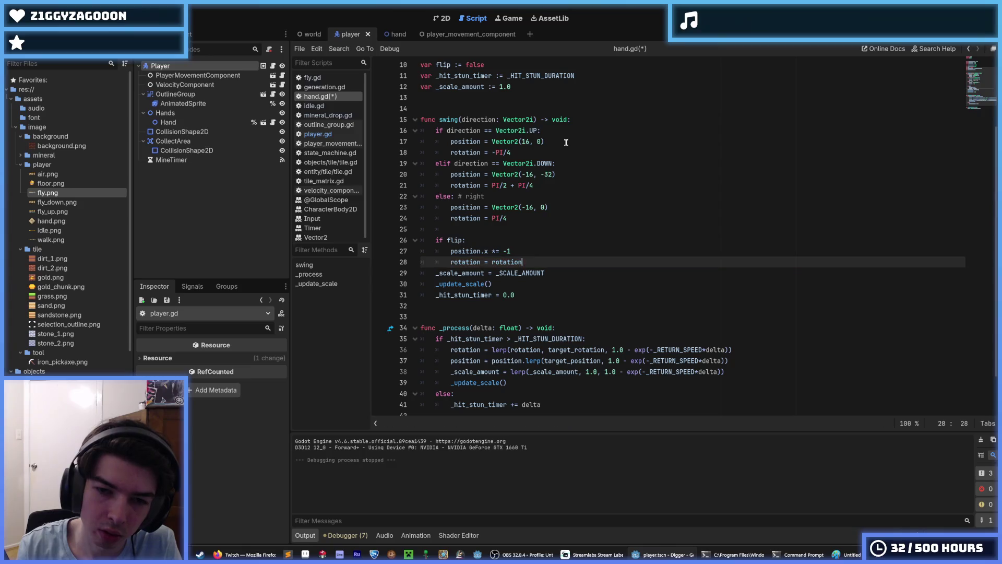
text(*-1)
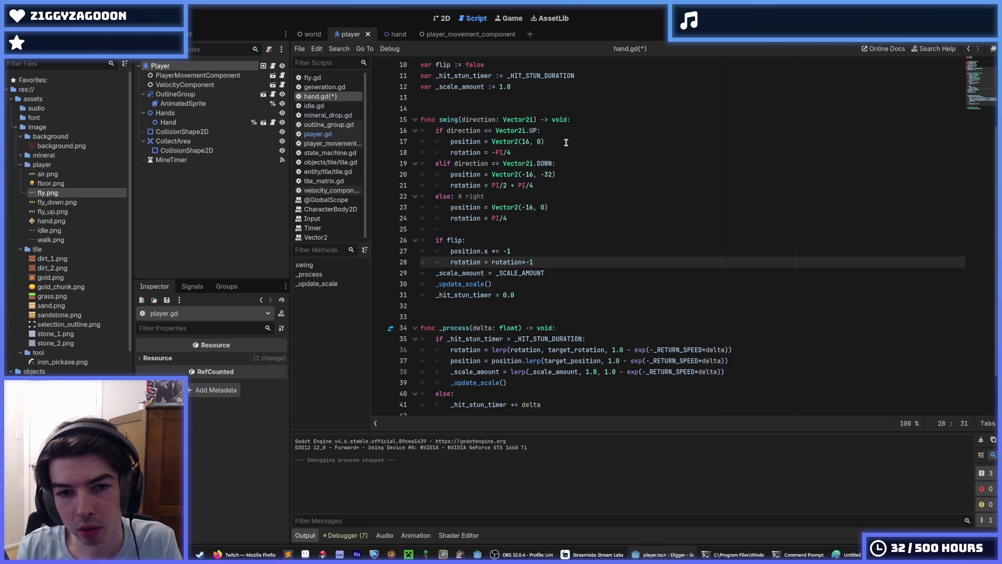
text(PI)
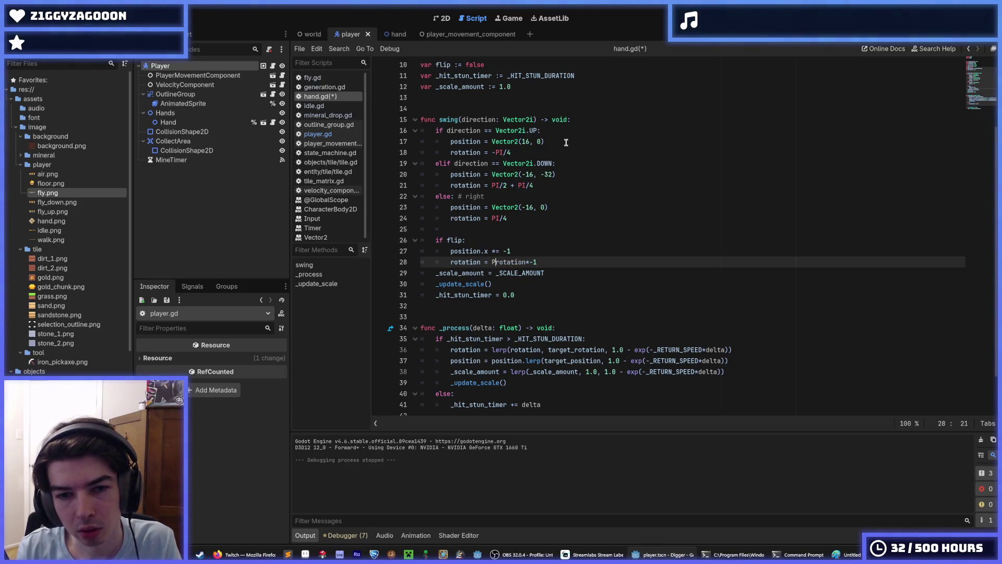
key(End)
key(BackSpace)
key(BackSpace)
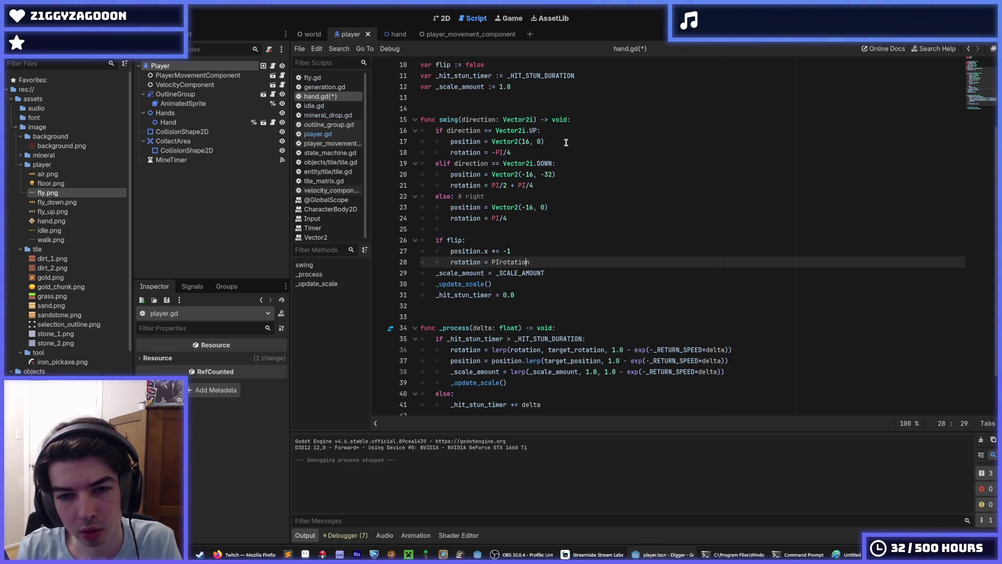
key(Left)
key(Left)
key(Left)
text(/2 -)
key(ctrl+s)
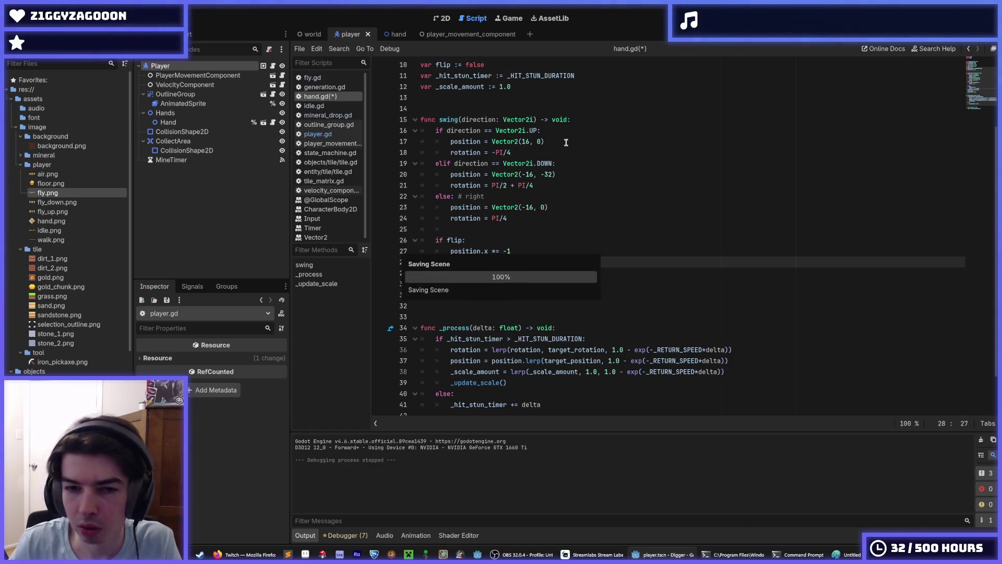
click(676, 230)
key(F5)
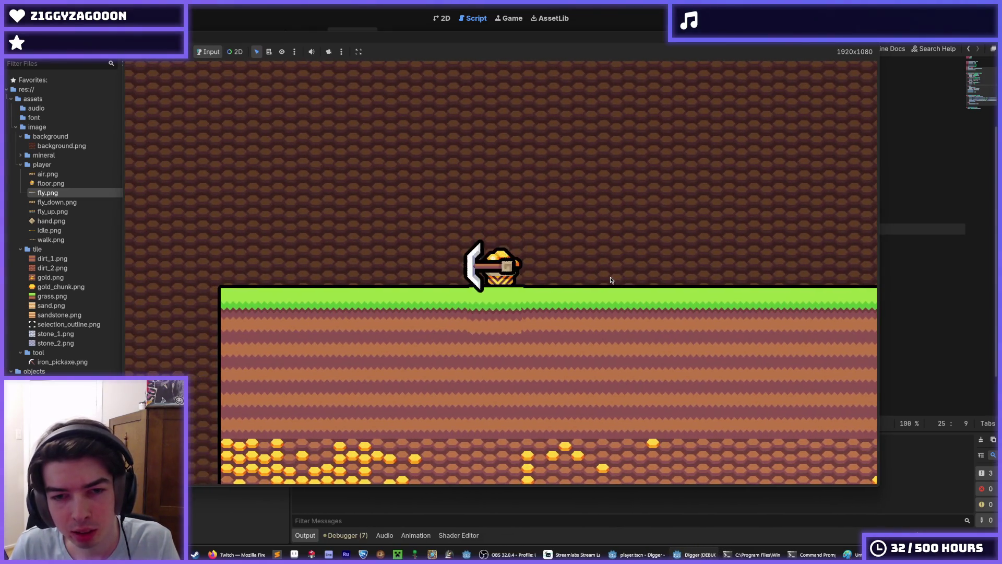
Dig down, right, up and left across several tiles to check the pickaxe flip, then stop
key(s)
key(s)
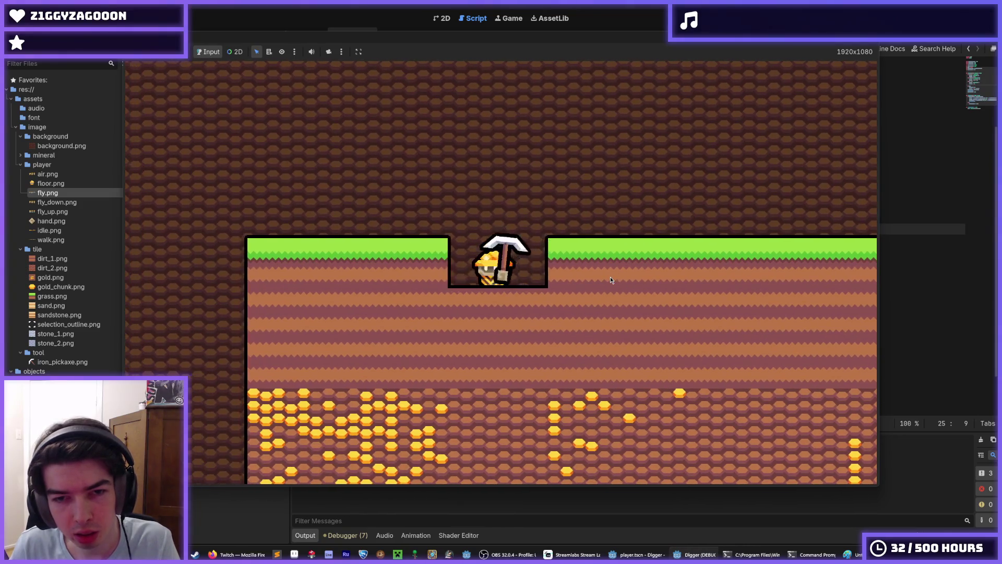
key(d)
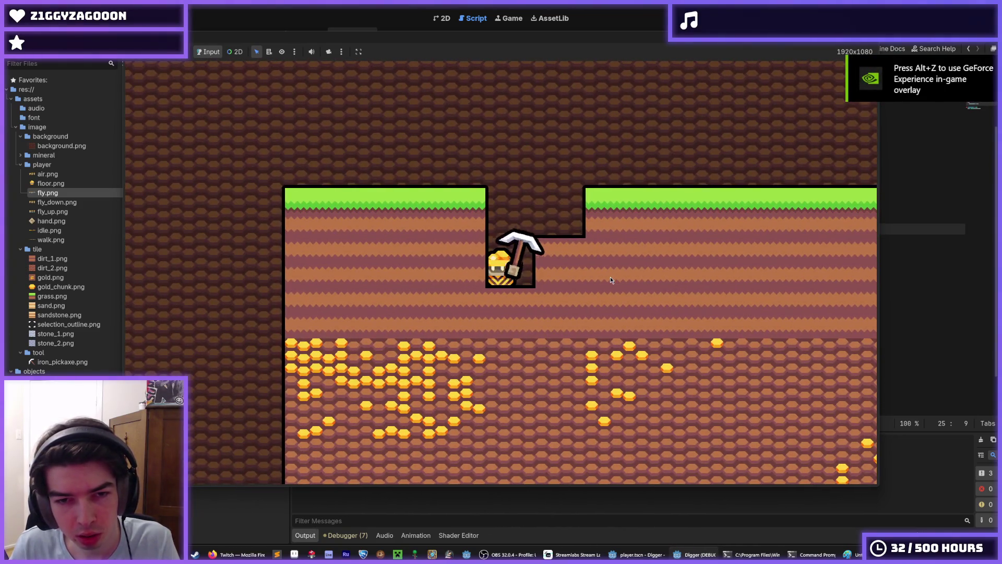
key(w)
key(a)
key(s)
key(d)
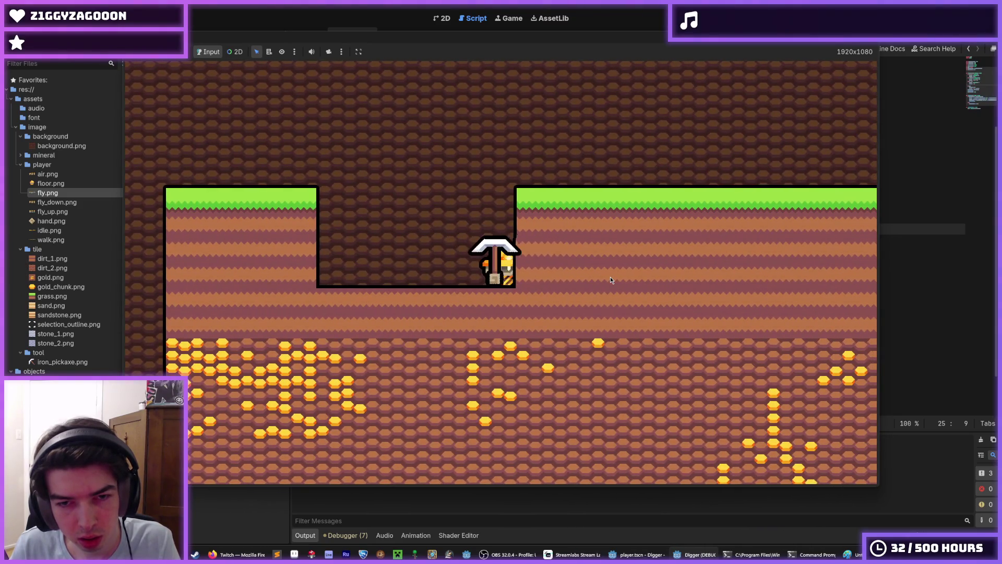
key(d)
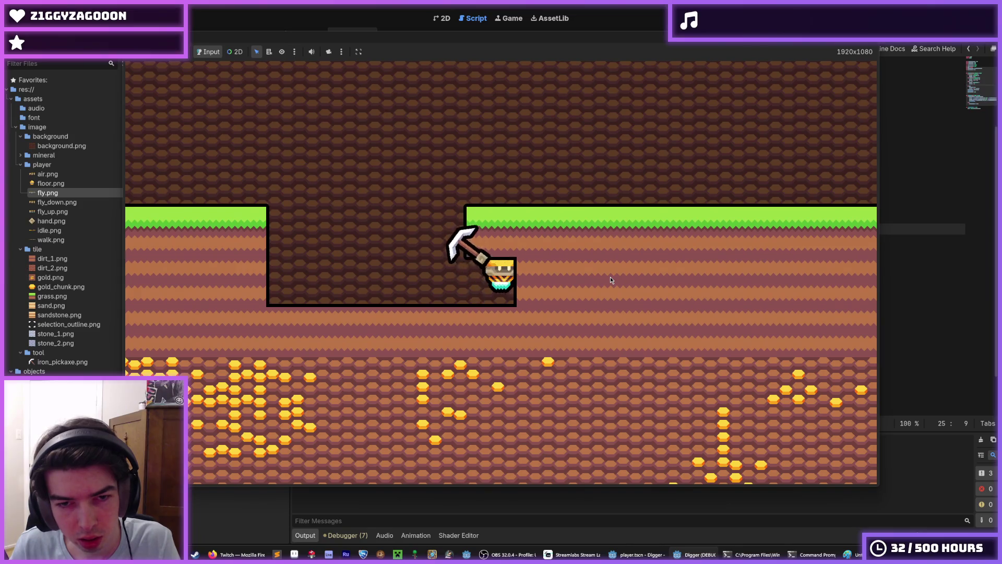
key(w)
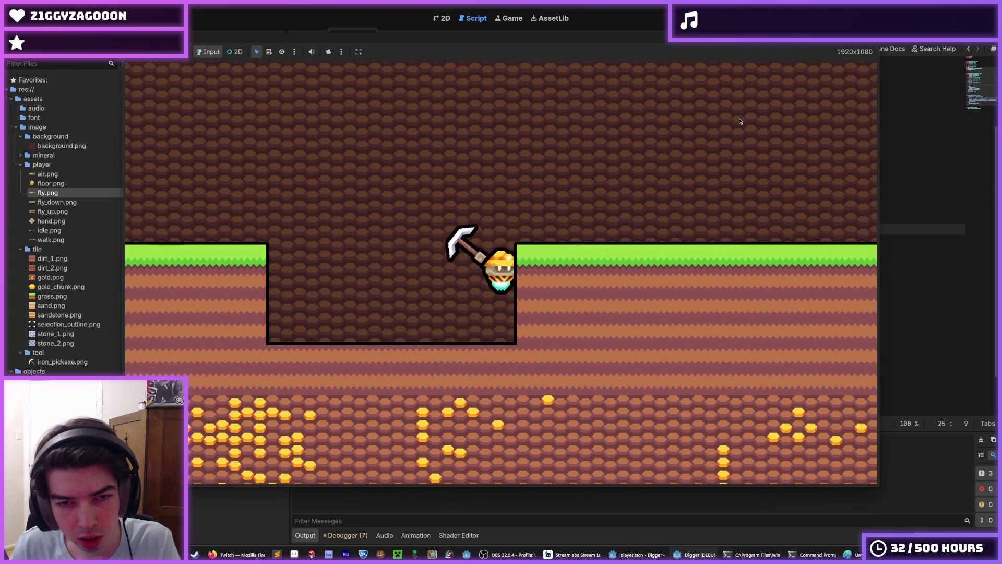
key(F8)
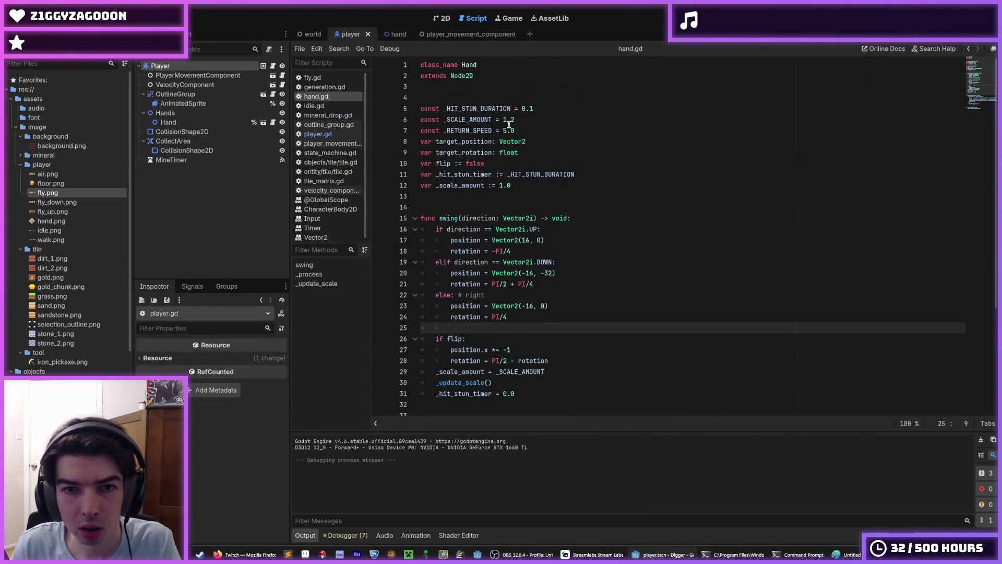
Change _SCALE_AMOUNT on line 6 from 1.2 to 1.25 and _RETURN_SPEED on line 7 from 5.0 to 10.0
click(516, 119)
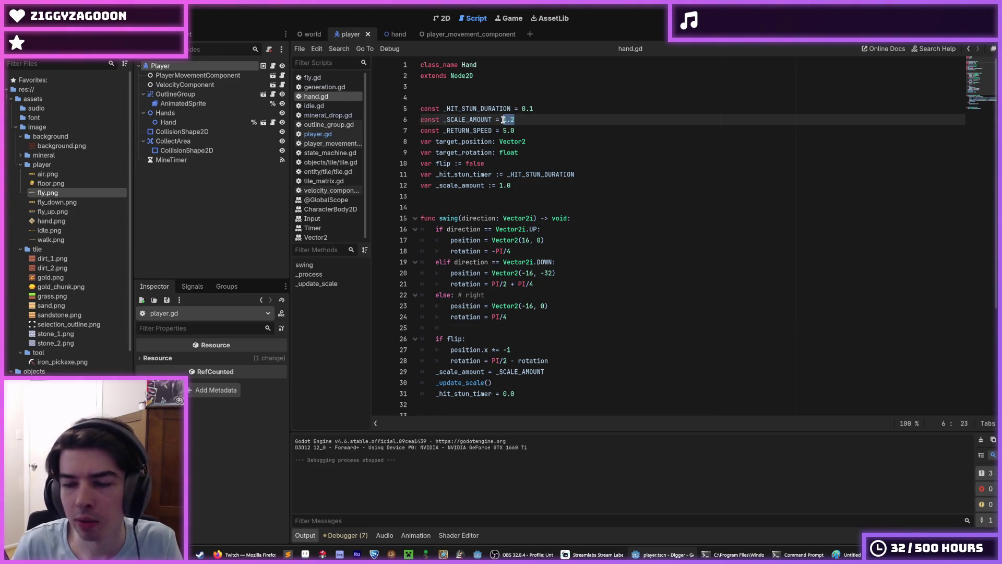
click(507, 130)
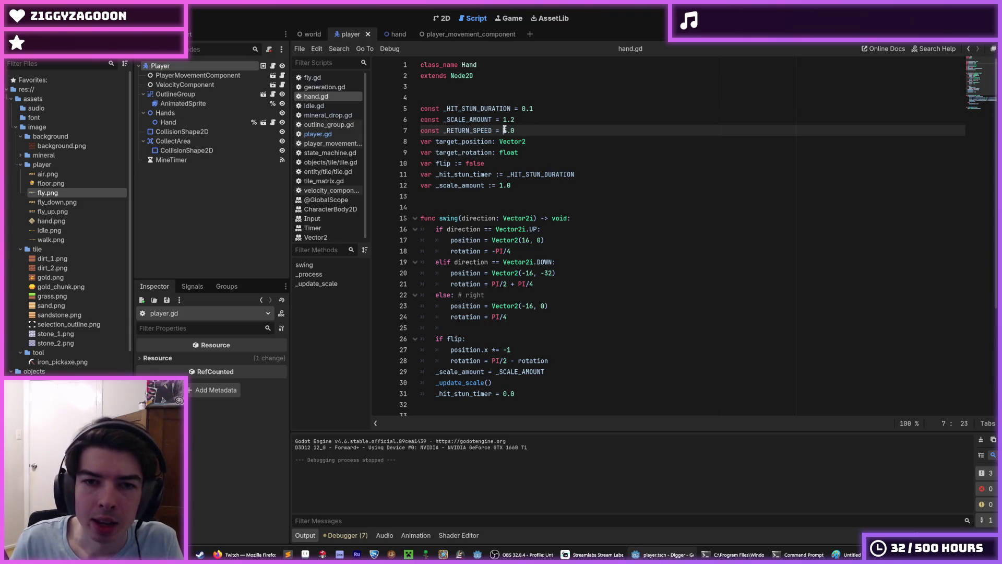
key(BackSpace)
text(10)
click(597, 120)
text(5)
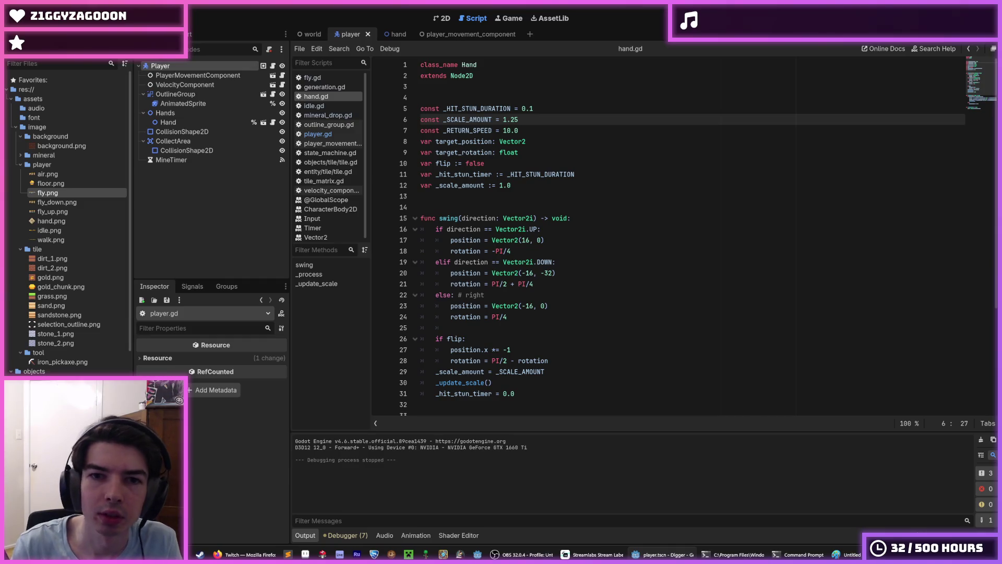
Launch the game and dig down, left and up through several tiles to test the faster swing
key(F5)
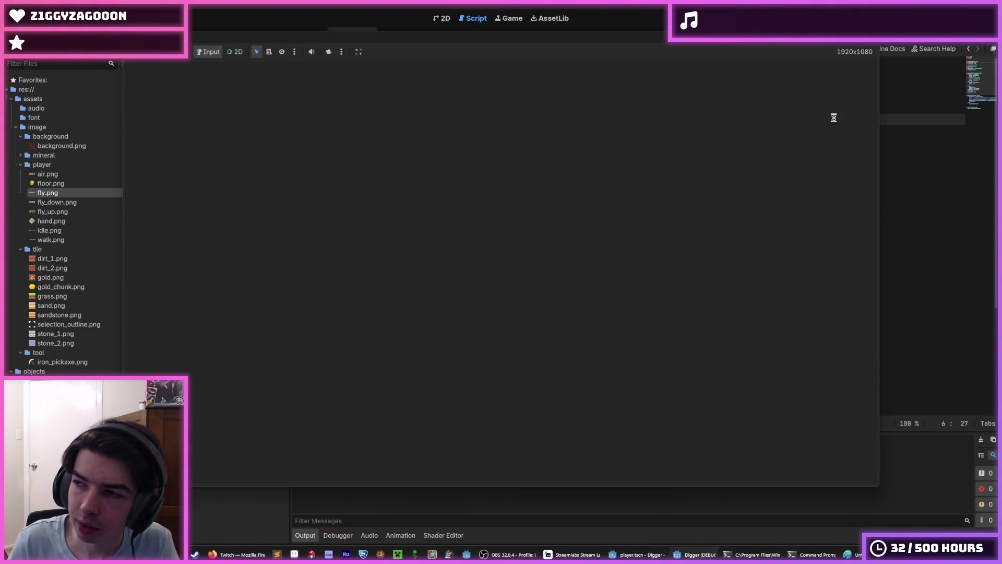
key(Down)
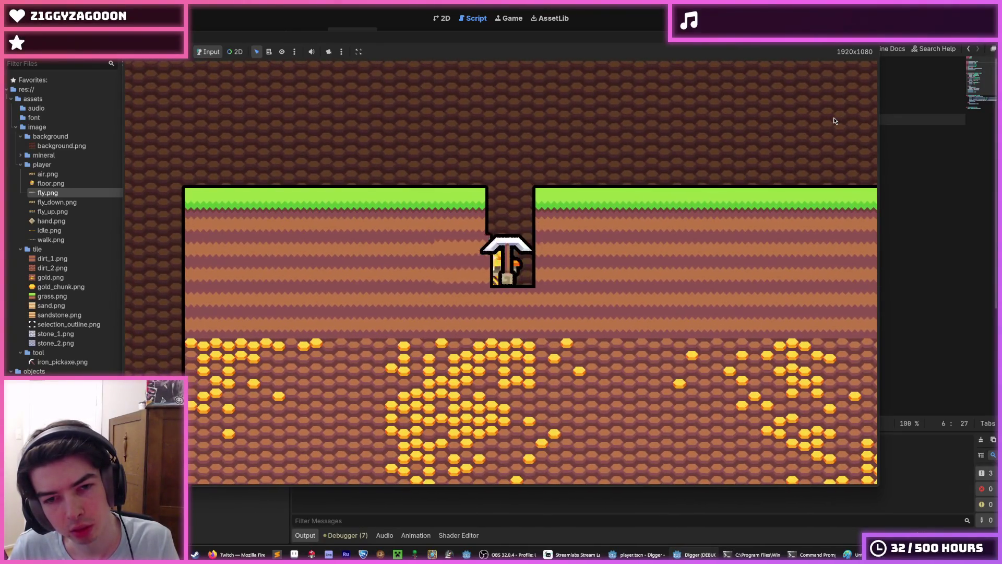
key(Left)
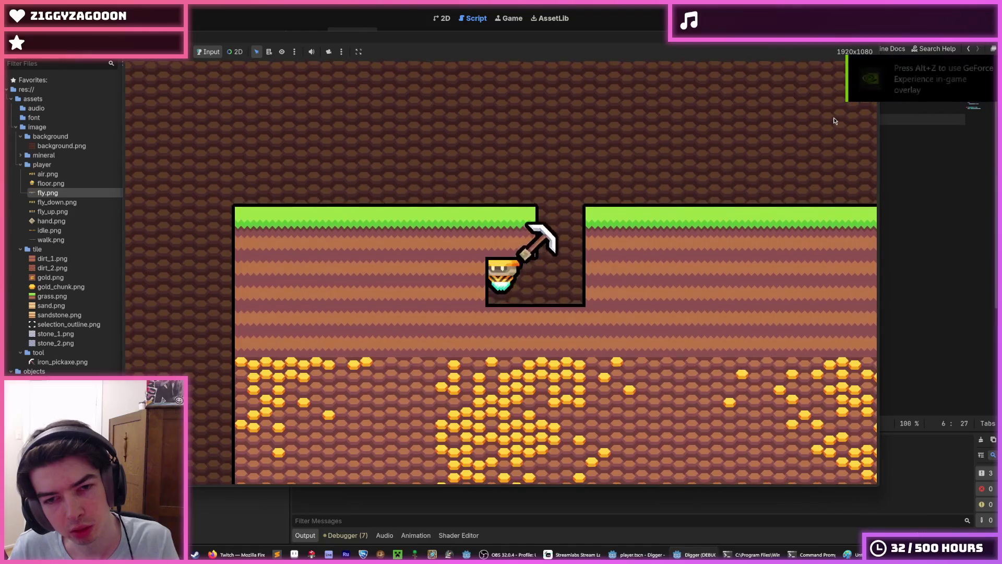
key(Down)
key(Left)
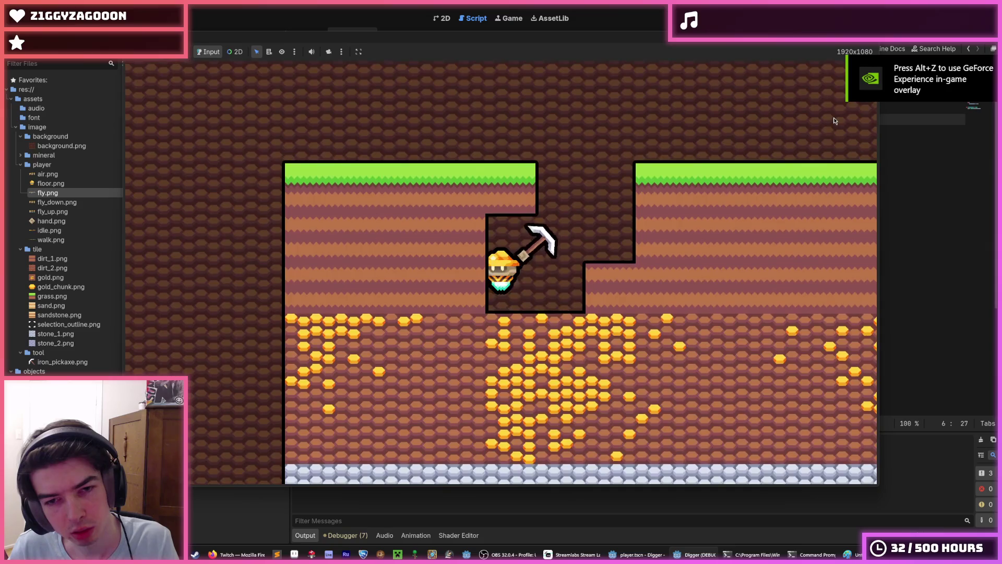
key(Left)
key(Up)
Dig further left, up and right, then stop and relaunch the game with _SCALE_AMOUNT at 1.1
key(Left)
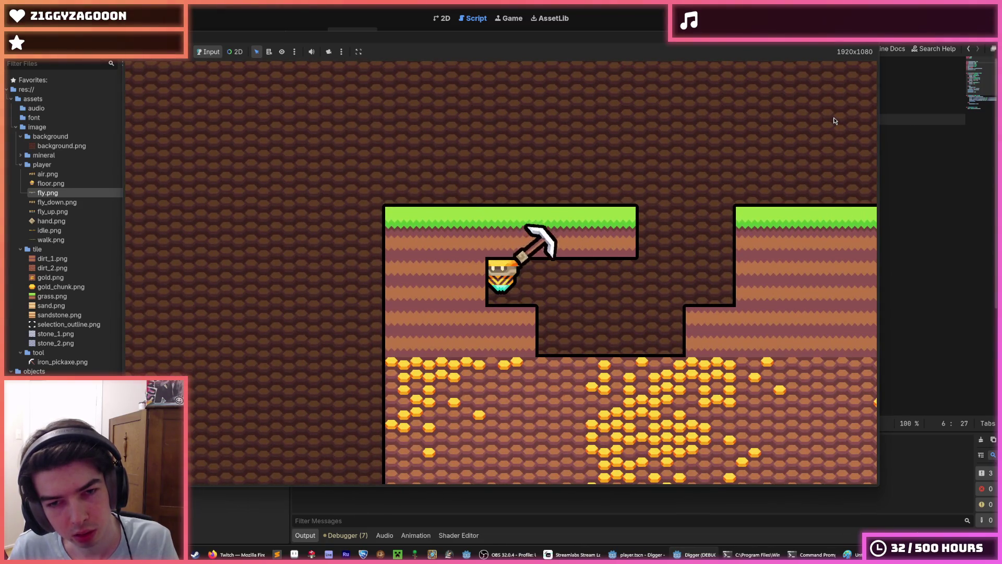
key(Up)
key(Left)
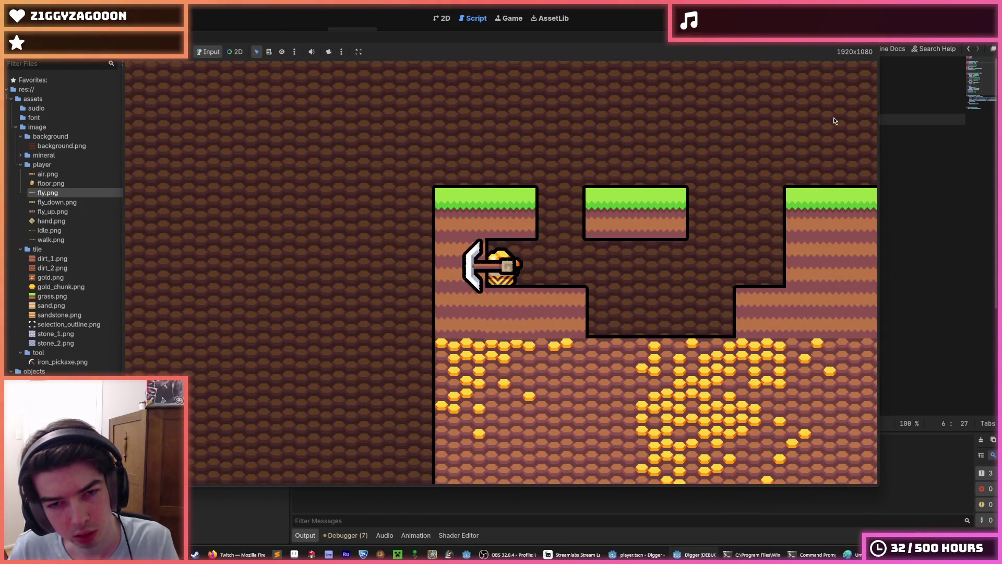
key(Down)
key(Right)
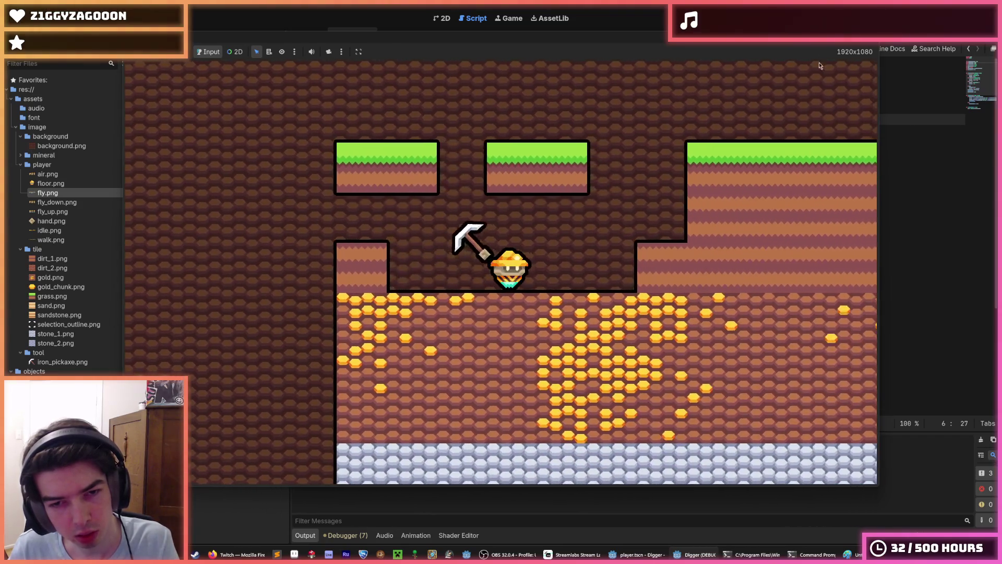
key(Right)
key(Right)
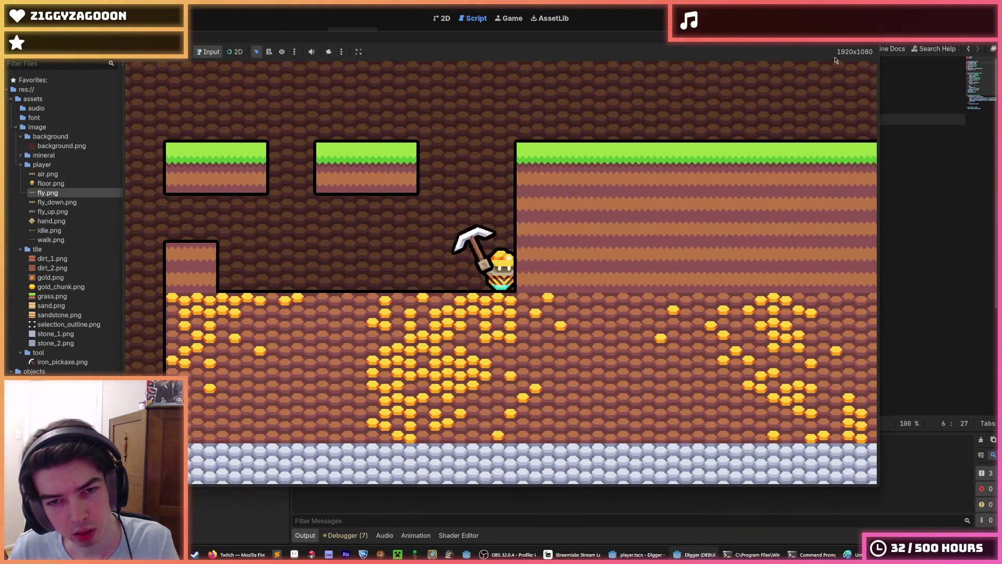
key(F8)
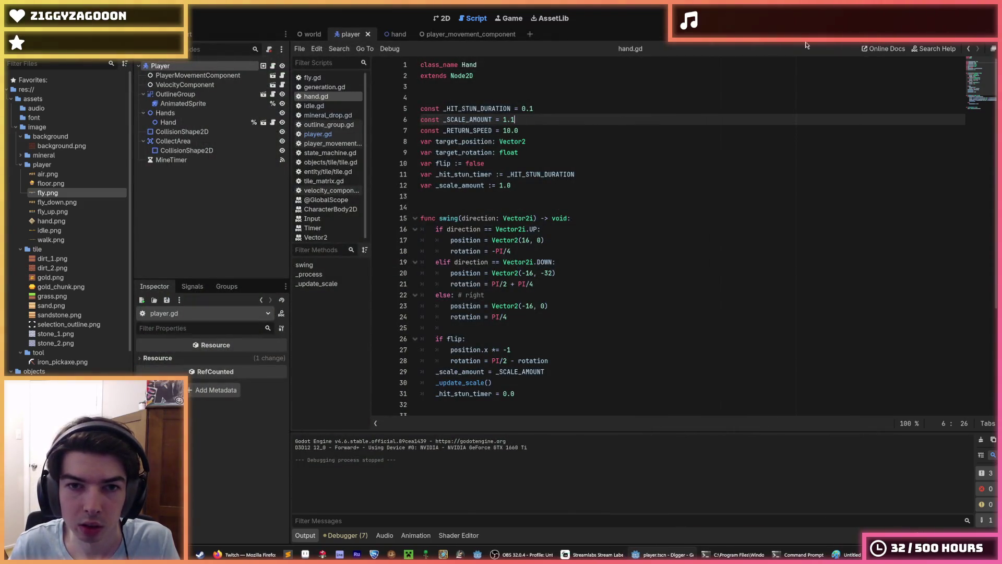
key(F5)
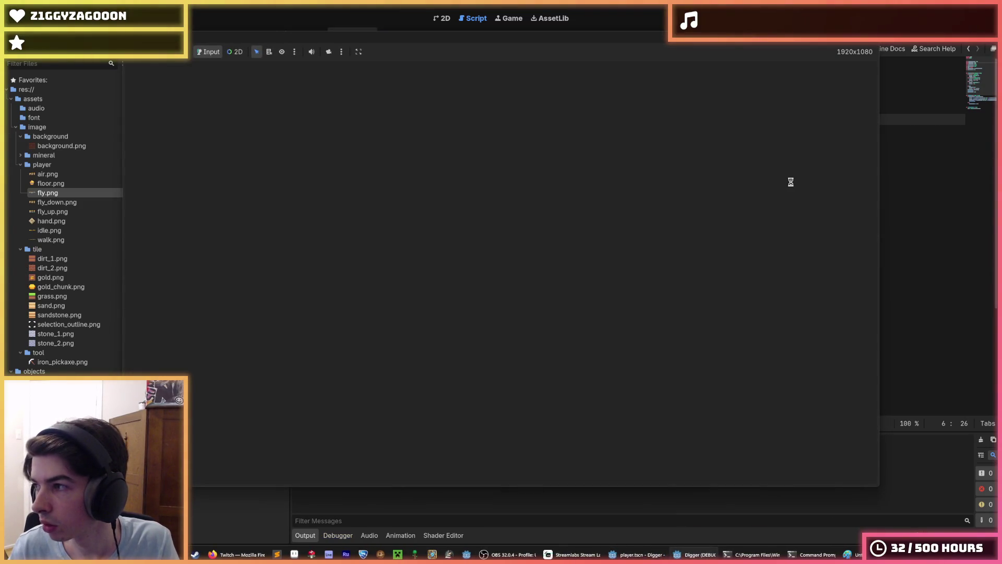
Dig a shaft several tiles deep through the grass and tunnel two tiles right
key(Down)
key(Right)
key(Down)
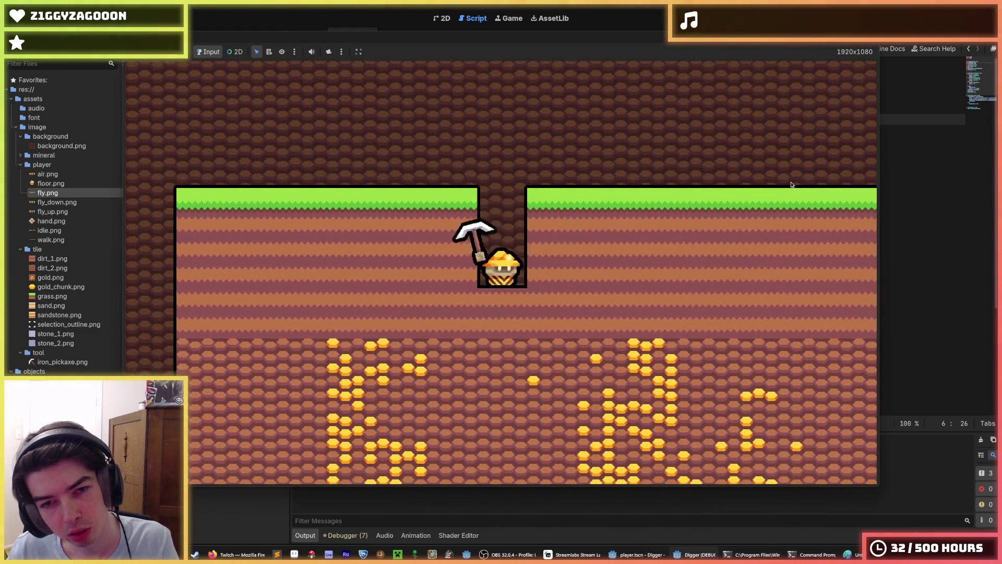
key(Right)
key(Up)
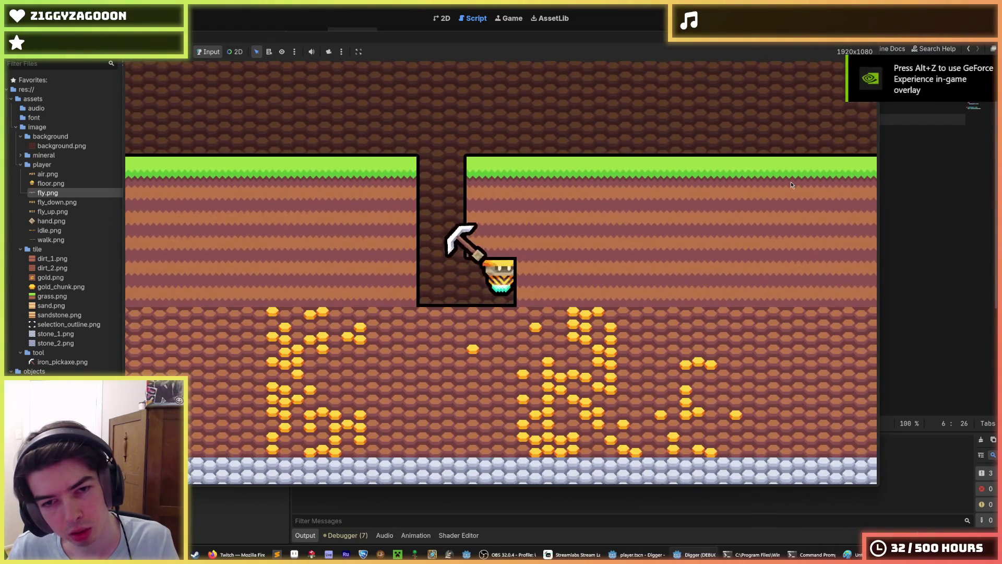
key(Right)
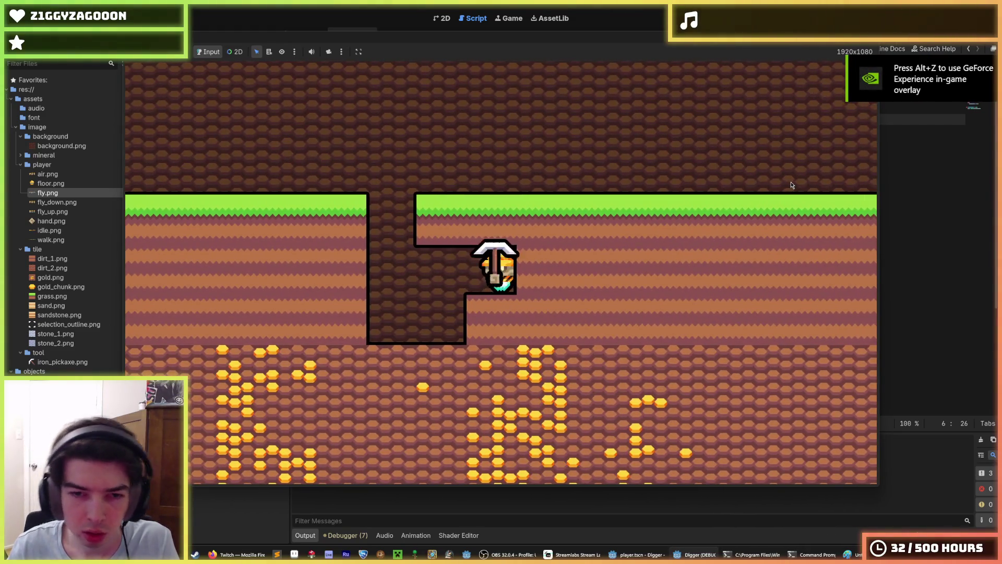
Fly the miner back up the shaft and hover above the surface, nudging left and right
key(Left)
key(Up)
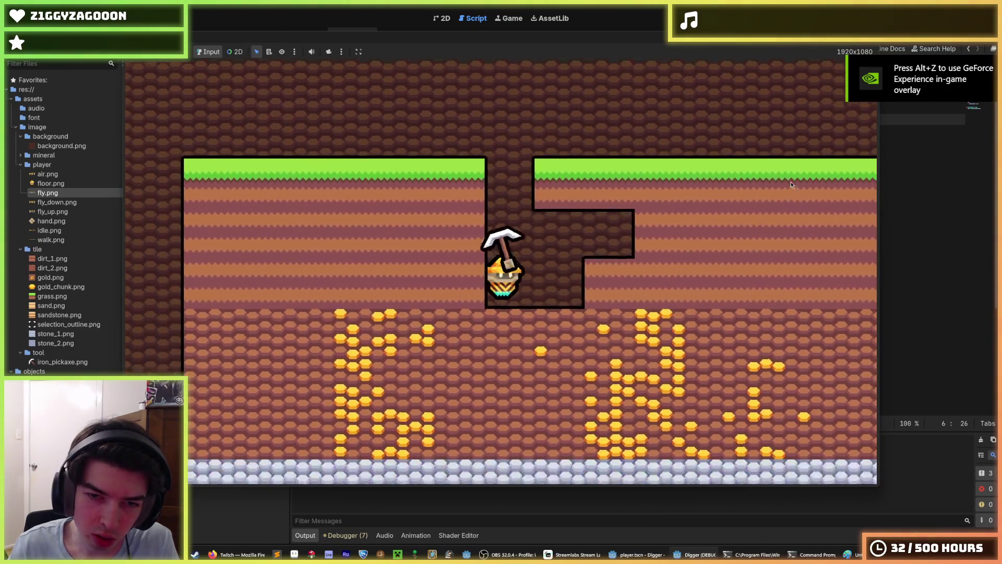
key(Up)
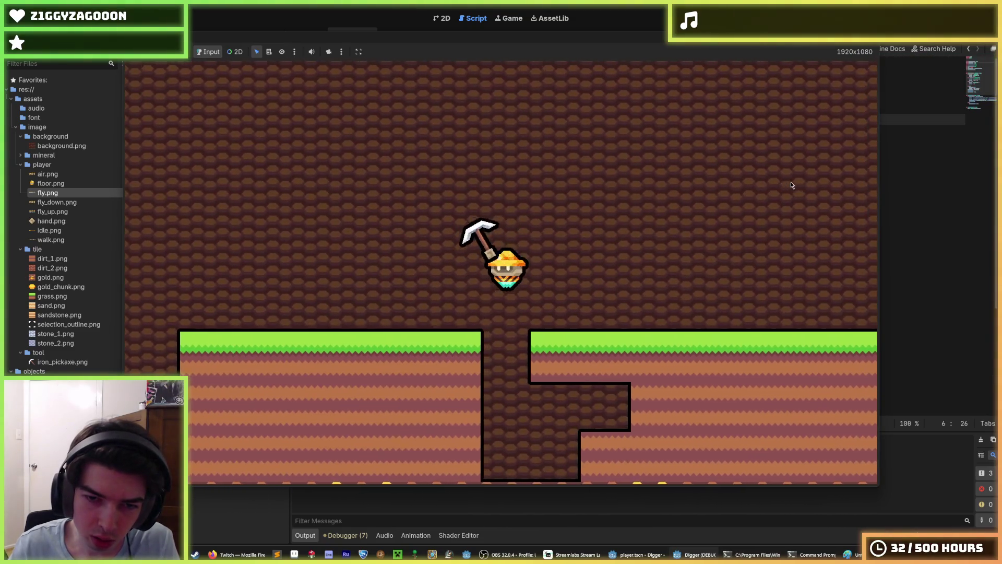
key(Up)
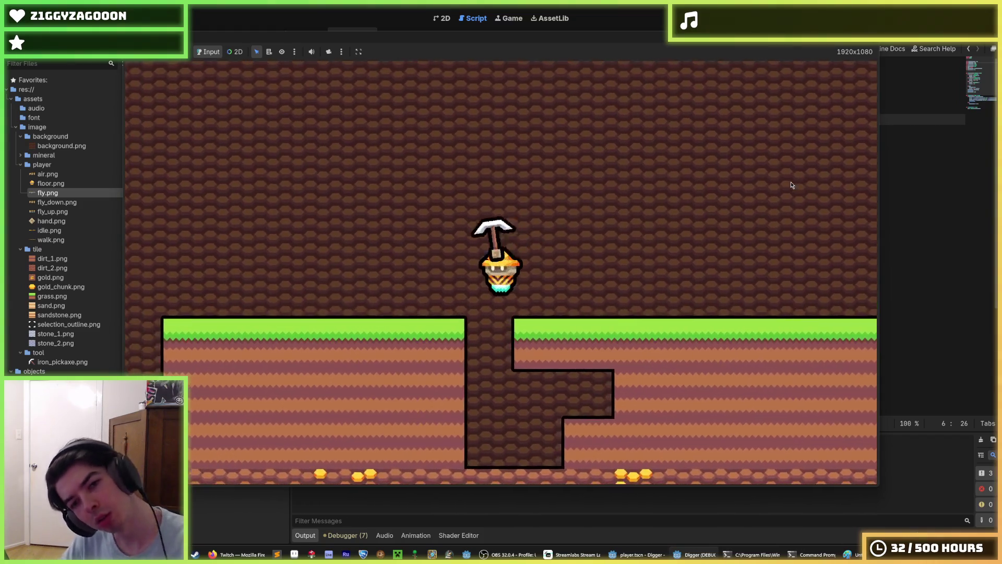
key(Right)
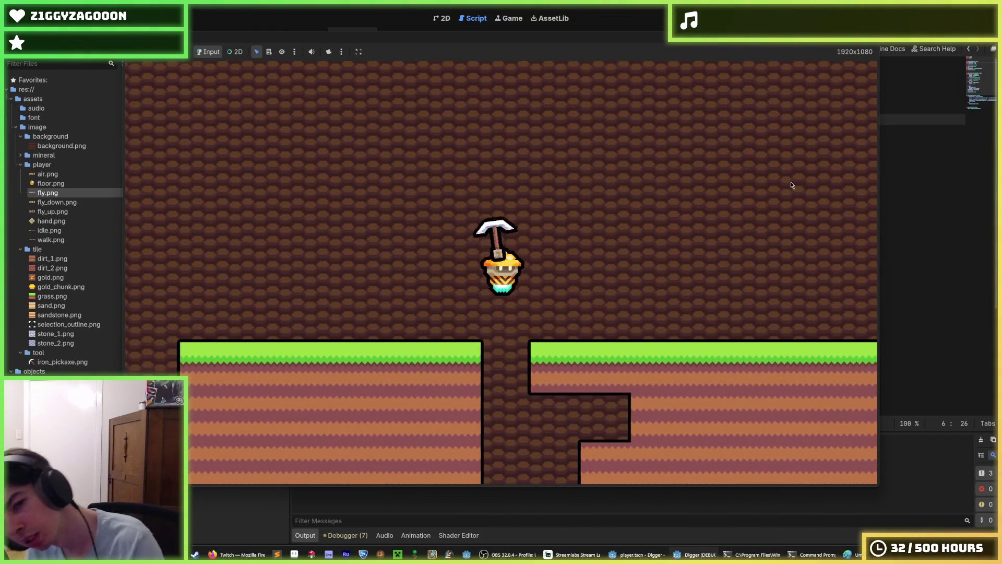
key(Left)
key(Right)
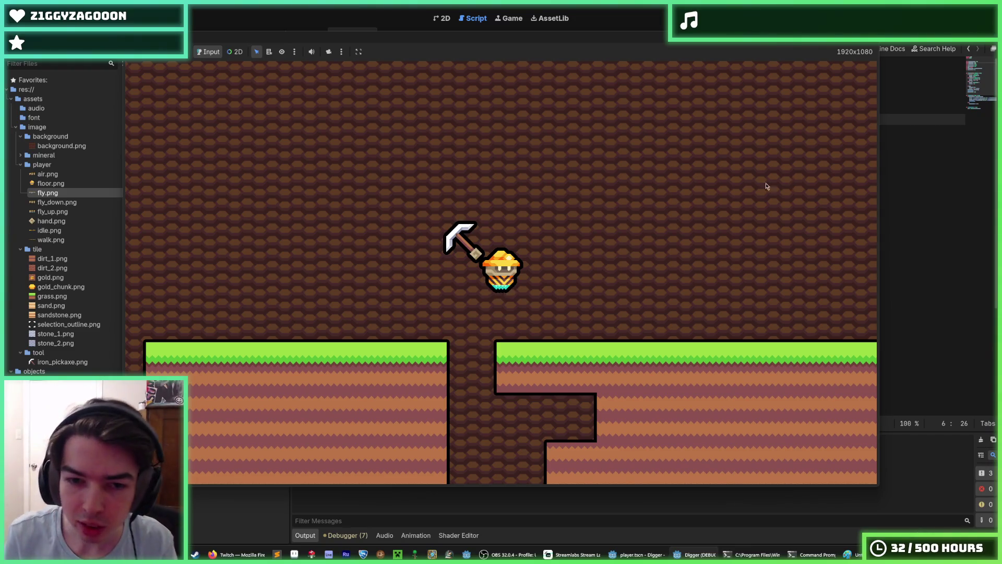
Drift left over the shaft, dig through the grass ledge and fly up the shaft
key(a)
key(d)
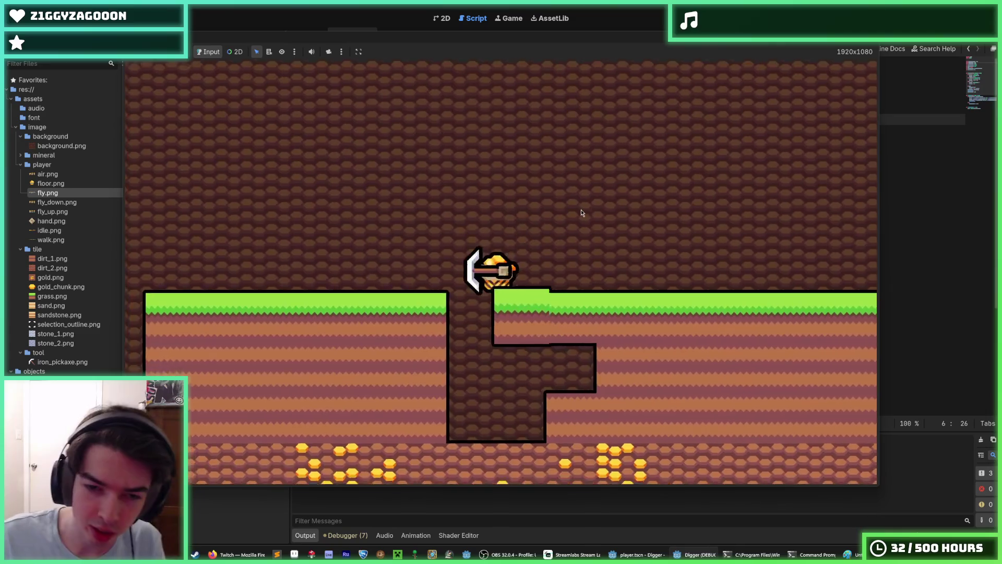
key(s)
key(d)
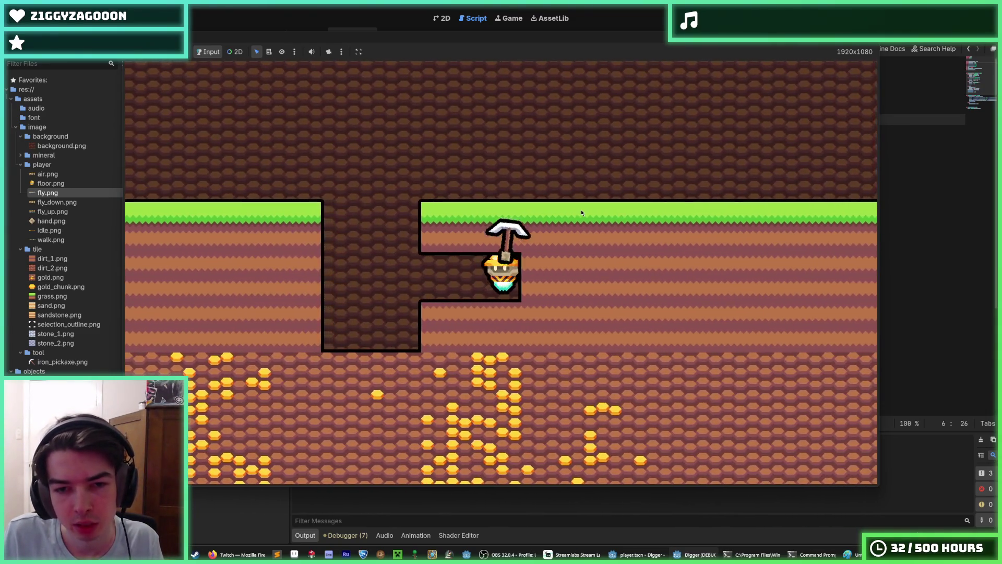
key(w)
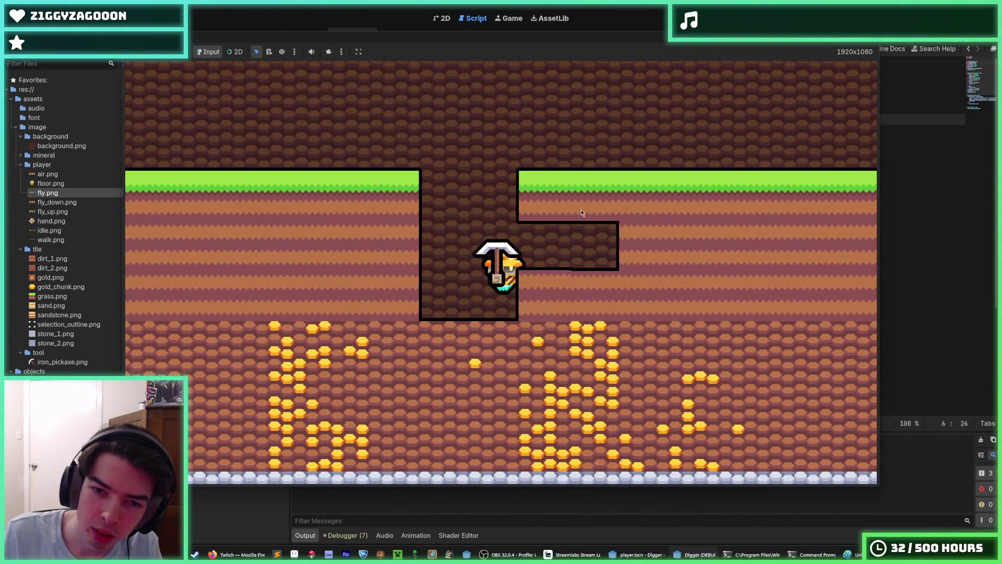
key(d)
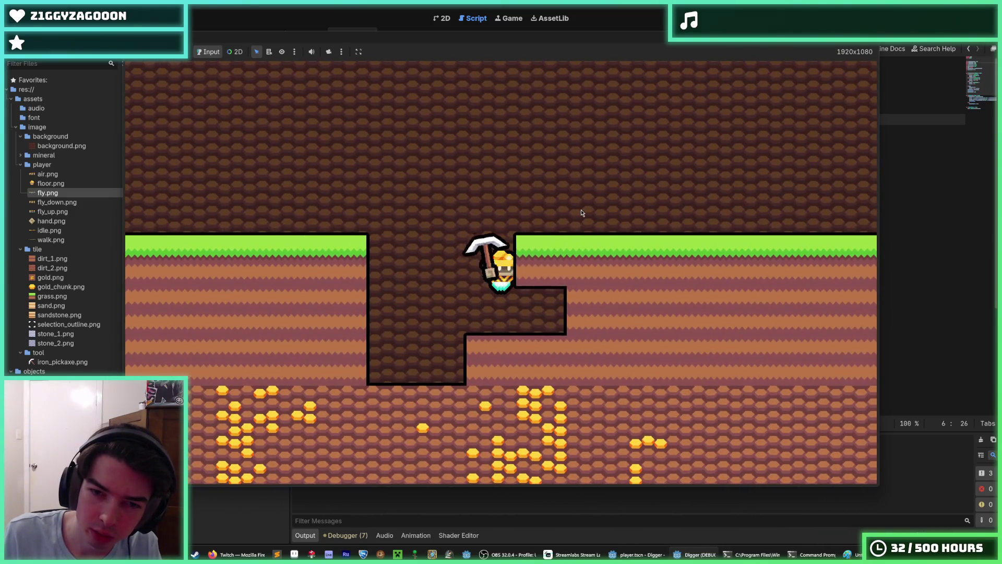
key(d)
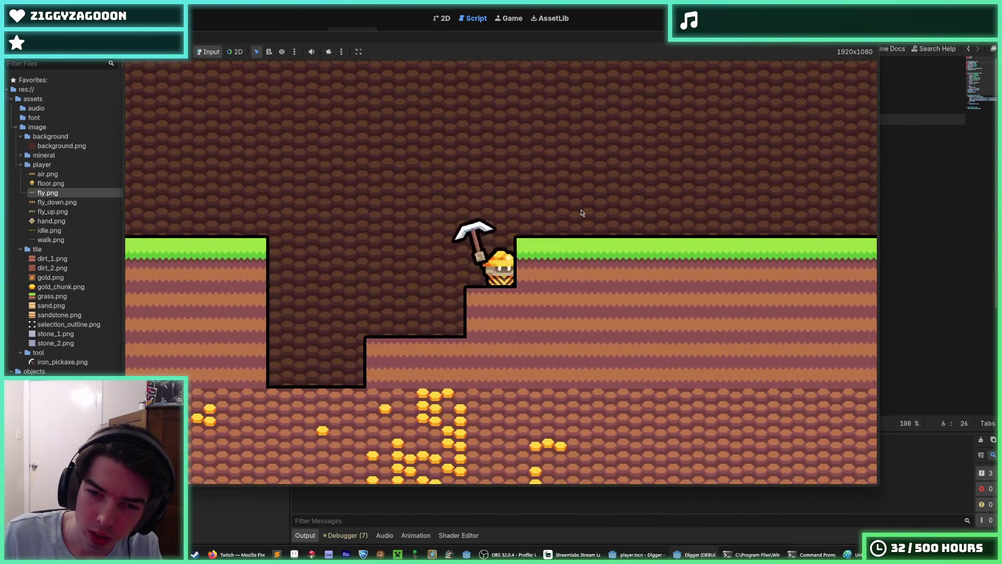
Dig tiles right and below, fly up onto the grass facing left, dig right again, then stop
key(d)
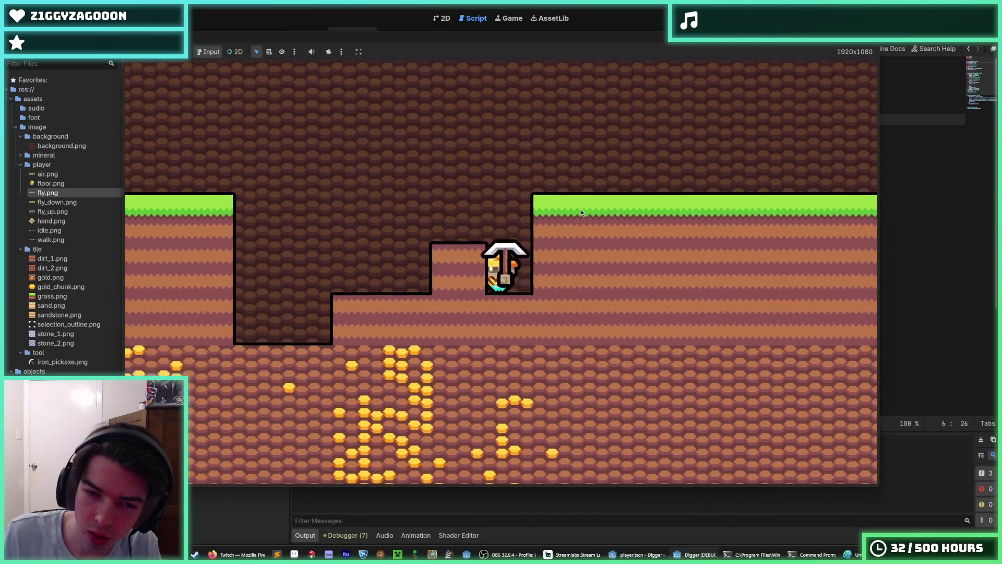
key(s)
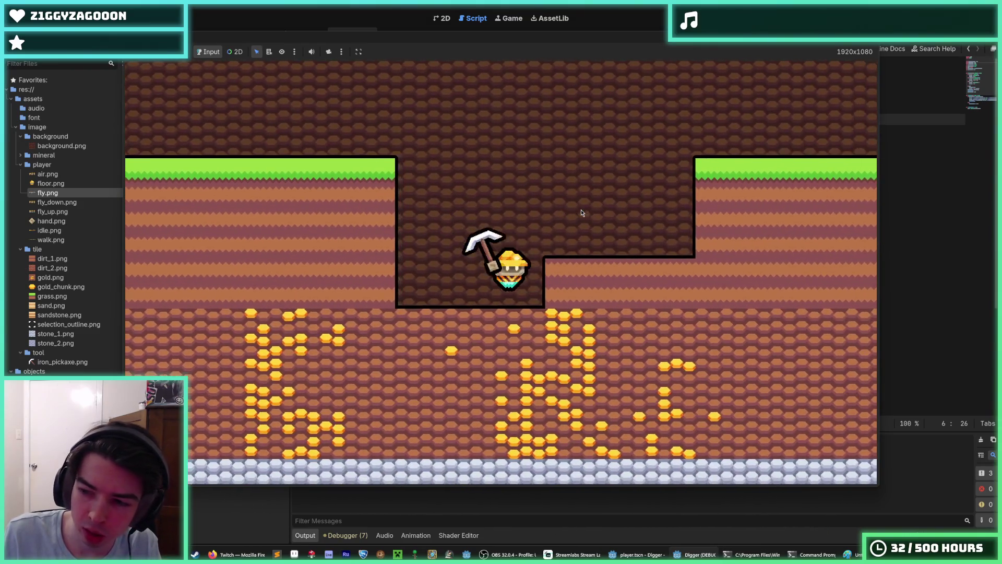
key(d)
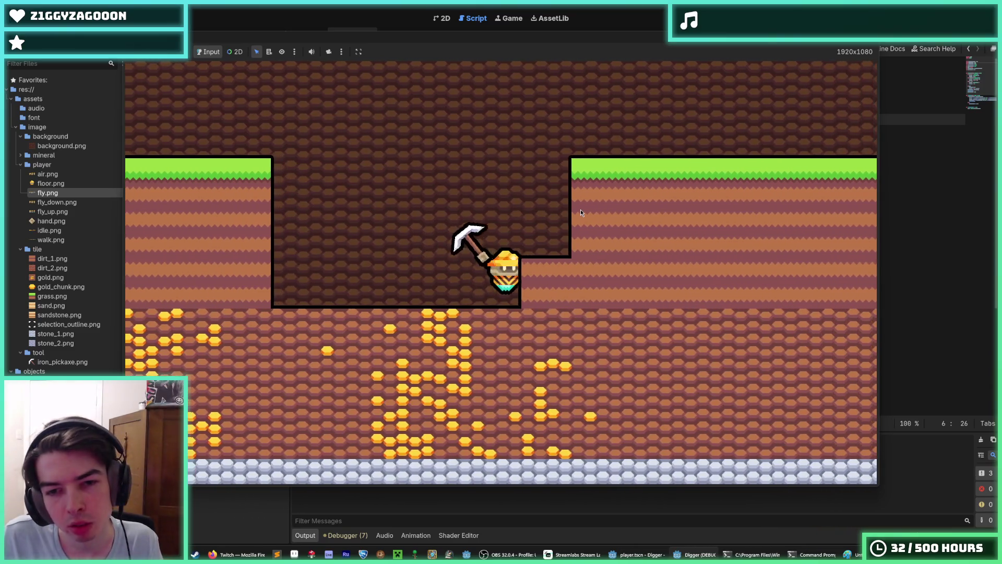
key(d)
key(d)
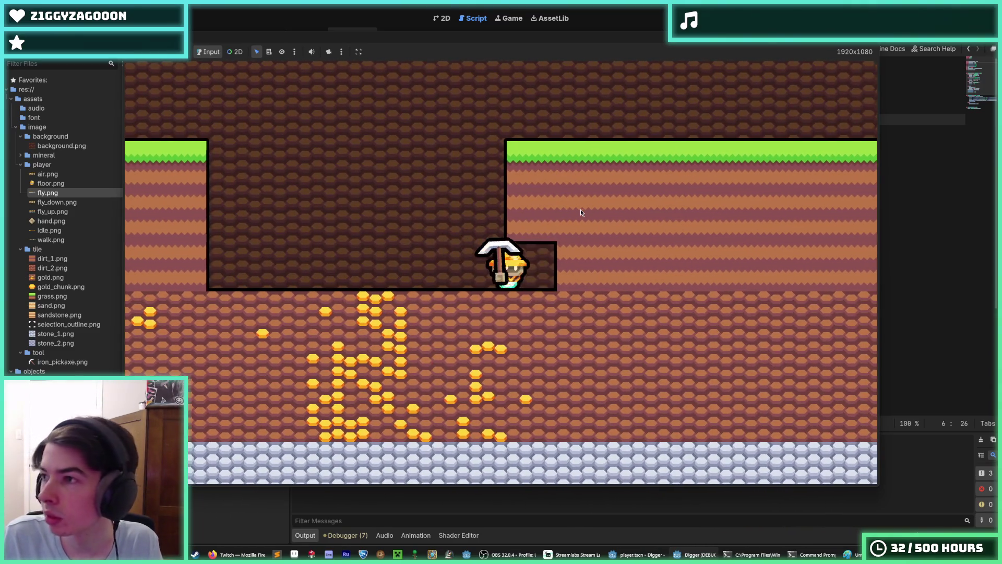
key(d)
key(w)
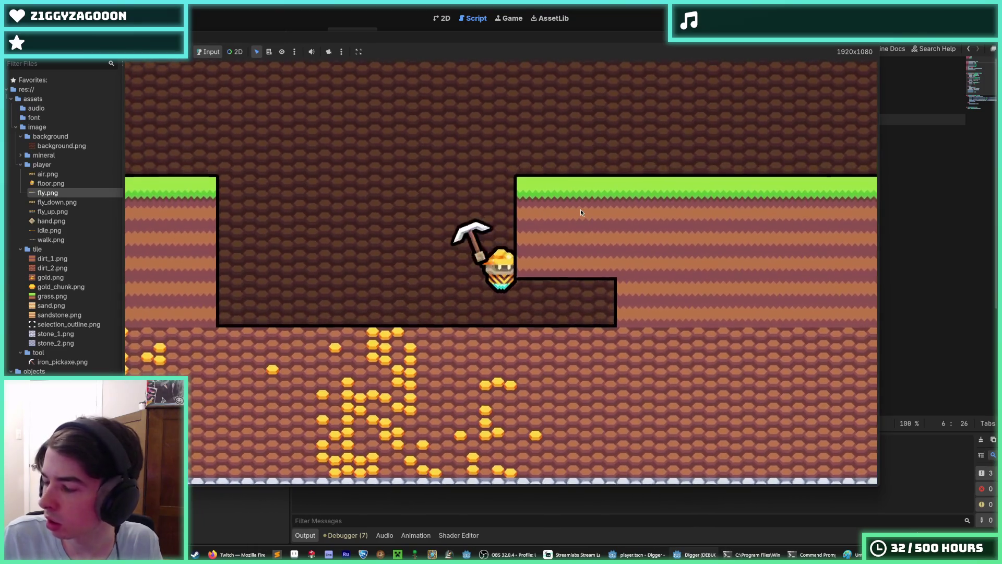
key(w)
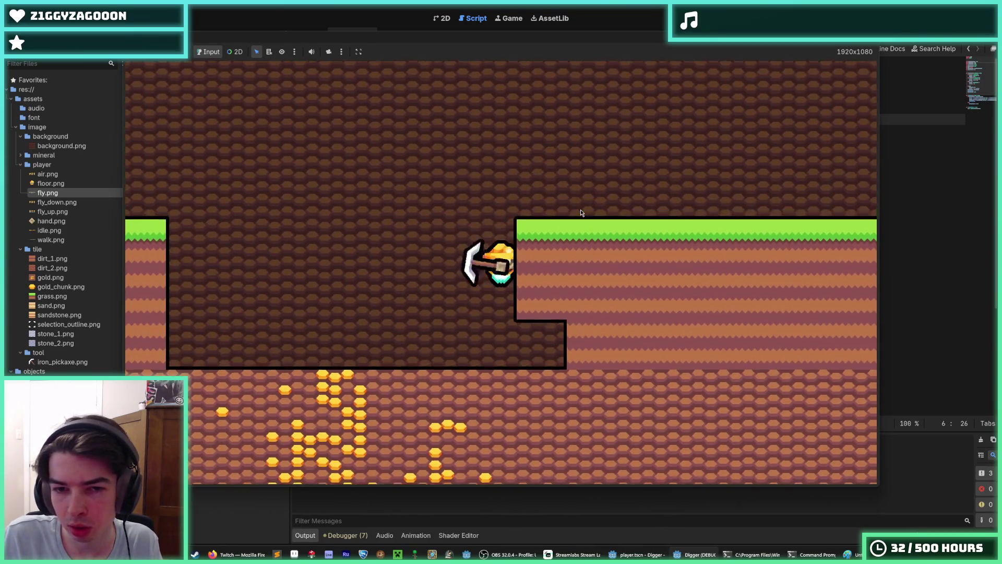
key(d)
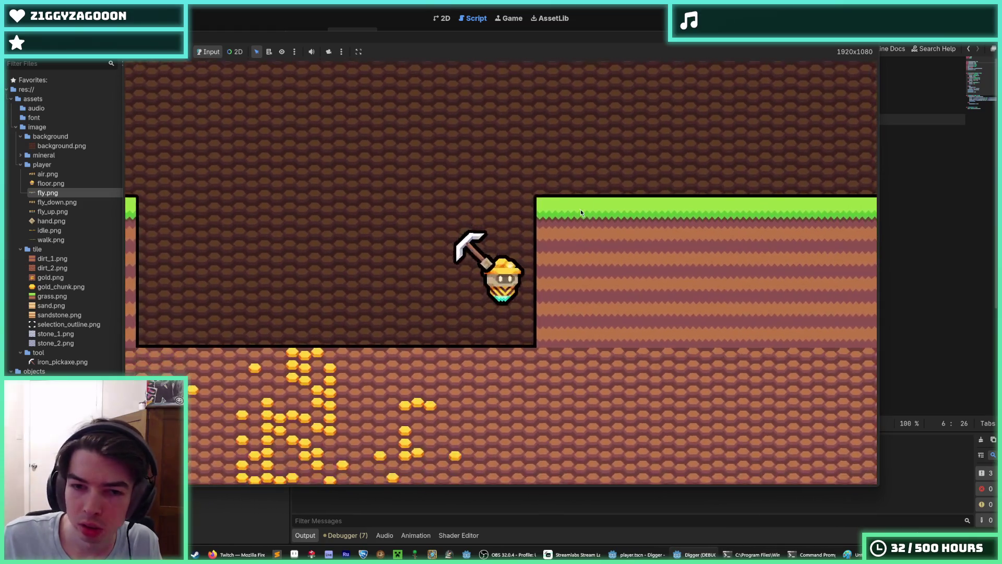
key(d)
key(F8)
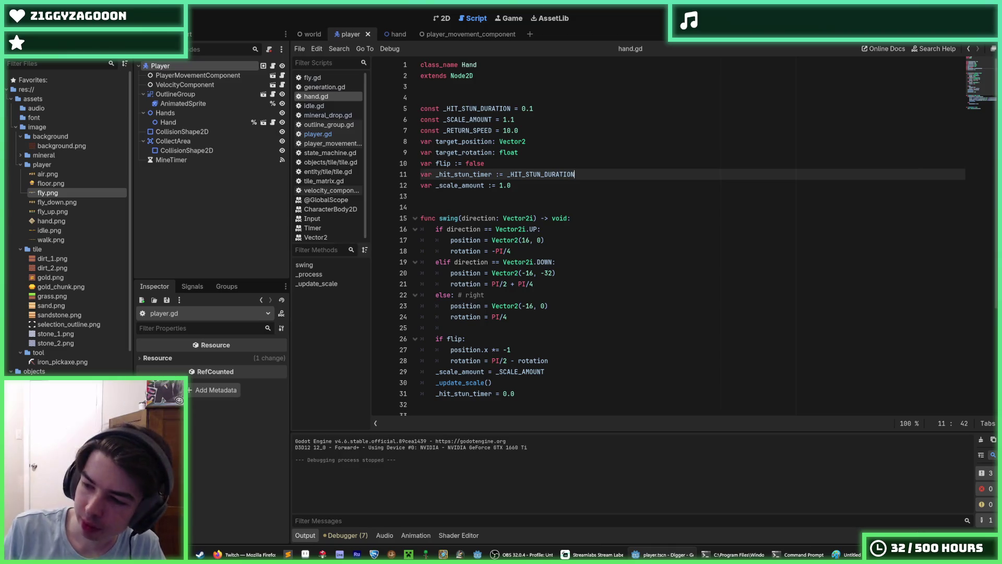
key(alt+Tab)
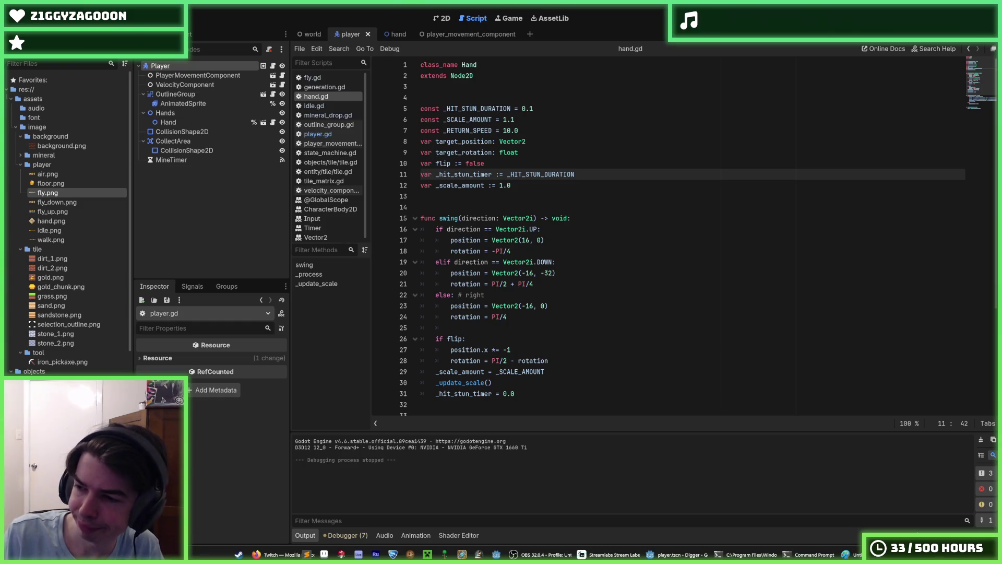
click(598, 238)
click(534, 194)
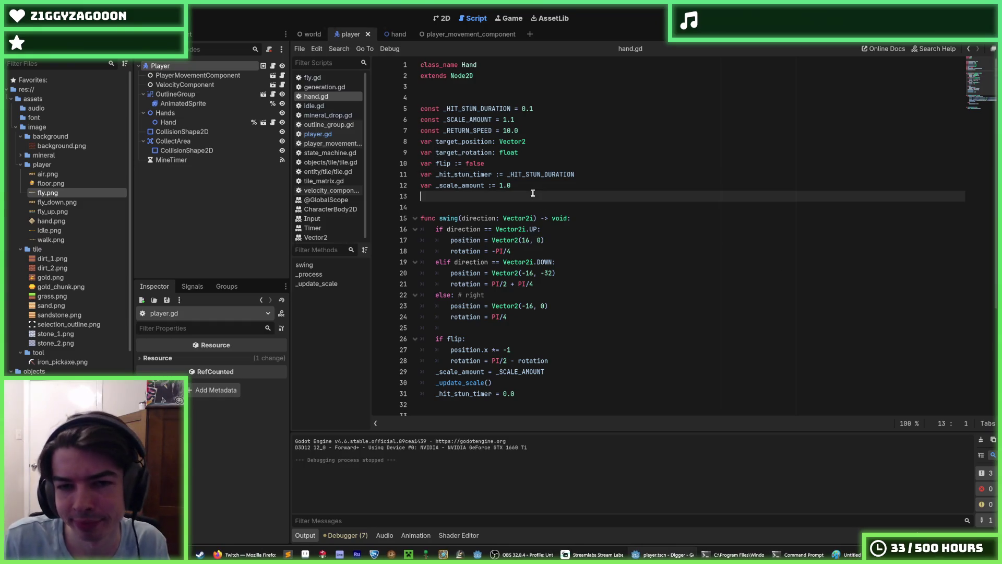
click(557, 184)
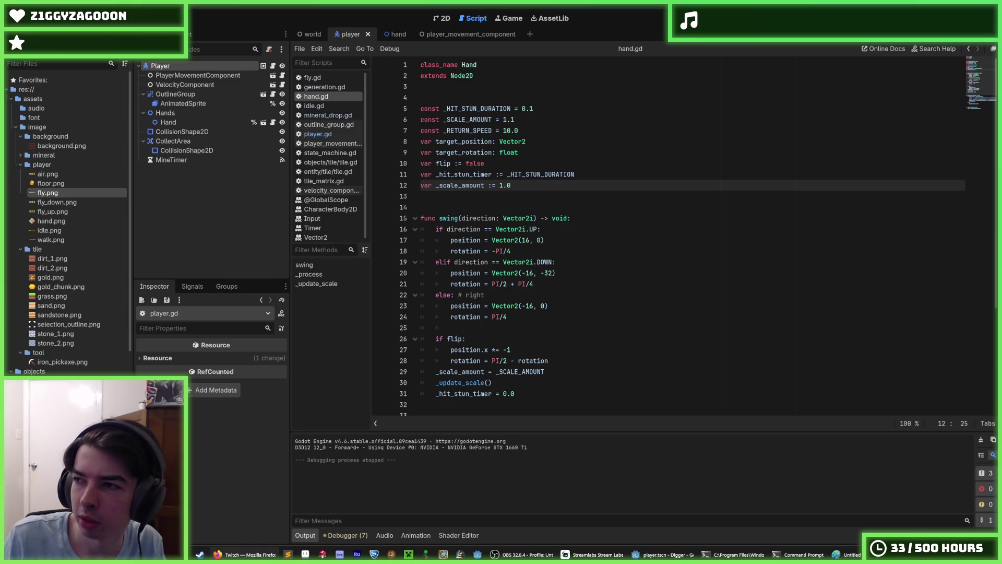
click(660, 187)
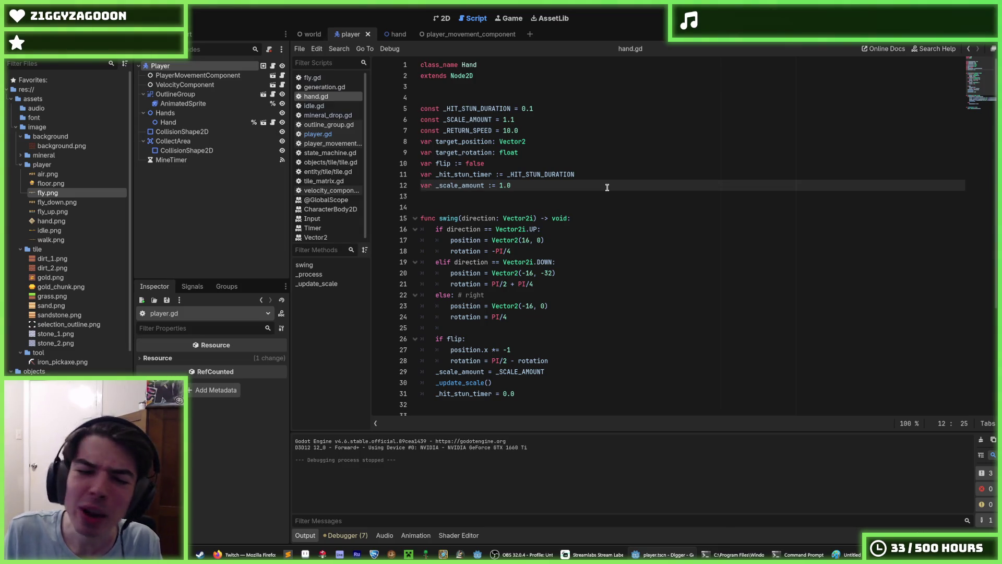
click(594, 176)
click(576, 185)
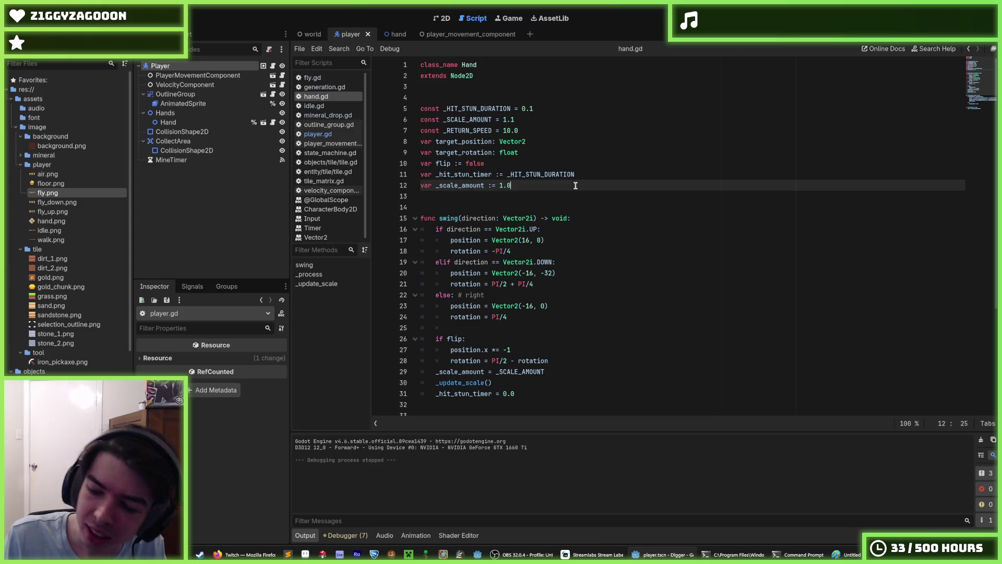
scroll(576, 186, down, 2)
Scroll down to the flip block and scale assignment in the swing function
click(578, 185)
click(584, 177)
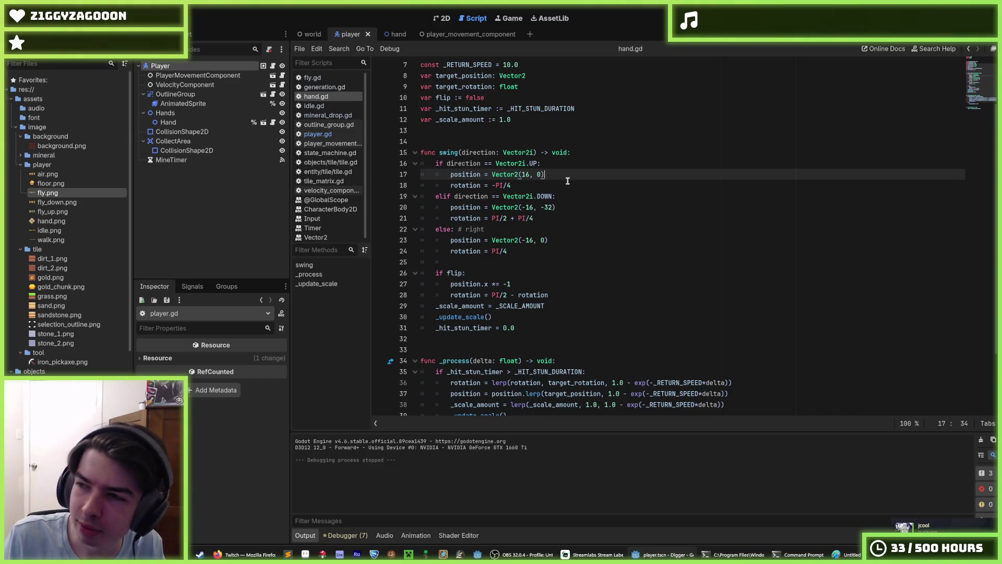
scroll(568, 181, down, 3)
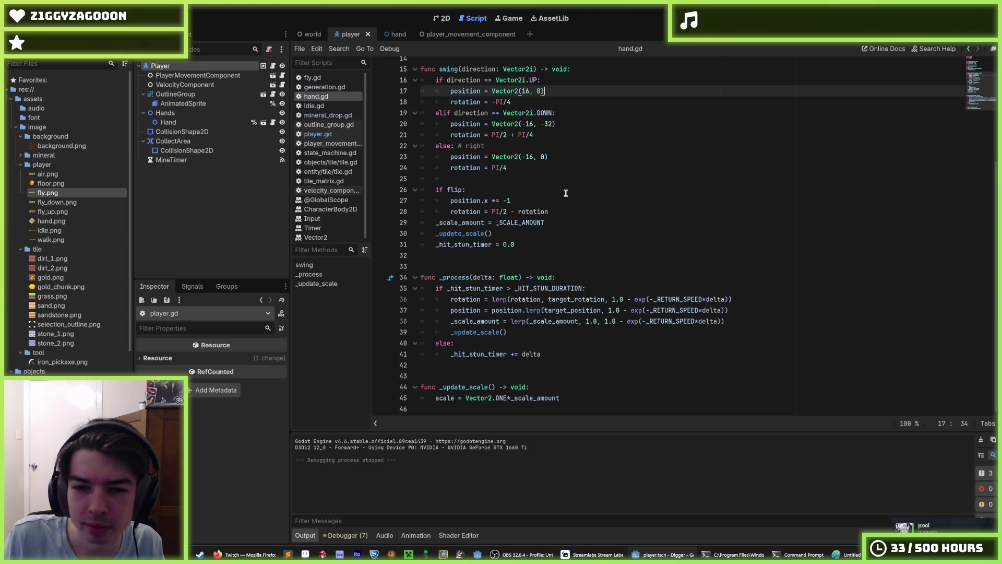
click(599, 210)
click(546, 243)
click(542, 238)
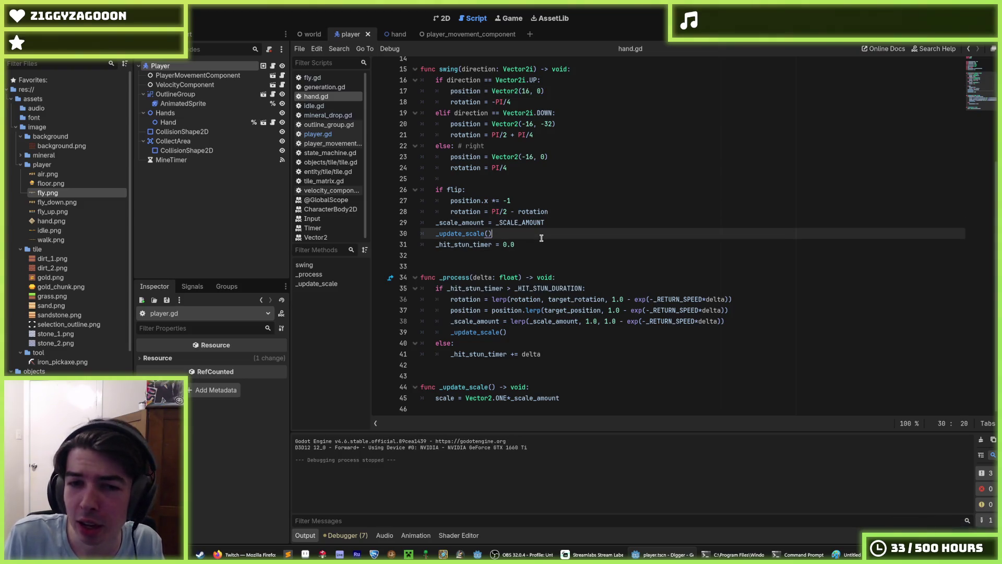
click(555, 223)
click(554, 211)
click(547, 202)
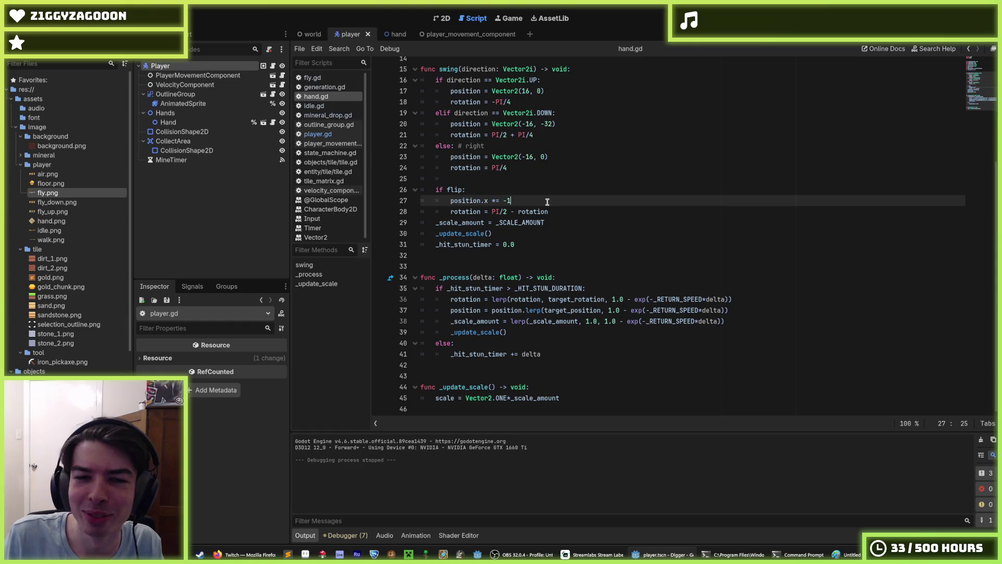
click(540, 193)
Insert a blank line after the flipped rotation line, separating the flip block from the scale reset, and save
click(556, 202)
click(572, 209)
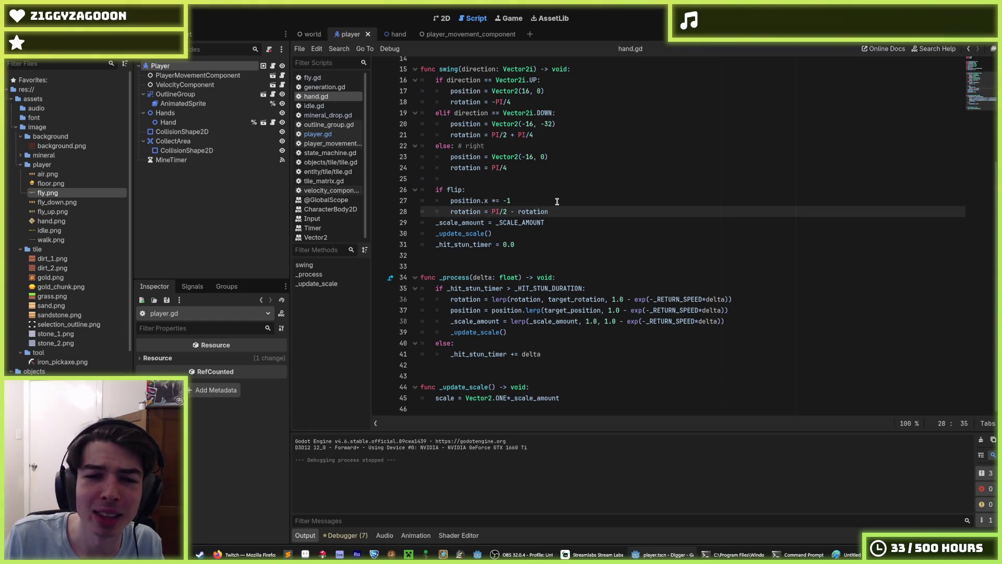
click(557, 201)
click(569, 209)
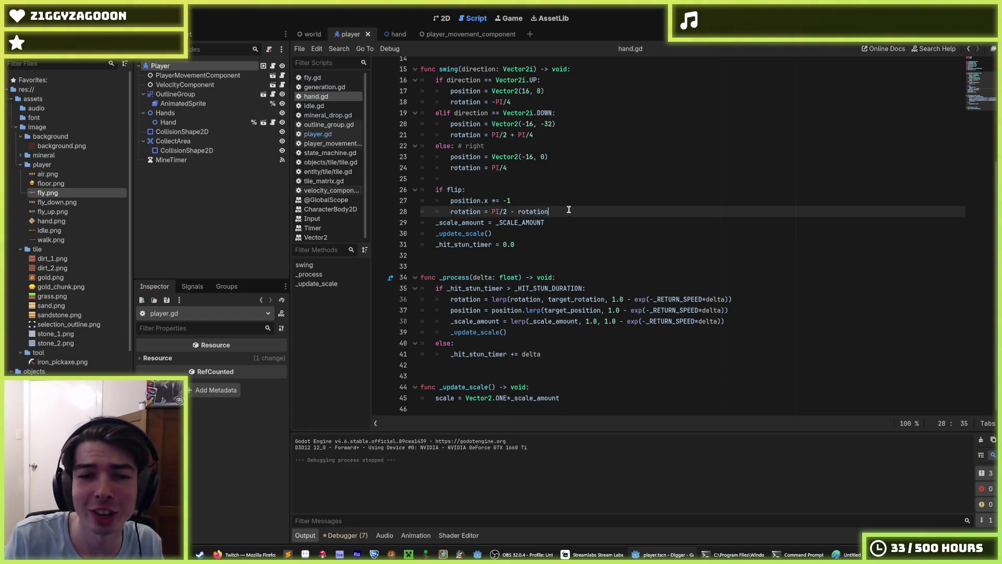
key(Return)
key(BackSpace)
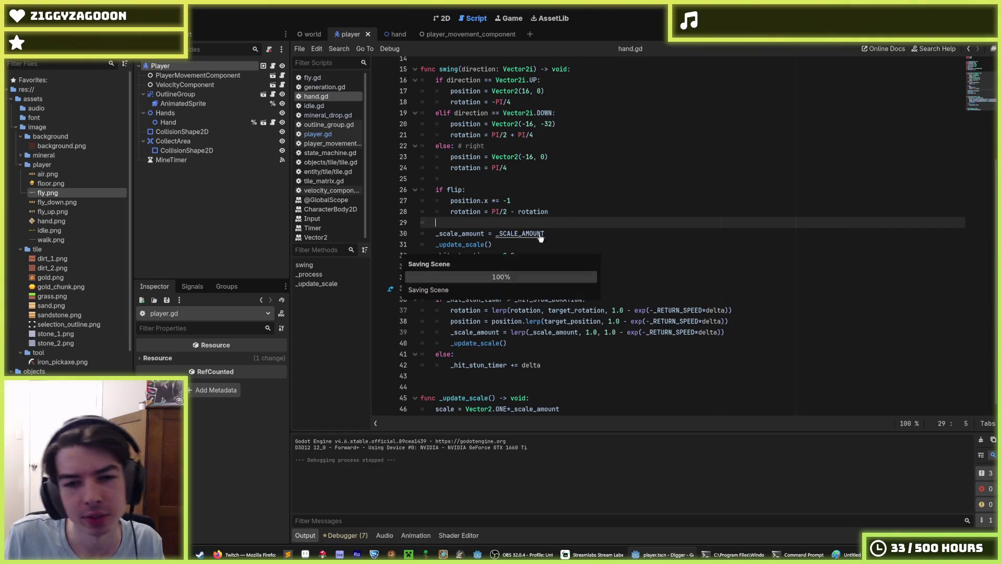
click(550, 234)
scroll(551, 234, down, 1)
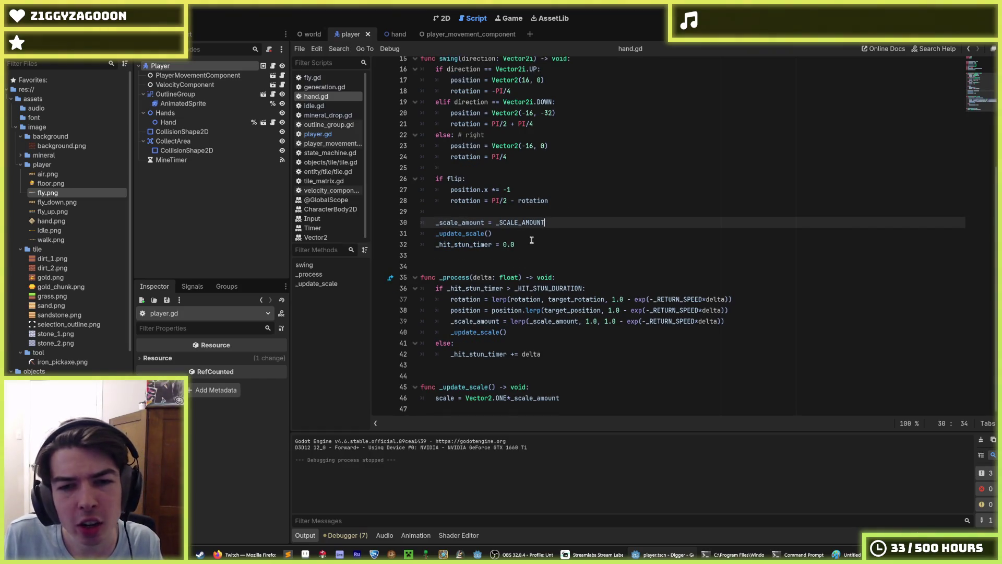
Rewrite line 30 in swing as 'scale = Vector2.ONE*_SCALE_AMOUNT'
double_click(477, 223)
text(scale)
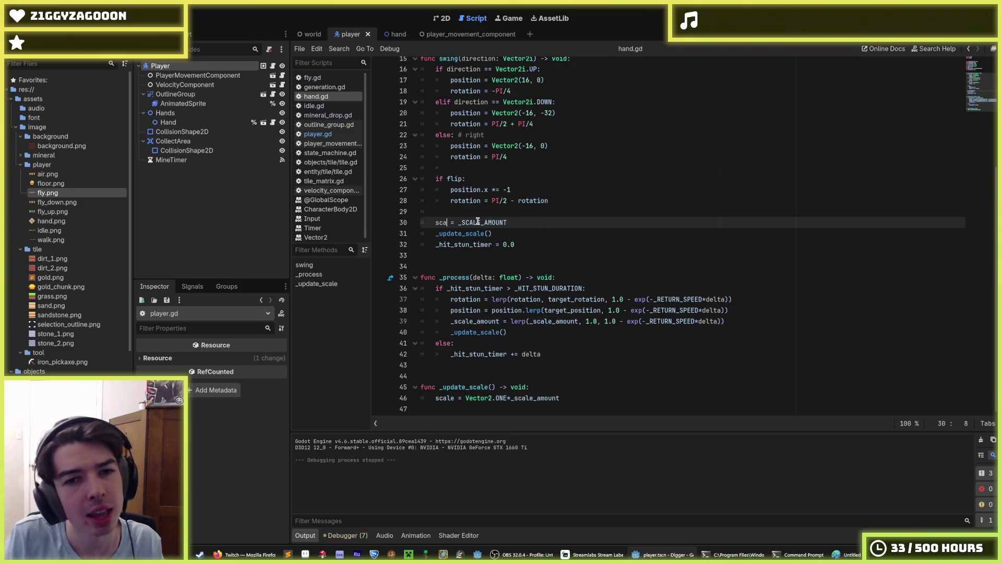
key(Escape)
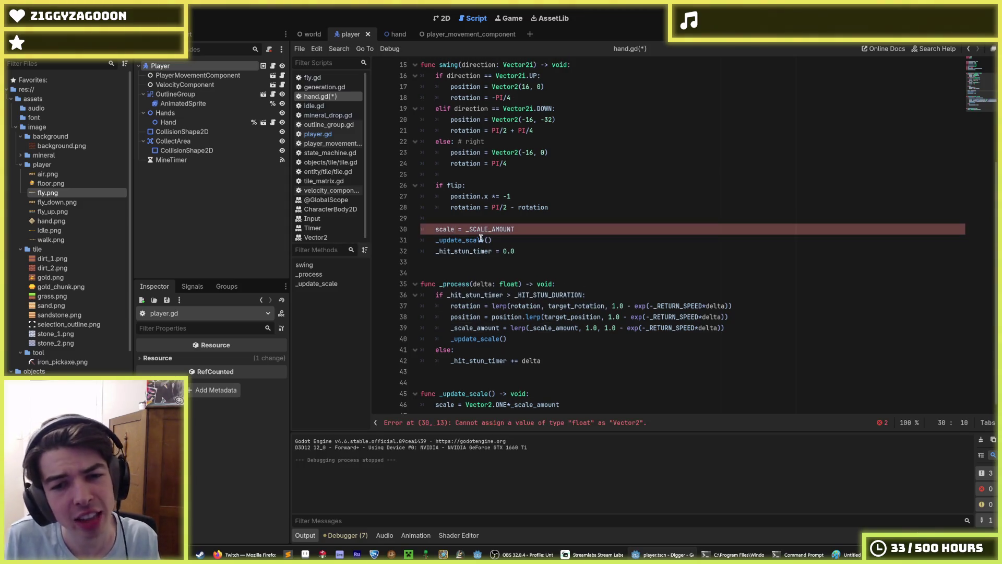
key(Home)
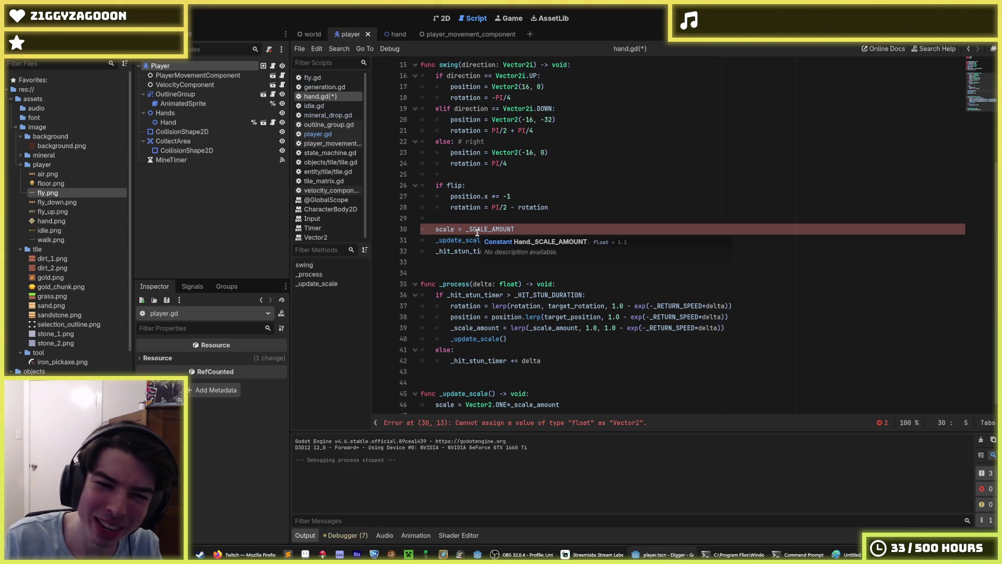
double_click(448, 229)
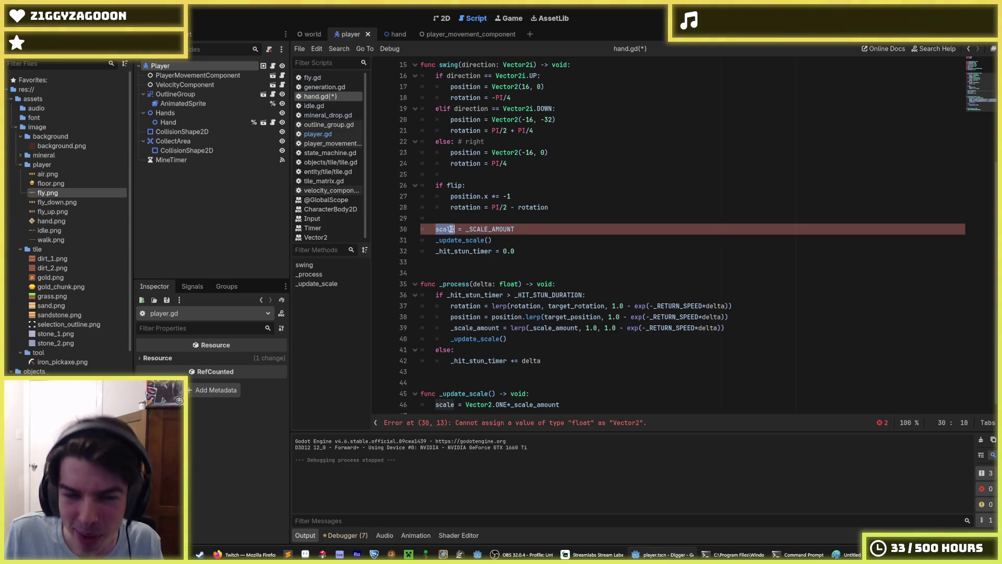
click(551, 333)
scroll(491, 364, down, 1)
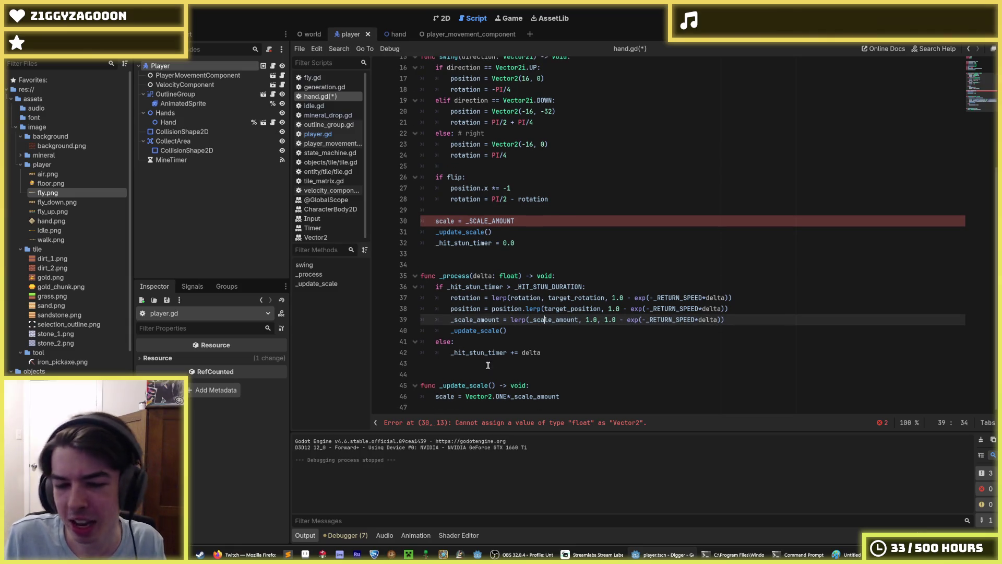
double_click(445, 396)
drag(575, 396, 467, 396)
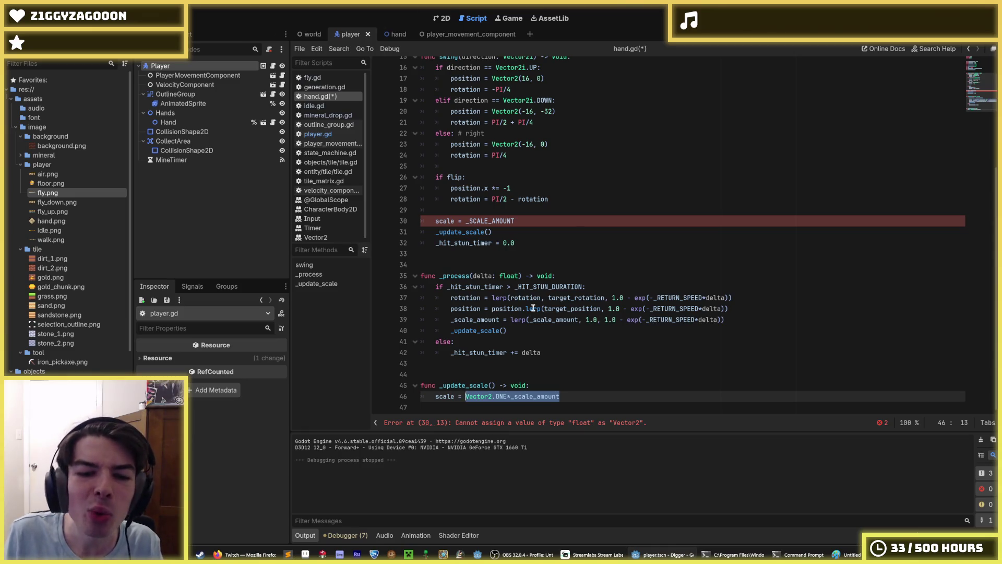
Delete the _update_scale() call on line 31 and copy the word scale
click(398, 242)
text(Vector2.ONE*)
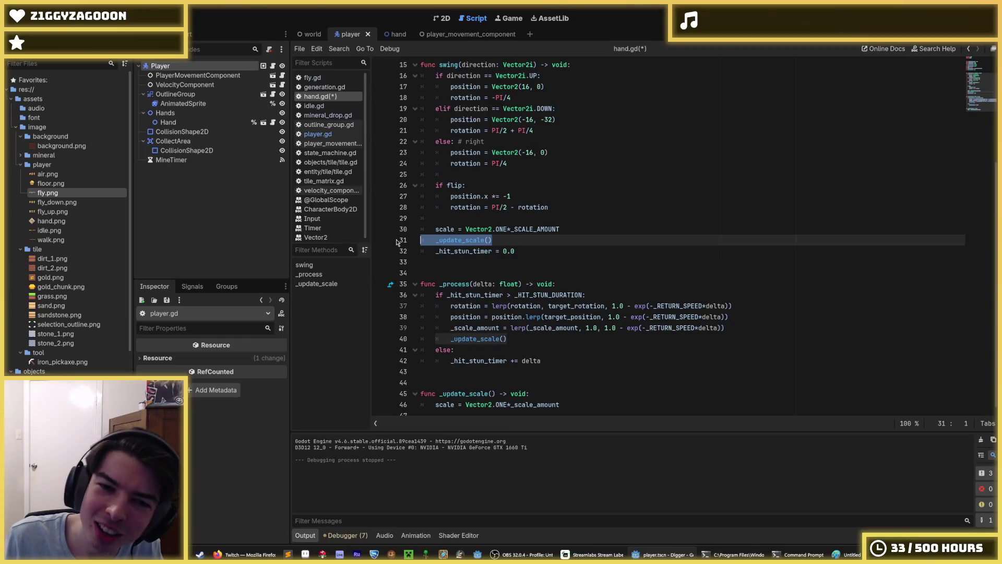
key(BackSpace)
key(BackSpace)
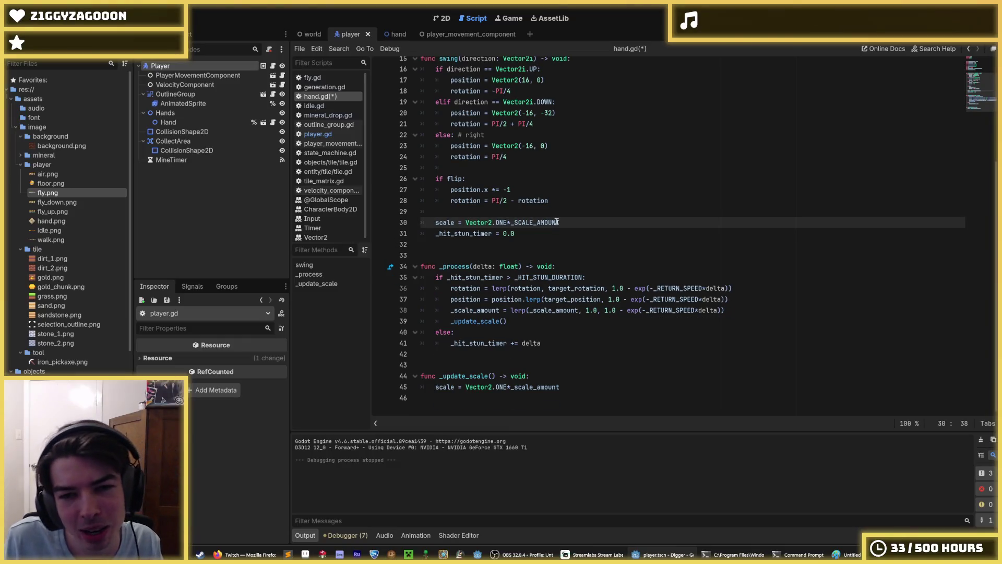
drag(552, 222, 436, 222)
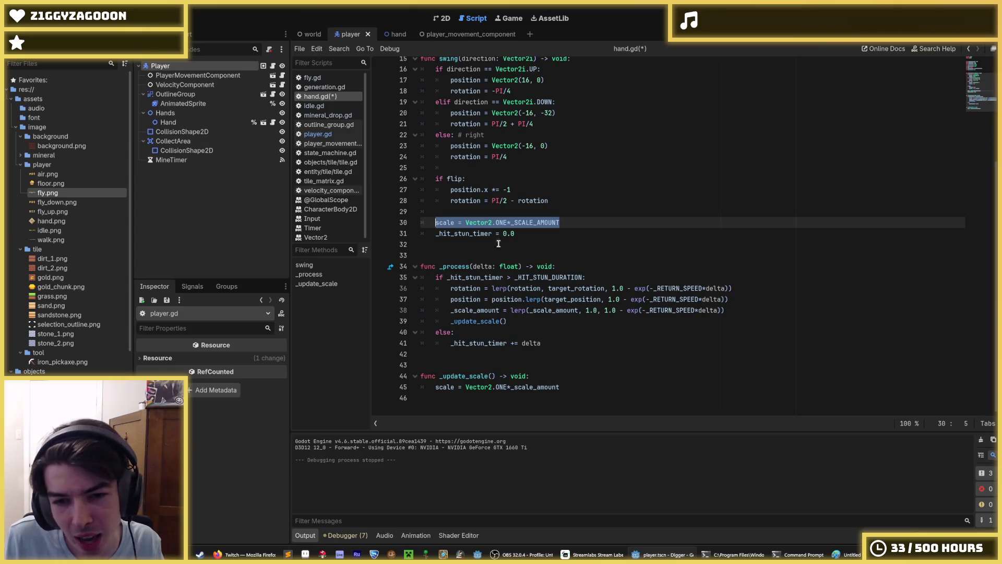
click(571, 222)
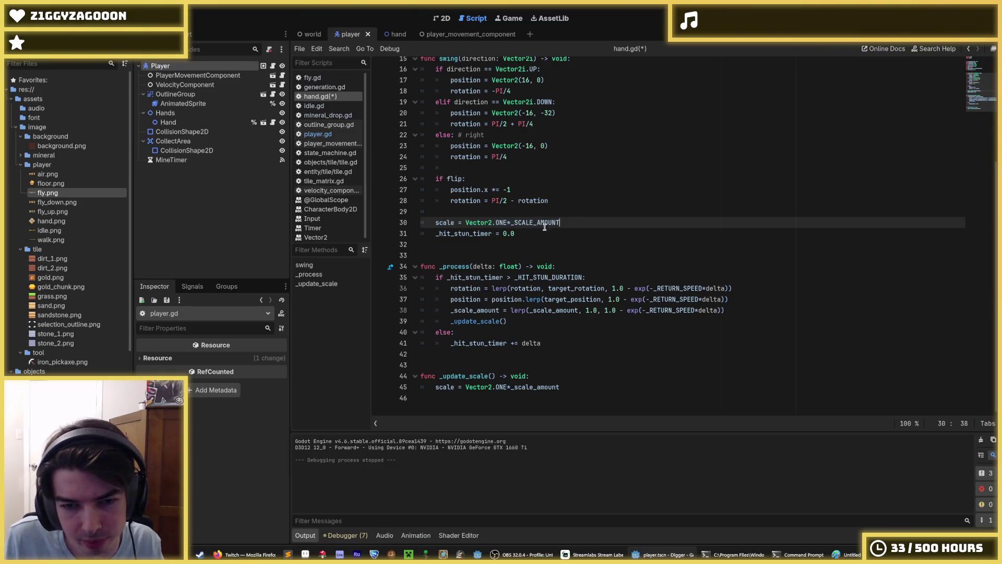
double_click(452, 222)
key(ctrl+c)
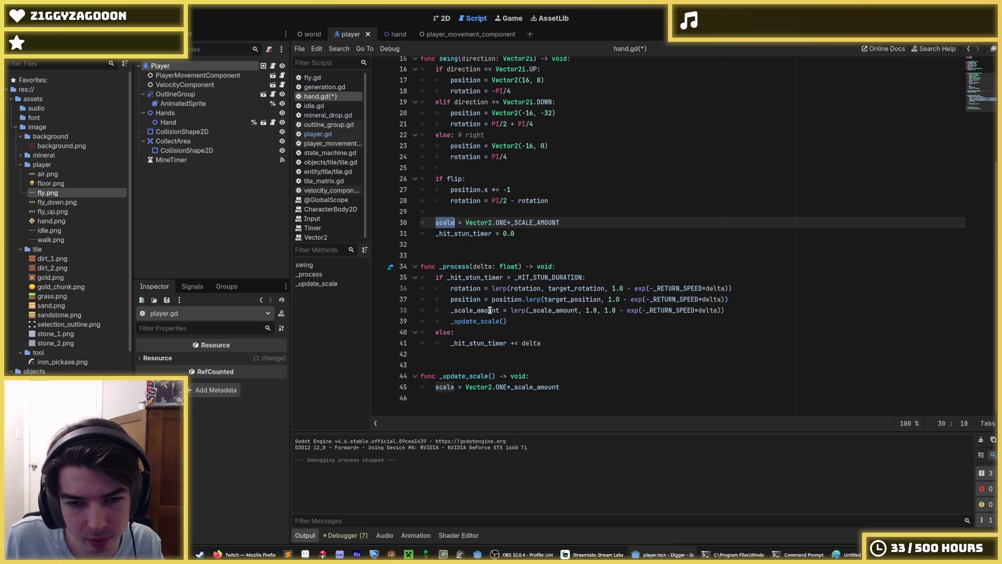
Turn the start of line 38 into a scale.lerp call in place of _scale_amount
double_click(490, 310)
key(ctrl+v)
text(.lerp)
key(Delete)
key(Delete)
key(Delete)
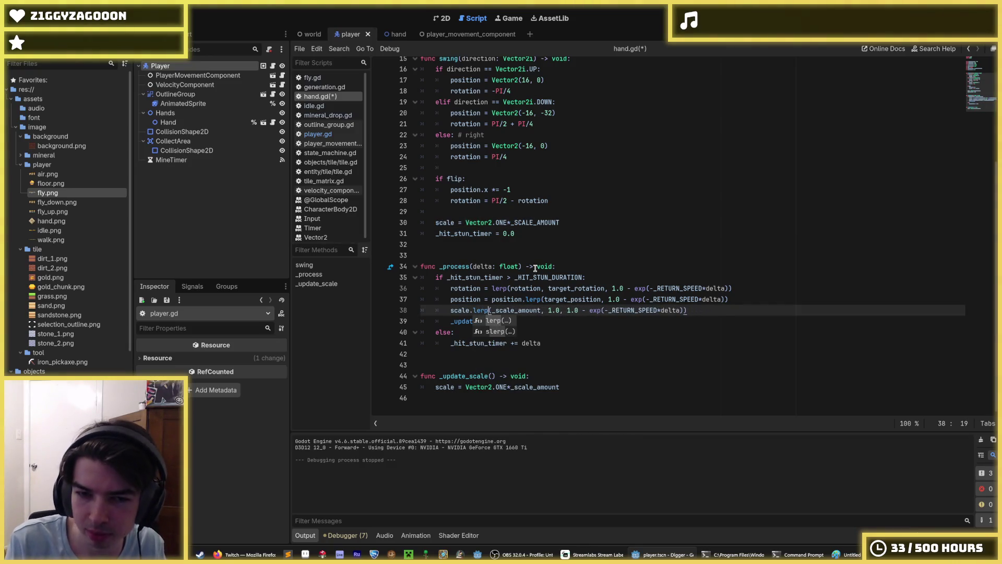
key(End)
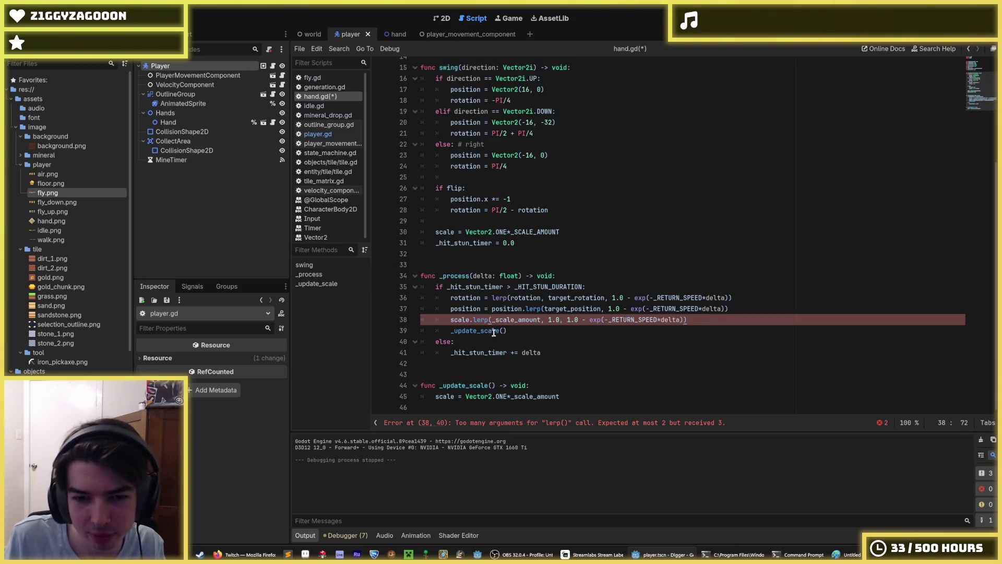
double_click(513, 319)
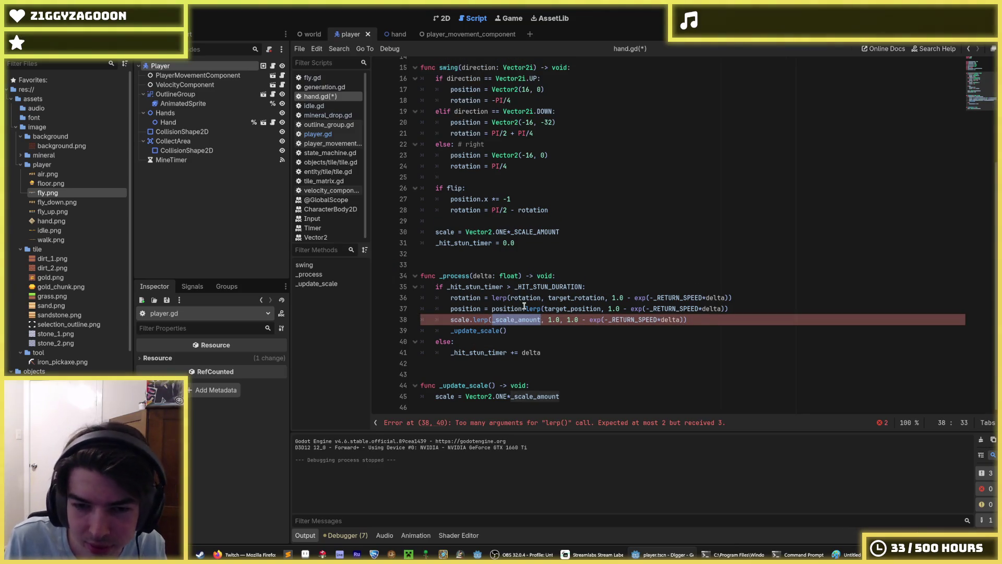
Complete line 38 as 'scale = scale.lerp(Vector2.ONE, 1.0 - exp(-_RETURN_SPEED*delta))'
click(537, 235)
drag(508, 232, 465, 231)
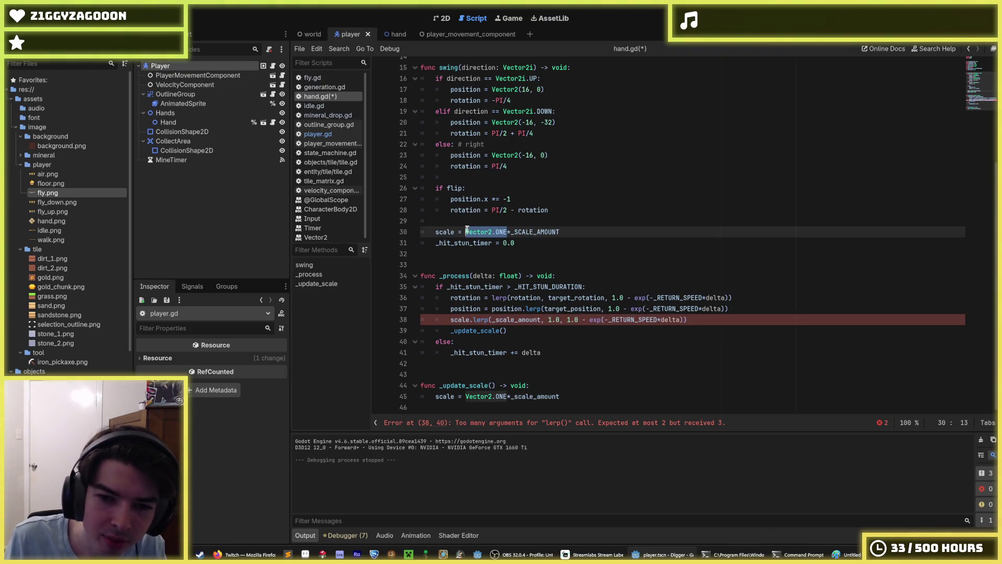
key(ctrl+c)
double_click(514, 319)
key(ctrl+v)
click(555, 320)
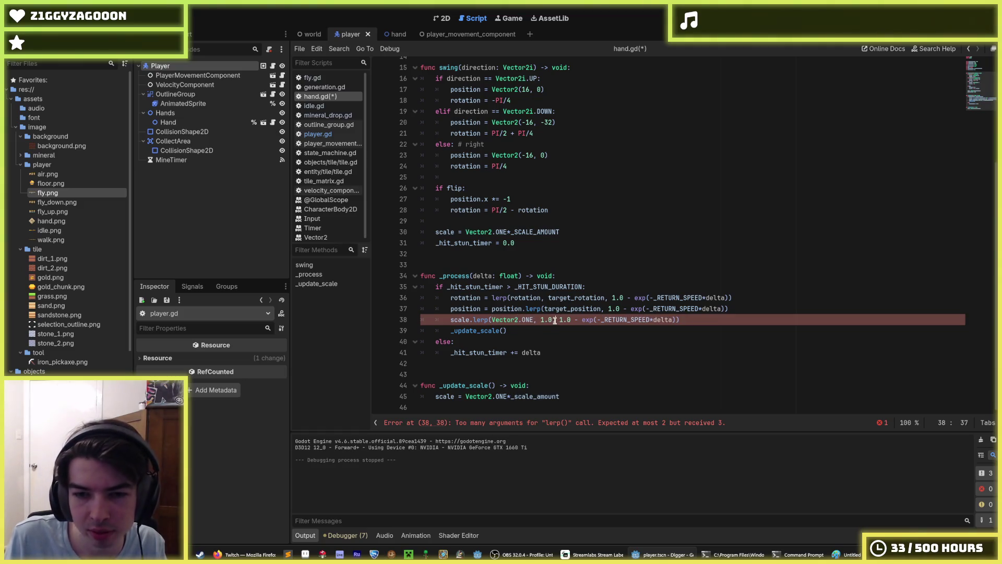
key(BackSpace)
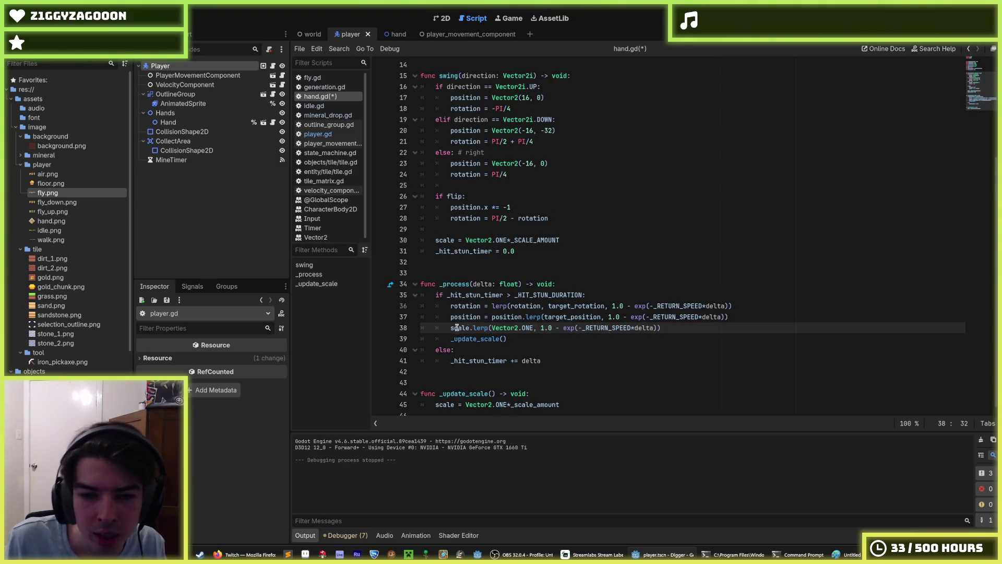
double_click(460, 327)
click(450, 327)
text(scale =)
Delete the whole _update_scale function
click(555, 387)
drag(580, 400, 536, 364)
key(BackSpace)
key(BackSpace)
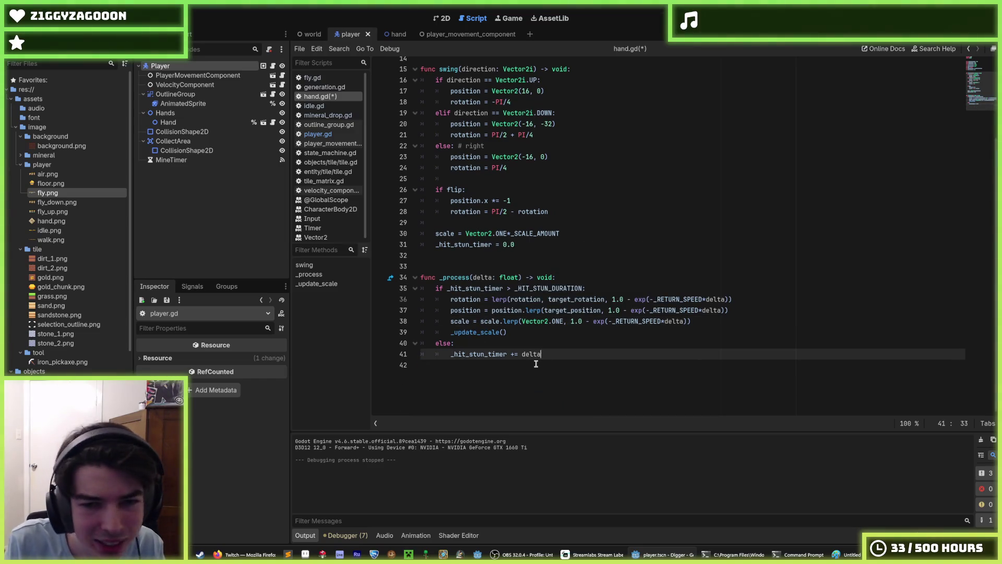
Remove the leftover _update_scale() call from _process and save hand.gd
key(ctrl+s)
scroll(536, 364, up, 1)
click(538, 331)
drag(509, 375, 395, 369)
drag(694, 364, 517, 375)
key(BackSpace)
key(ctrl+s)
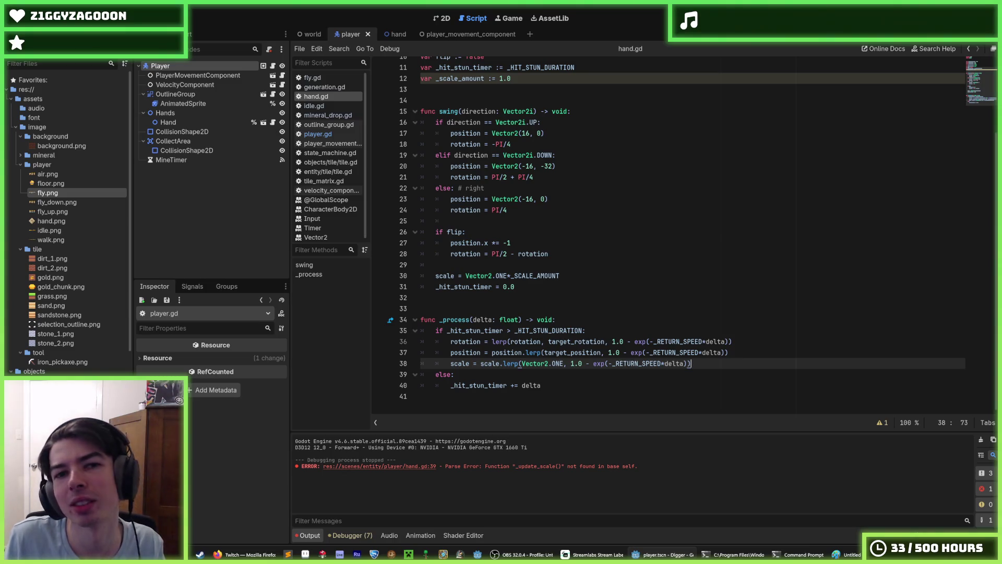
Delete the unused 'var _scale_amount := 1.0' line and launch the Digger game
key(F5)
key(F8)
scroll(534, 107, up, 1)
scroll(535, 107, up, 1)
drag(543, 156, 591, 141)
key(BackSpace)
scroll(593, 143, up, 1)
click(578, 153)
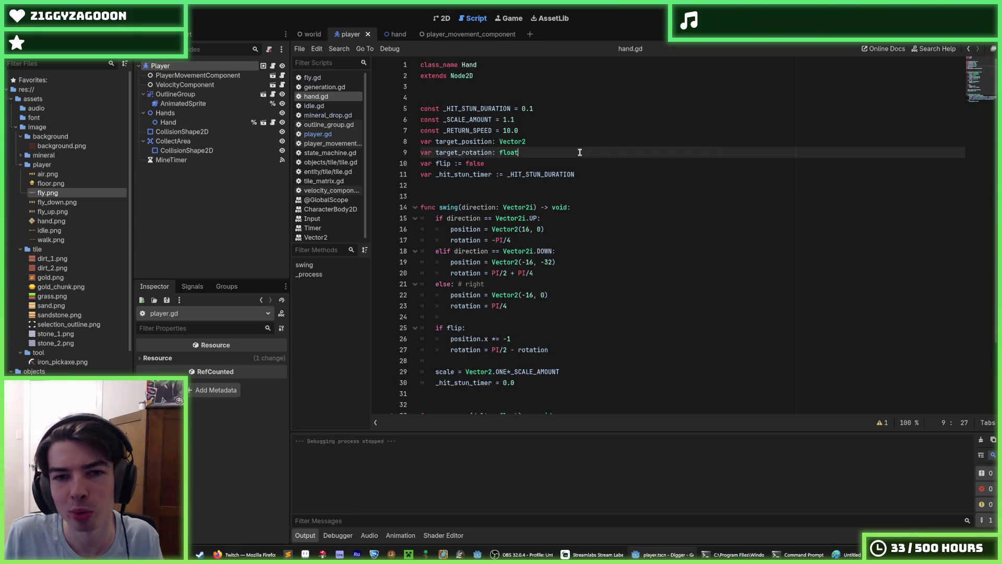
click(571, 162)
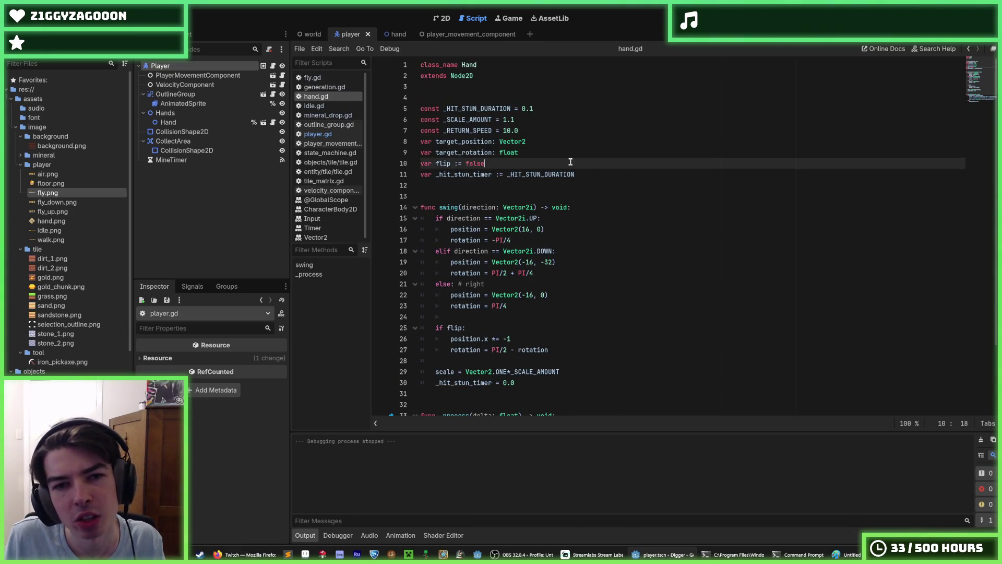
click(641, 153)
click(631, 141)
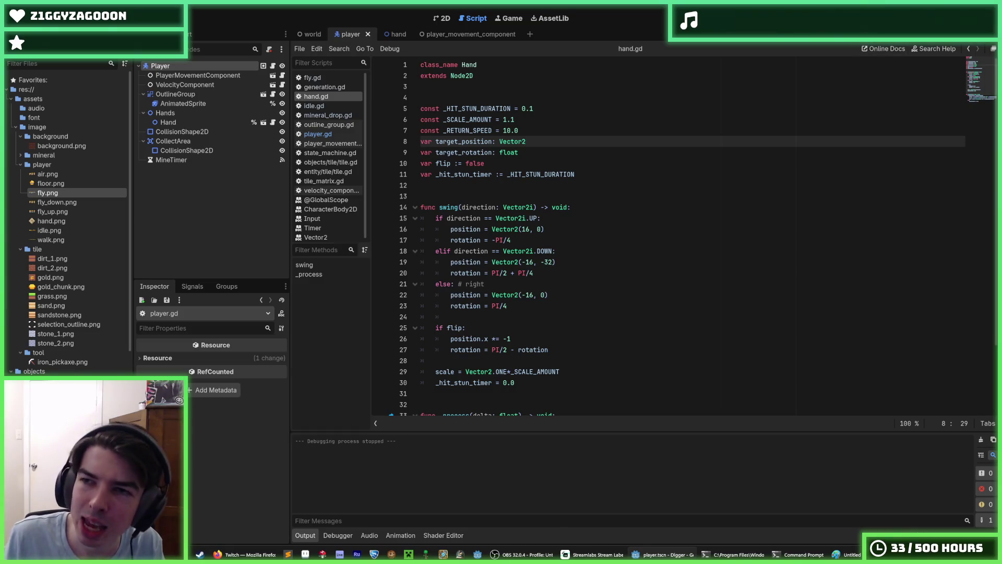
key(F5)
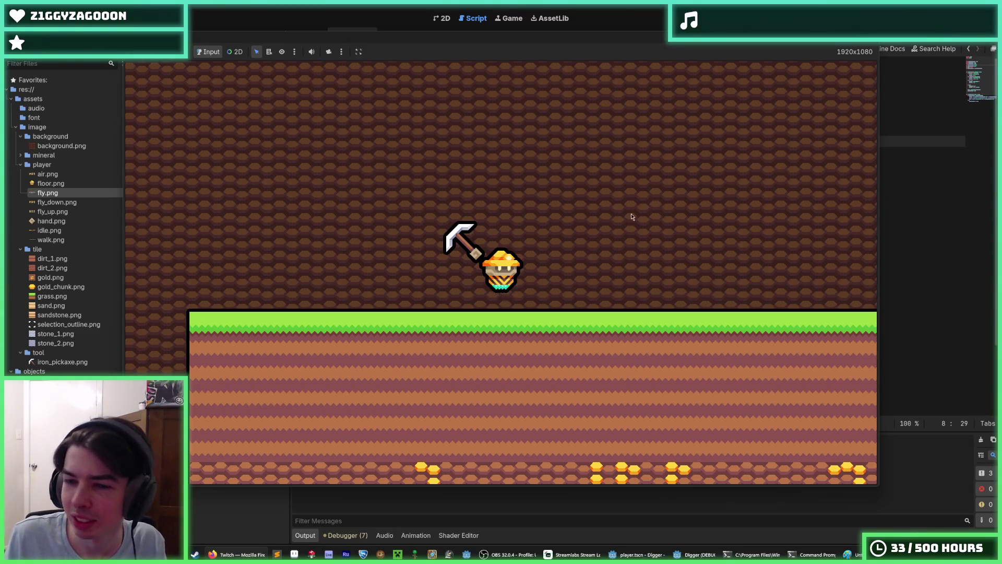
Dig a stepped shaft down through the grass, tunnelling one tile right and left along the way
key(s)
key(s)
key(d)
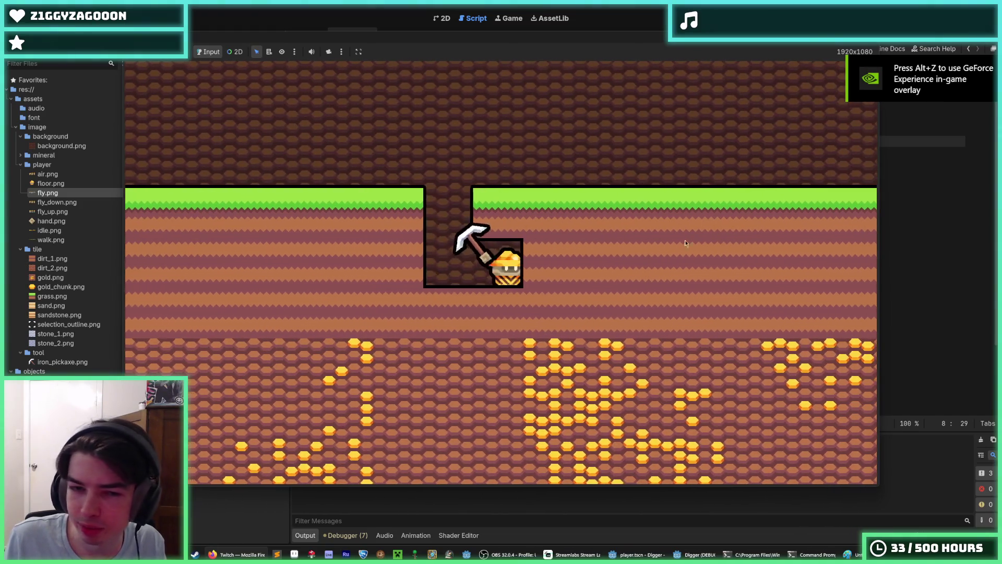
click(502, 333)
click(515, 352)
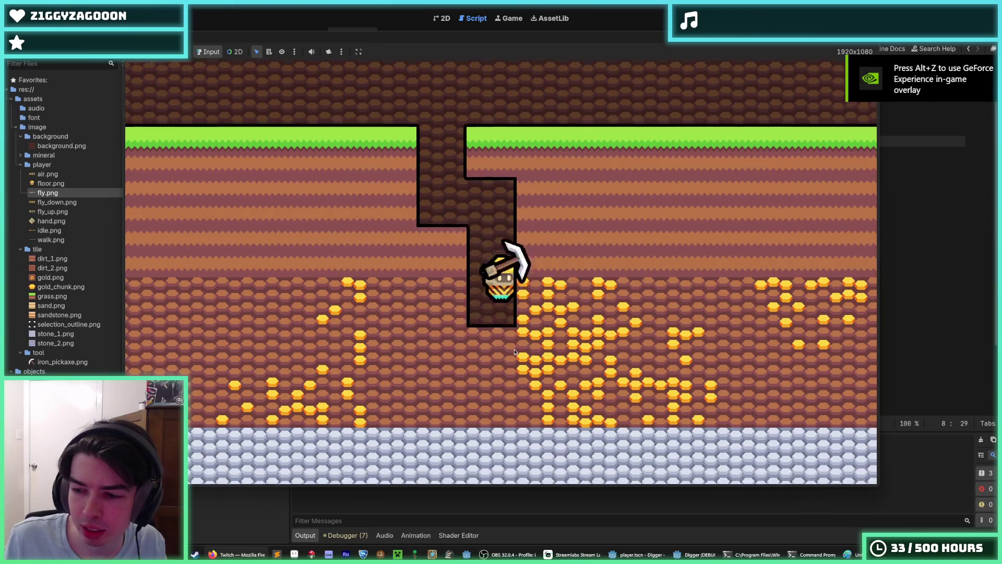
click(600, 258)
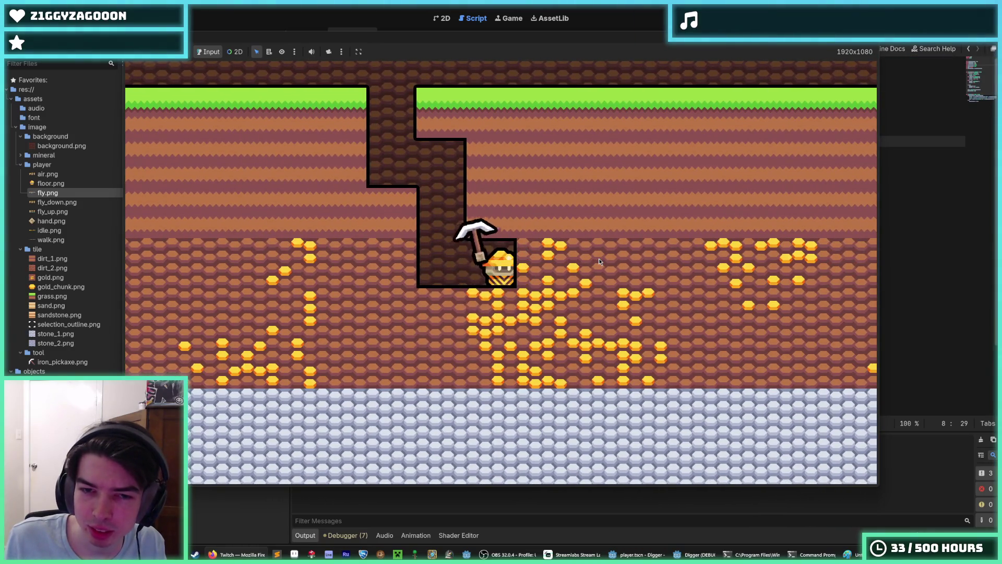
key(s)
key(a)
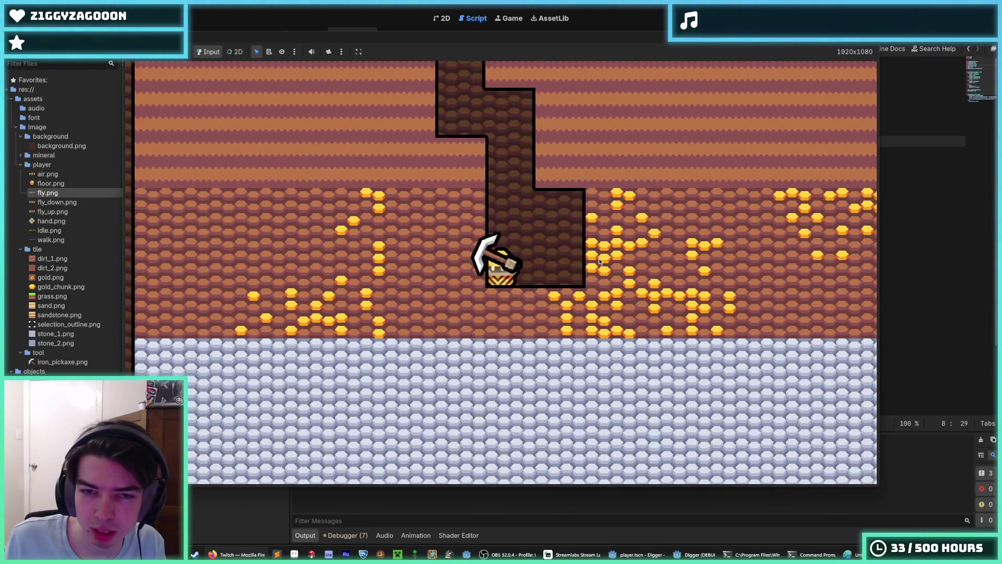
key(d)
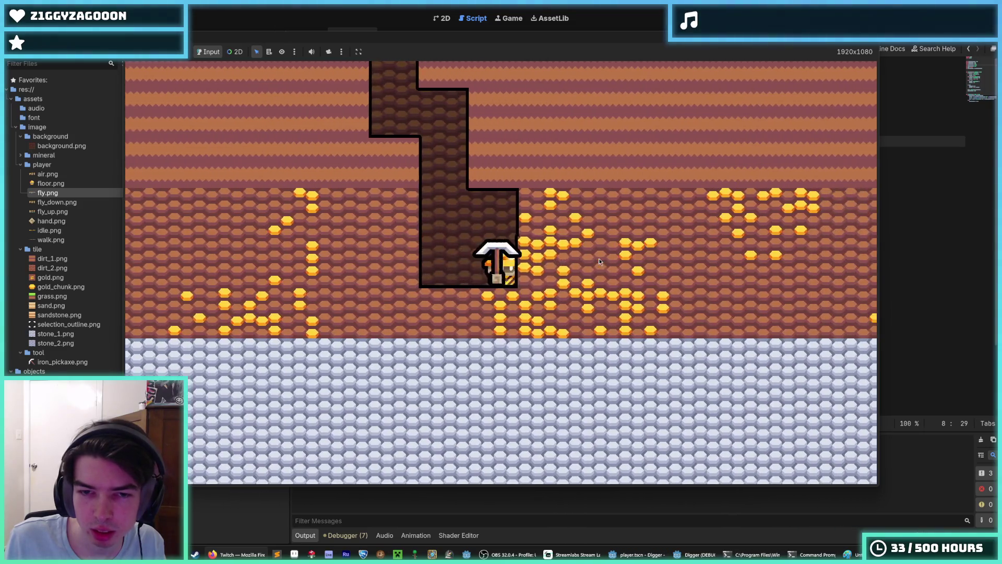
Fly up, dig right into the lower chamber, widen it and dig out the gold tile on the left
key(a)
key(a)
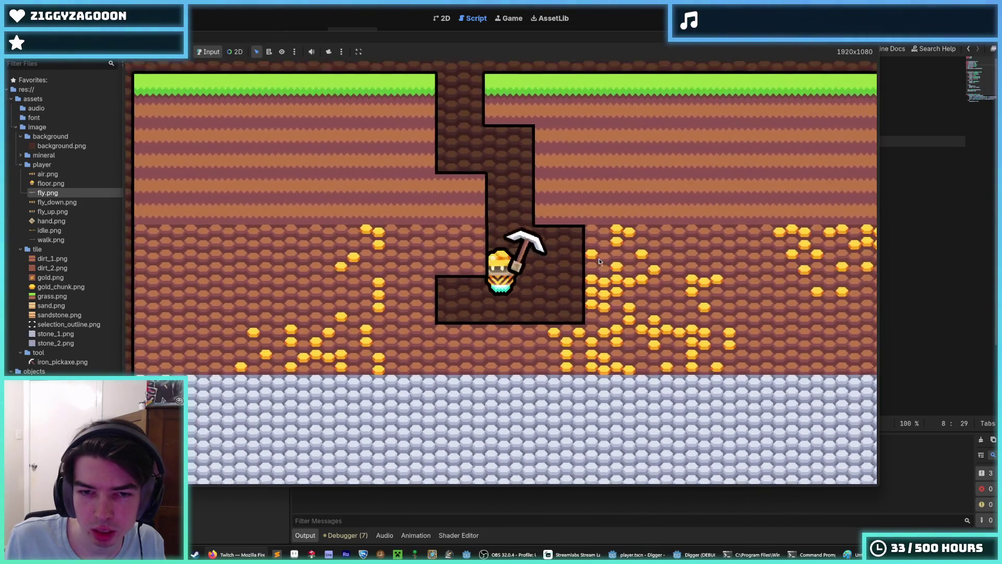
key(w)
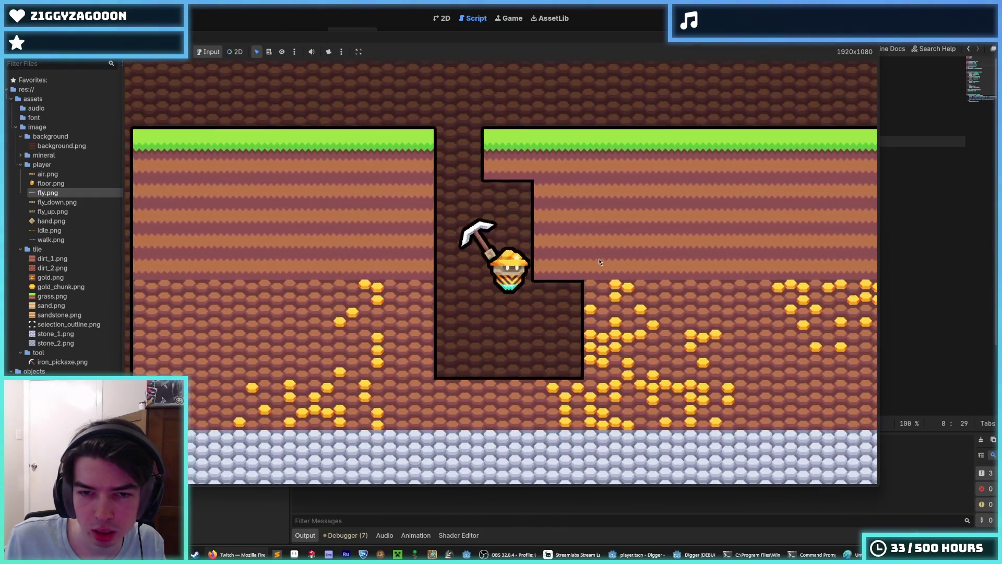
key(d)
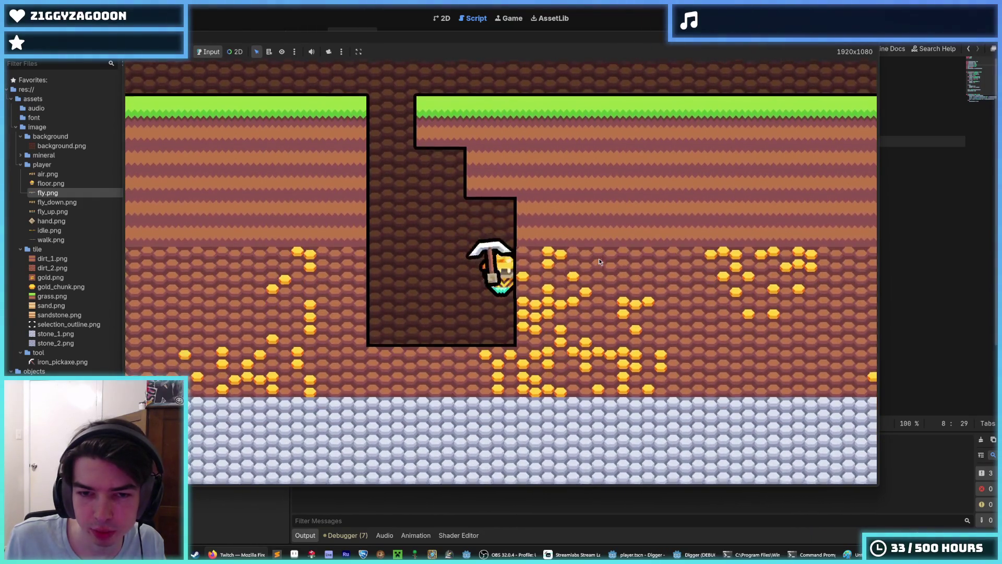
key(d)
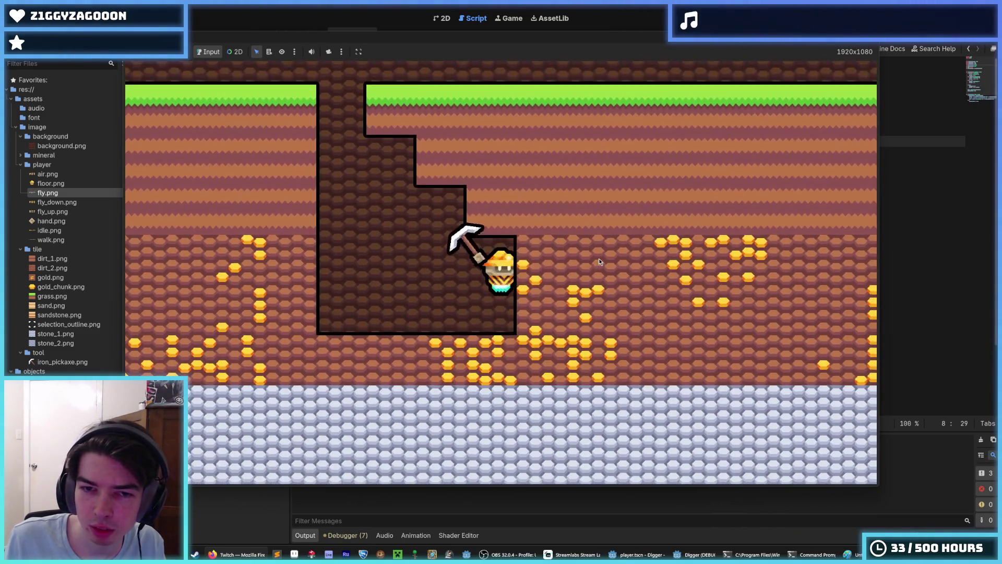
key(d)
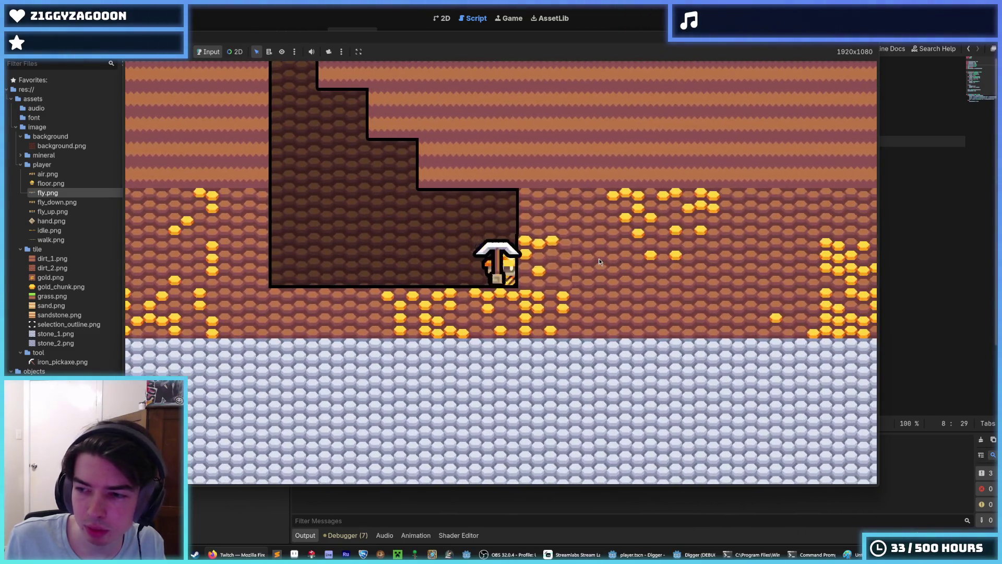
key(s)
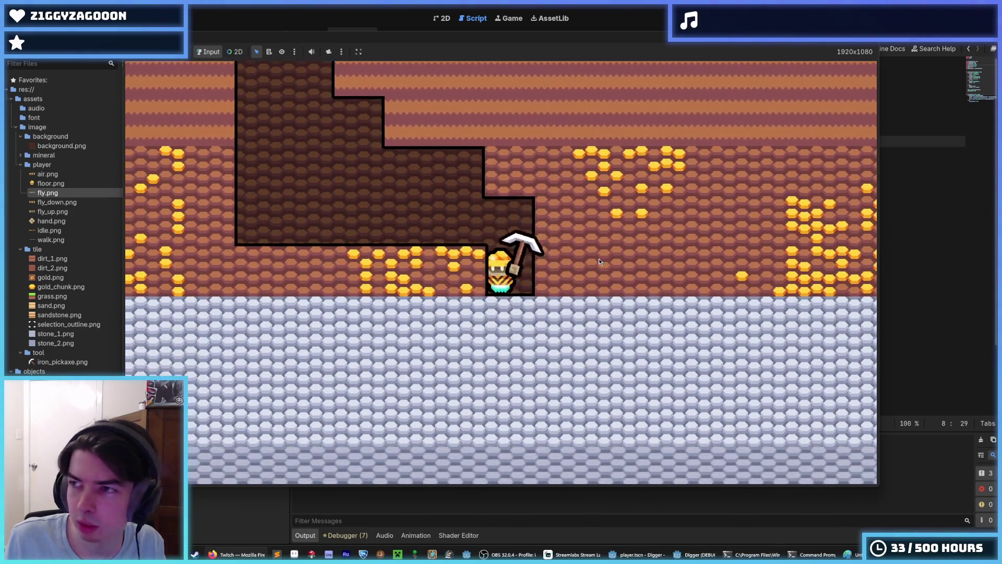
key(a)
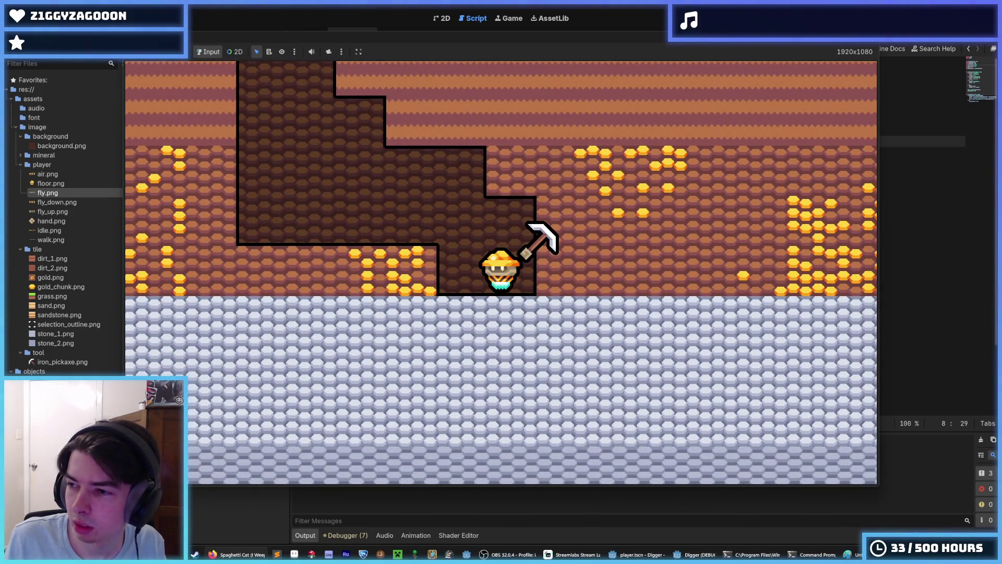
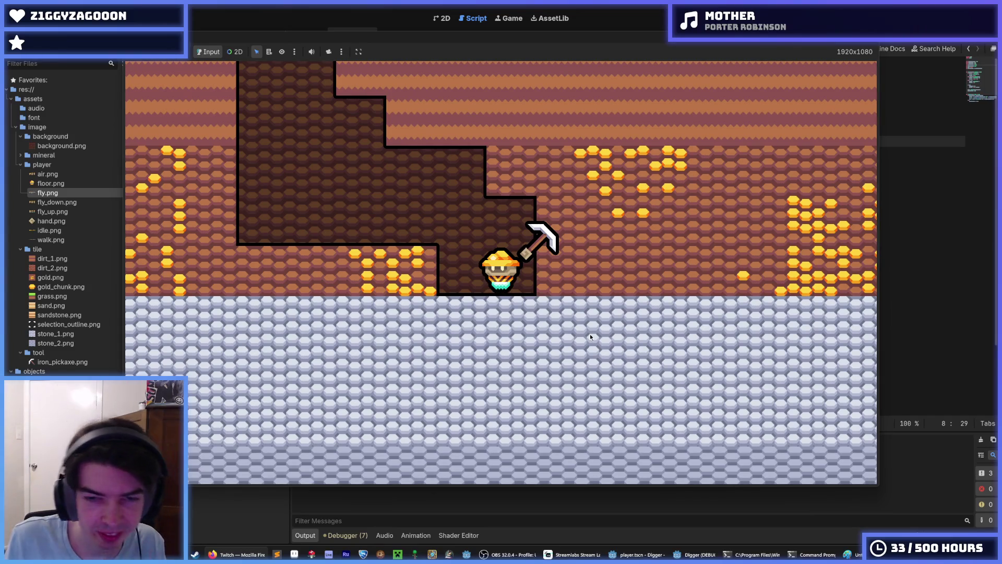
Walk the miner left through the dirt, digging a pocket and a shaft upward
key(a)
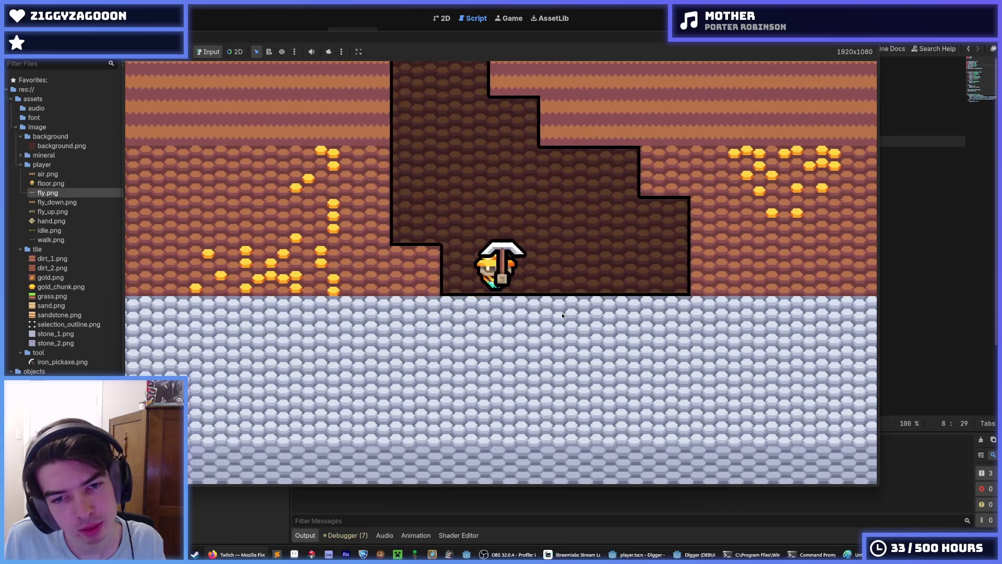
key(a)
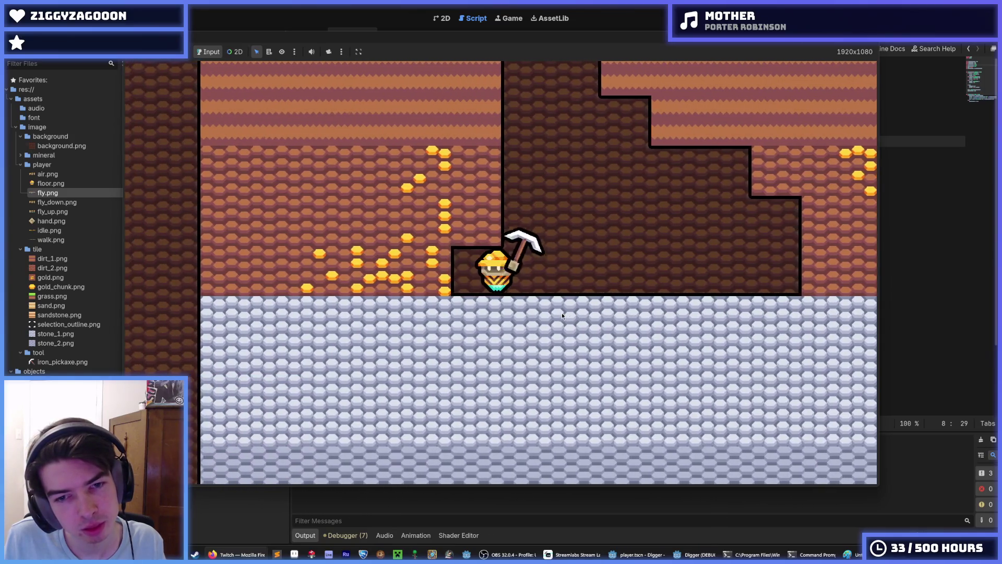
key(a)
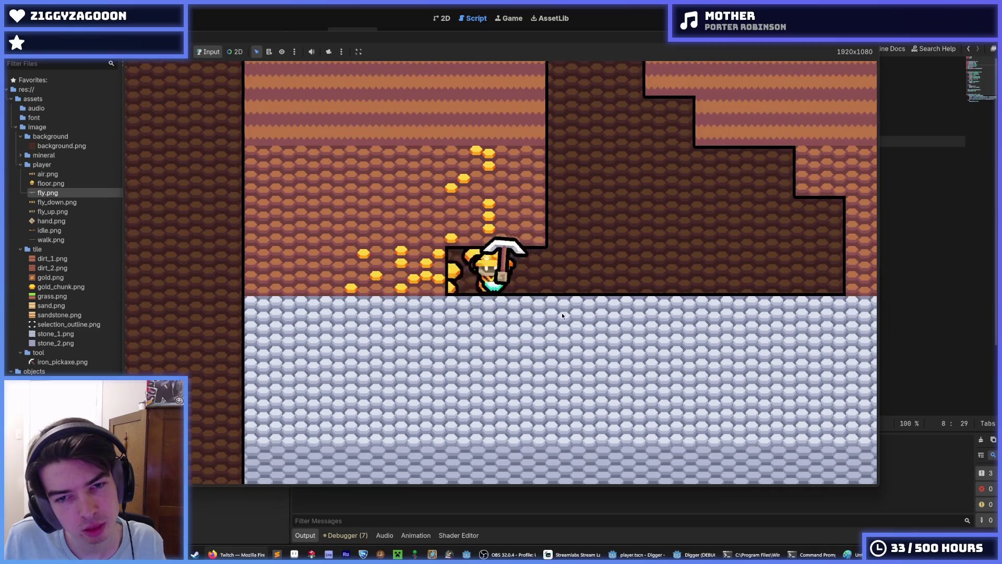
key(w)
key(a)
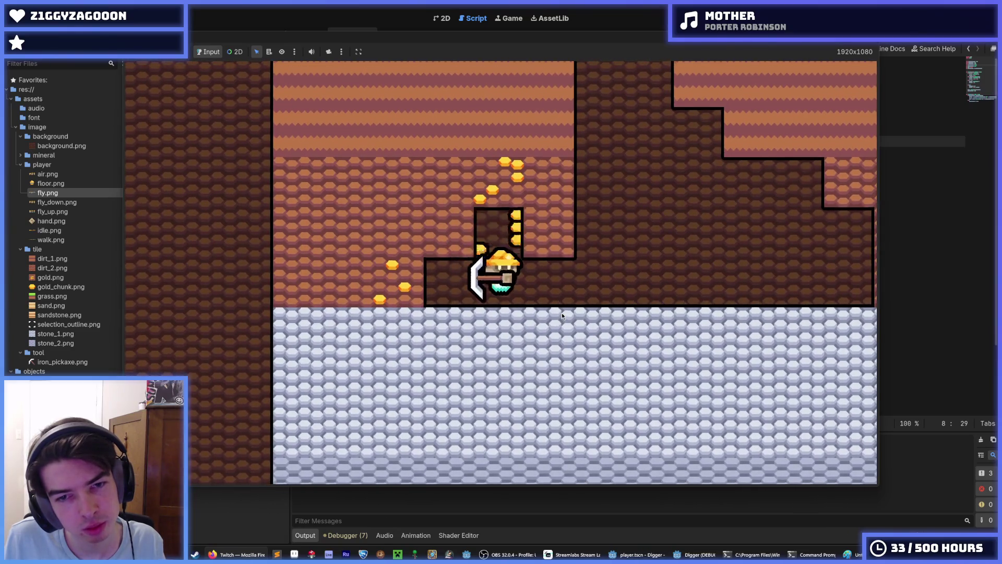
key(w)
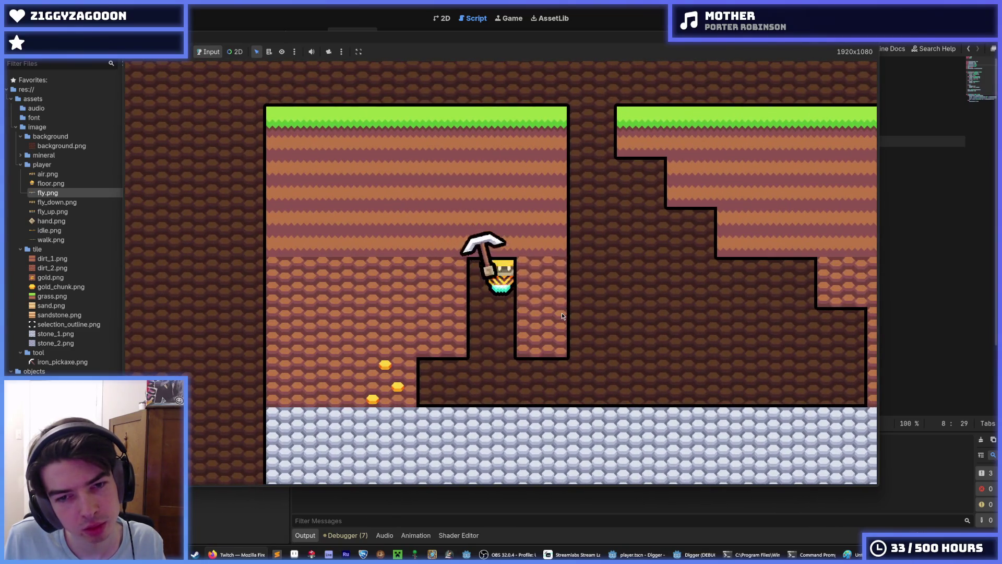
key(d)
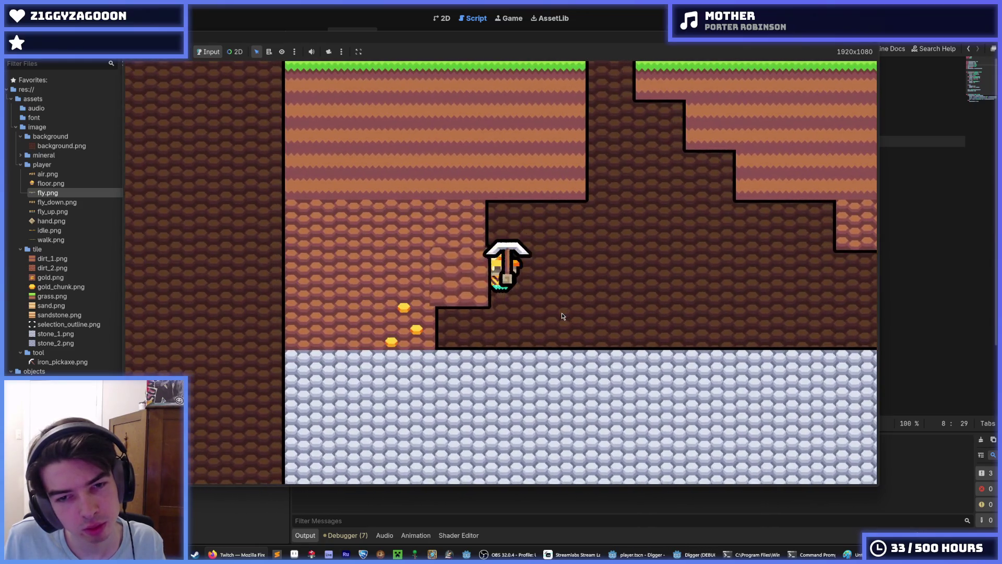
key(a)
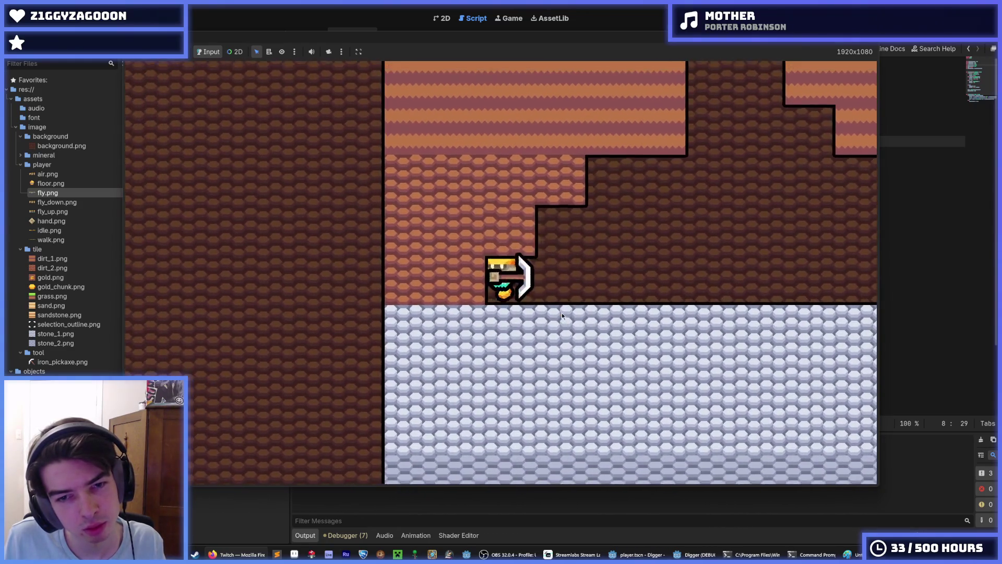
Dig up, left and right to carve a stepped tunnel, then stop the game with F8
key(w)
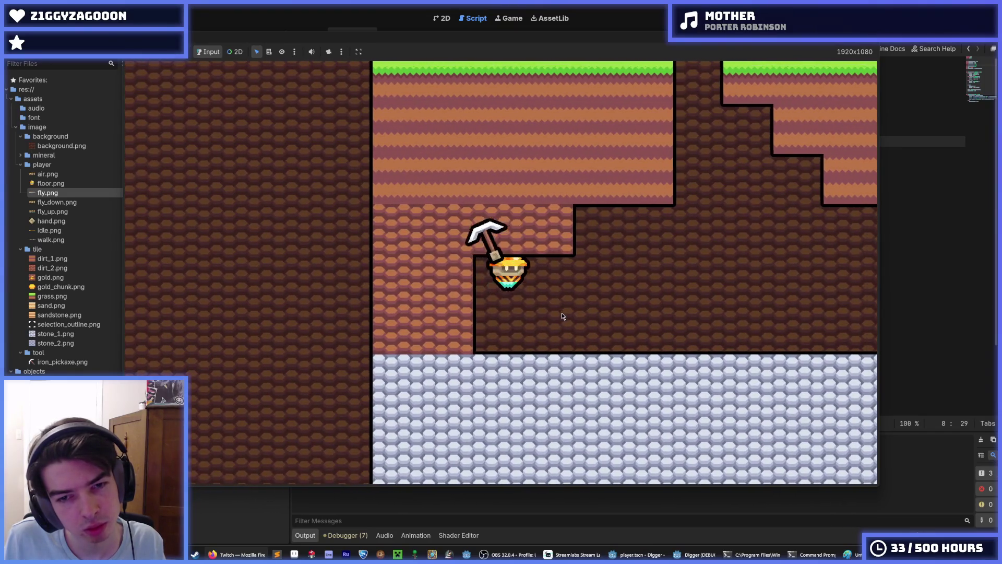
key(d)
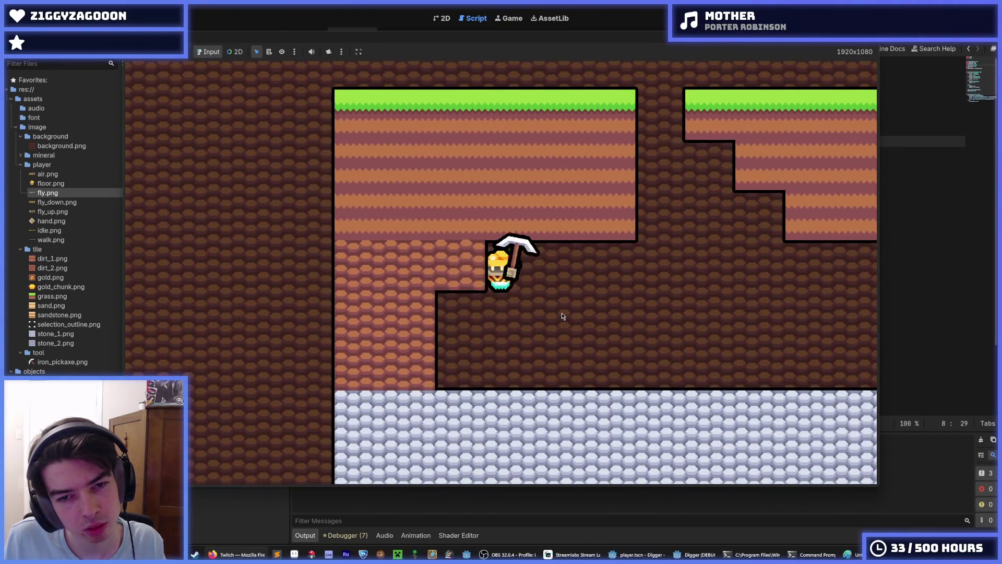
key(a)
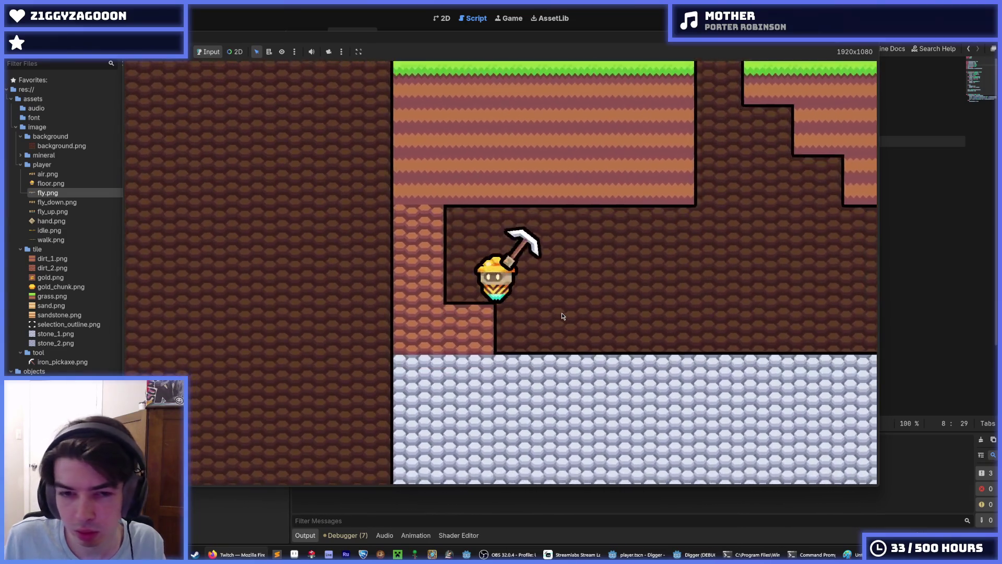
key(d)
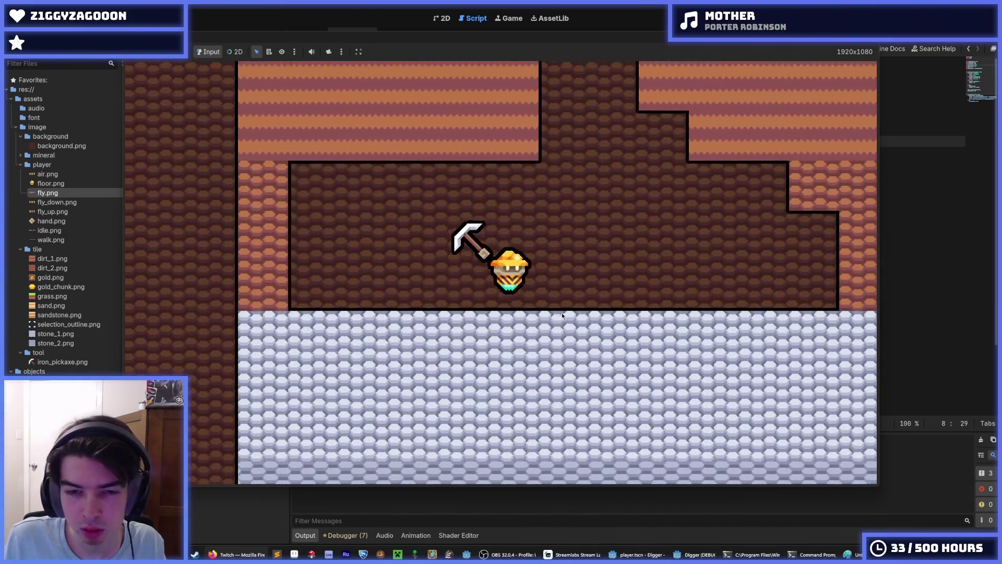
key(d)
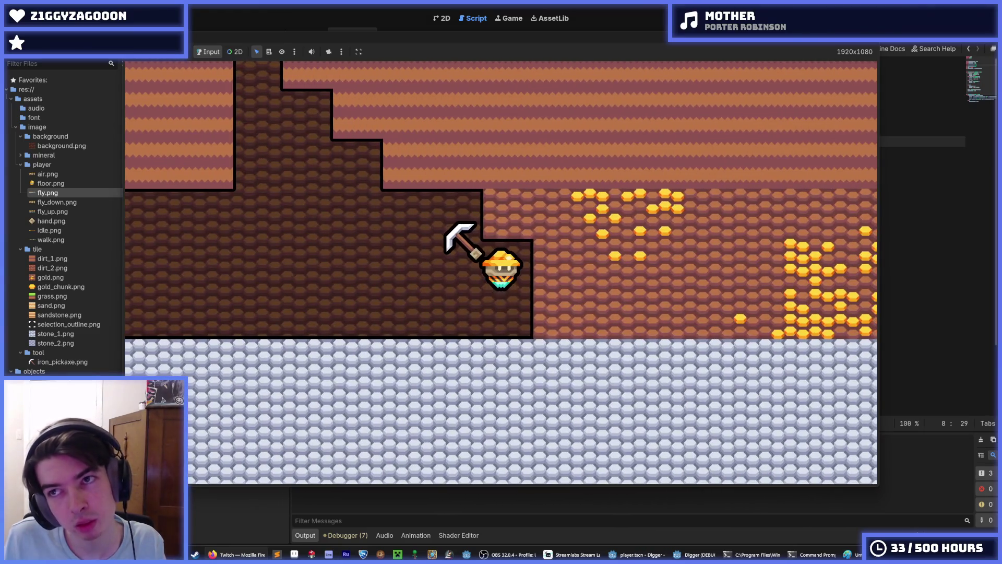
key(F8)
scroll(534, 272, down, 1)
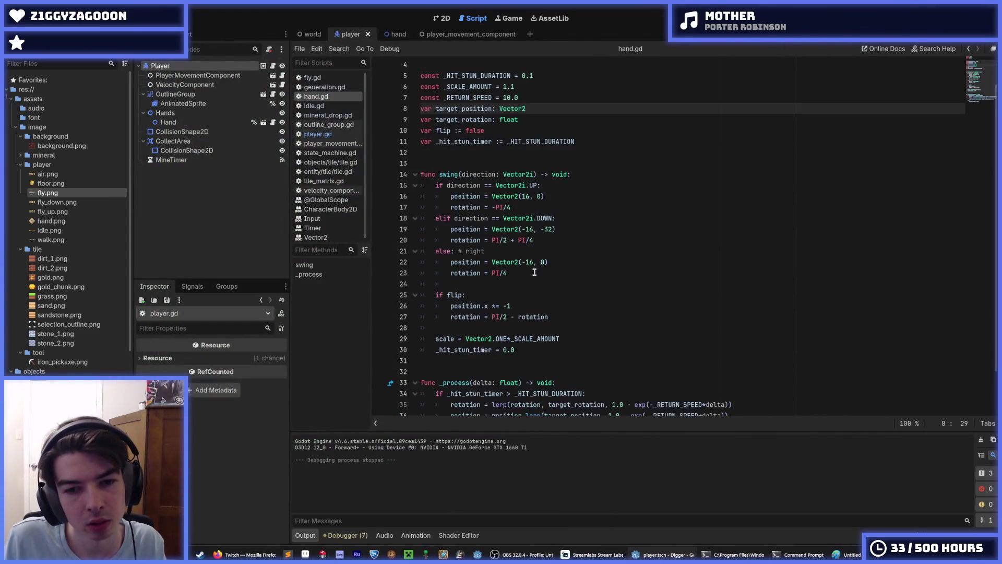
Switch to the world scene, open player.gd and save the project
click(528, 272)
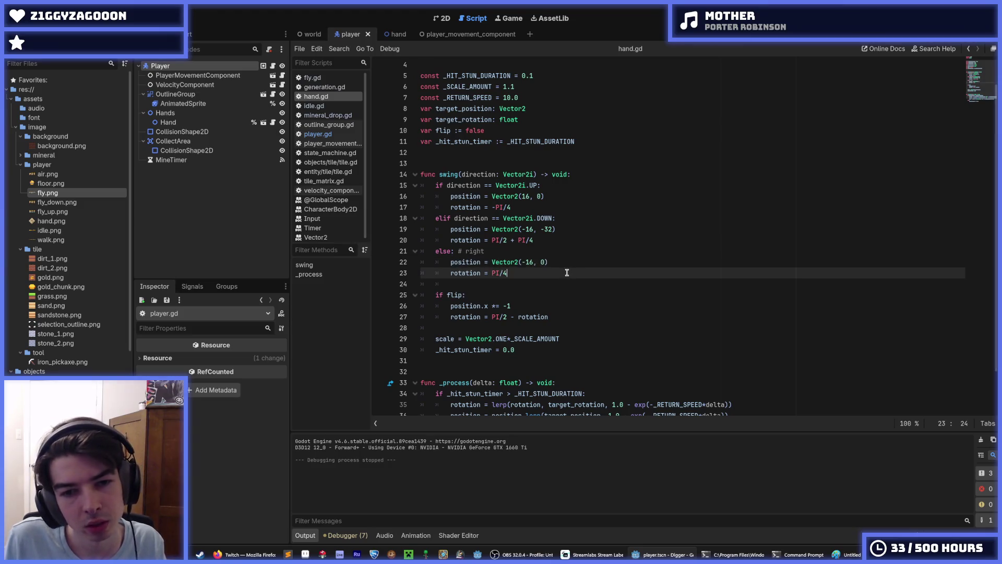
click(305, 36)
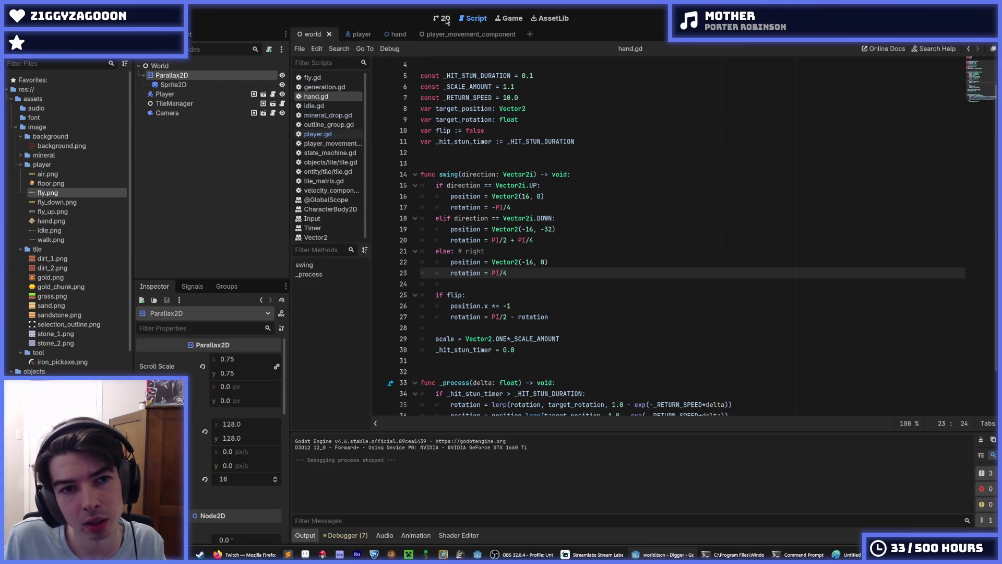
click(318, 134)
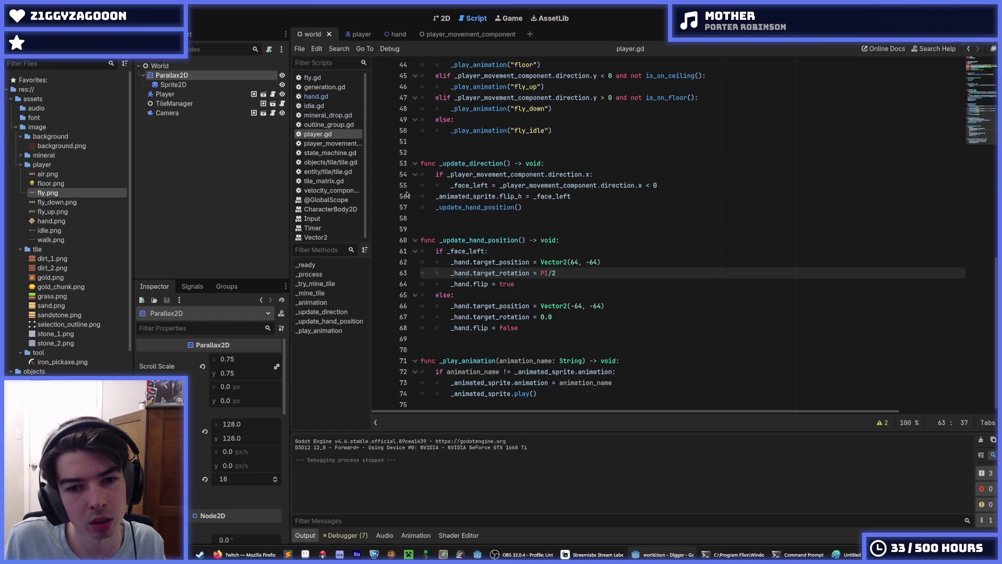
key(ctrl+s)
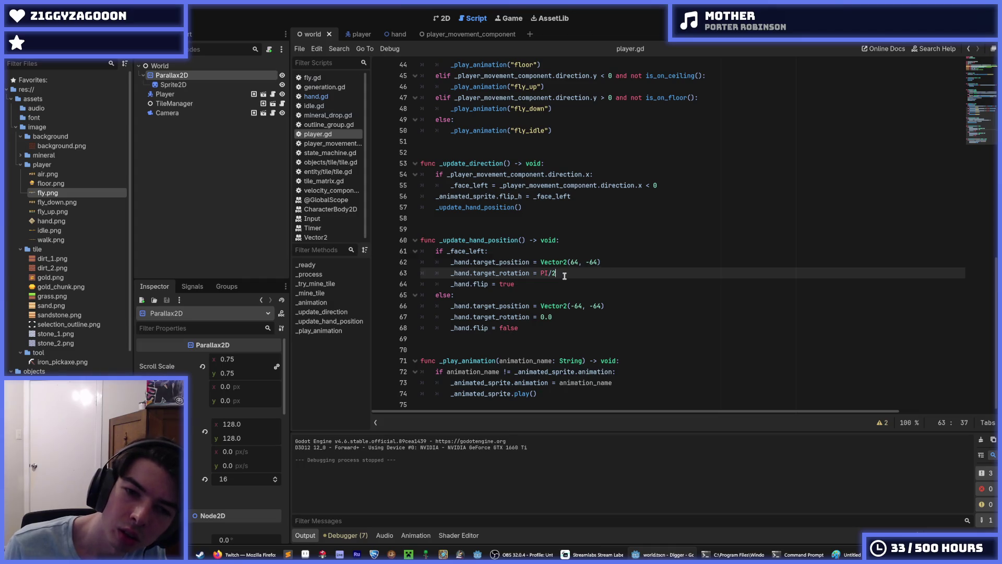
key(ctrl+s)
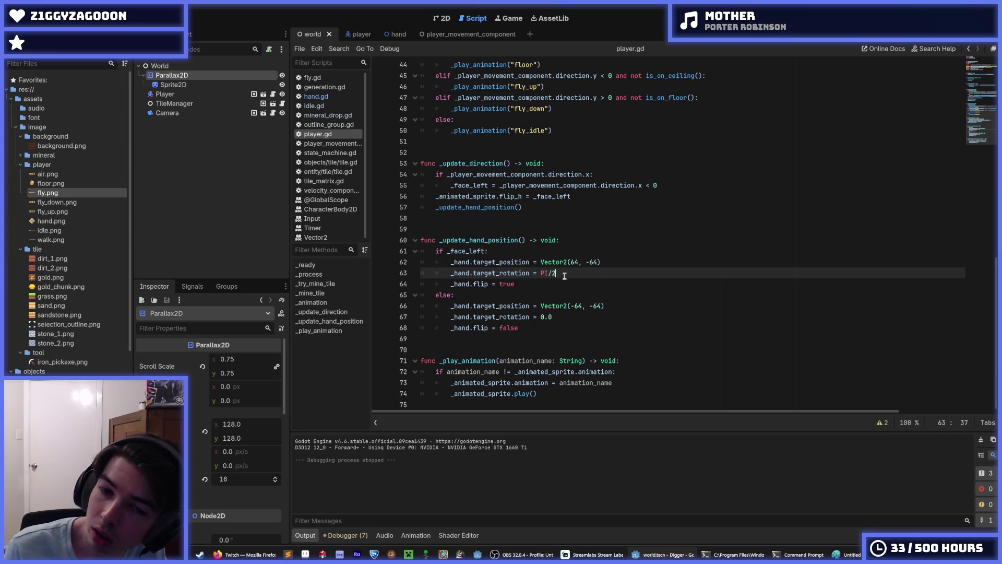
key(ctrl+s)
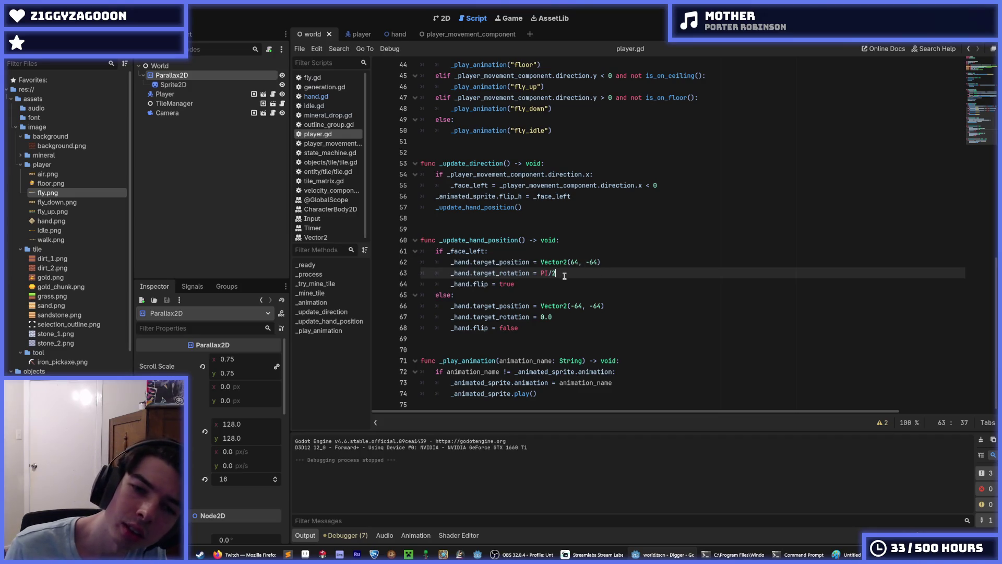
Offset both hand target rotations by PI/4 in _update_hand_position and relaunch the game with F5
key(Down)
key(Down)
key(Down)
key(Right)
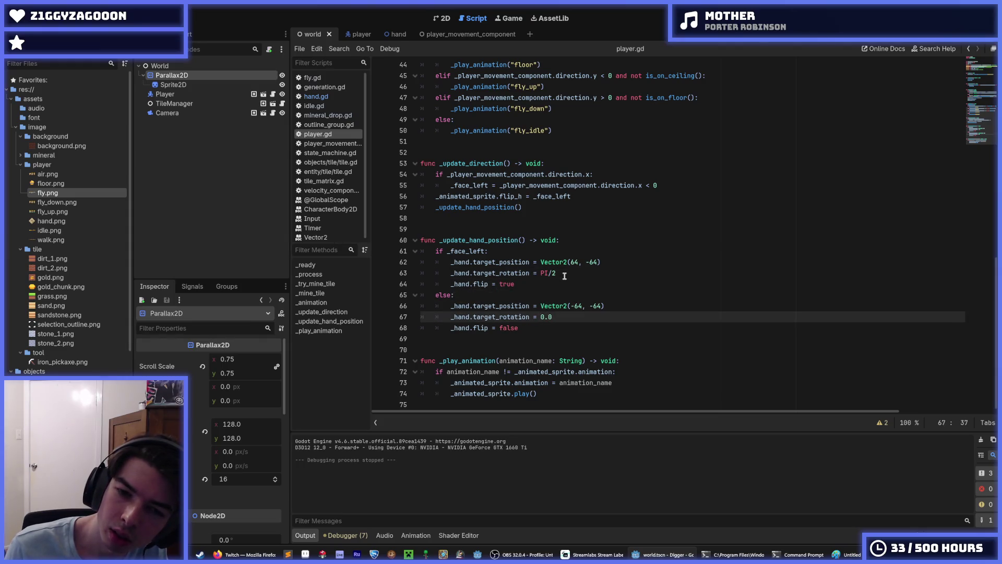
text( - PI/4)
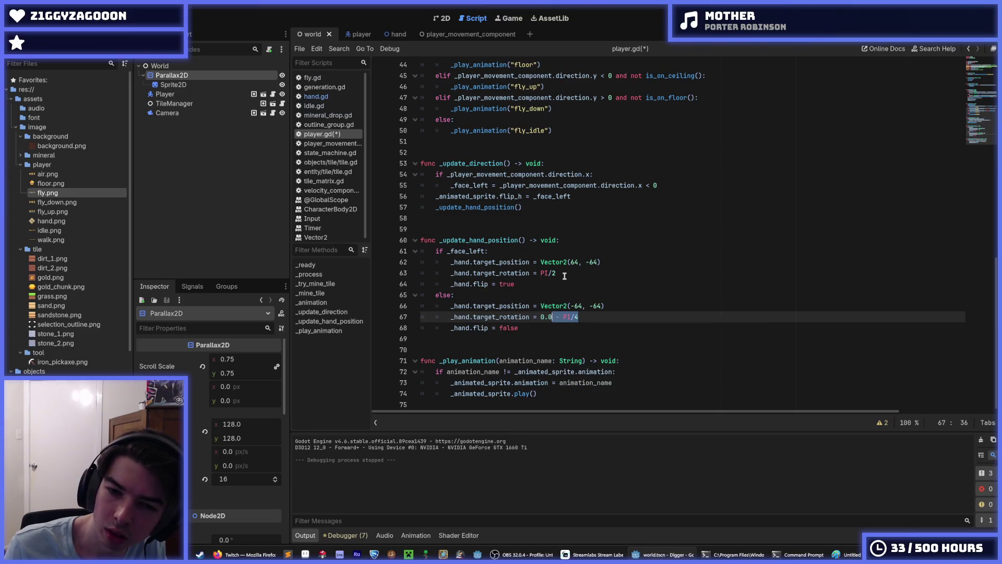
key(Up)
key(Up)
key(Up)
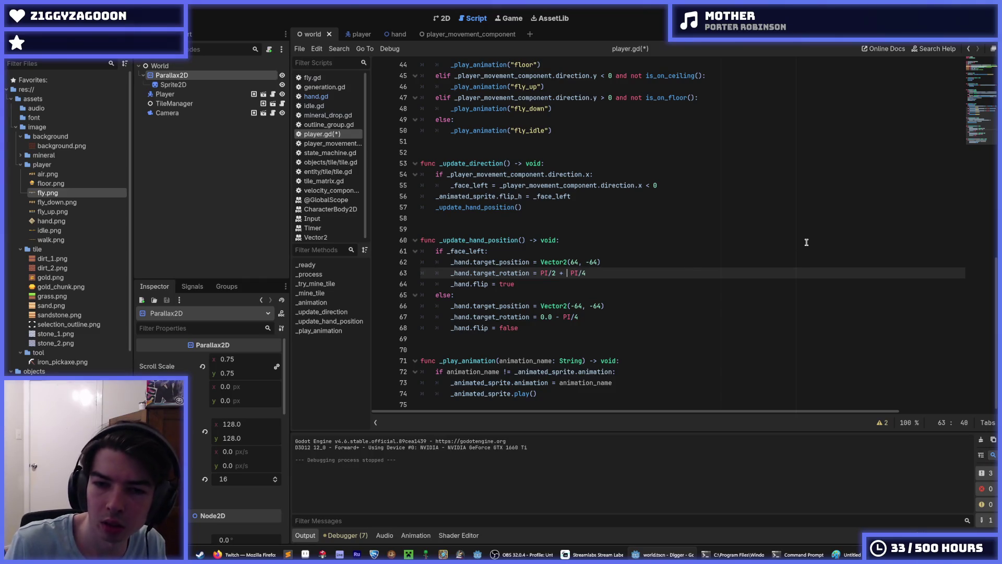
key(F5)
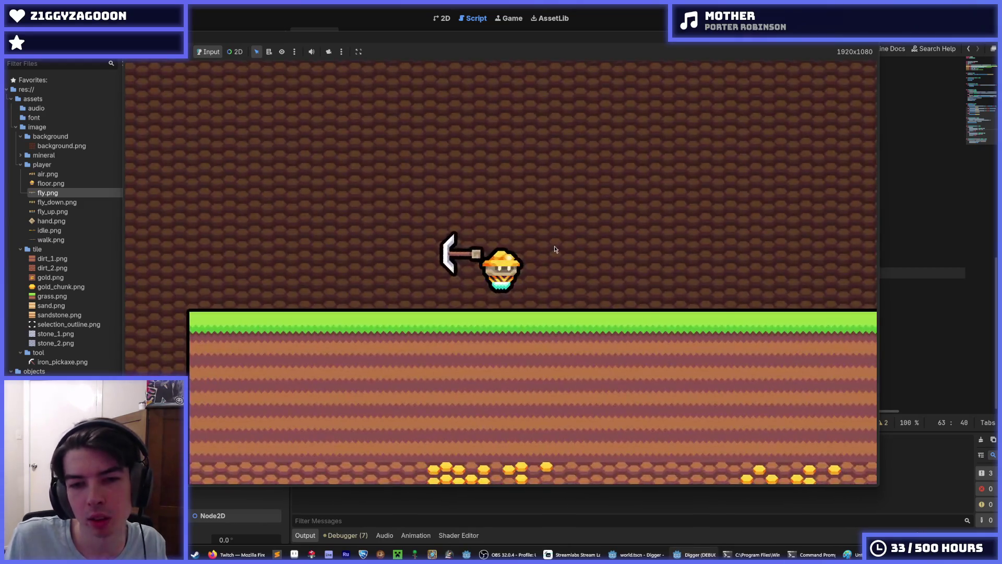
Dig a pit beside the miner, fly out, drop back in and dig through its floor
key(Down)
key(Down)
key(a)
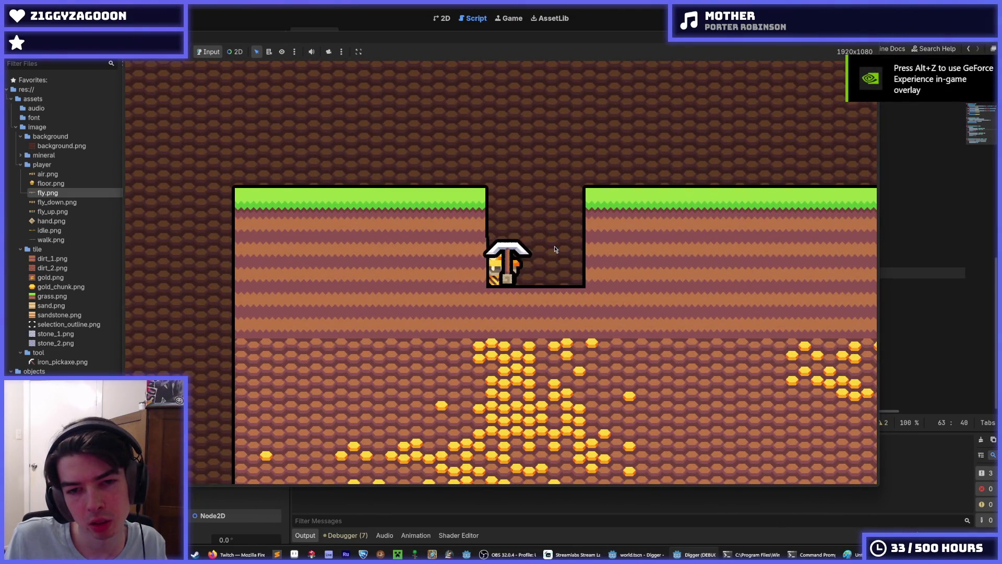
key(a)
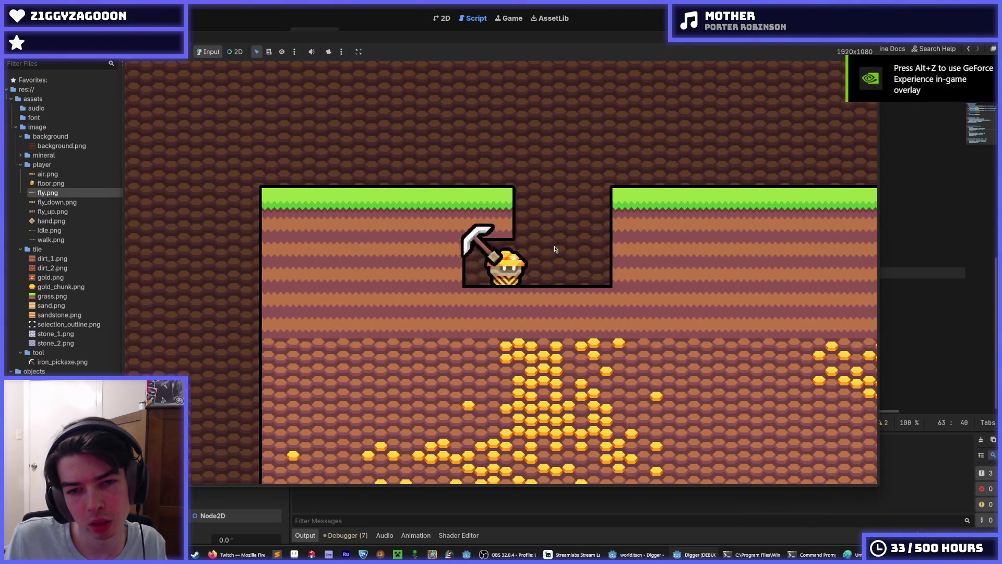
key(d)
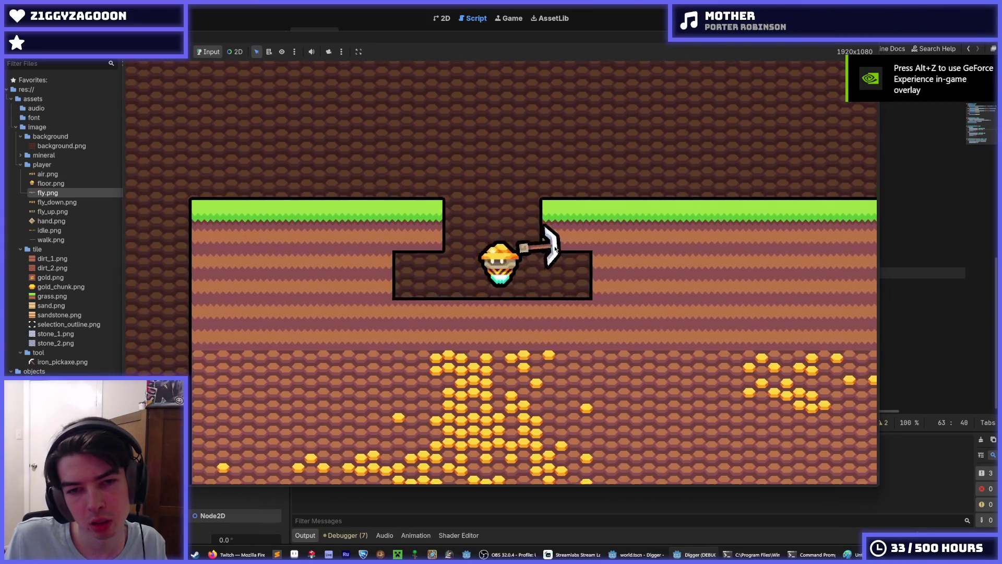
key(w)
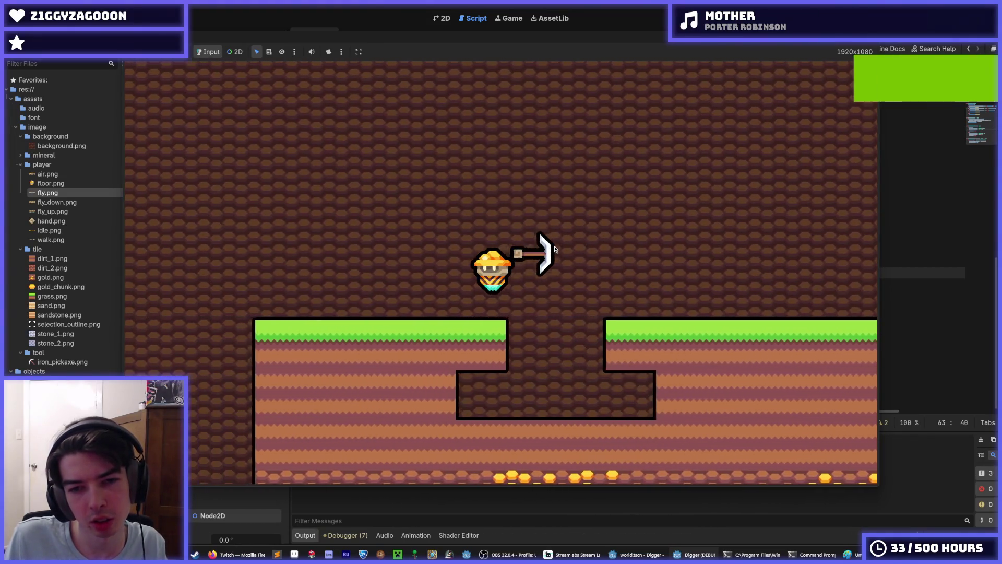
key(a)
key(s)
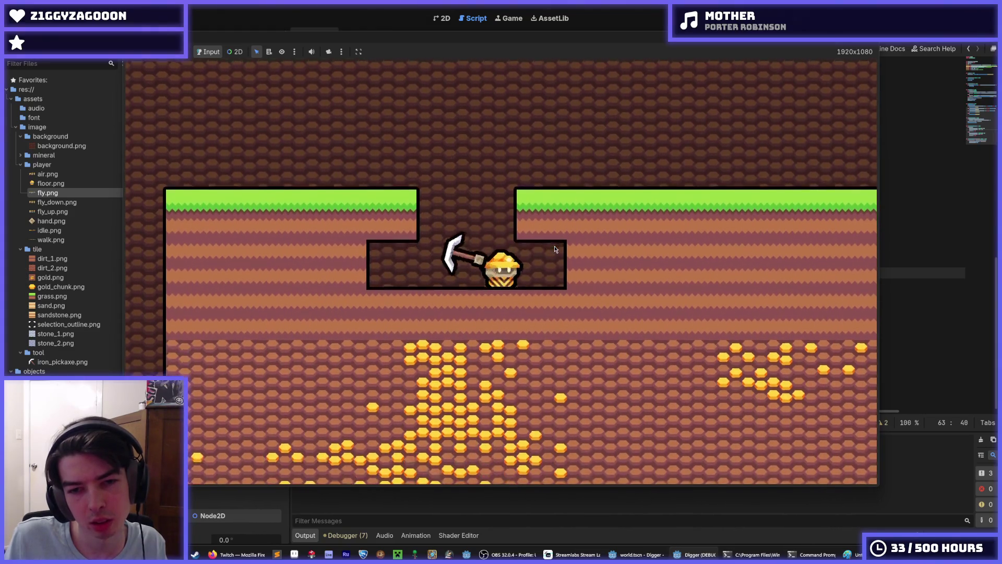
key(s)
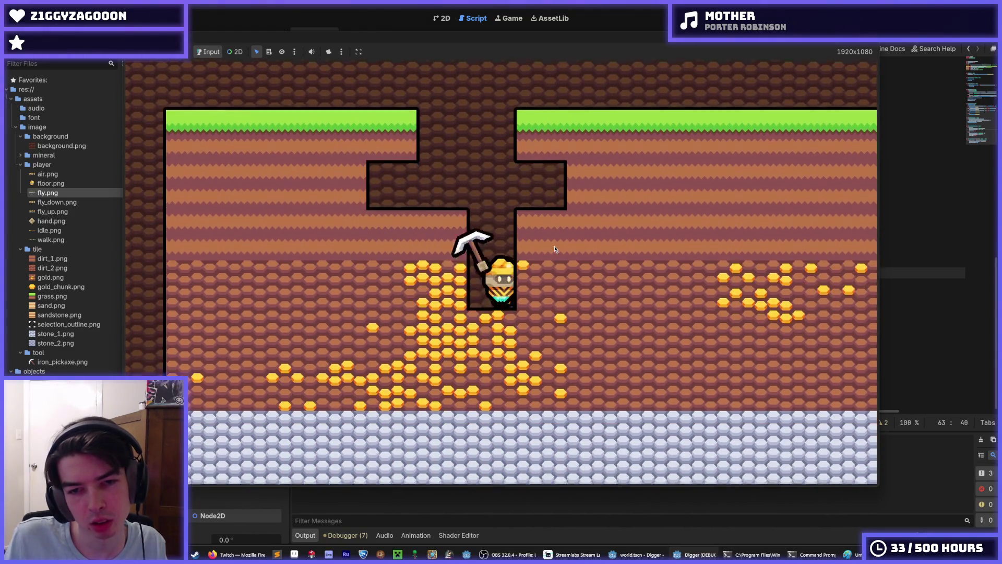
key(s)
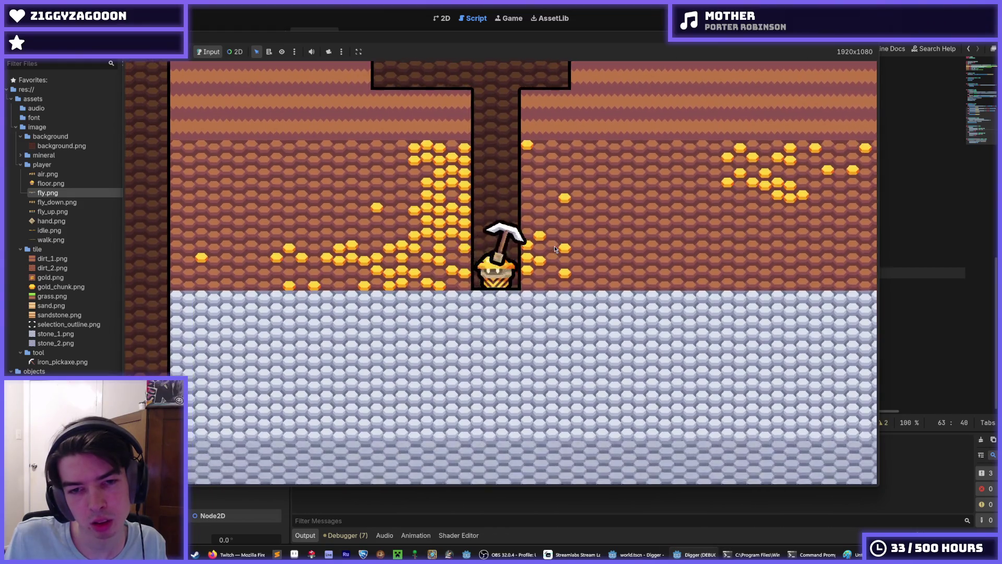
Tunnel left toward the gold, fly up and down the shaft facing each way, and mine a wall notch
key(a)
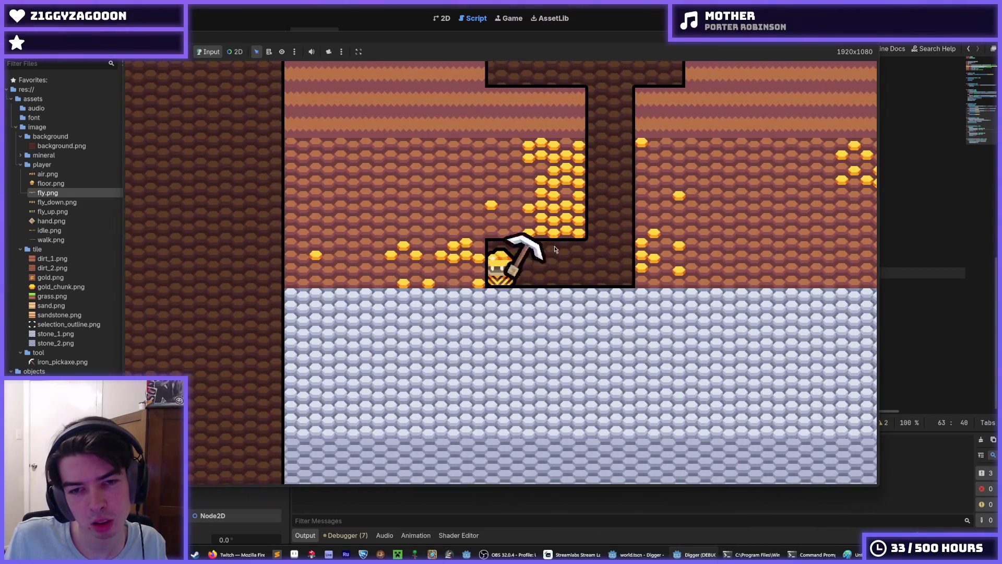
key(w)
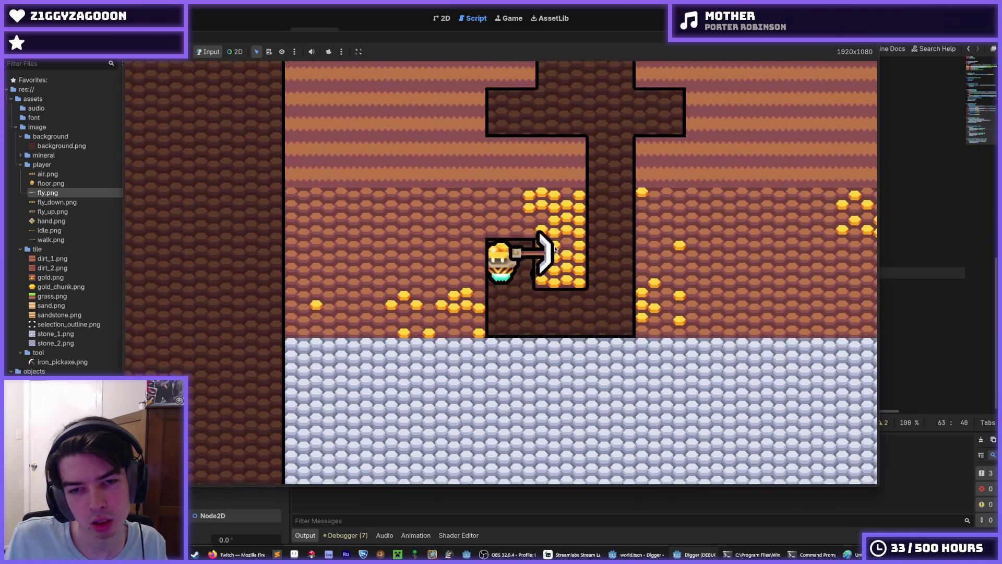
key(d)
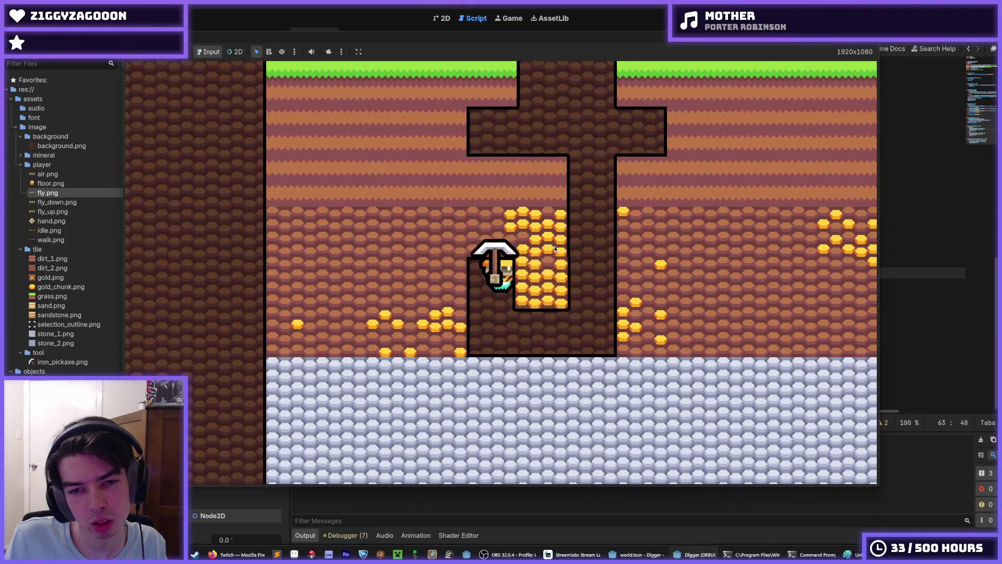
key(a)
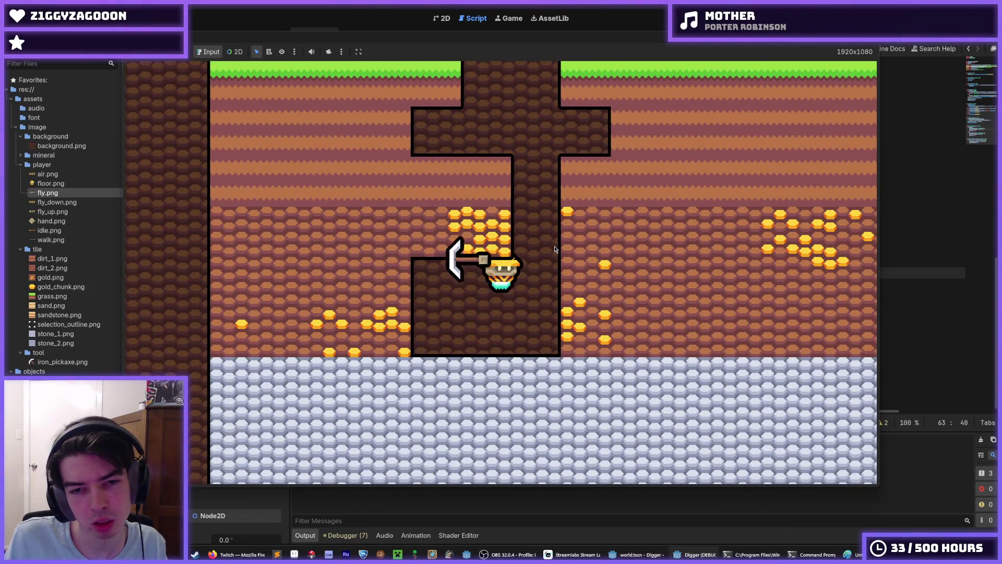
key(d)
key(w)
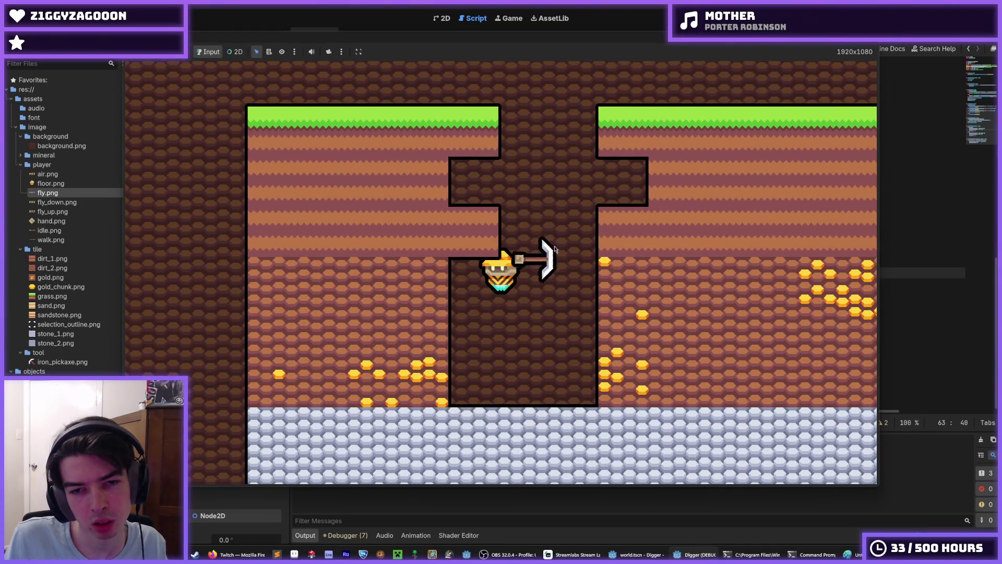
key(d)
key(a)
key(d)
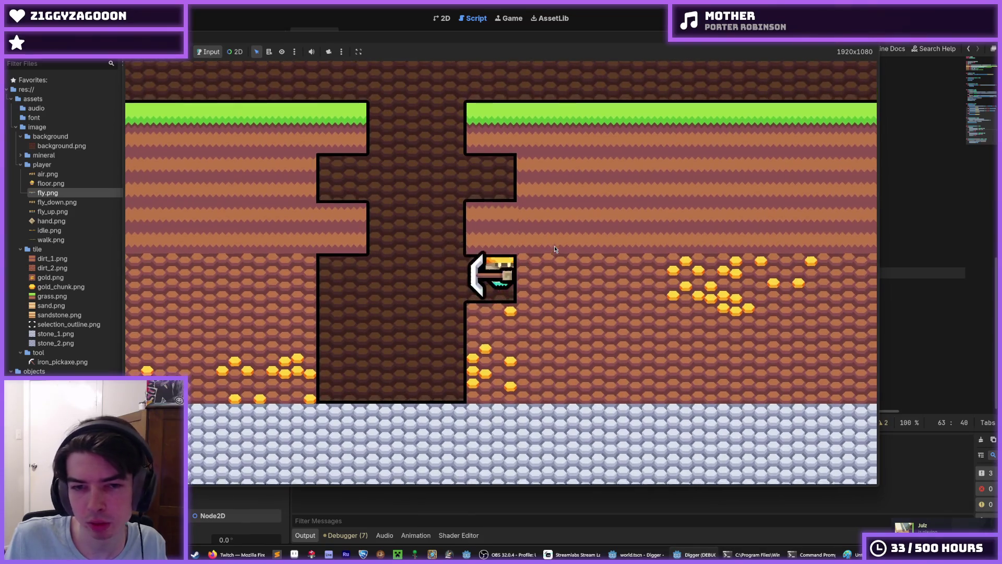
Dig down facing right then left, fly back up, mine the right tile, and stop with F8
key(s)
key(d)
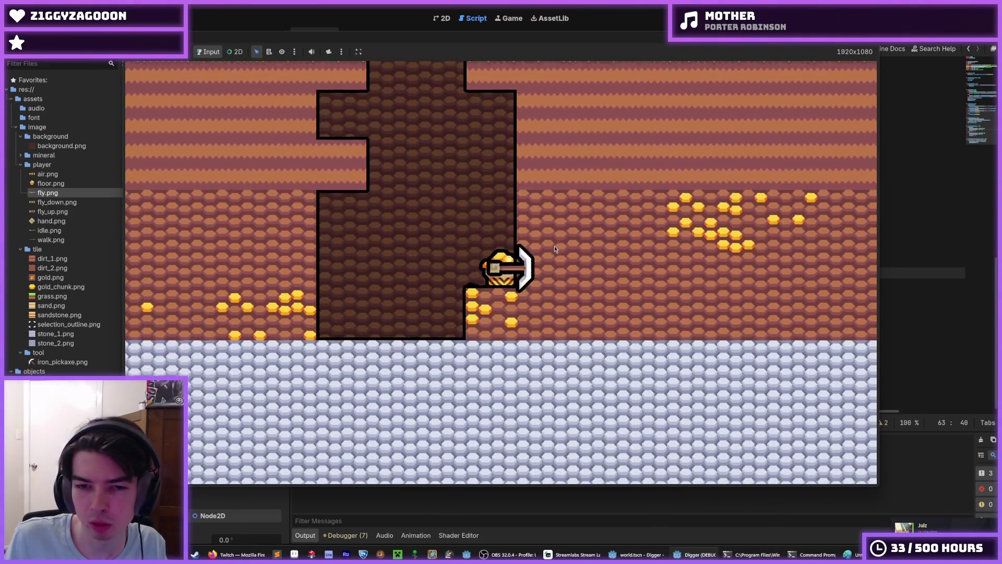
key(a)
key(s)
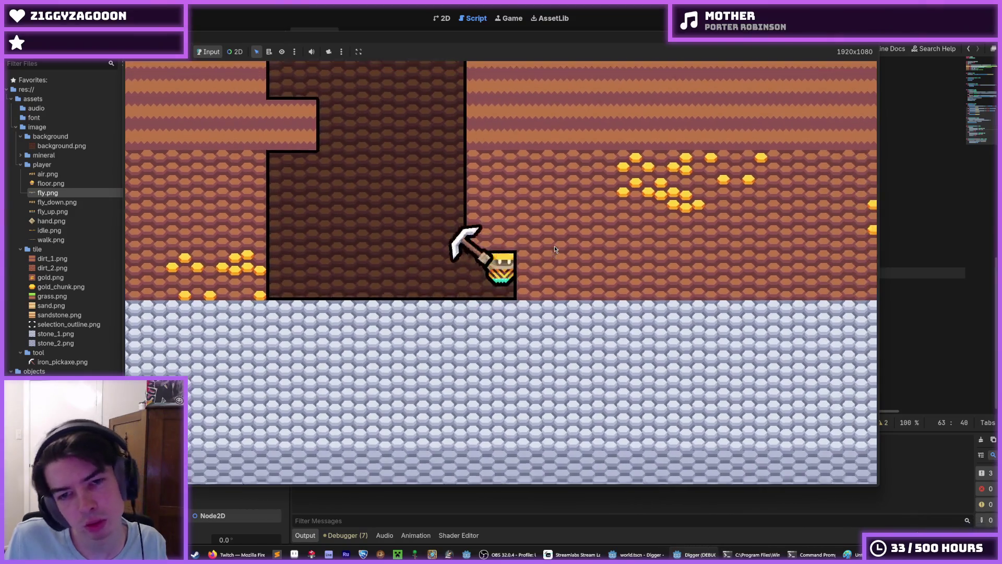
key(d)
key(w)
key(a)
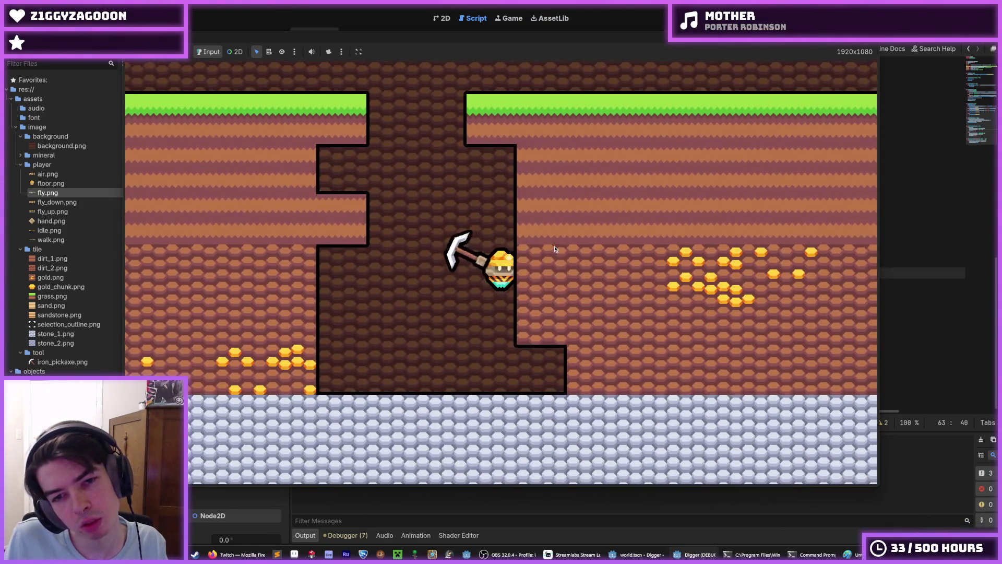
key(d)
key(F8)
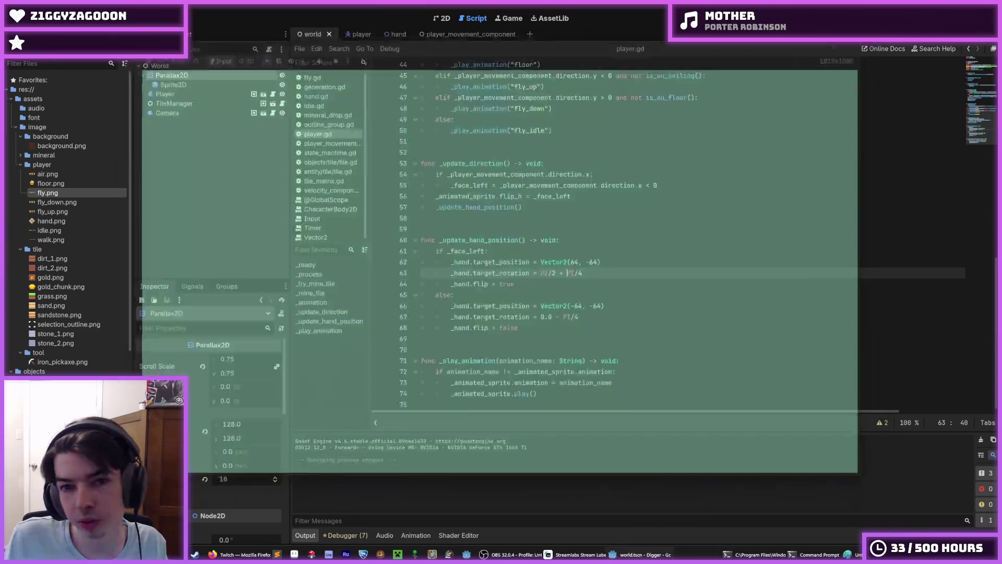
Change line 63's left-facing rotation to PI/2 + PI/2, move to line 67, and rerun the game
key(Left)
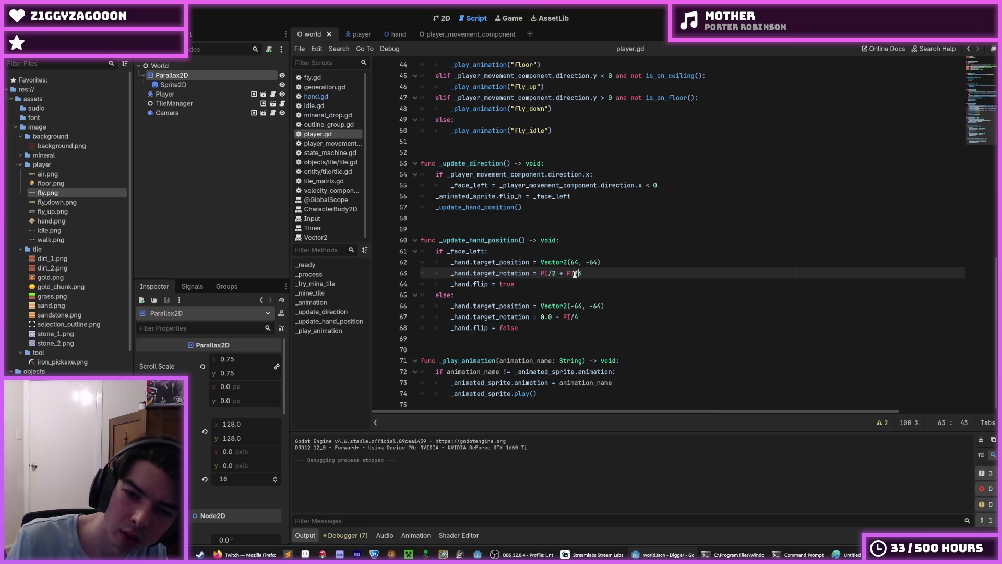
text(2)
key(Down)
key(Down)
key(Down)
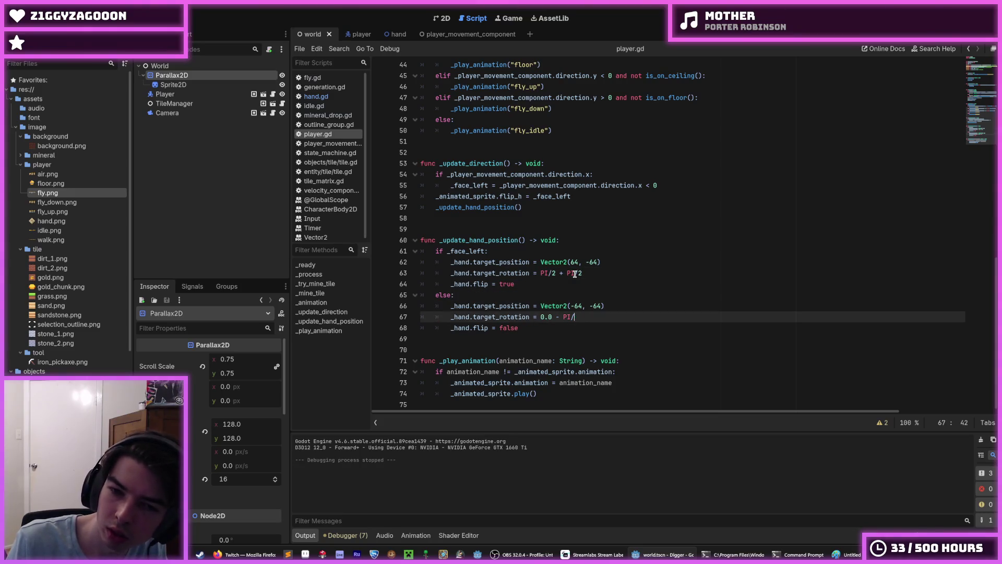
key(F5)
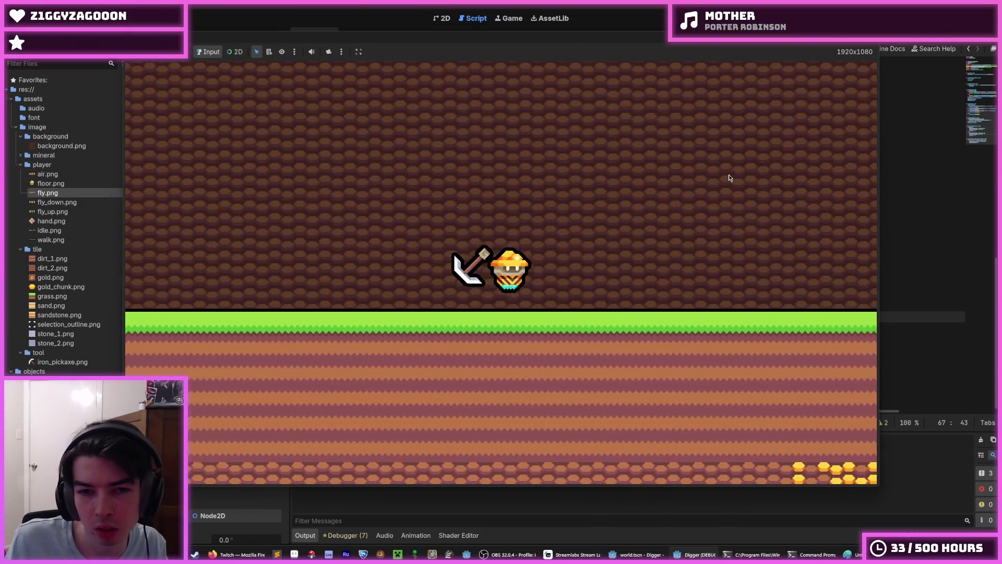
Dig down two tiles, tunnel right from the shaft, then dig a short tunnel left
key(s)
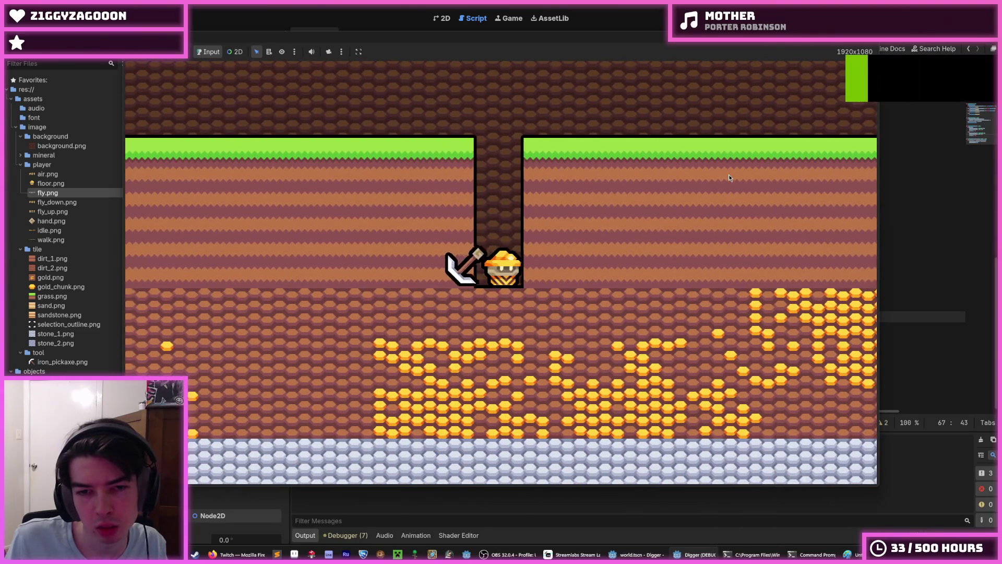
key(d)
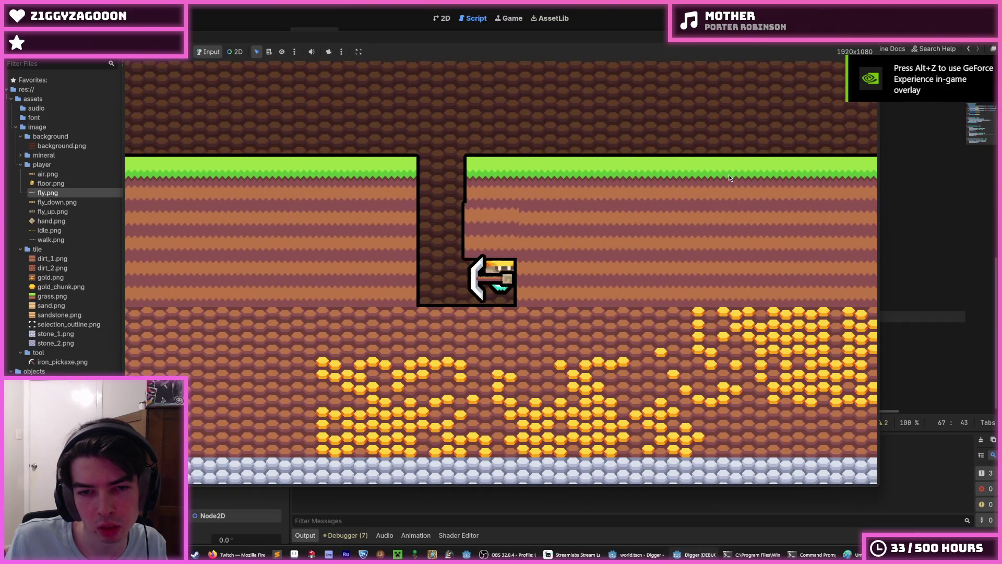
key(w)
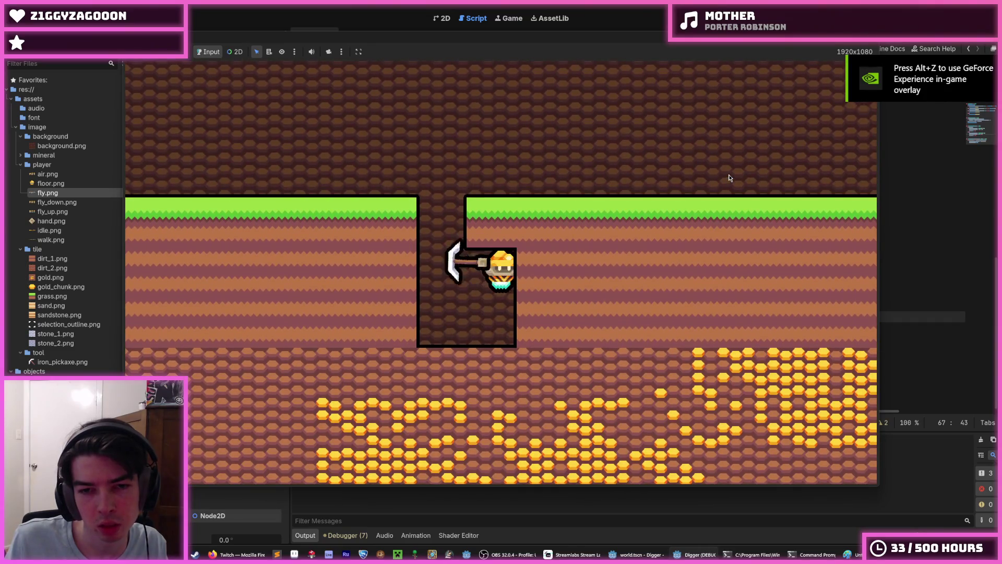
key(d)
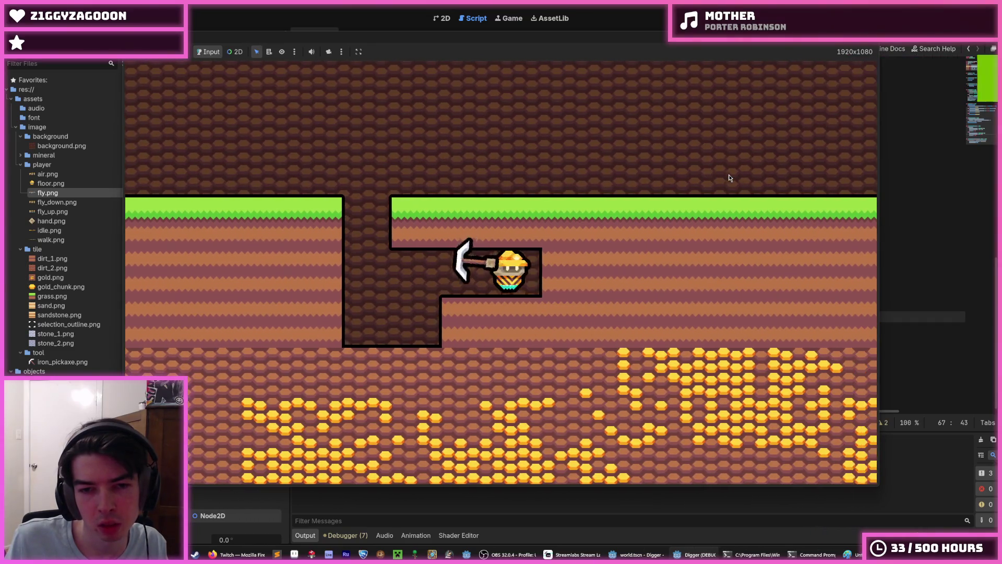
key(a)
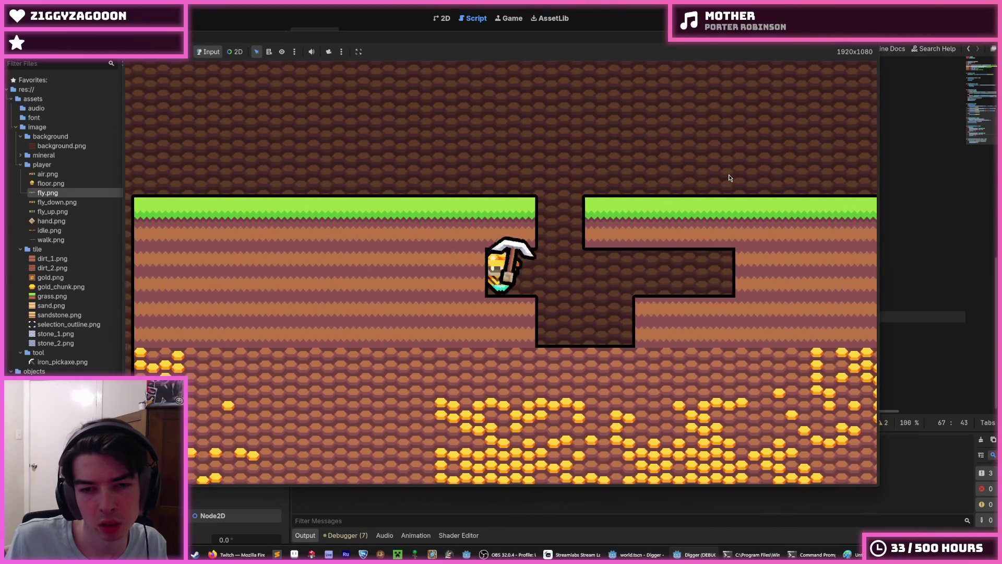
key(a)
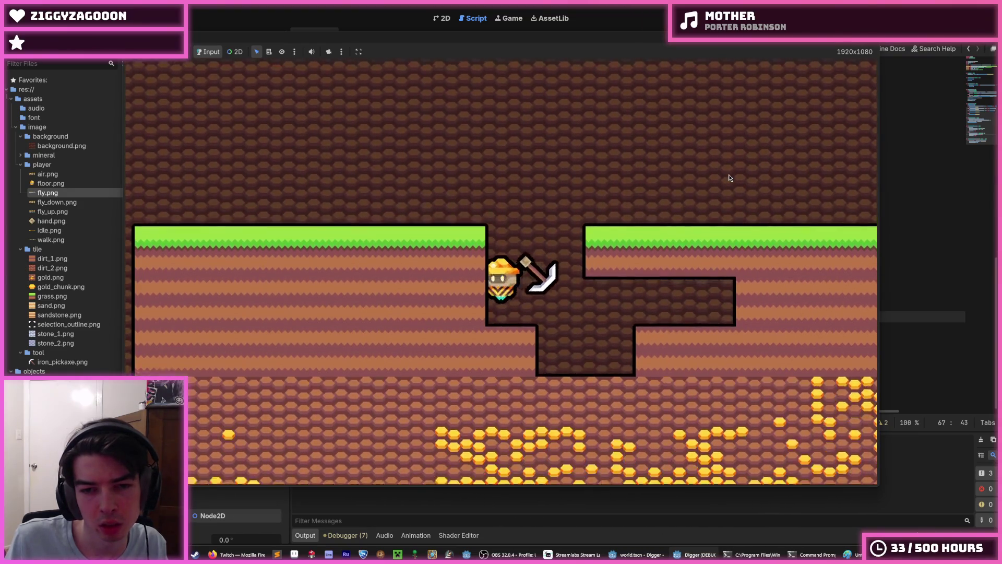
Dig a new pit downward and swing at its left and right walls
key(s)
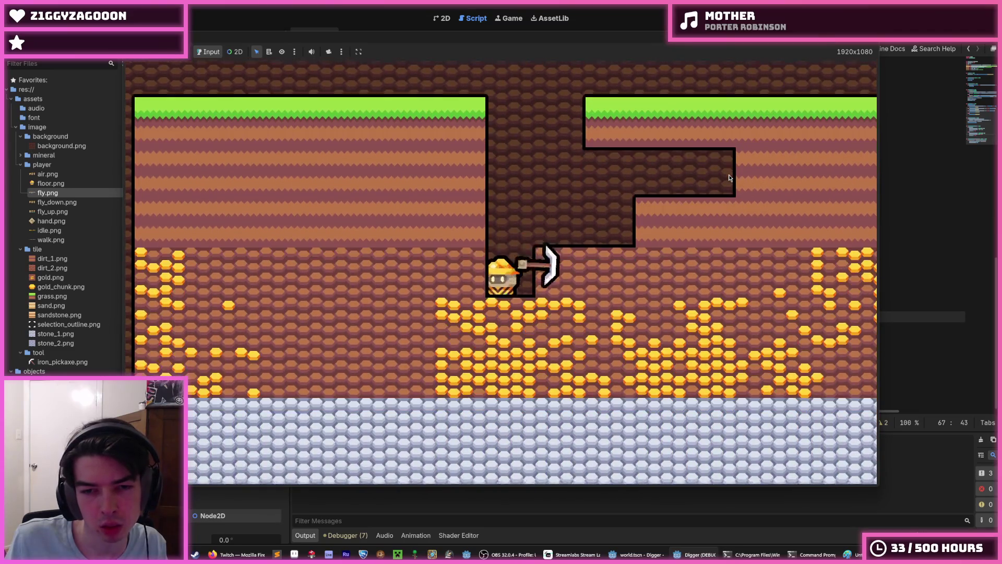
key(s)
key(d)
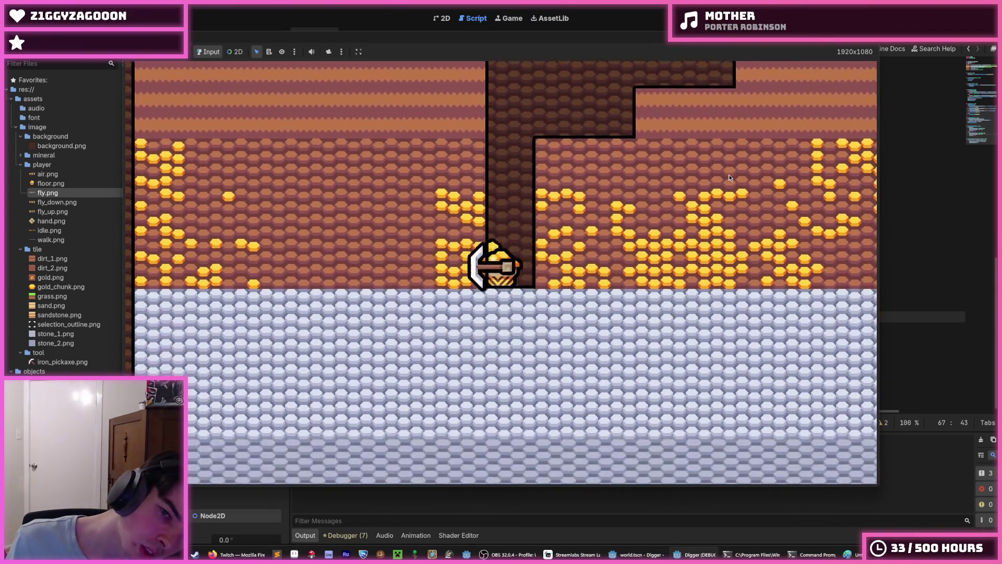
key(a)
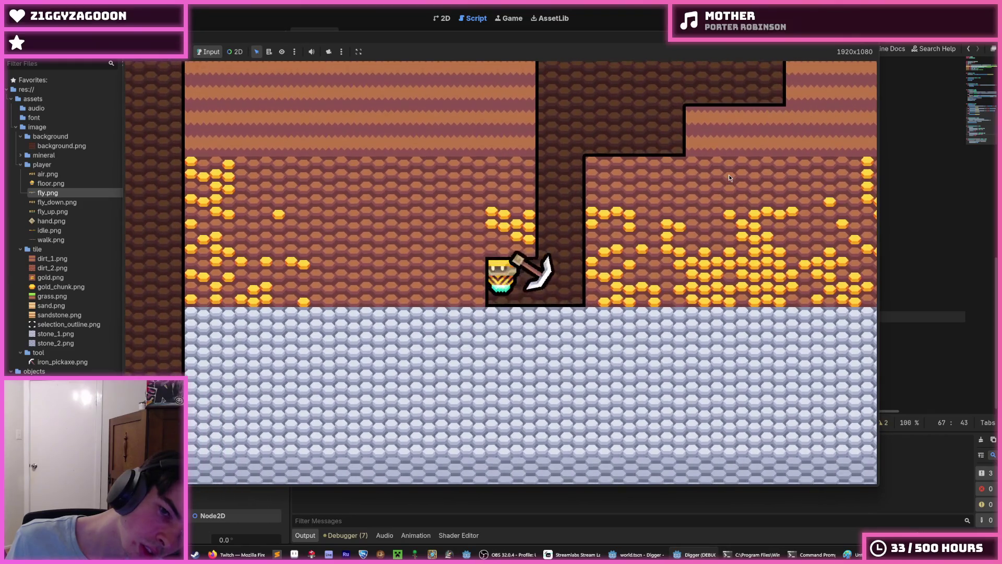
key(a)
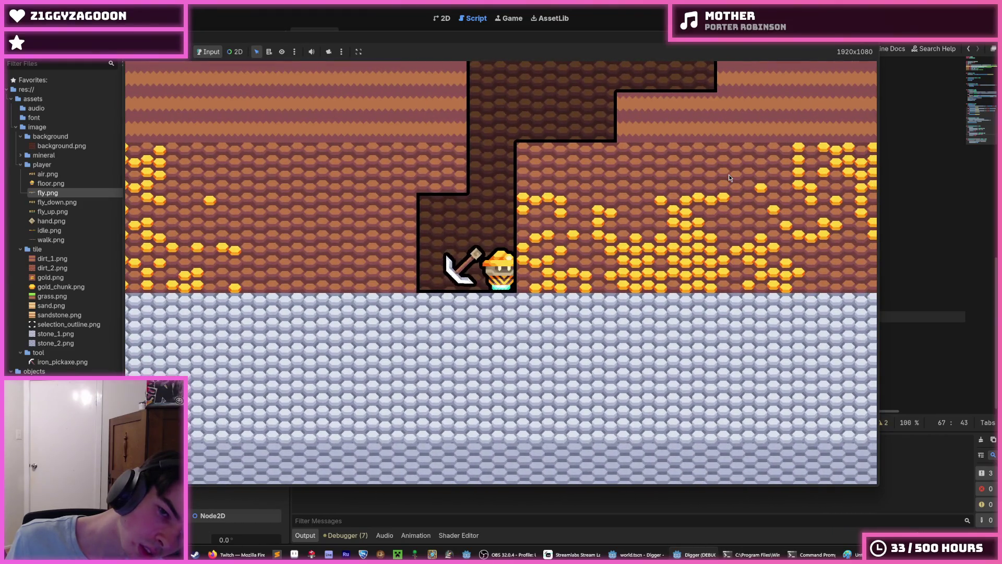
key(a)
key(d)
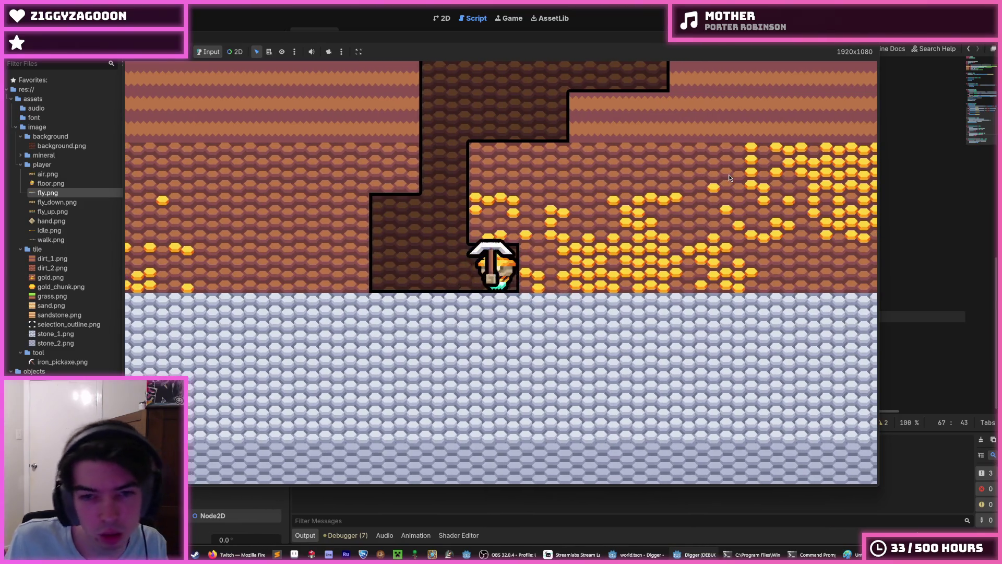
Fly up the shaft above the grass, turning back and forth, then drop back in
key(w)
key(a)
key(d)
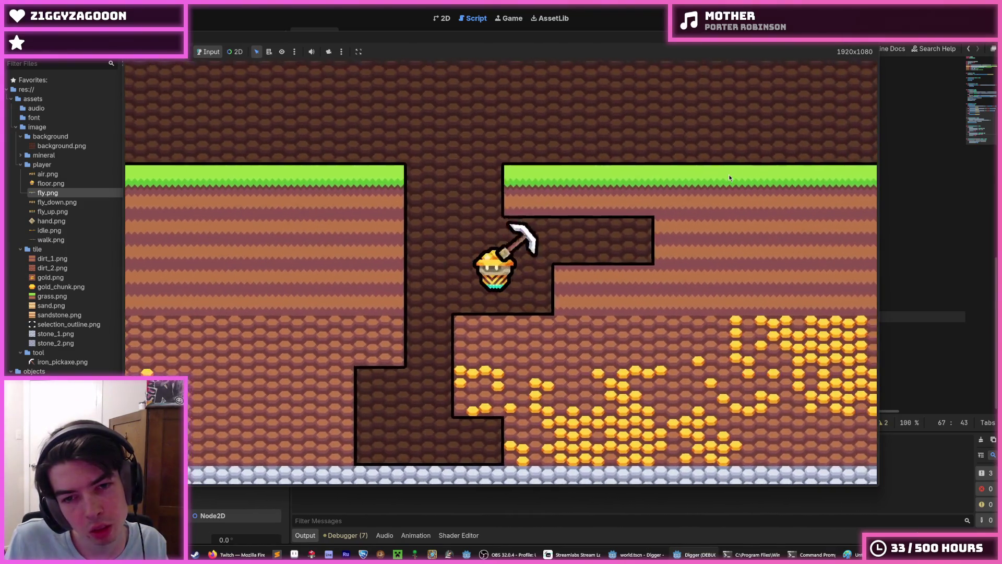
key(w)
key(a)
key(d)
key(a)
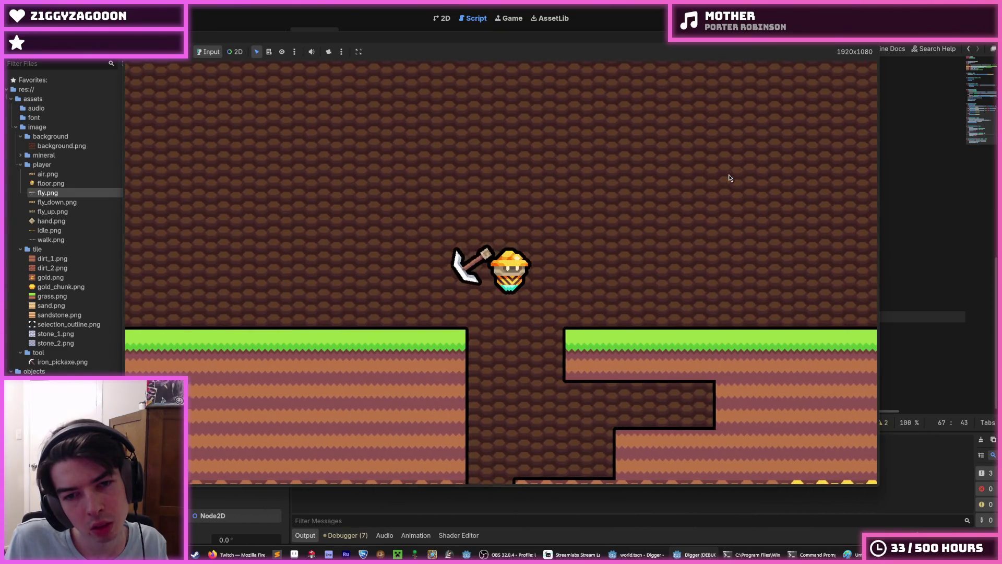
key(d)
key(d)
key(a)
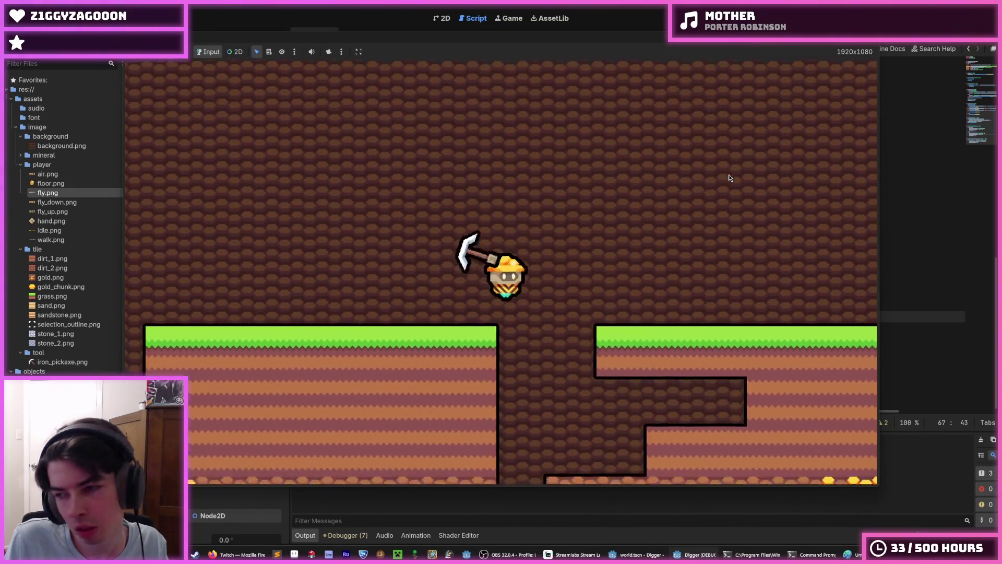
Move onto the right grass ledge, turn both ways, and dig down through it
key(d)
key(w)
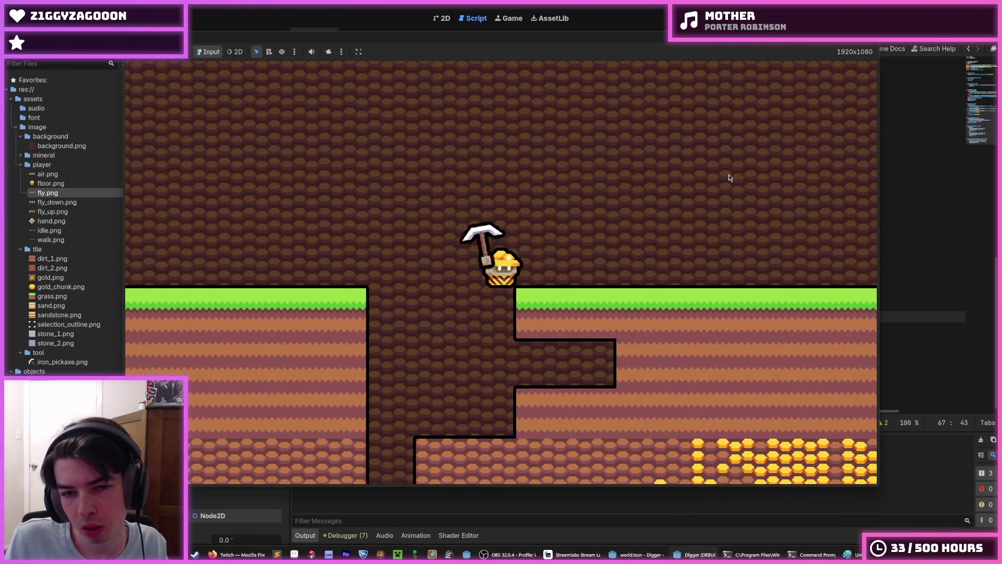
key(a)
key(d)
key(a)
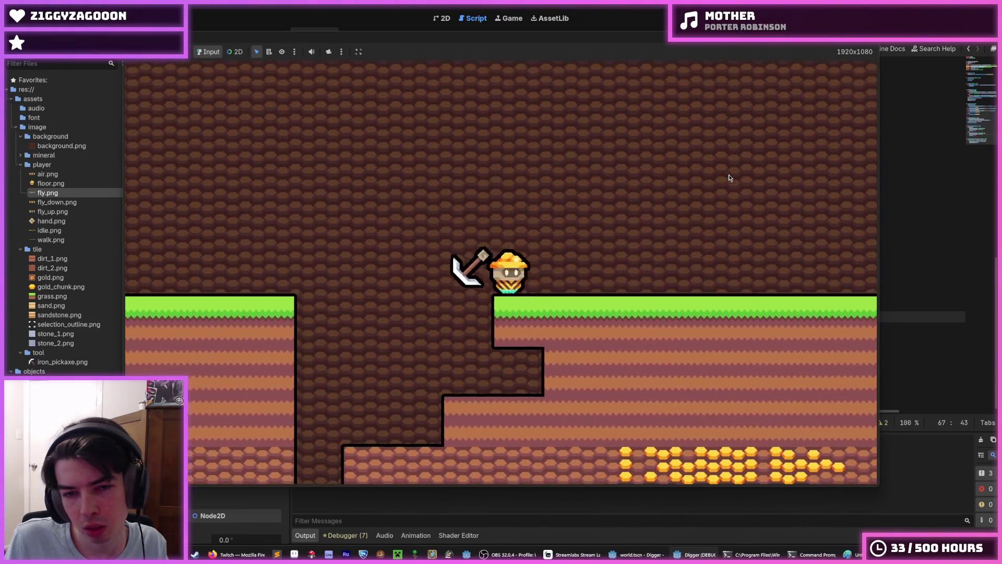
key(d)
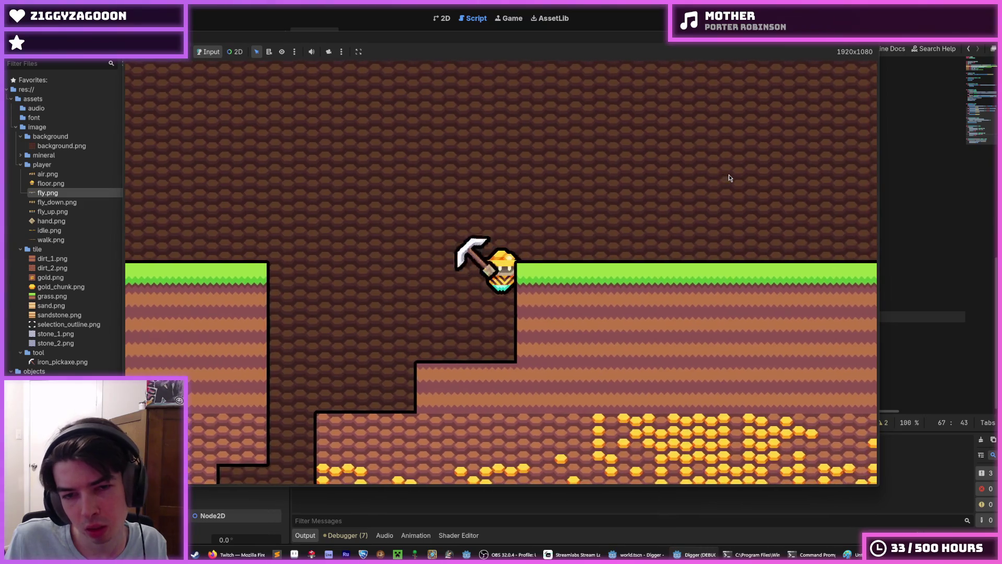
key(s)
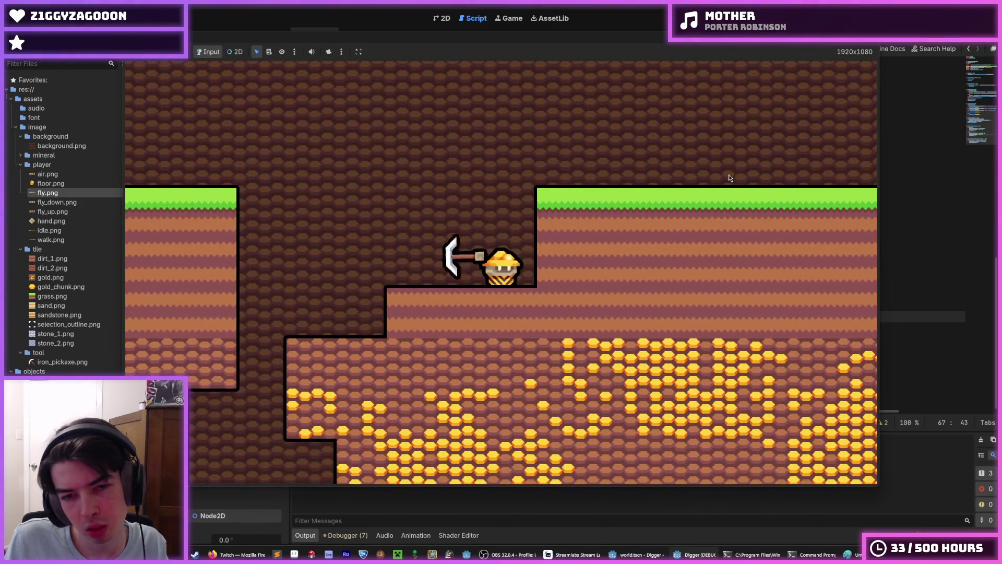
Dig left through the steps, then down and right and up through the gold tiles
key(a)
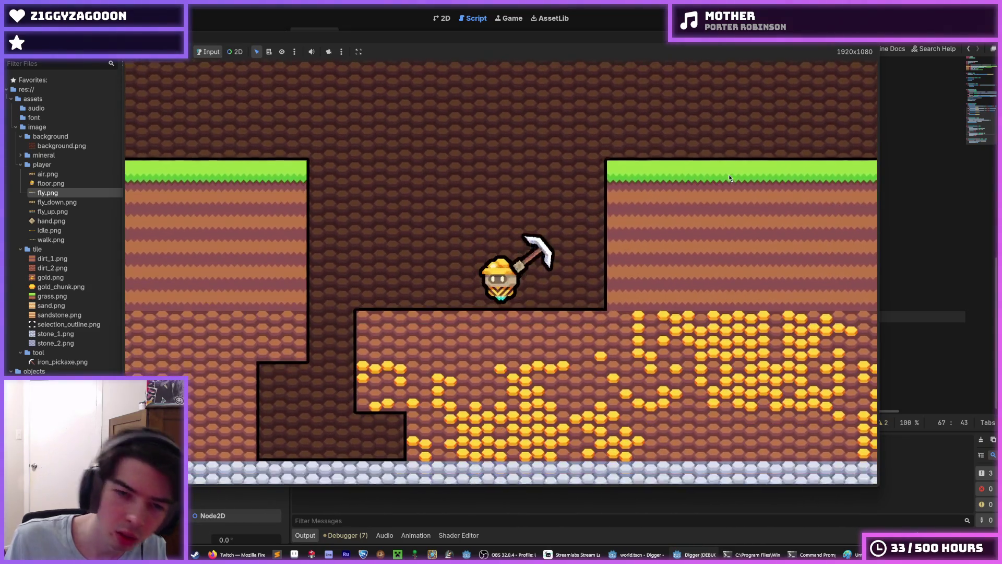
key(a)
key(a)
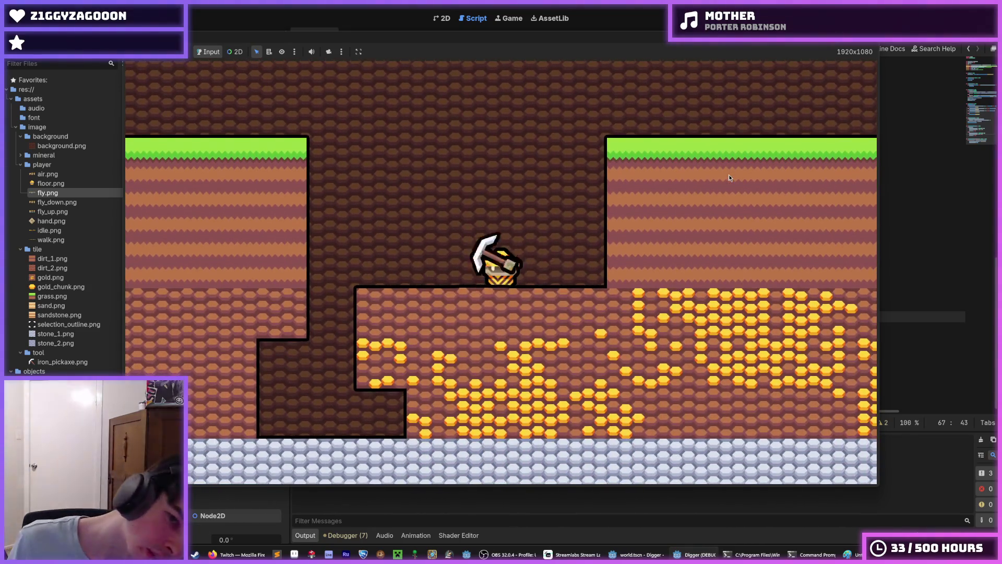
key(s)
key(s)
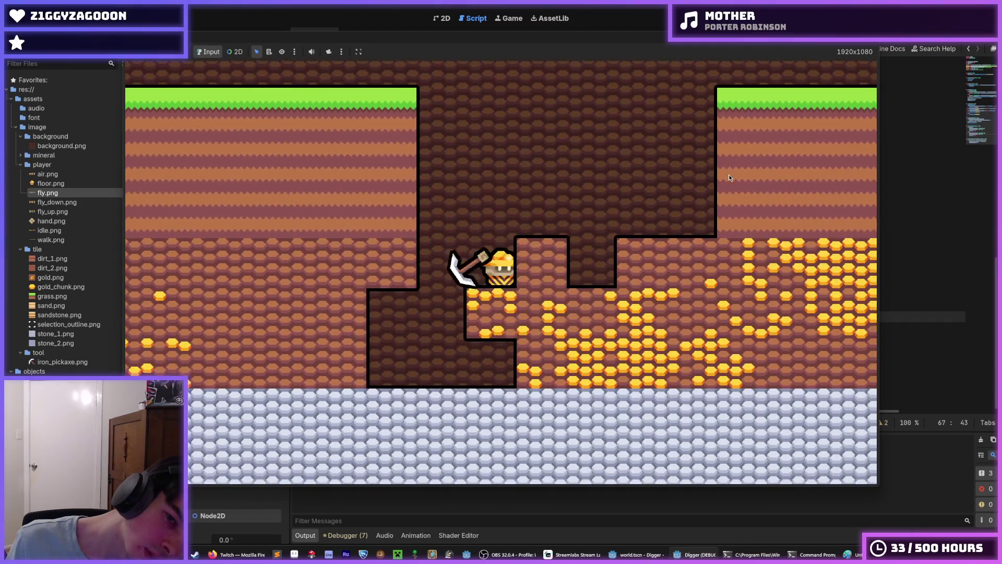
key(d)
key(d)
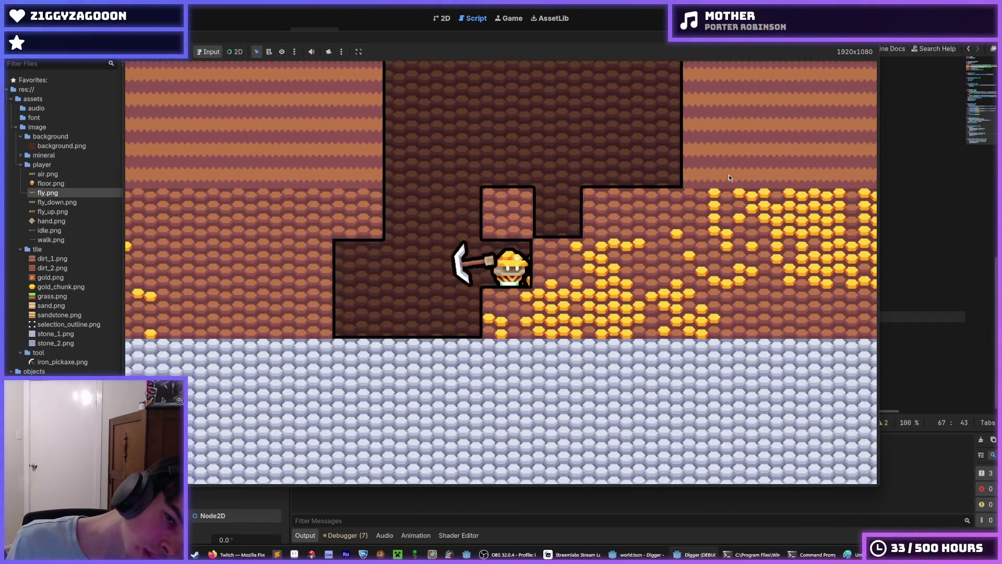
key(d)
key(d)
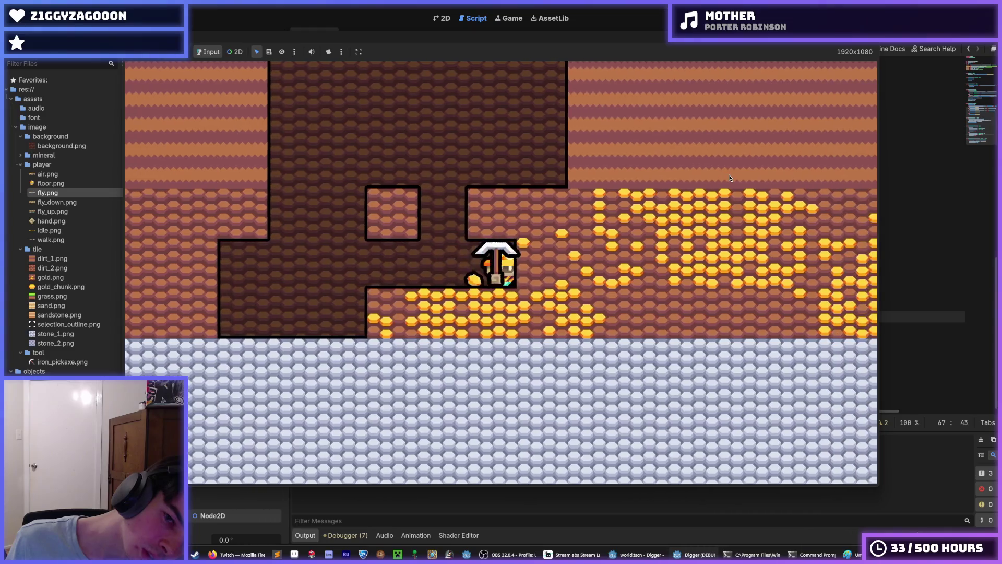
key(d)
key(d)
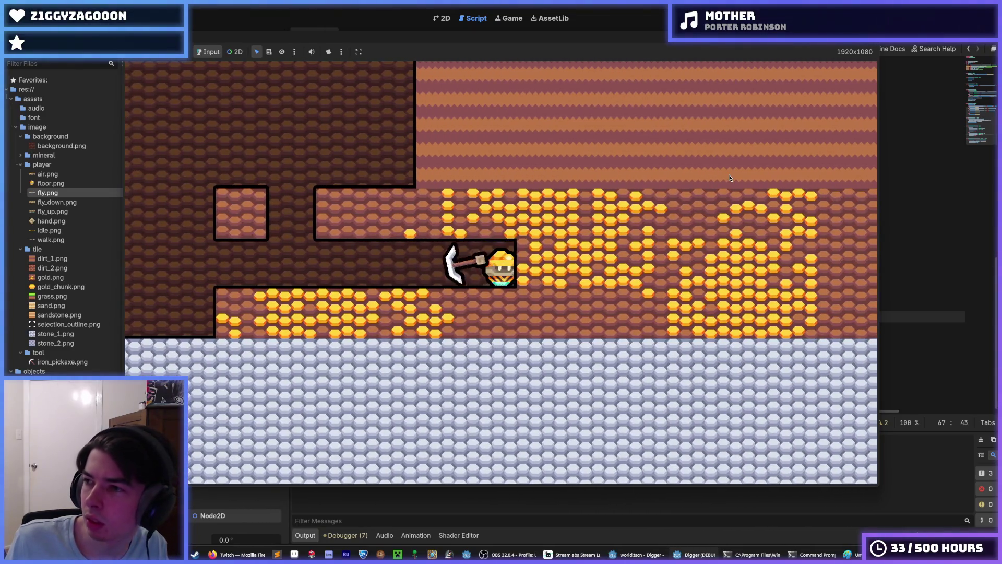
key(d)
key(d)
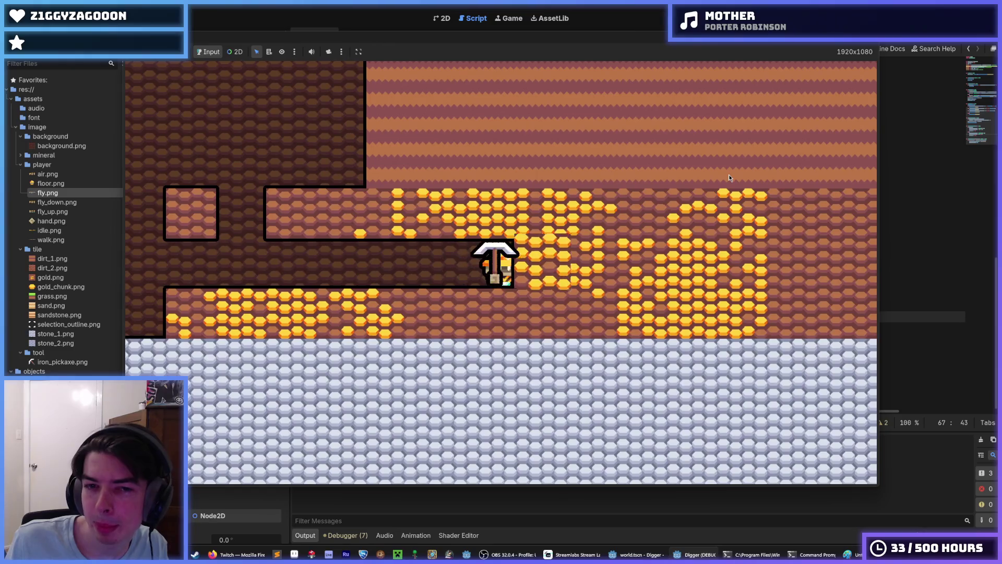
key(w)
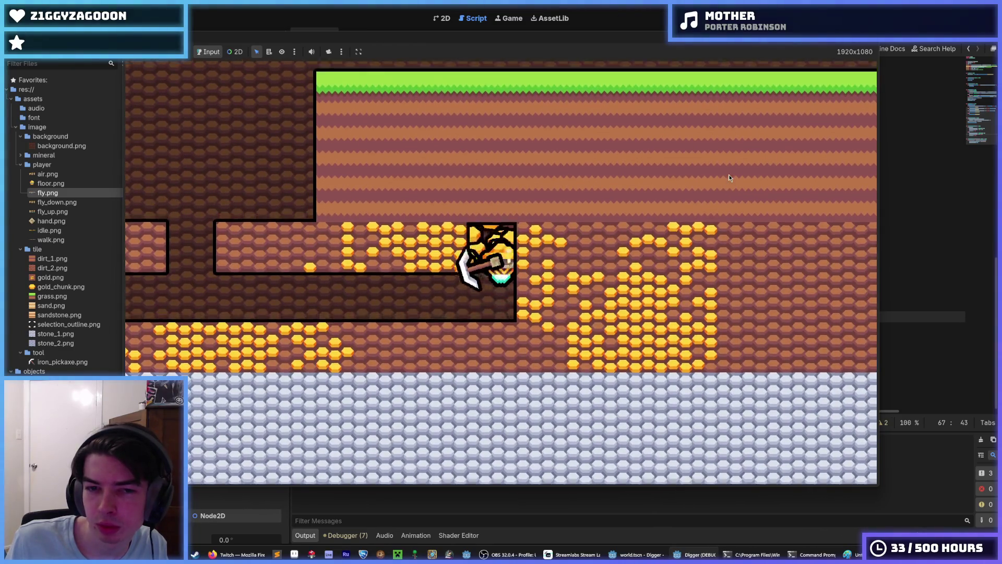
key(d)
Dig left through the rock and along the gold row, then fly up the tunnel turning left and right
key(a)
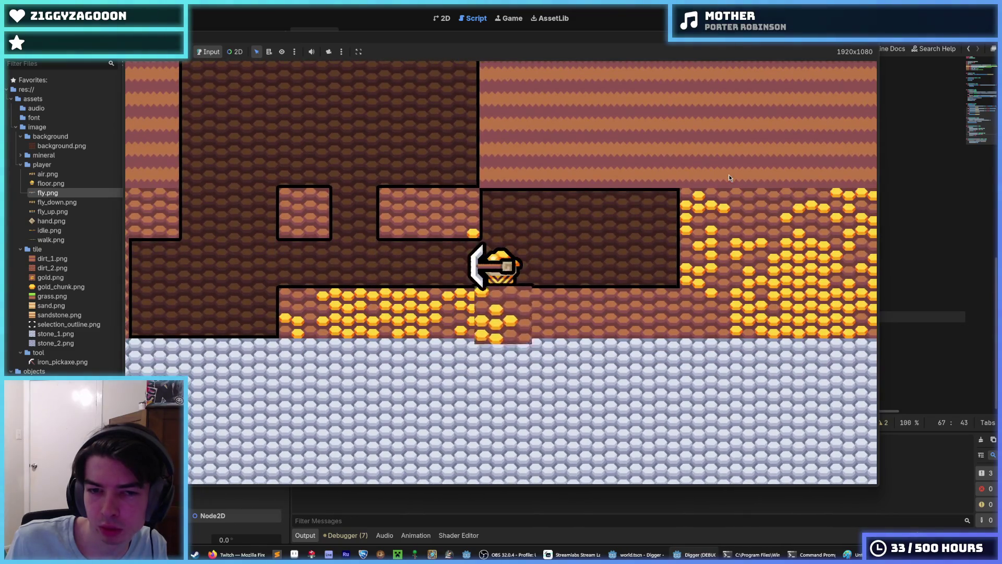
key(s)
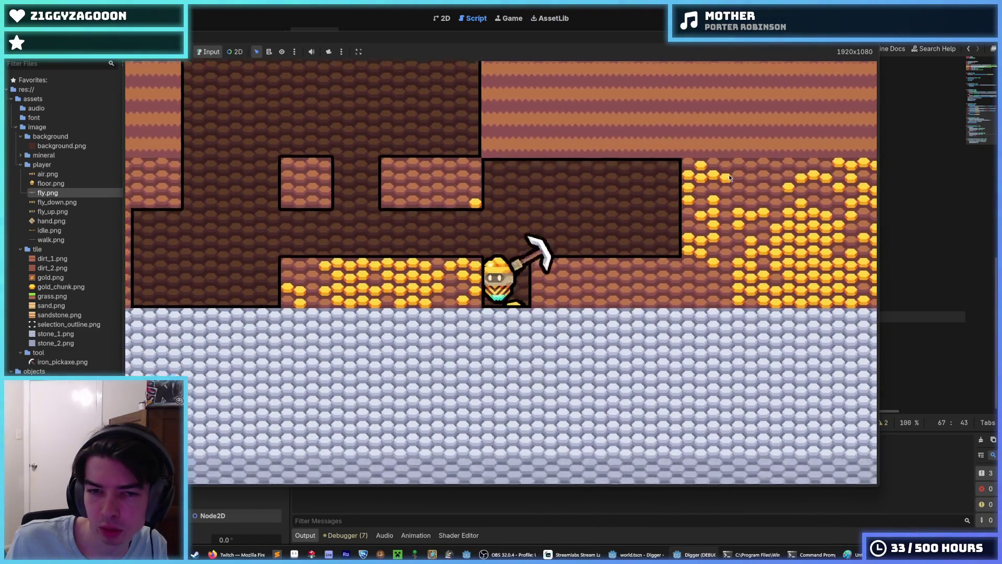
key(a)
key(w)
key(a)
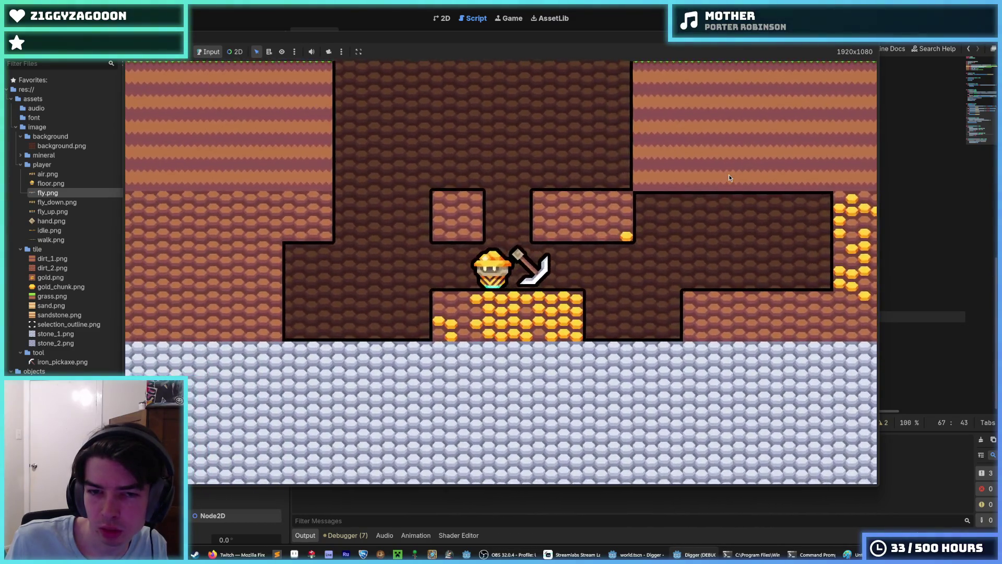
key(s)
key(w)
key(a)
key(d)
key(d)
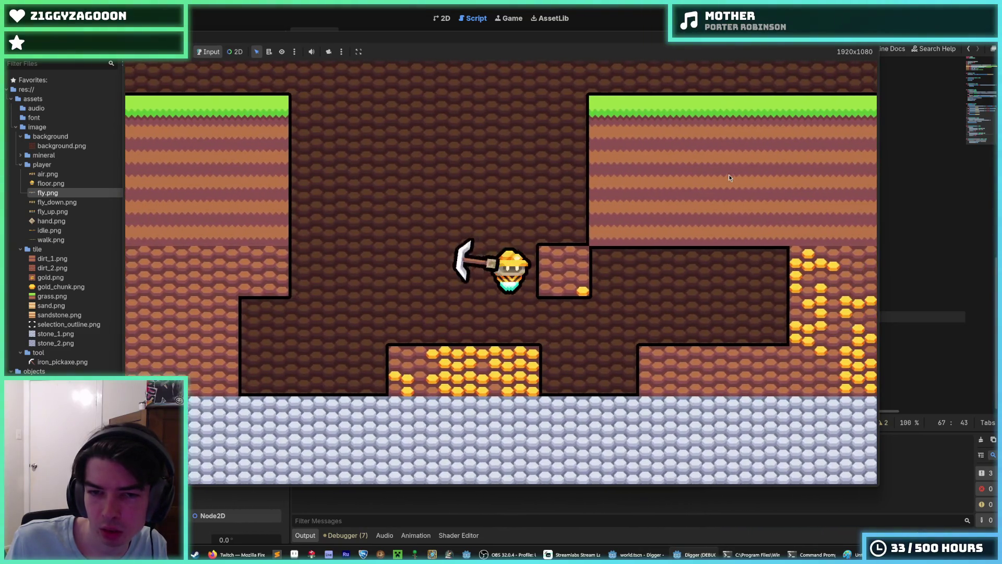
key(w)
Move through the tunnel facing up, left and right to test the hand, then stop the game
key(a)
key(a)
key(s)
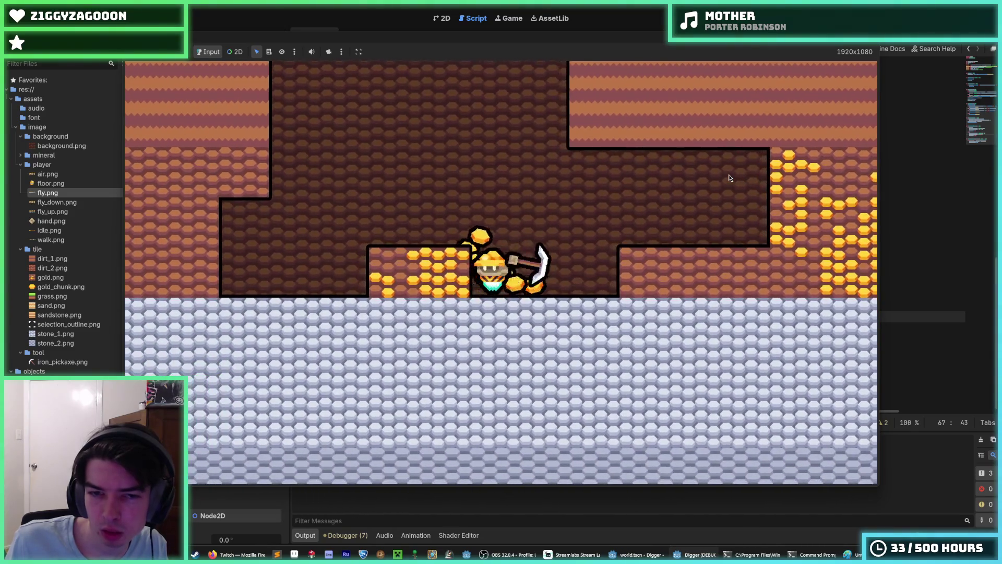
key(d)
key(d)
key(w)
key(a)
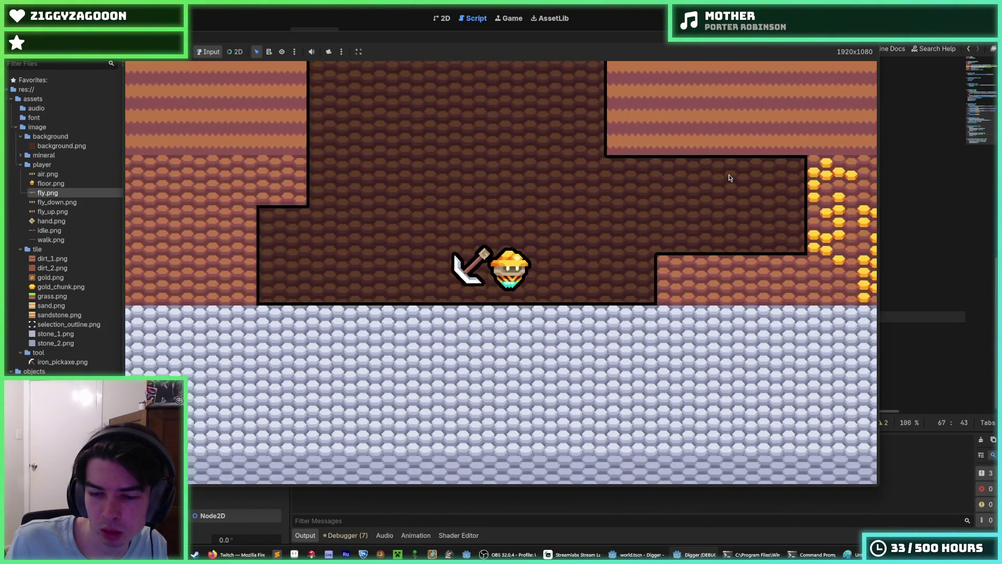
key(d)
key(w)
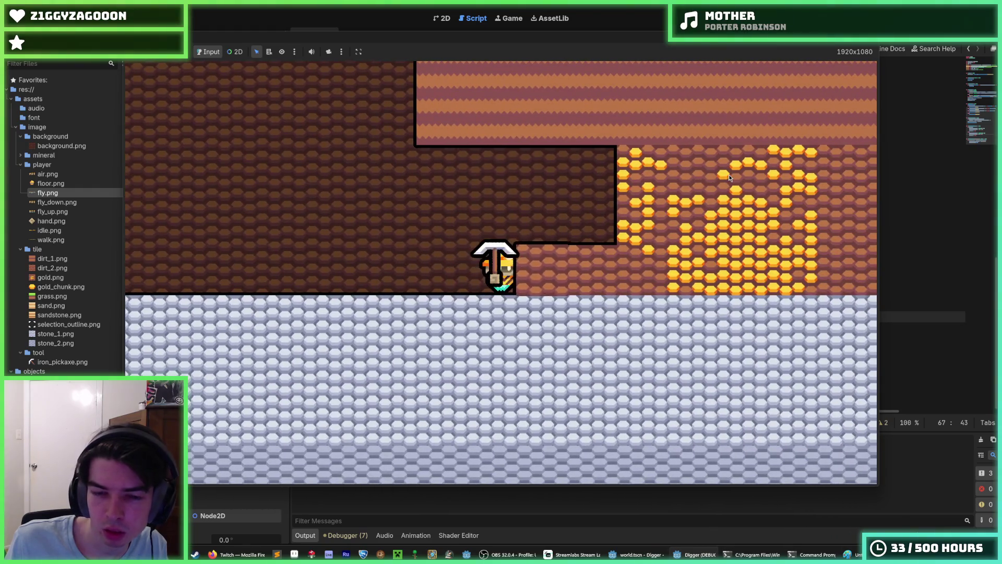
key(a)
key(w)
key(w)
key(d)
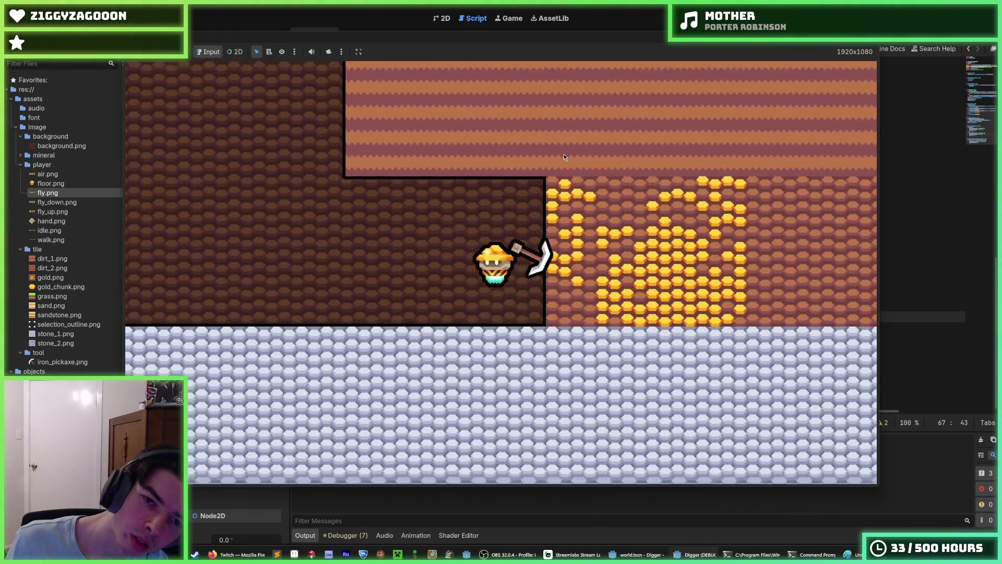
key(a)
key(F8)
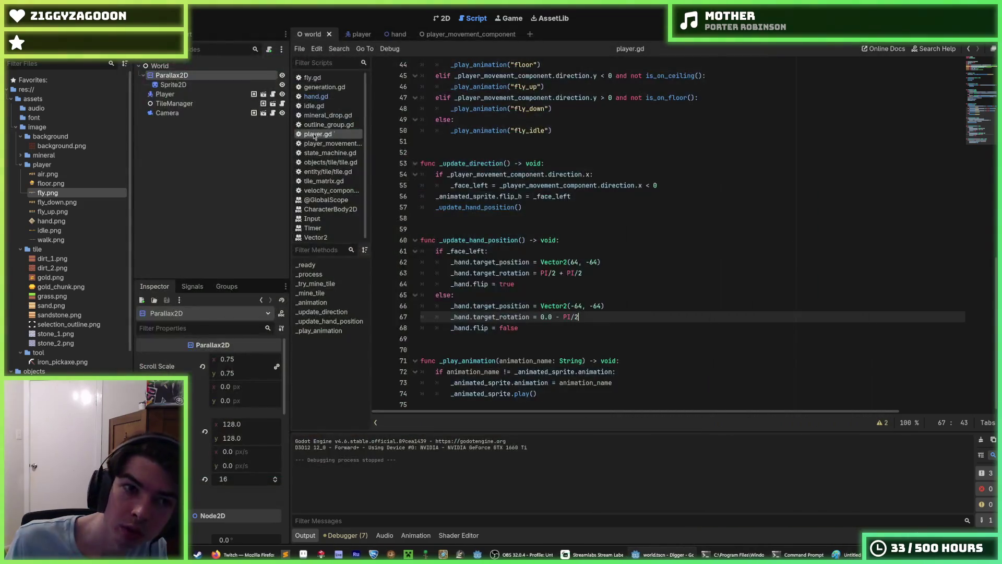
In the player scene, duplicate the Hand node as Hand2 and save the scene
click(347, 33)
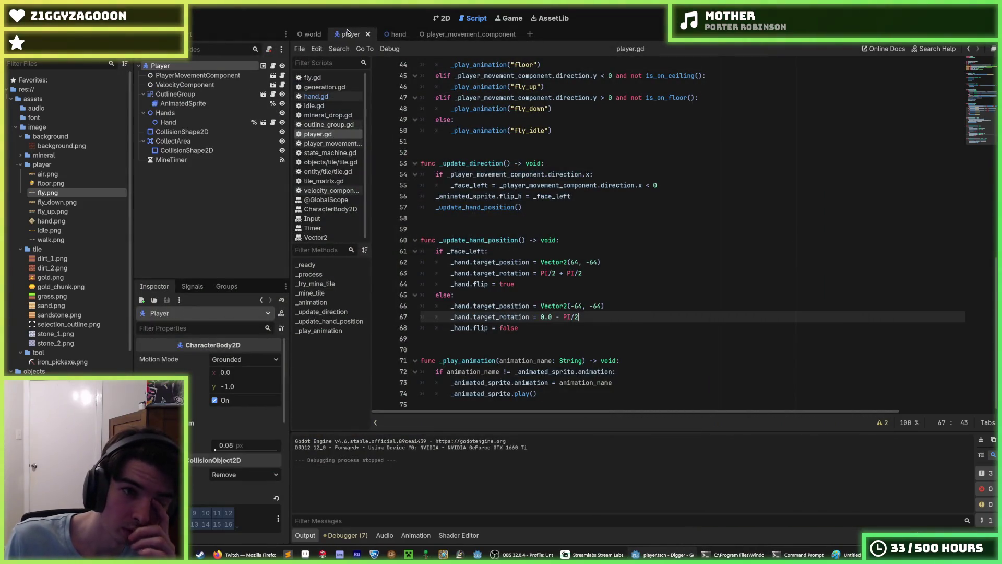
click(174, 122)
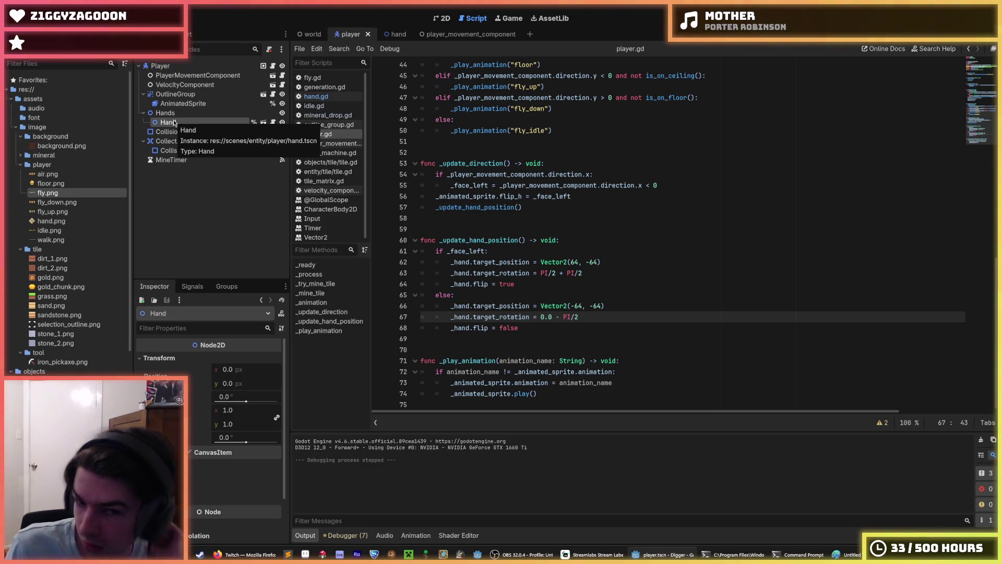
key(ctrl+d)
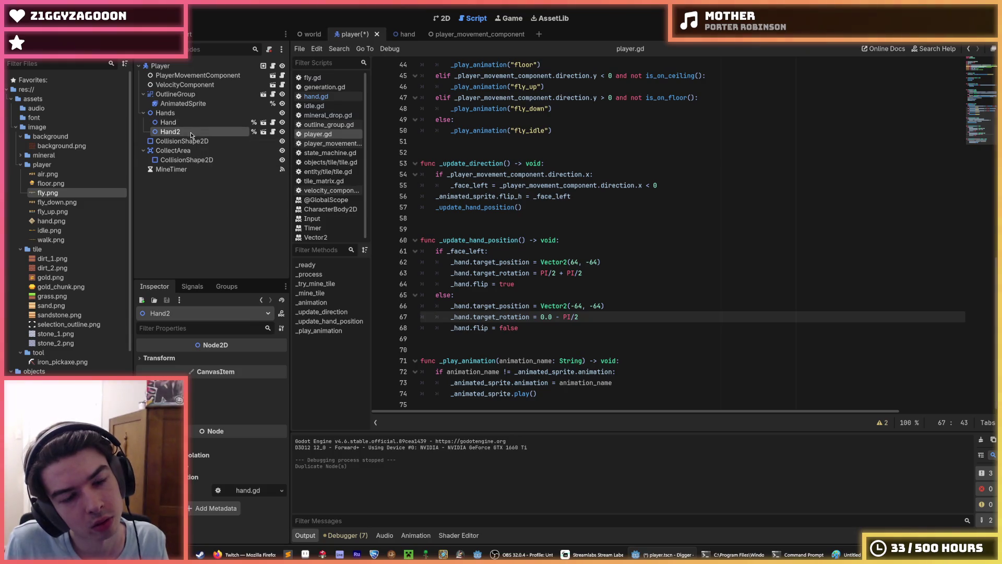
click(187, 122)
click(187, 131)
key(ctrl+s)
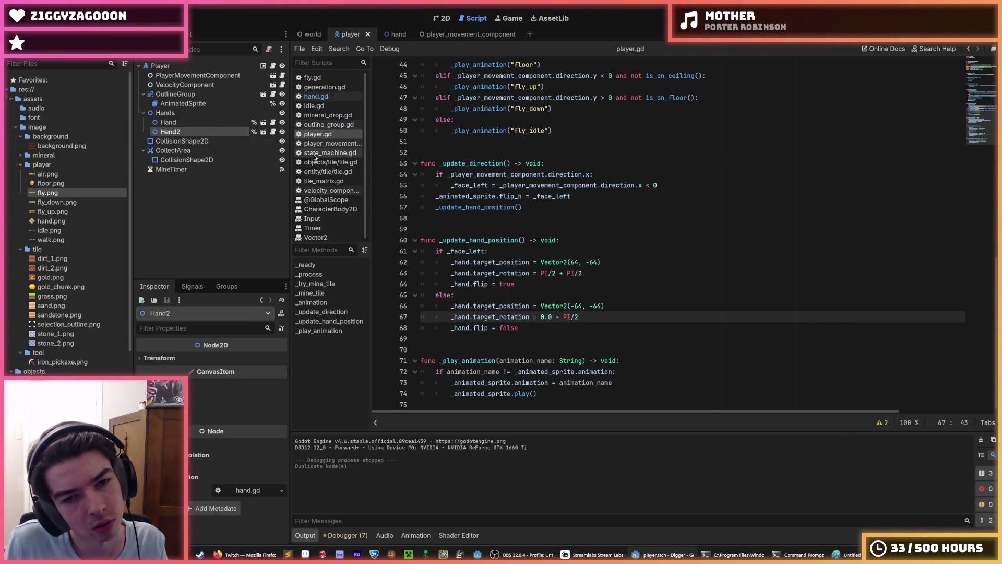
Review the _update_hand_position code in player.gd
click(512, 251)
click(554, 241)
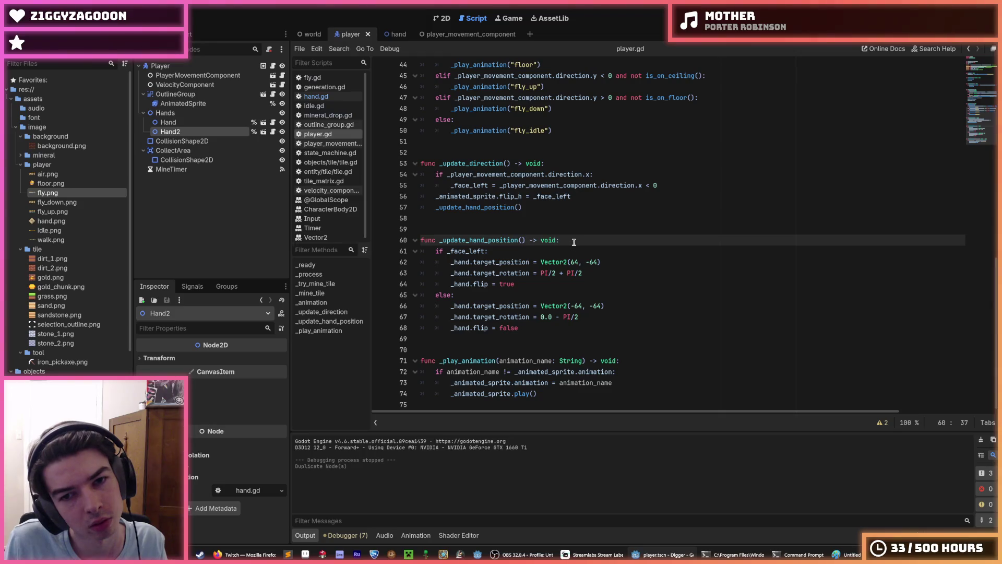
click(563, 251)
scroll(563, 256, up, 12)
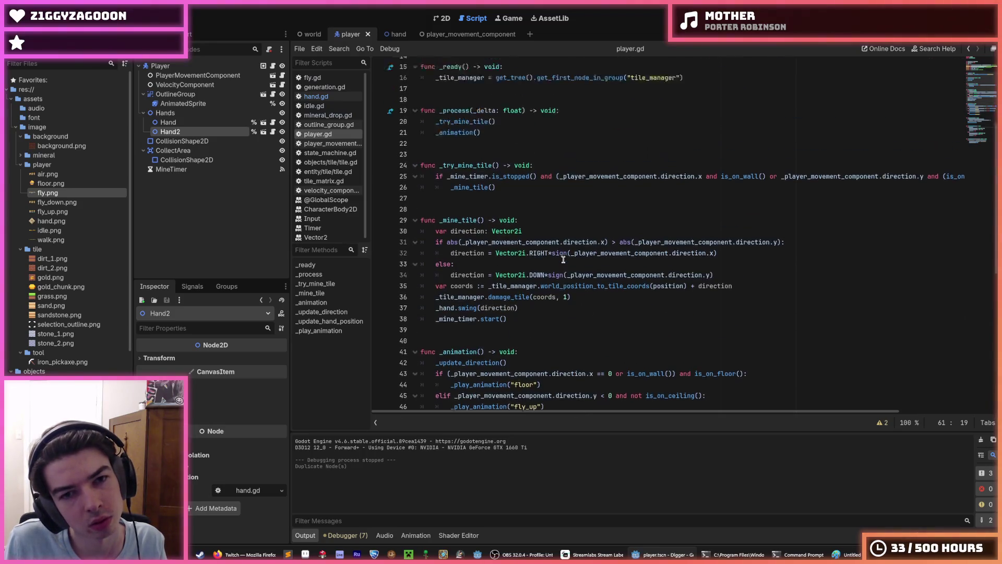
scroll(516, 233, down, 6)
drag(508, 196, 463, 196)
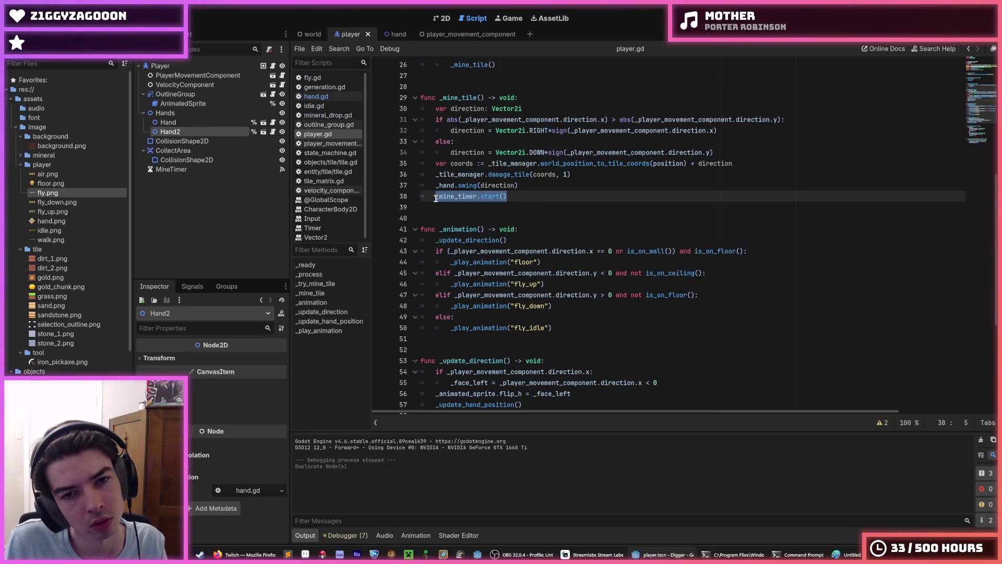
Inspect the MineTimer, Hand2 and Hand nodes, then bring up the Hands container's node options
click(175, 168)
click(173, 132)
click(177, 124)
click(179, 131)
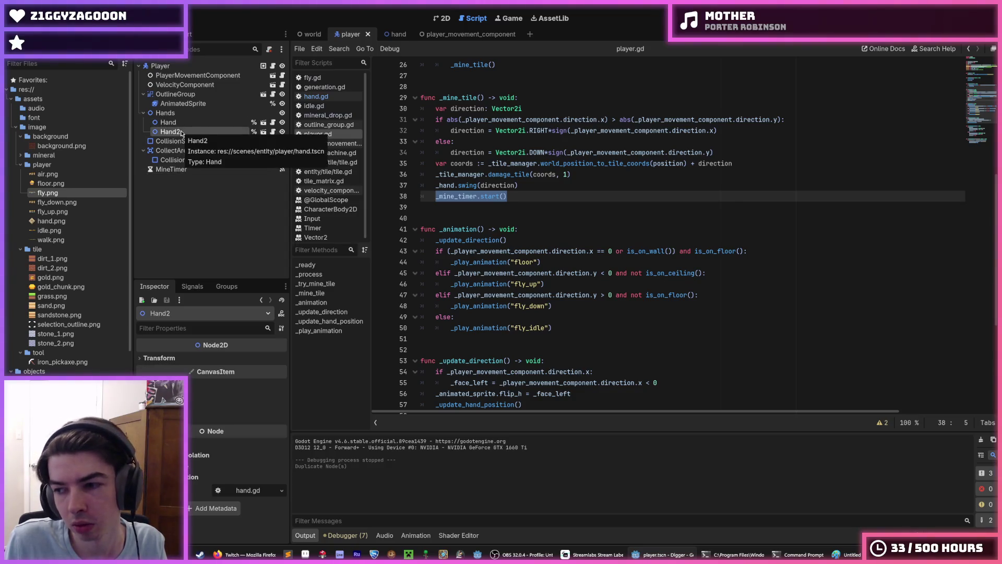
click(188, 116)
right_click(185, 116)
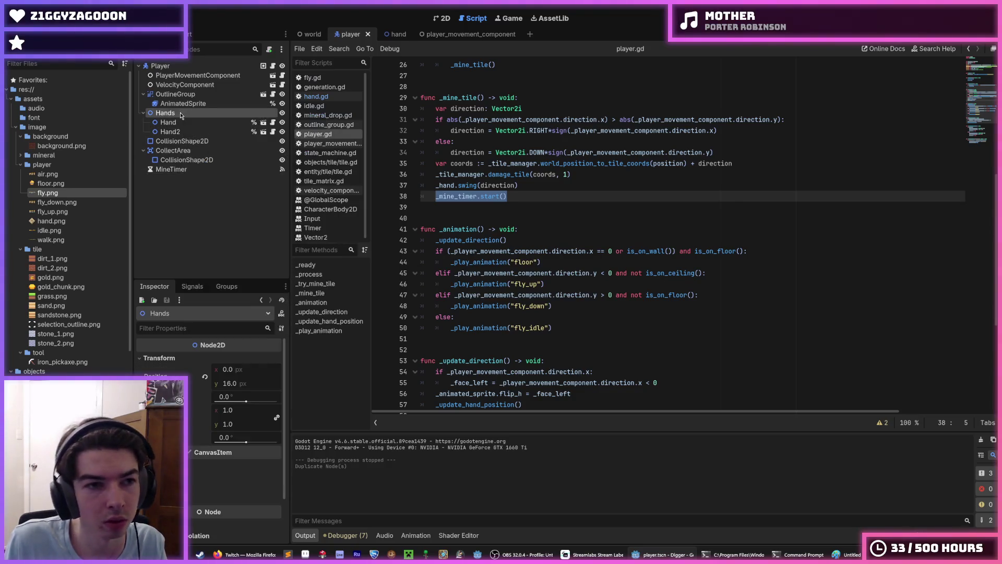
Rename the Hands node to HandManager
key(F2)
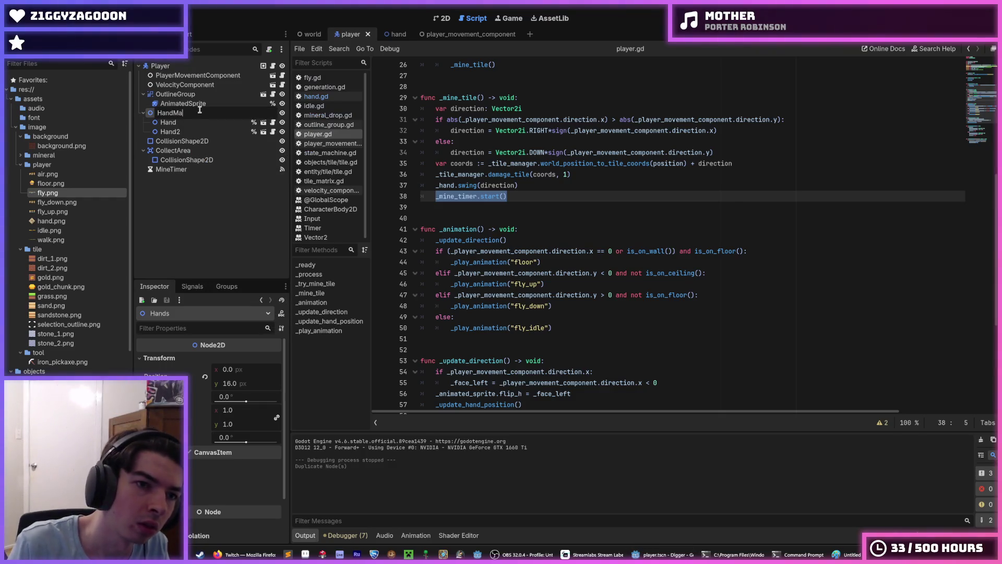
text(nager)
key(Return)
Save the HandManager branch as its own scene, hand_manager.tscn
right_click(199, 110)
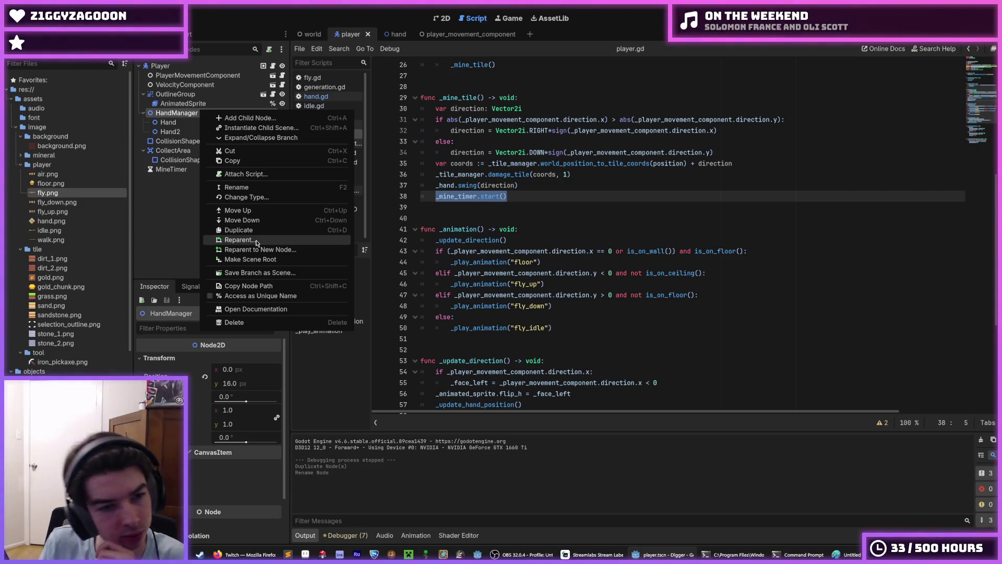
click(250, 272)
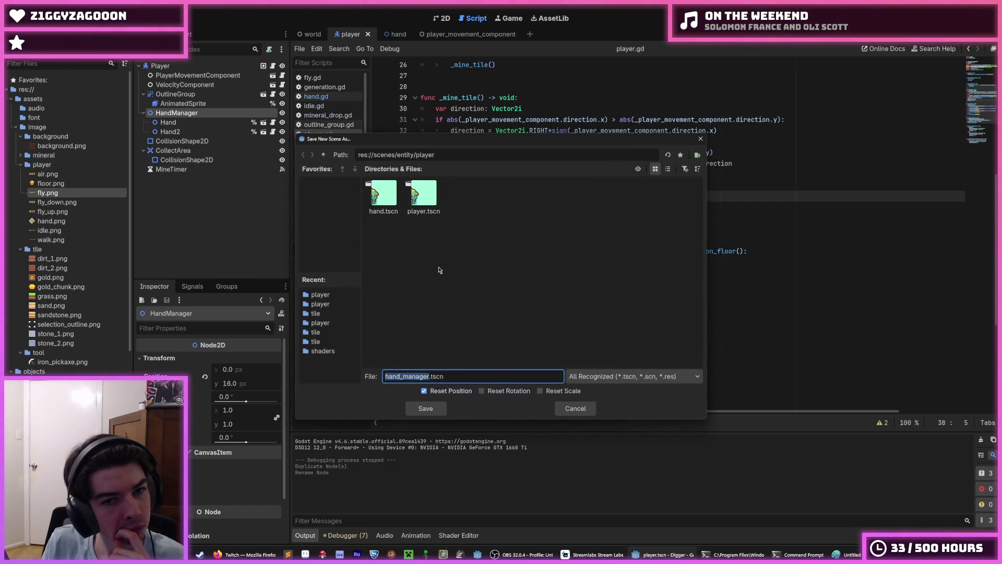
click(436, 412)
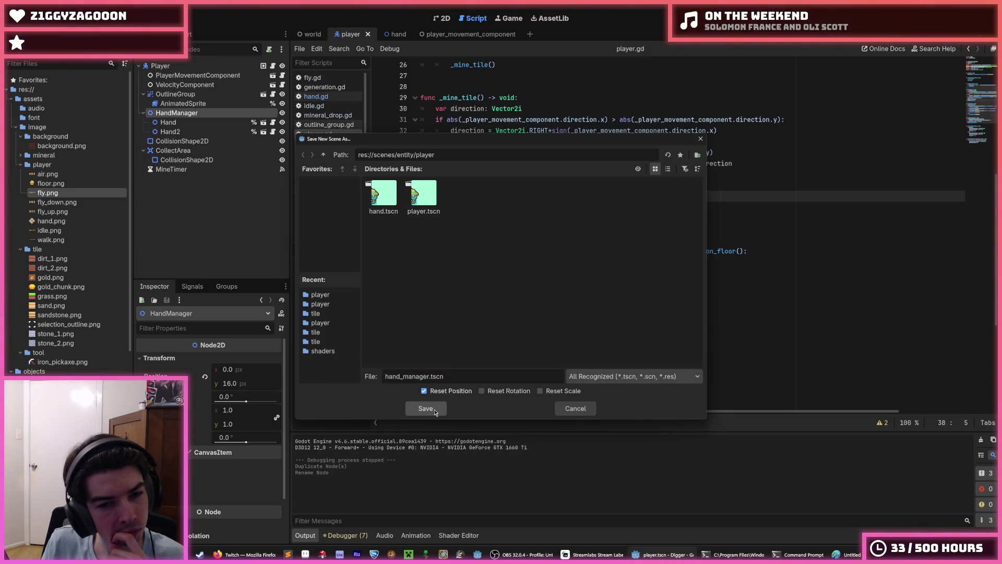
click(435, 412)
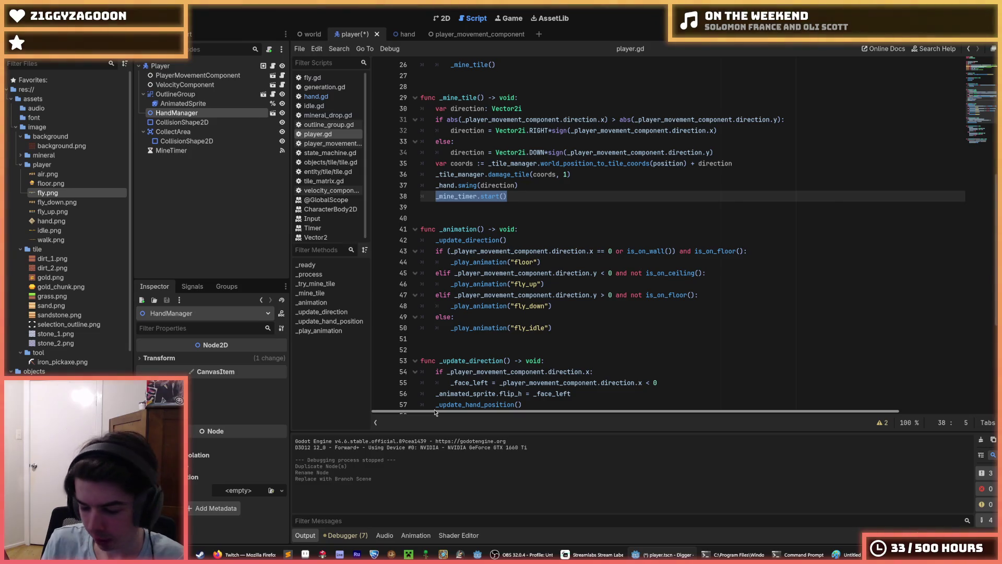
Attach a new hand_manager.gd script to the HandManager root node
click(272, 113)
right_click(231, 64)
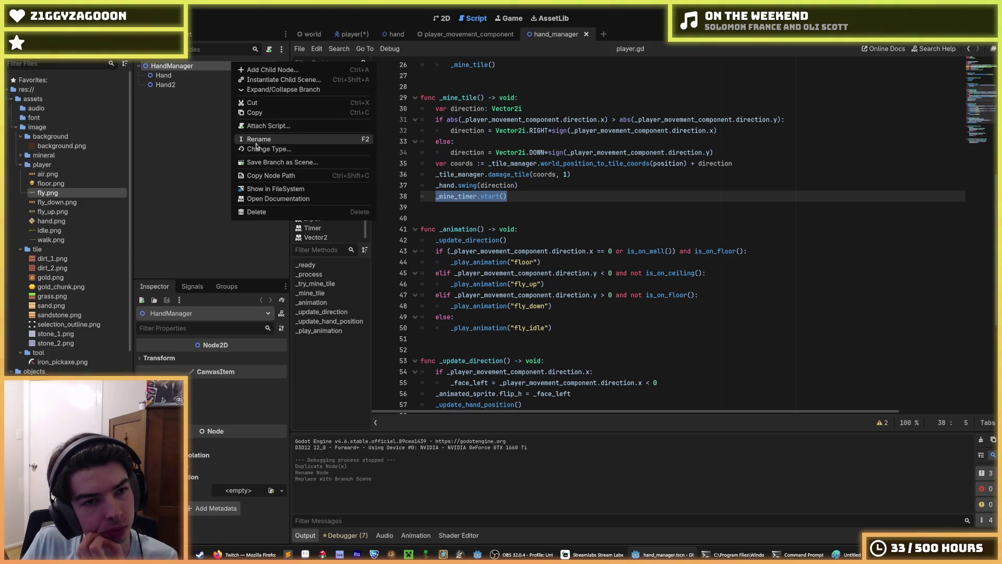
click(268, 126)
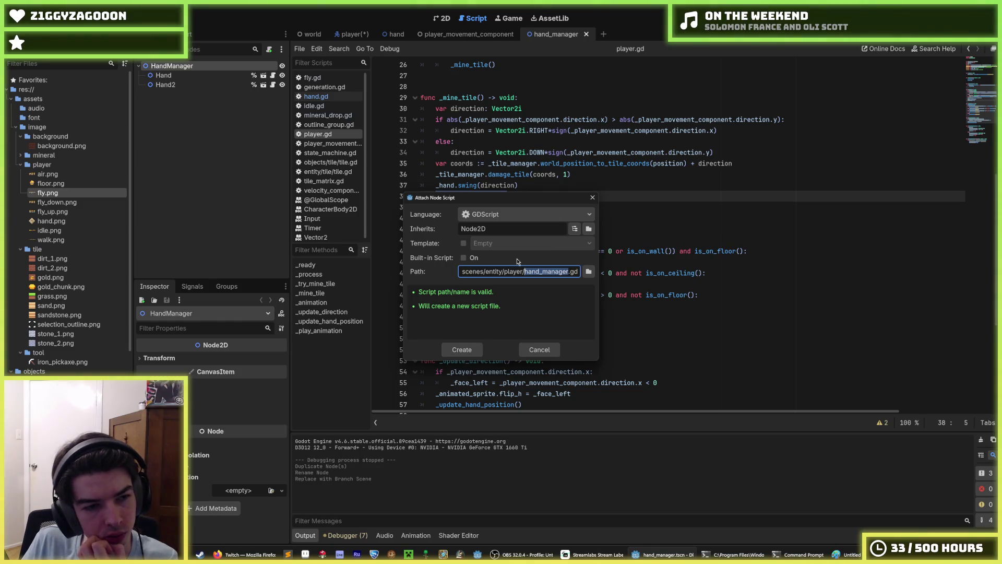
click(461, 350)
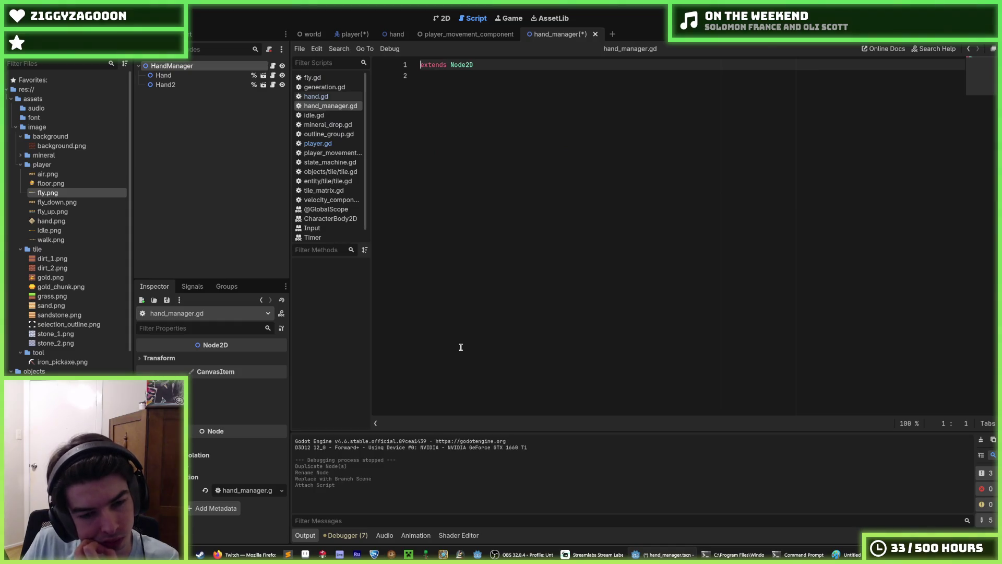
Declare a var _hands below extends Node2D in hand_manager.gd
click(461, 347)
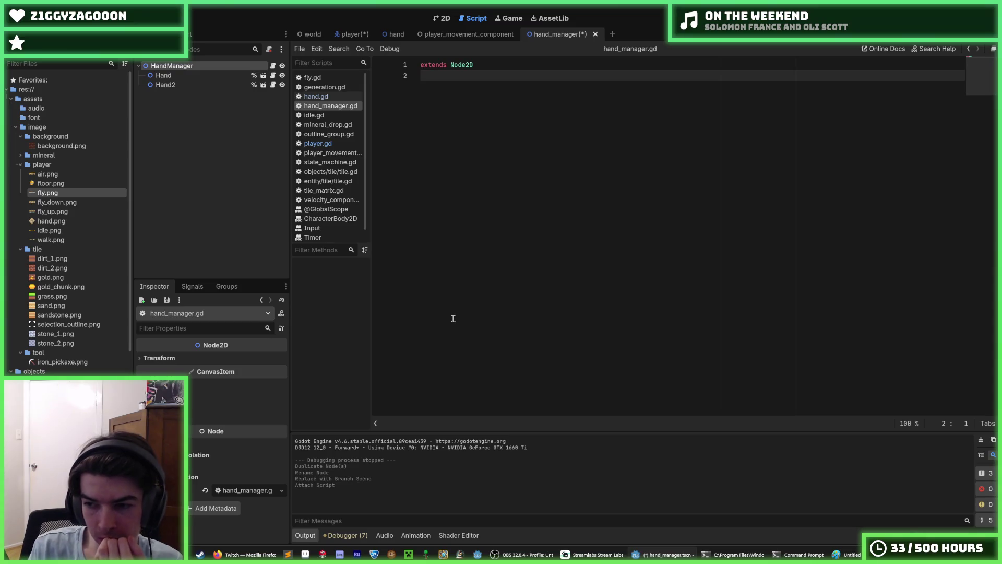
key(Return)
key(Return)
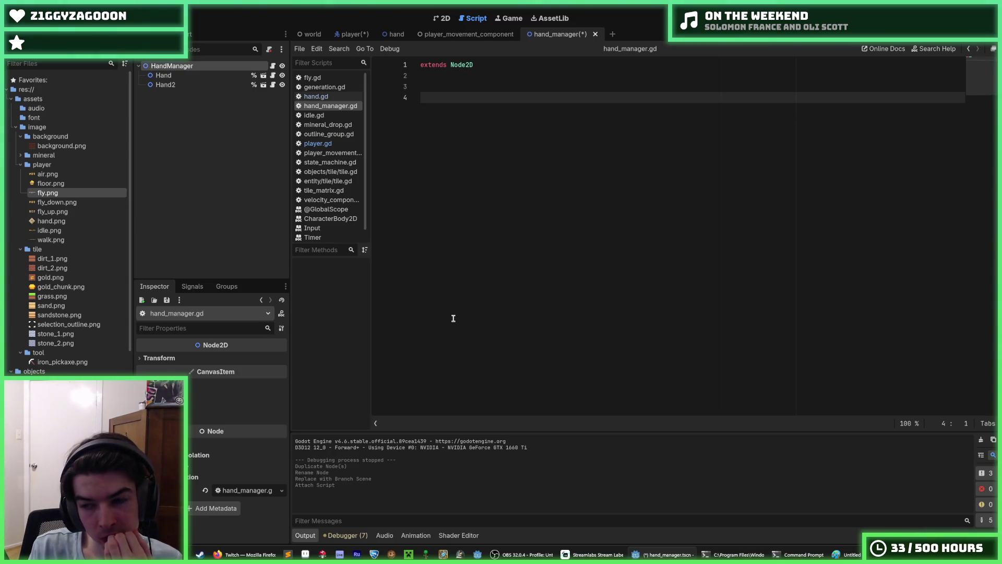
text(hands :=)
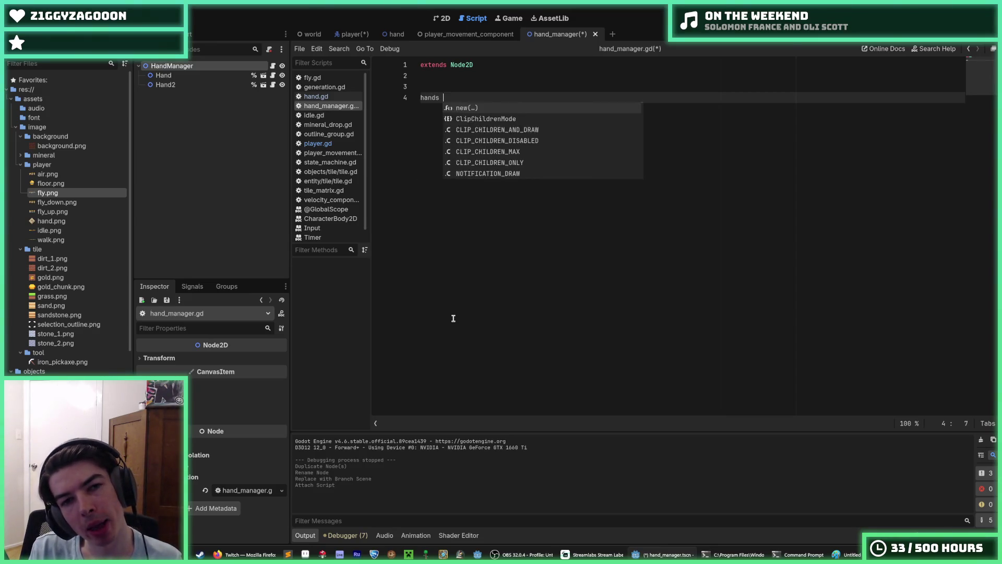
text(var )
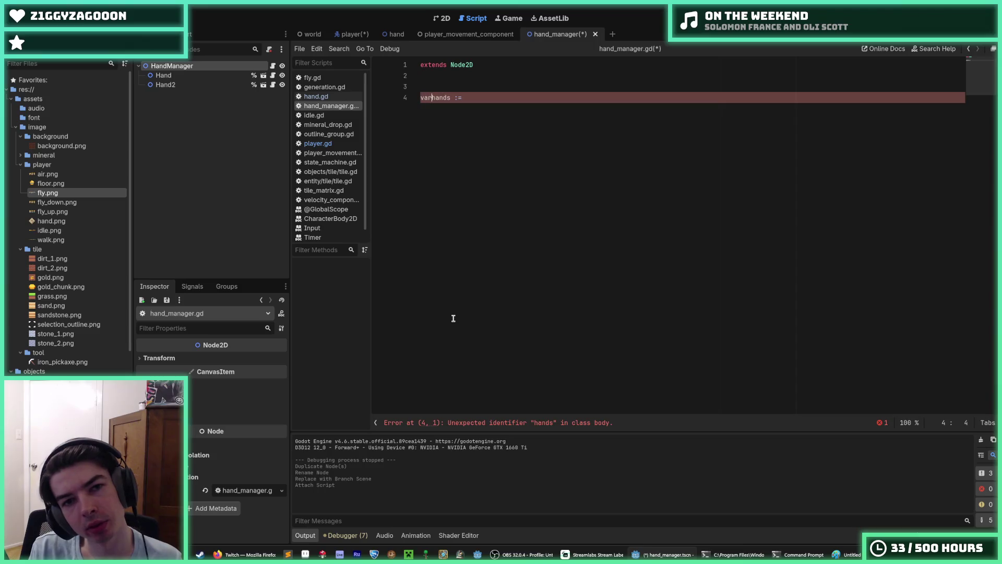
text(_)
key(End)
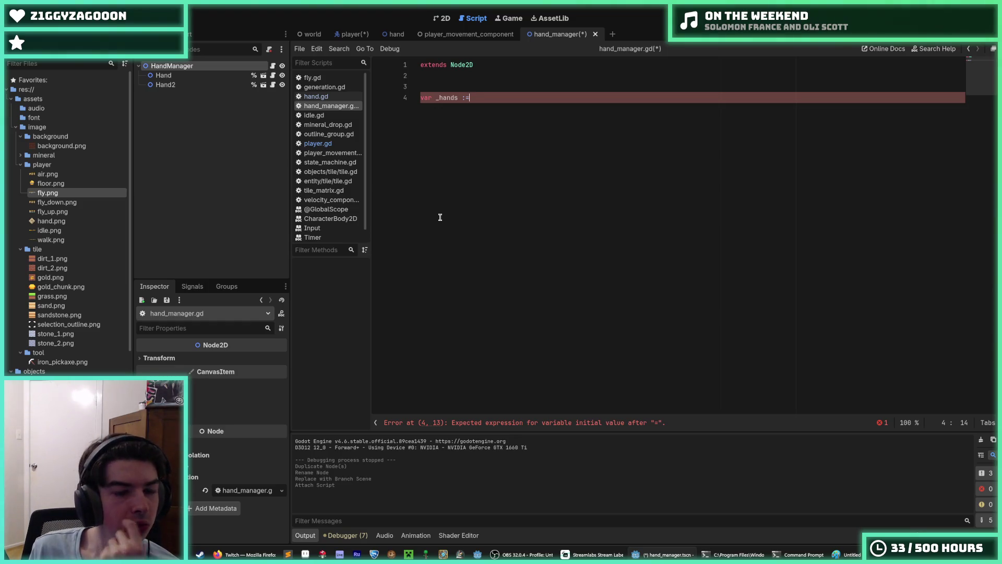
Add func _ready() -> void: with a for child in get_children() loop
key(Return)
key(Return)
key(Return)
text(func _ready() -> v)
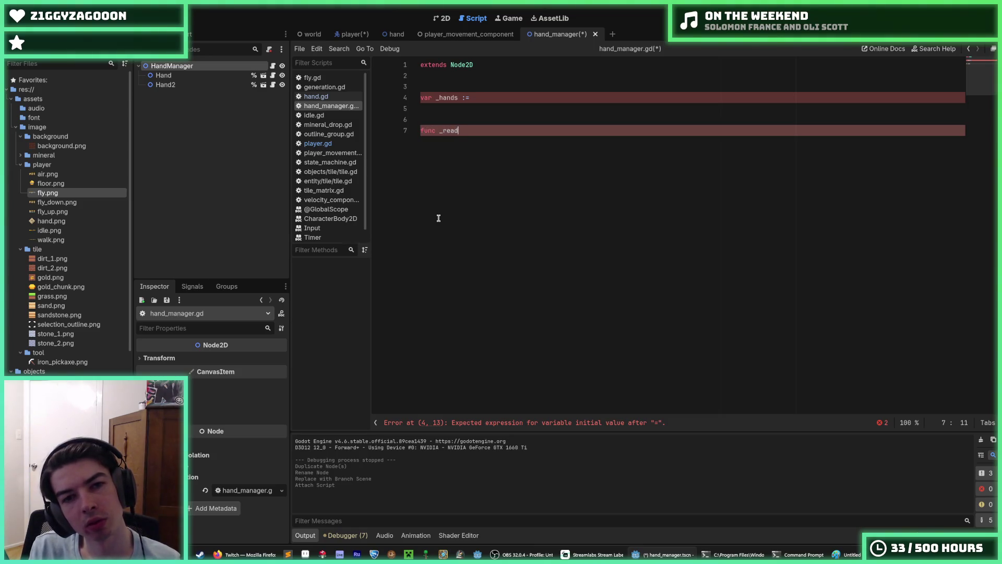
text(oid:)
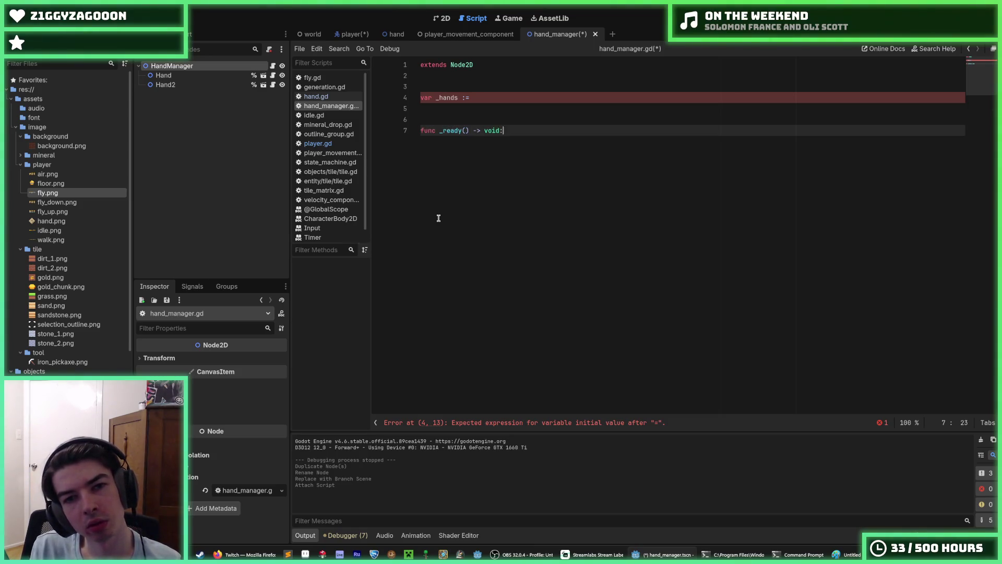
key(Return)
text(for han)
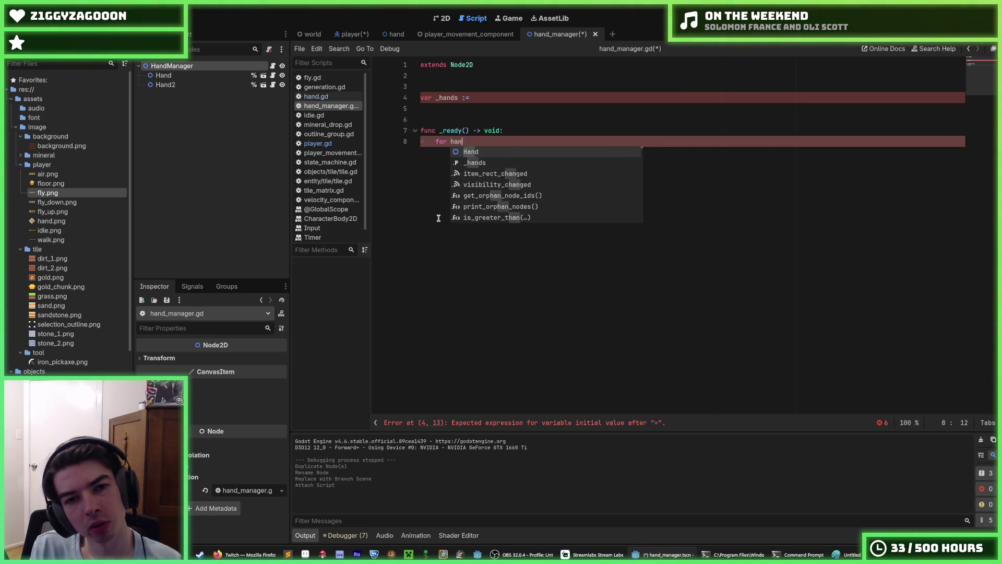
text(d: Hand in)
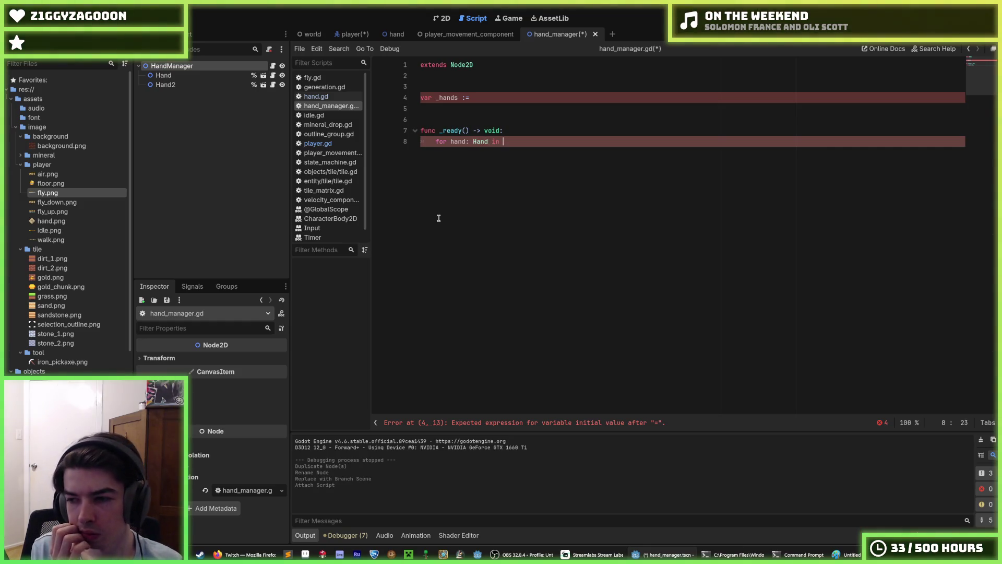
key(ctrl+BackSpace)
key(ctrl+BackSpace)
key(ctrl+BackSpace)
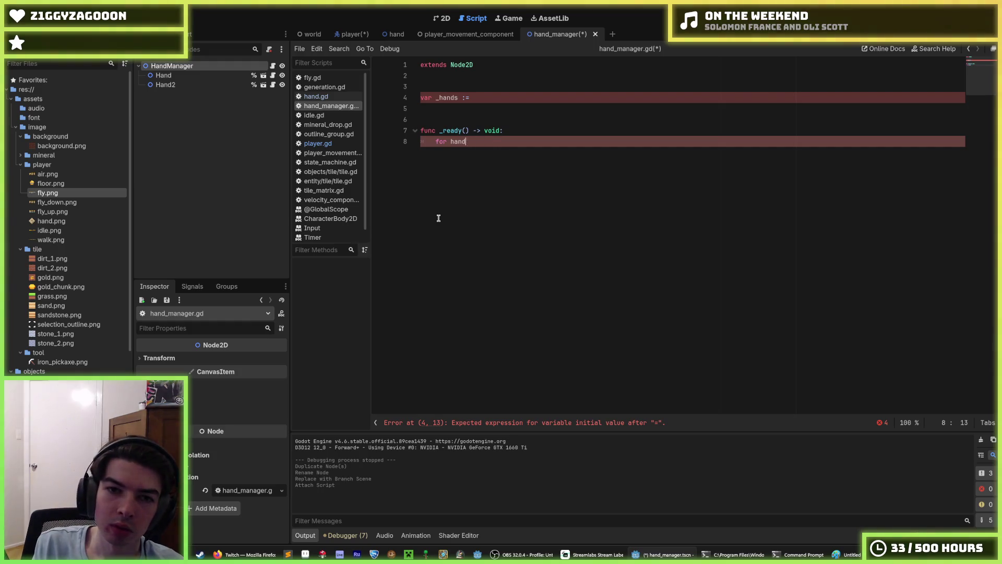
text(child: Node in)
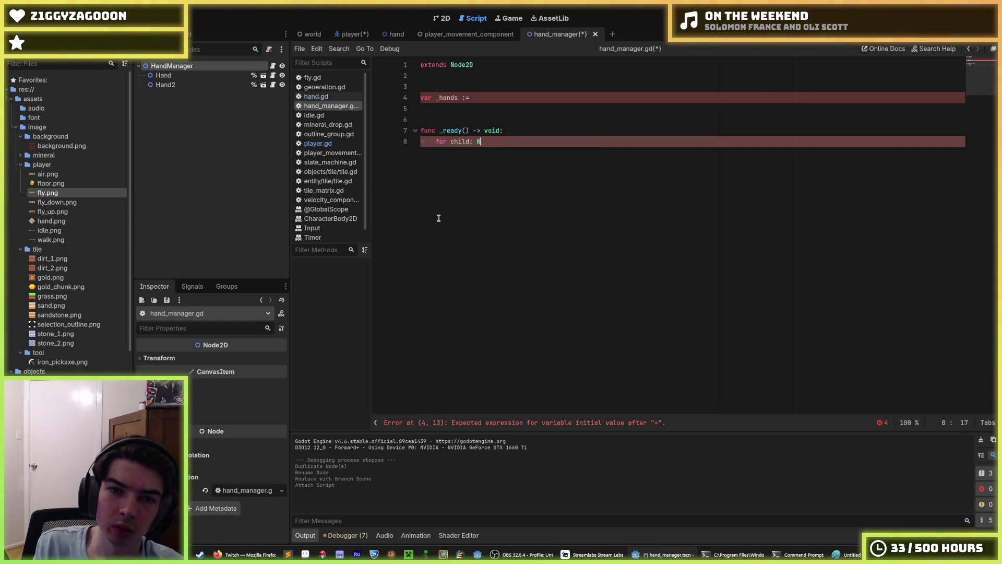
key(ctrl+BackSpace)
key(ctrl+BackSpace)
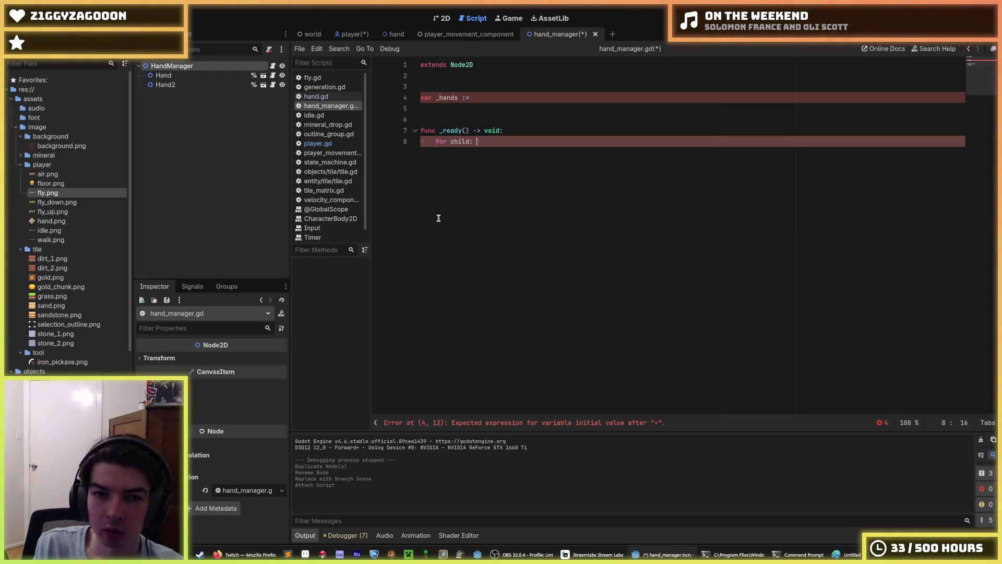
text(in get_childre)
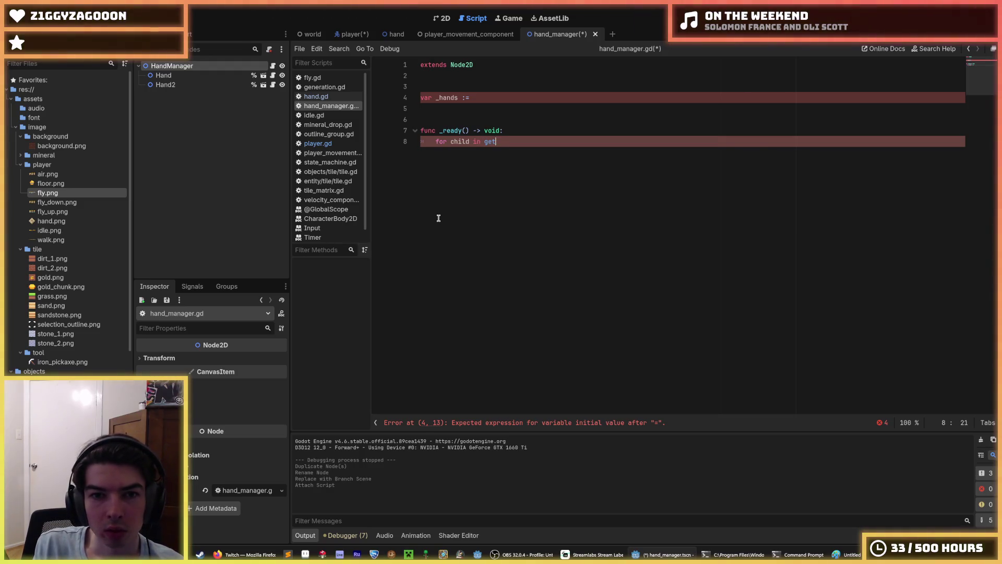
key(Return)
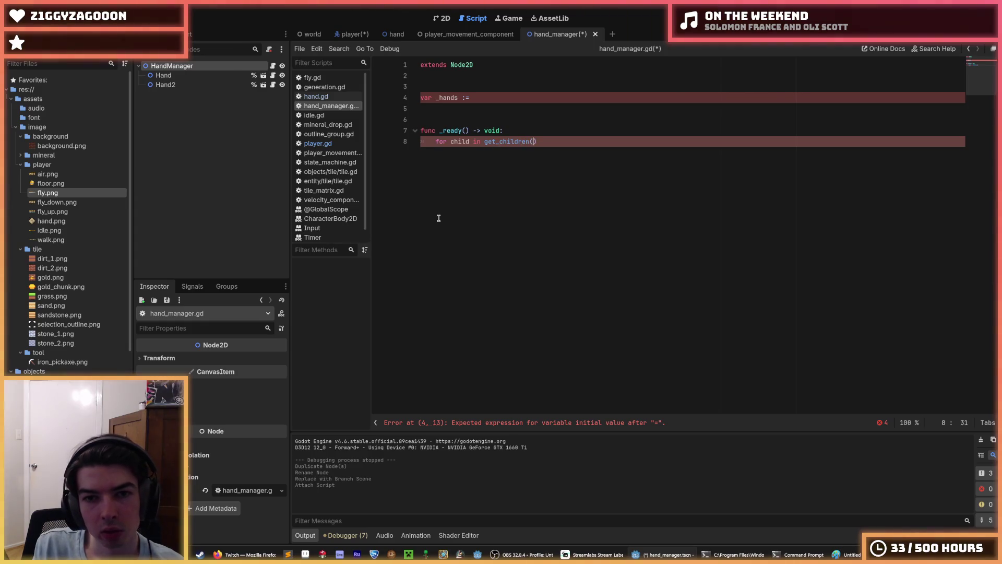
Cast each child to Hand inside the loop with hand := child as Hand
text(-> void:)
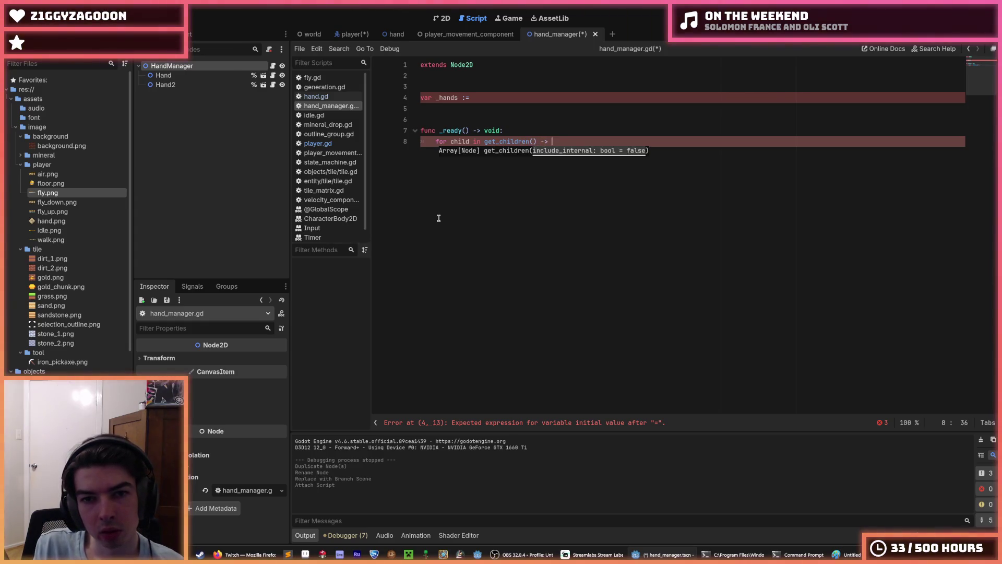
key(Return)
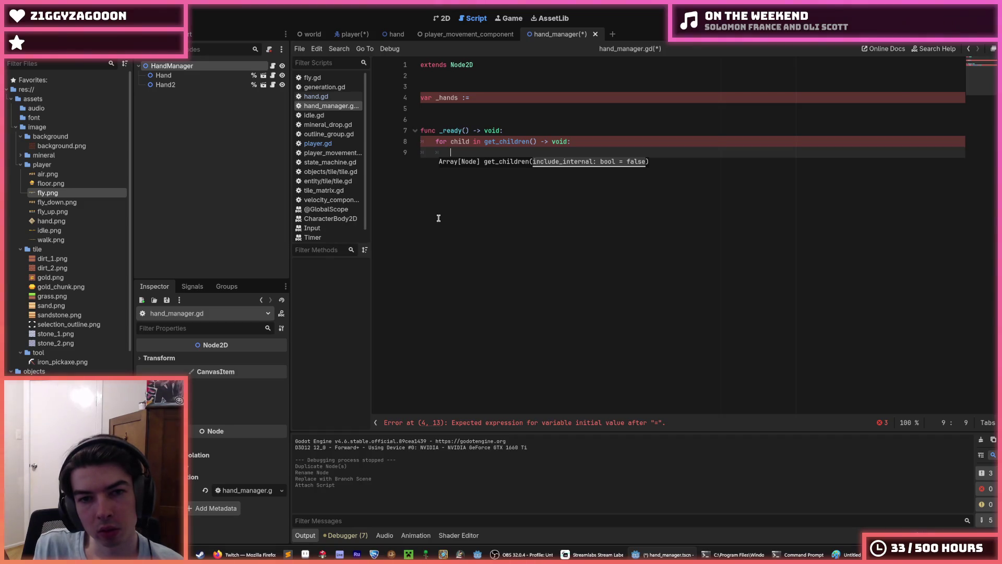
text(hand =)
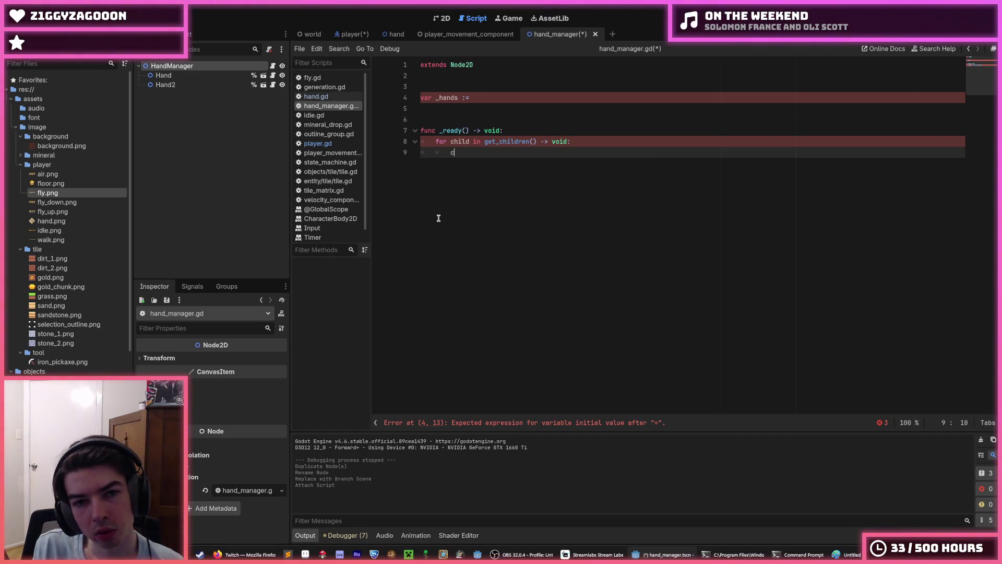
text(chil)
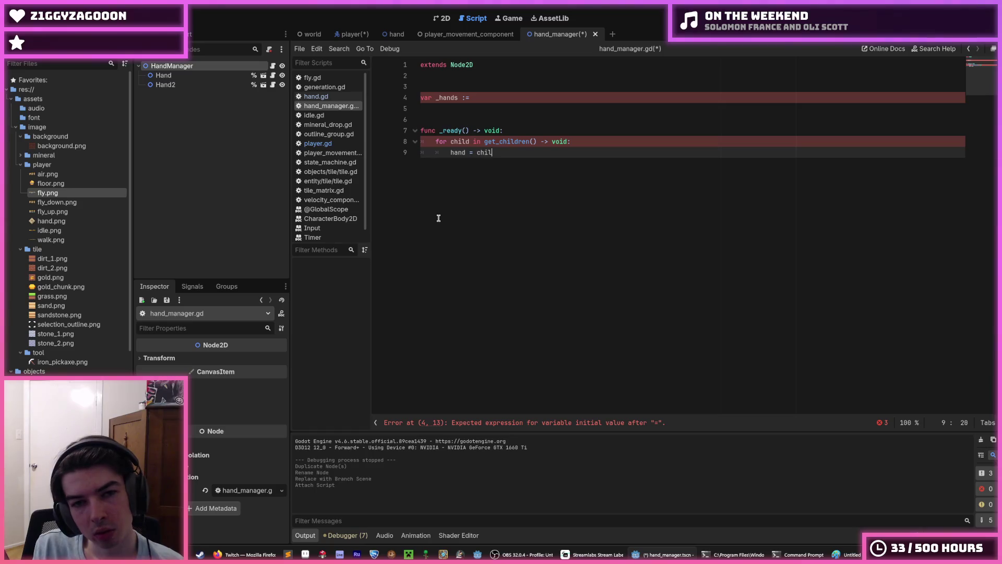
text(d as )
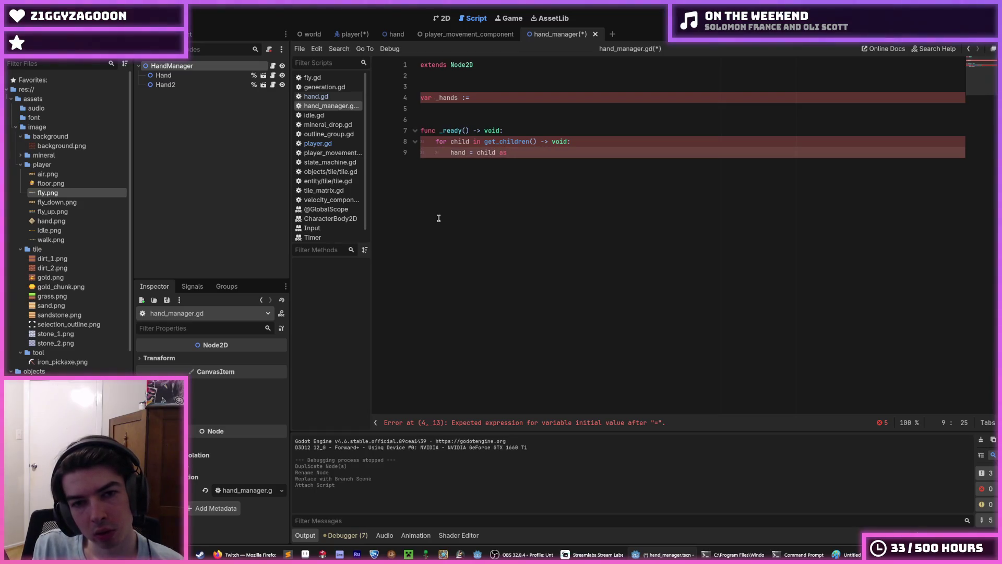
text(Hand)
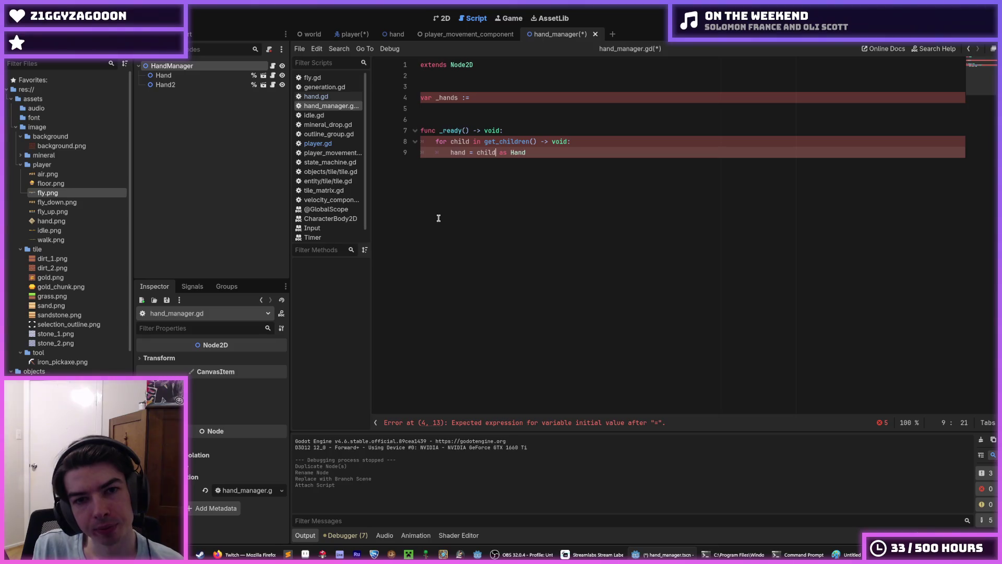
text(:)
key(Up)
key(Up)
key(Up)
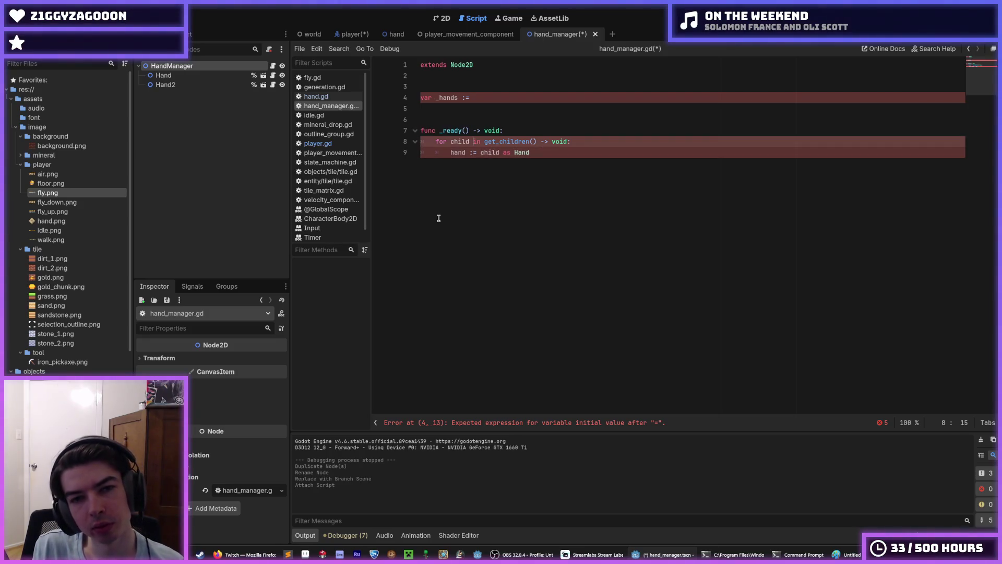
key(Home)
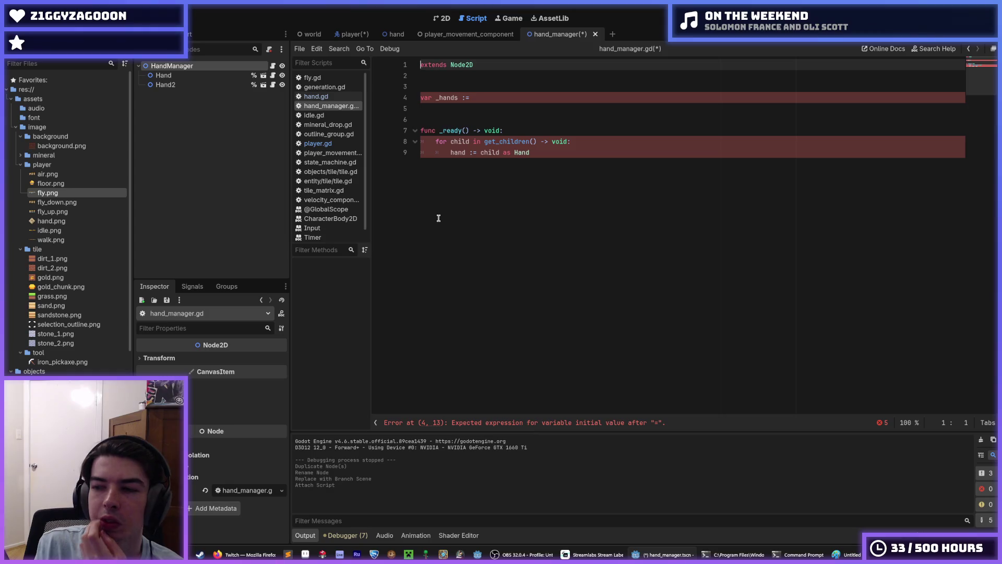
key(Down)
key(Down)
key(Down)
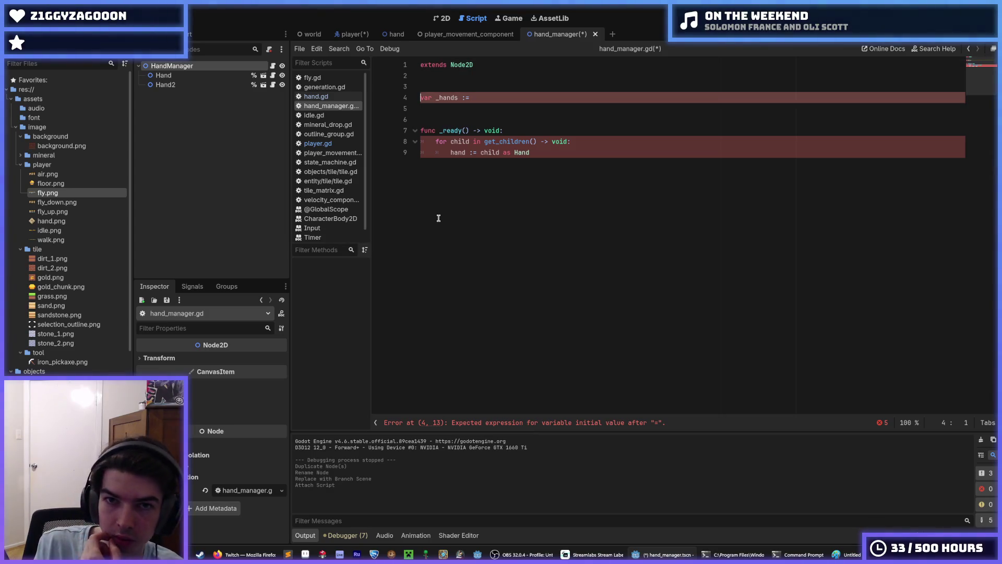
key(End)
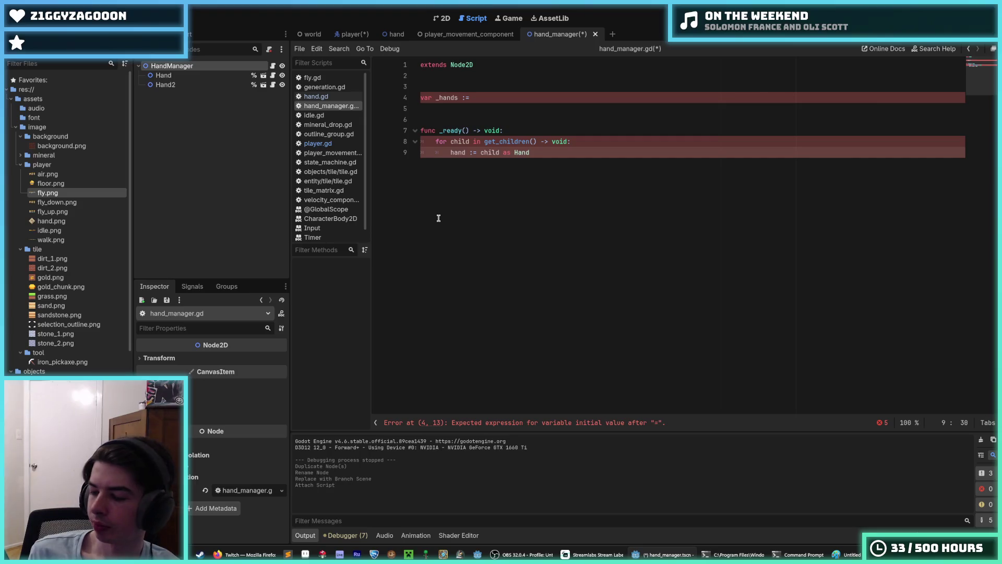
key(Return)
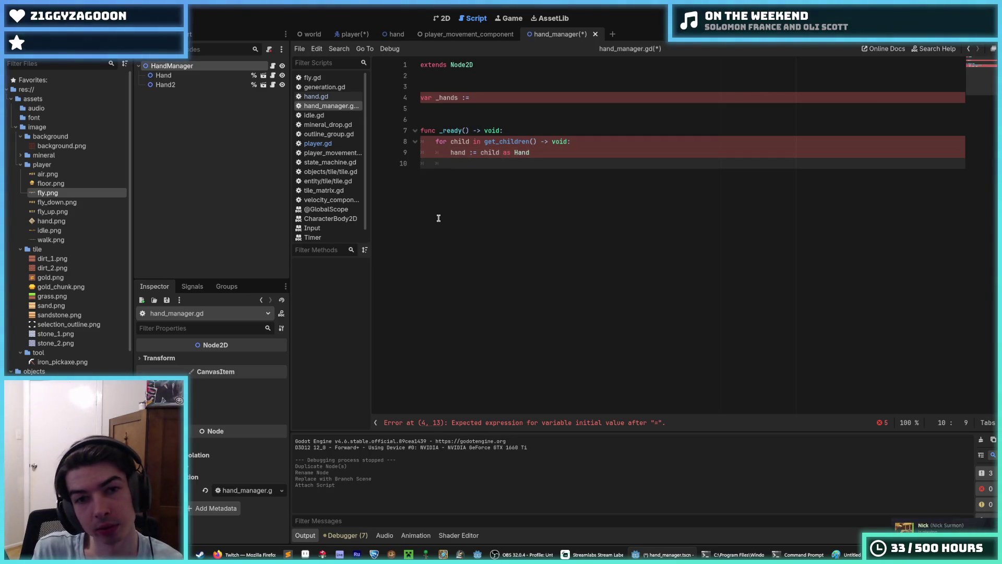
Rename the _ready function to _process and save the script
double_click(456, 130)
text(_process)
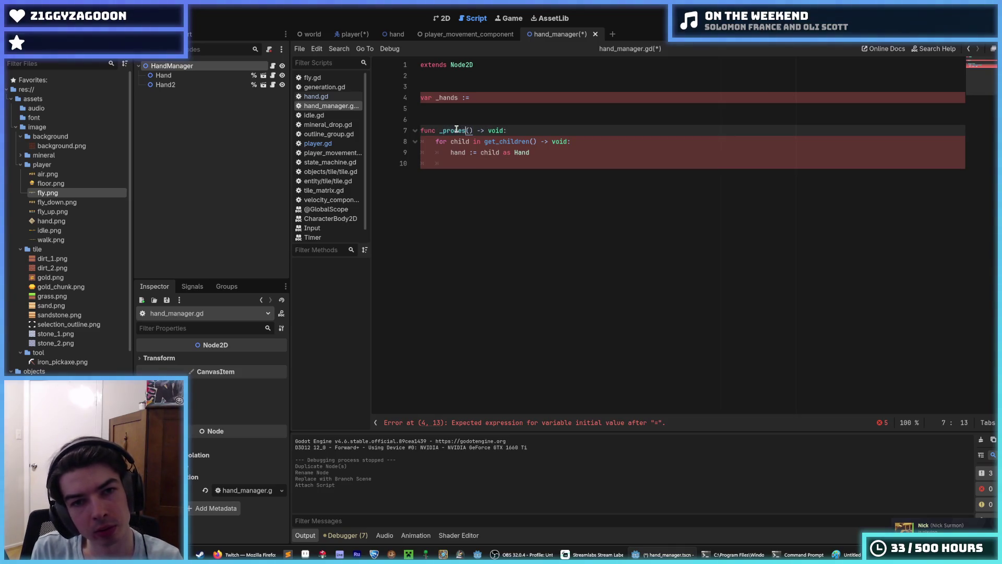
key(ctrl+s)
key(Escape)
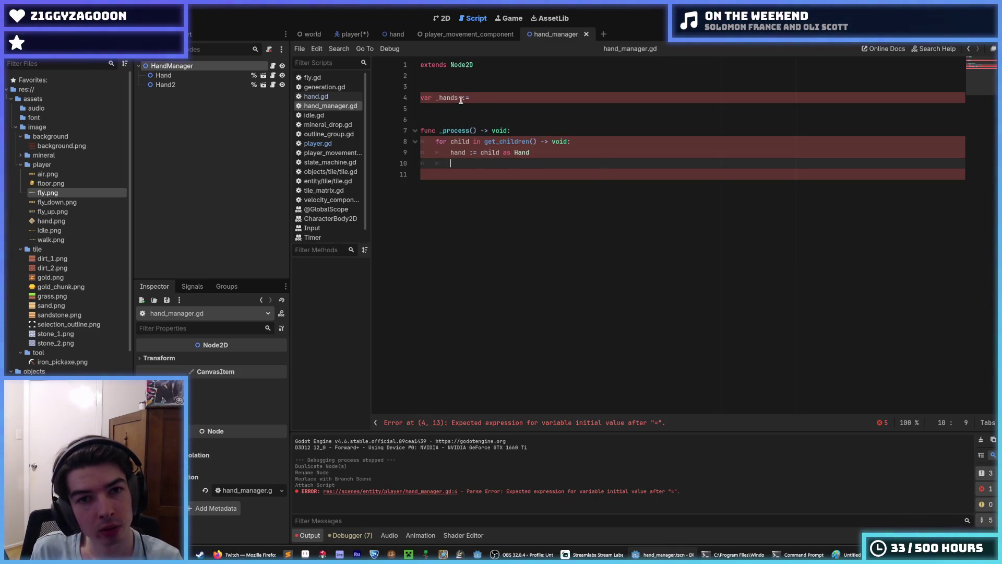
Comment out the var _hands line with Ctrl+K
click(475, 98)
key(ctrl+k)
key(Down)
key(Down)
key(Down)
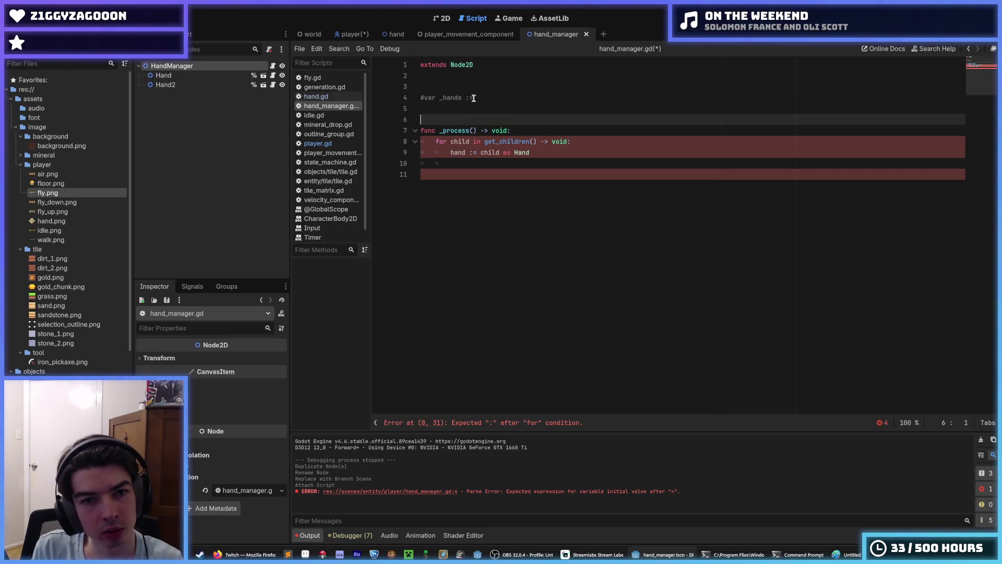
key(Up)
key(Up)
key(Up)
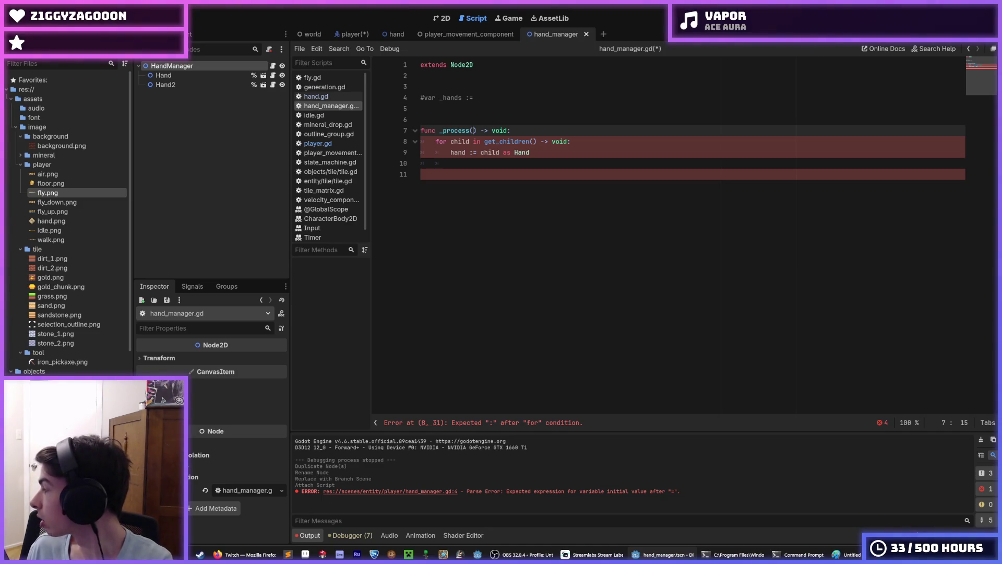
click(541, 162)
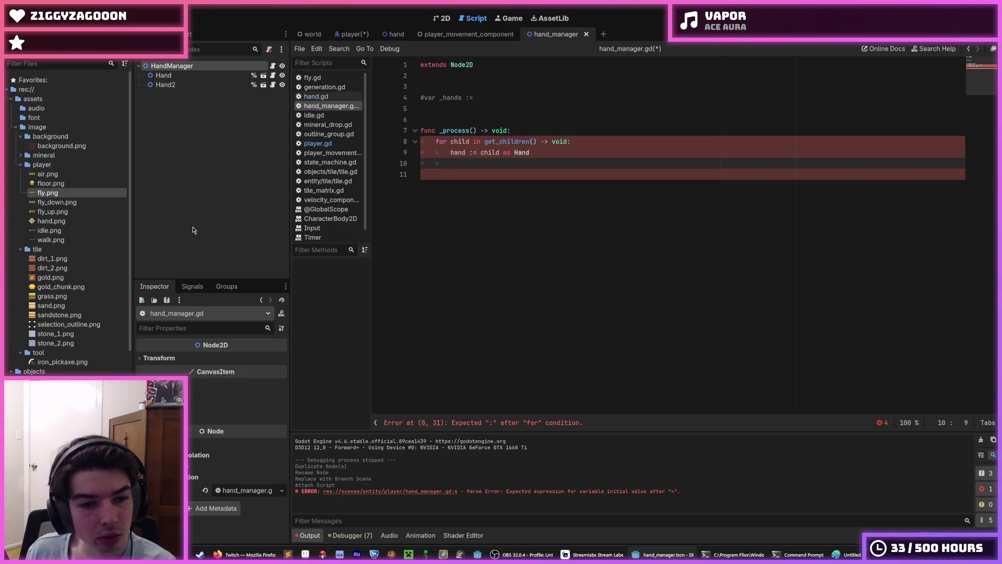
click(504, 307)
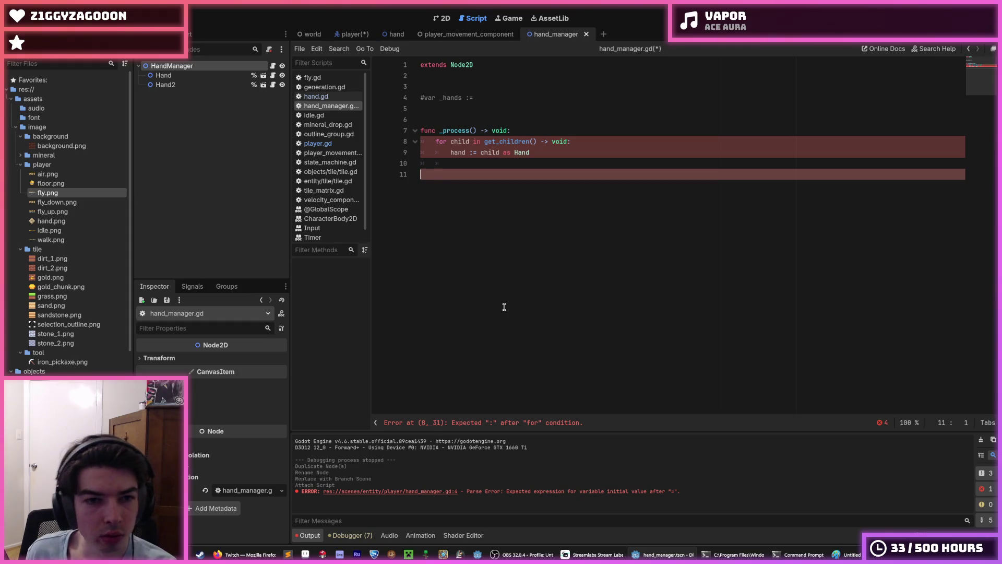
Cut the if _face_left hand positioning block out of player.gd
click(348, 35)
click(520, 195)
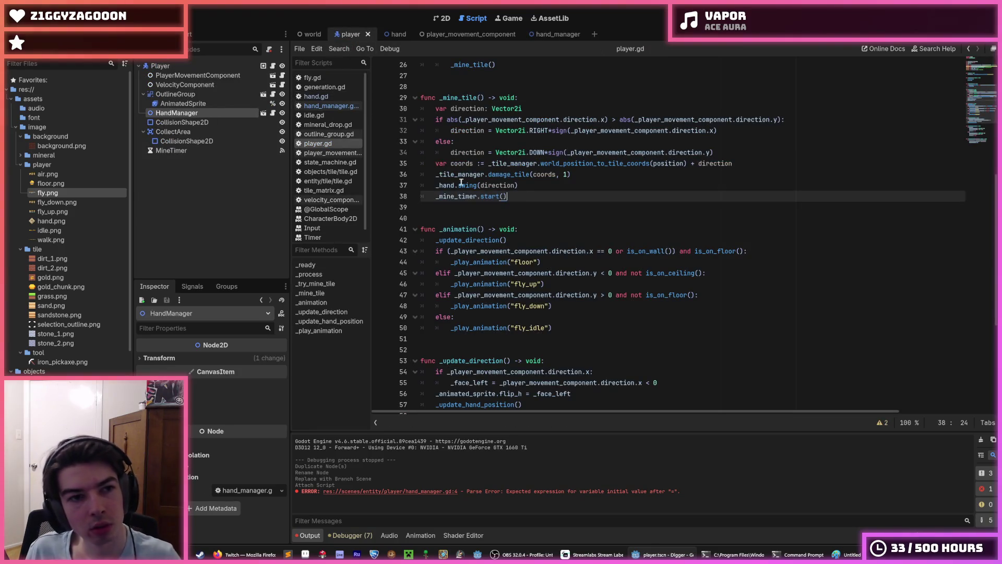
scroll(472, 201, down, 5)
scroll(474, 203, down, 1)
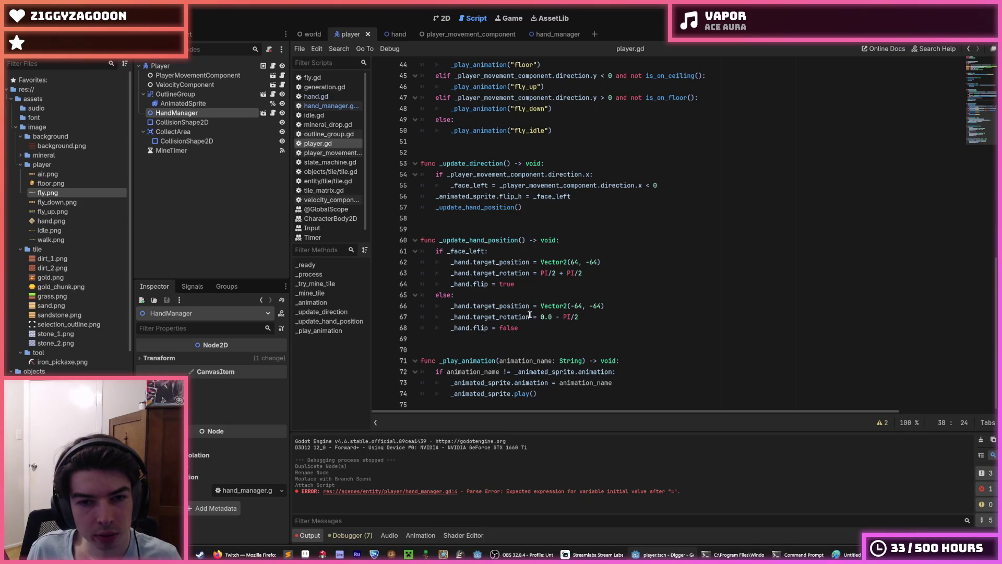
mouse_move(537, 328)
mouse_down()
mouse_move(403, 243)
mouse_move(431, 252)
mouse_up()
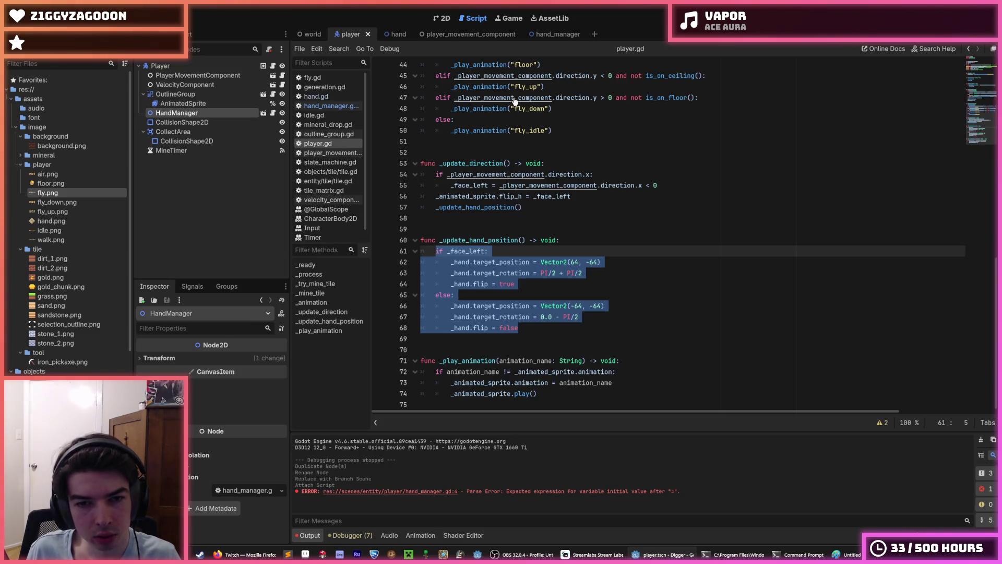
key(ctrl+x)
Paste the block into hand_manager.gd's child loop, indent it one level, and save
click(548, 34)
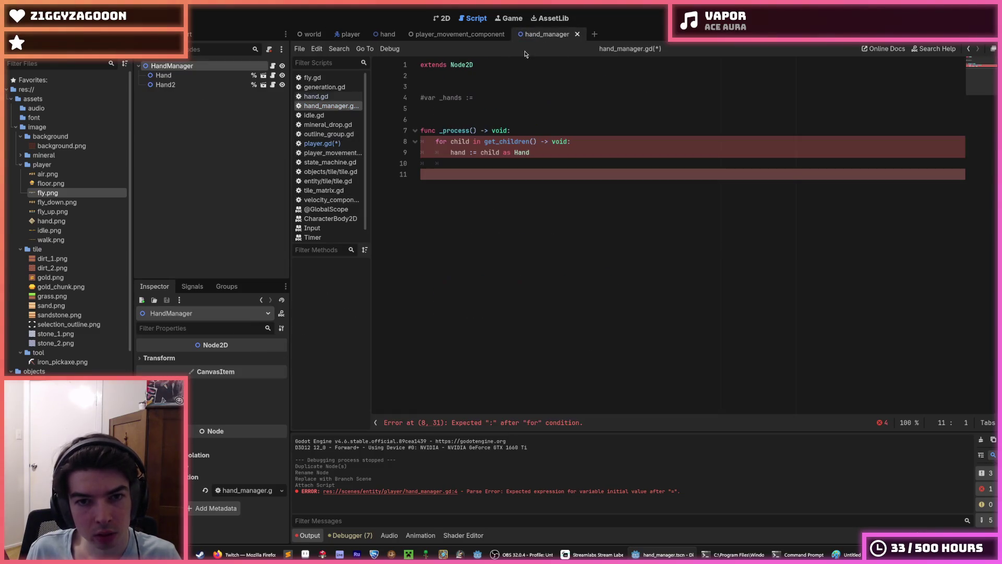
click(483, 164)
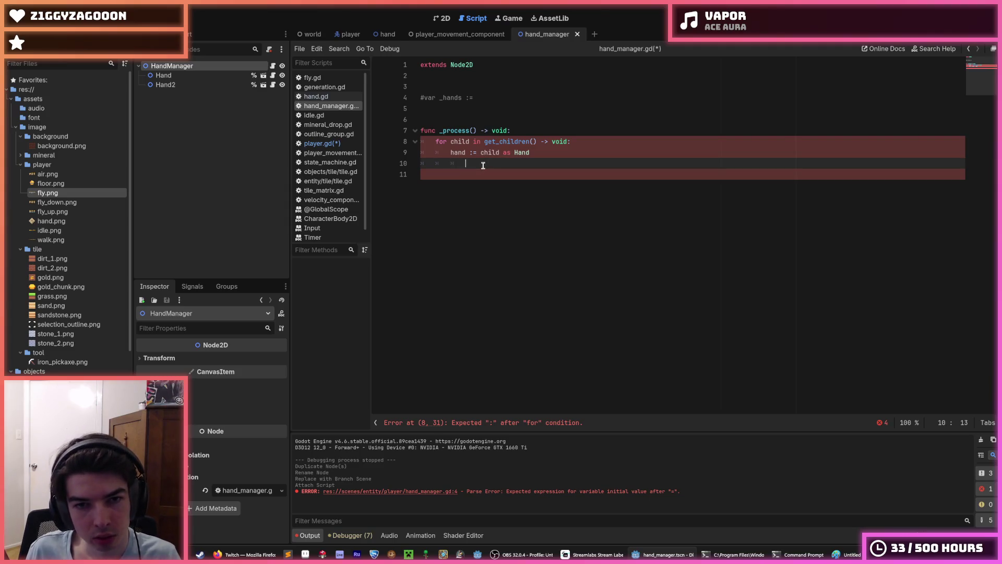
key(ctrl+v)
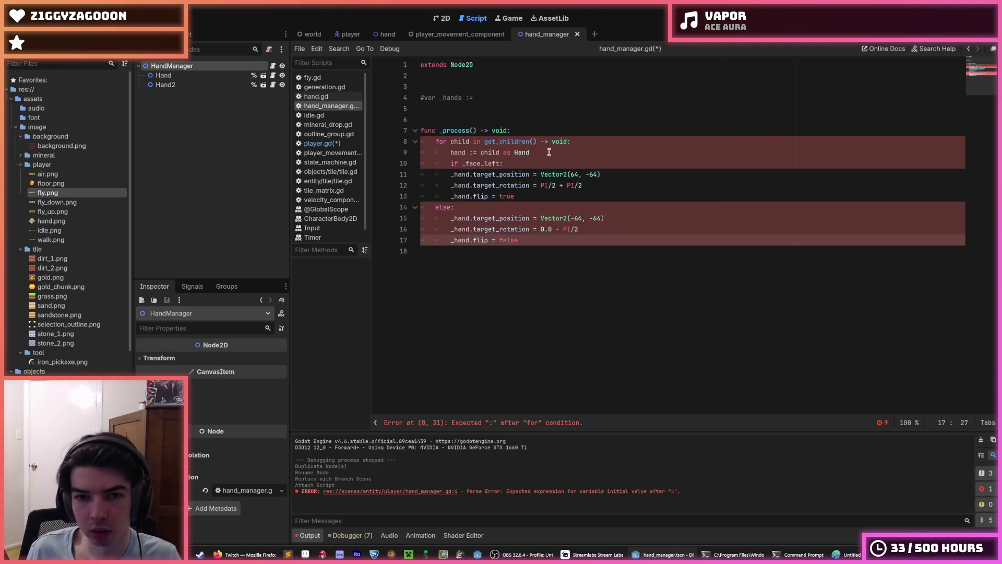
click(473, 174)
key(Tab)
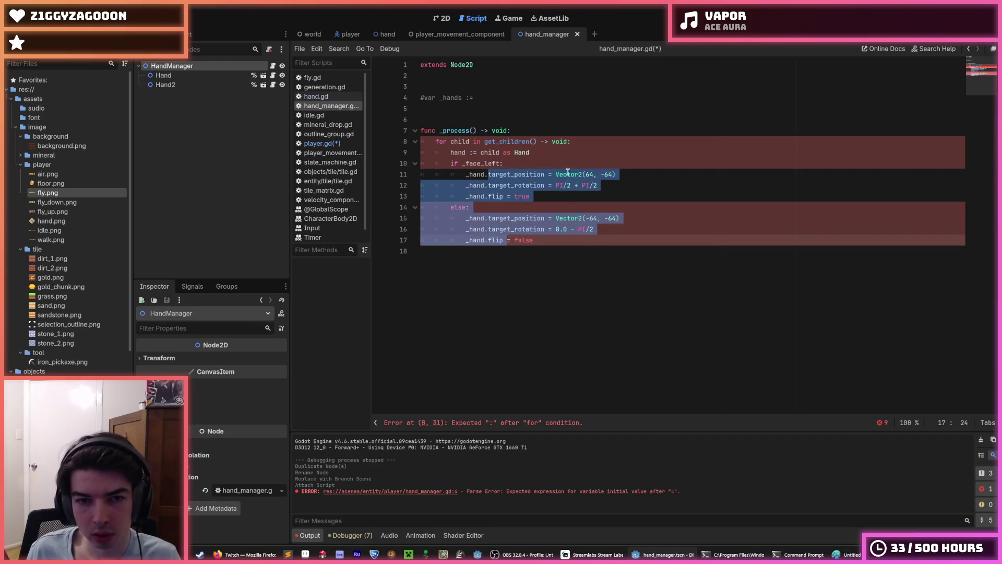
click(568, 162)
key(ctrl+s)
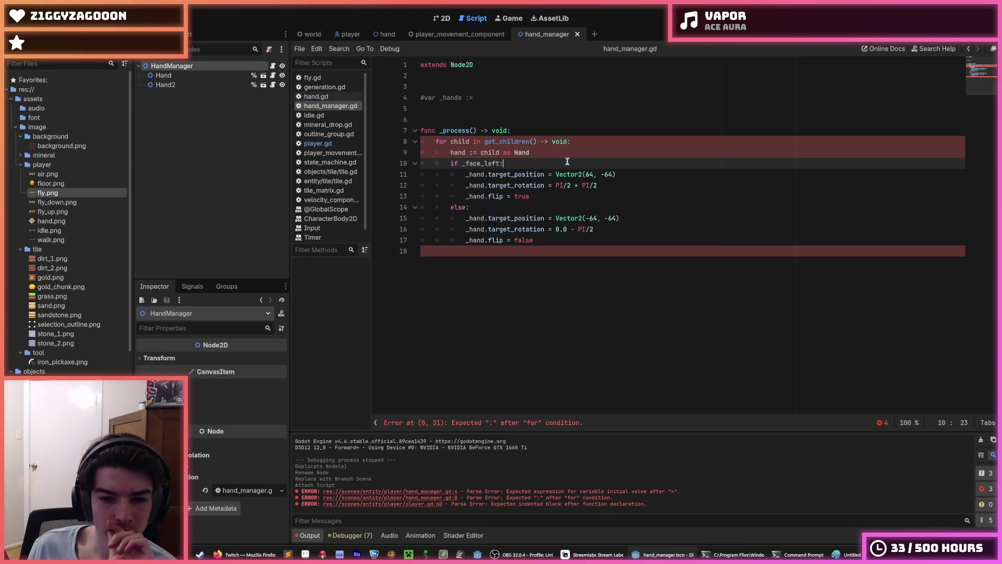
Add a colon after get_children() on the for loop line and save
click(549, 153)
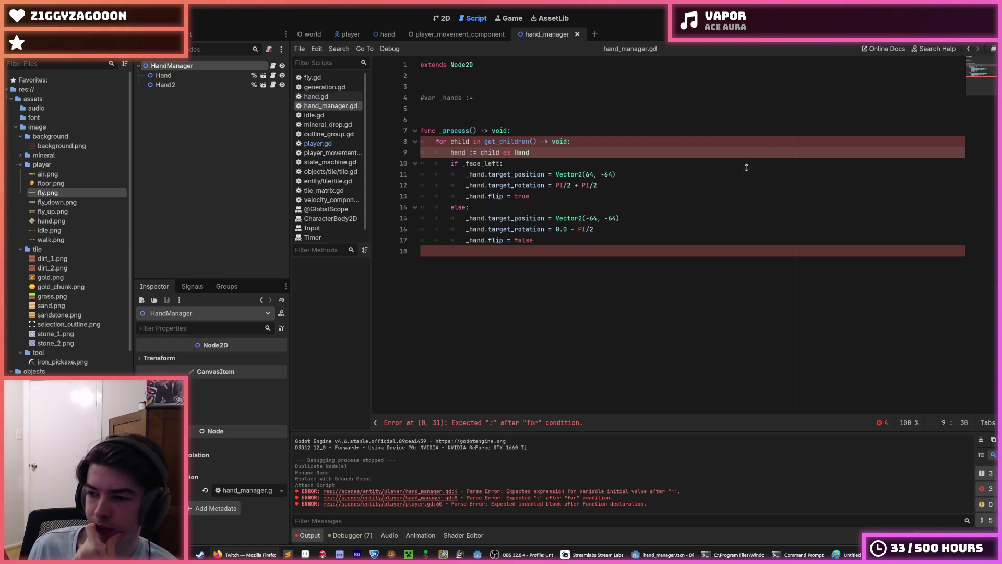
click(535, 241)
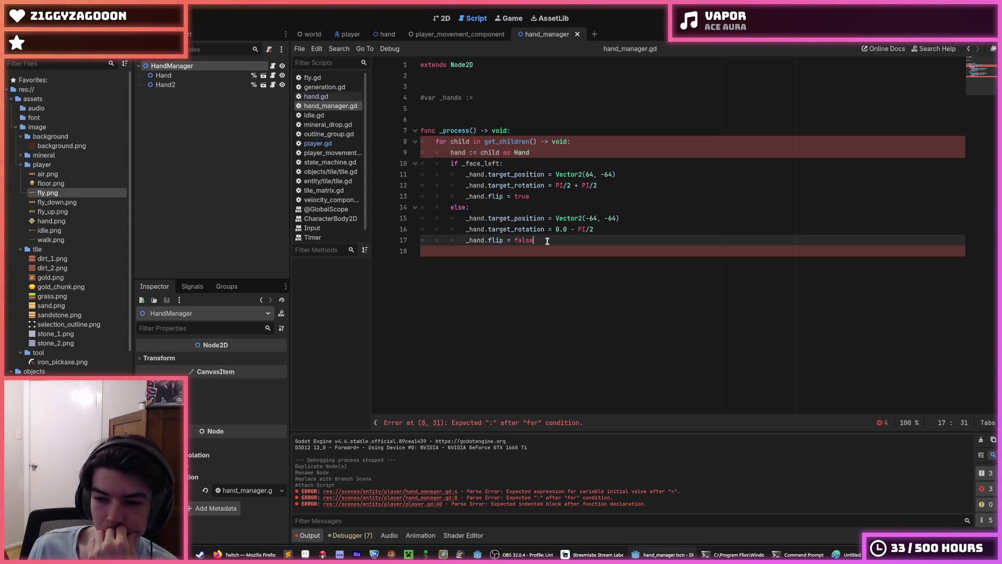
click(544, 196)
click(531, 153)
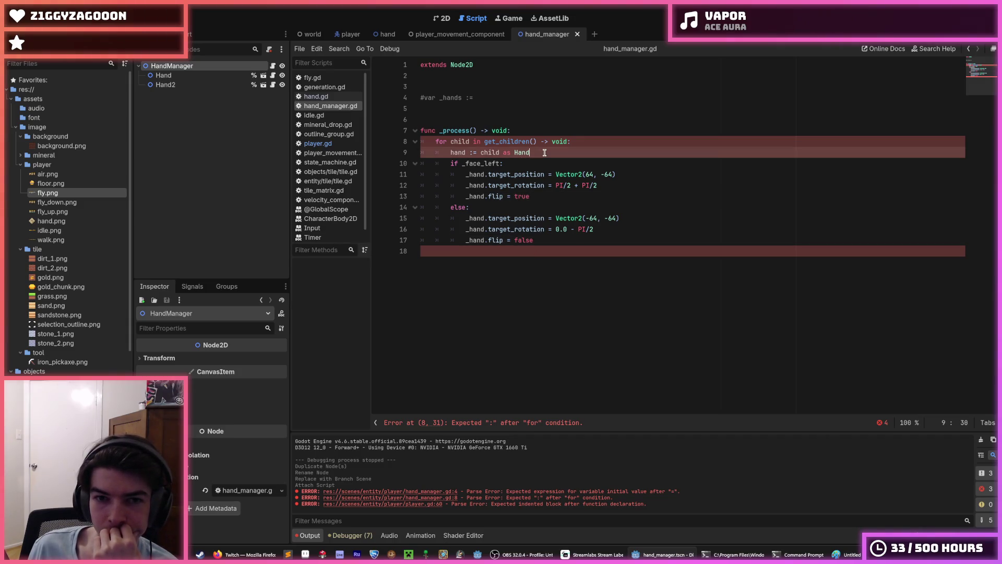
click(535, 162)
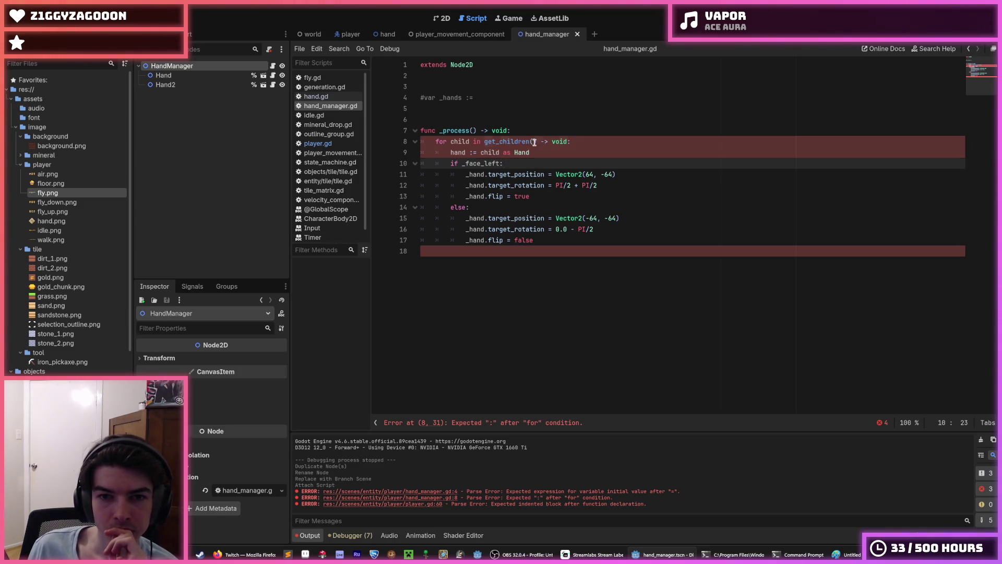
click(534, 141)
text(:)
key(Down)
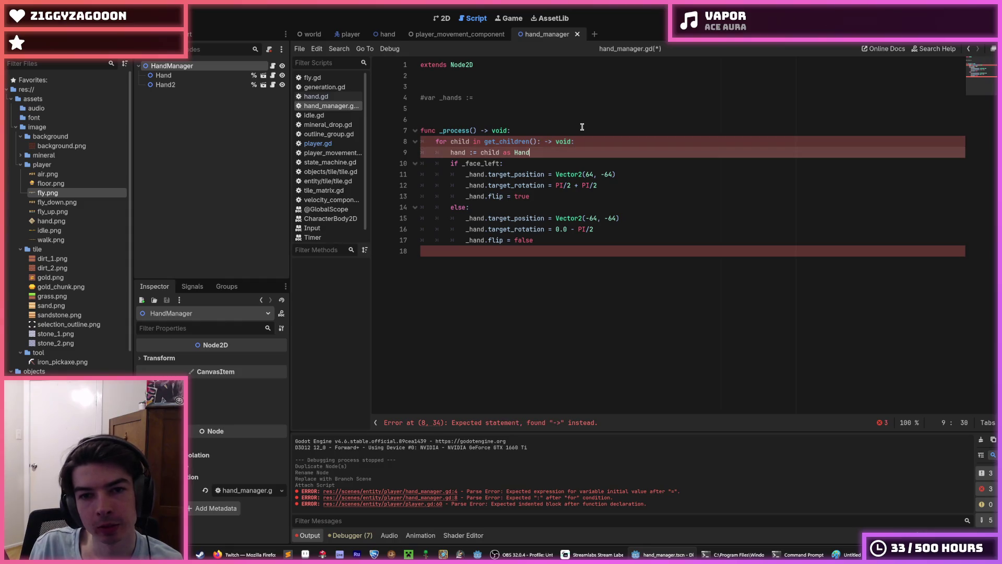
key(ctrl+s)
Prefix the hand cast with var and clean the loop header to 'for child in get_children():'
key(Home)
text(var)
key(Down)
key(Down)
key(Down)
key(Up)
key(Up)
key(Up)
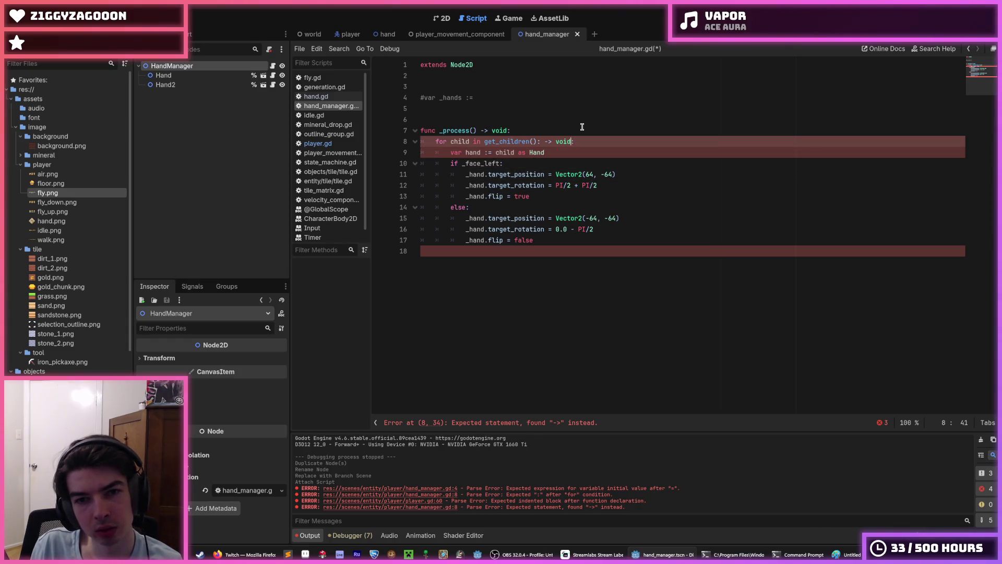
key(BackSpace)
key(ctrl+s)
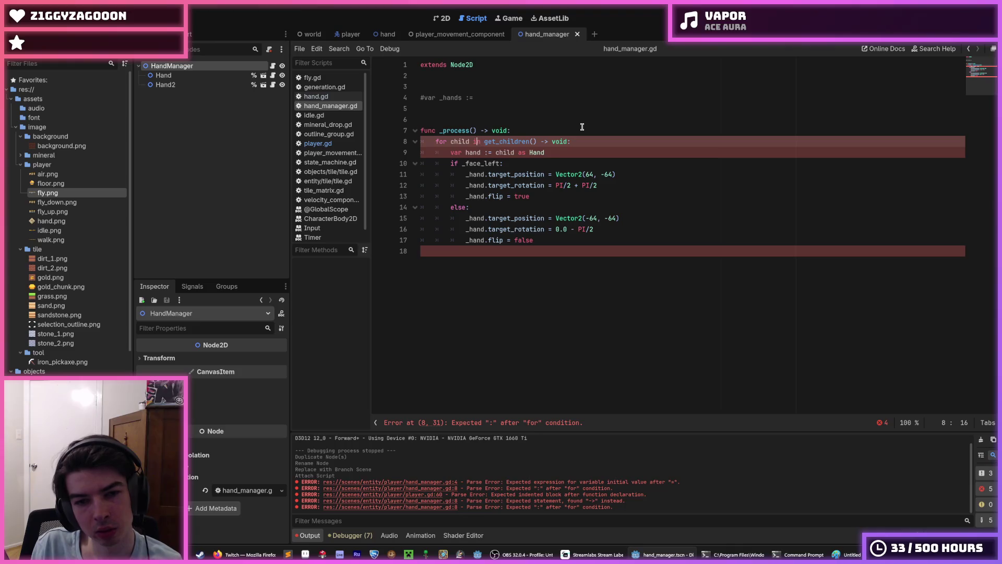
text(: Node)
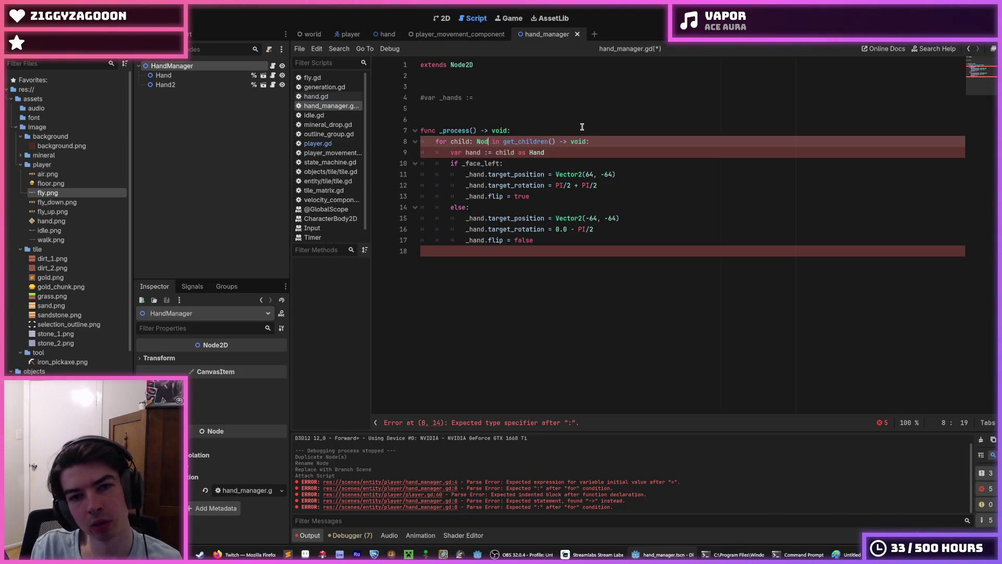
key(ctrl+s)
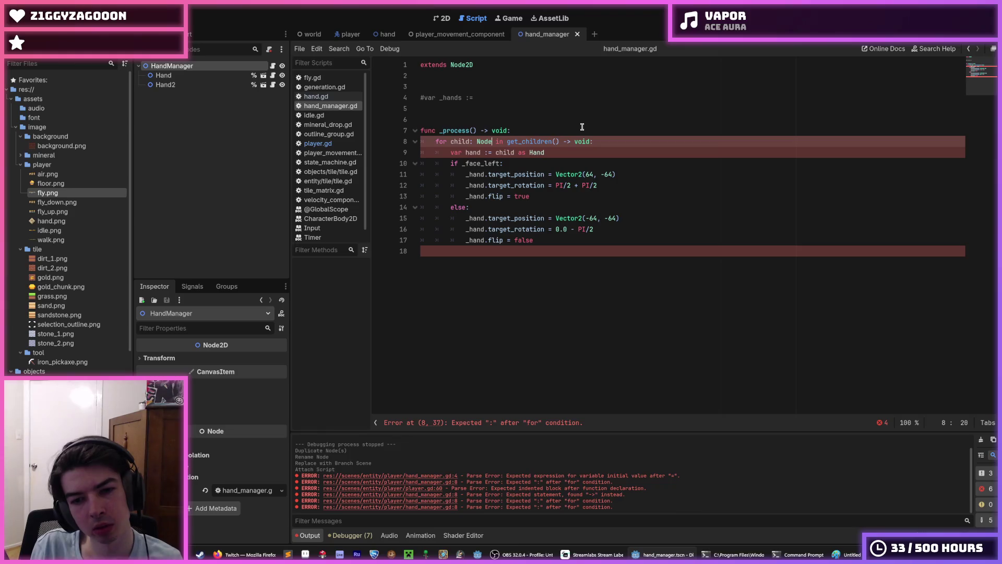
key(BackSpace)
key(BackSpace)
key(BackSpace)
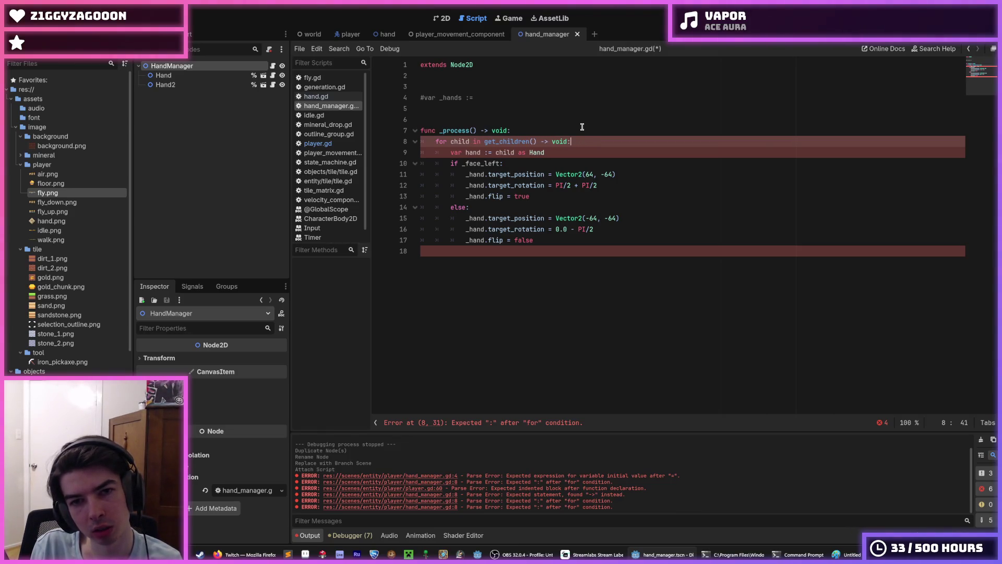
key(BackSpace)
key(BackSpace)
key(BackSpace)
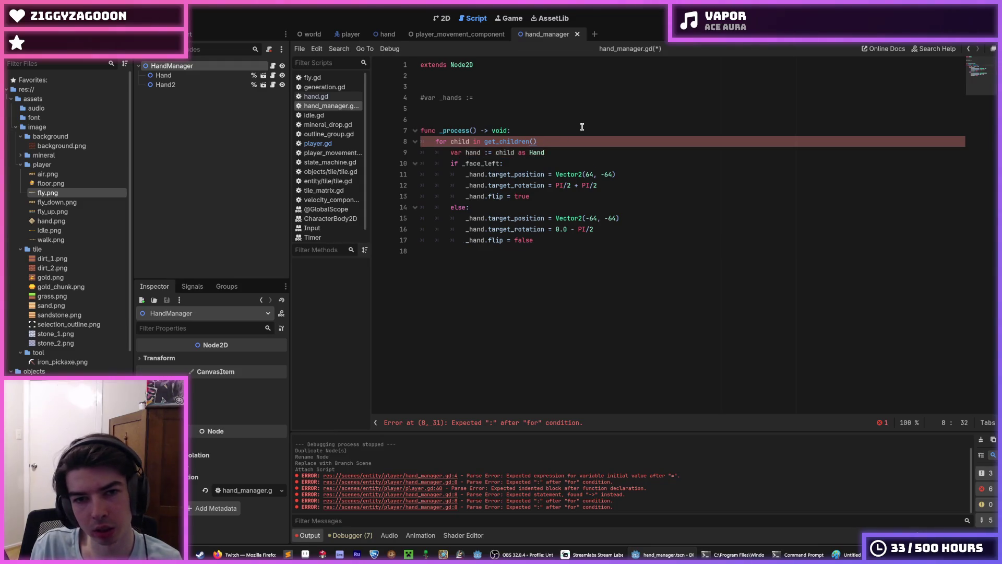
text(:)
key(ctrl+s)
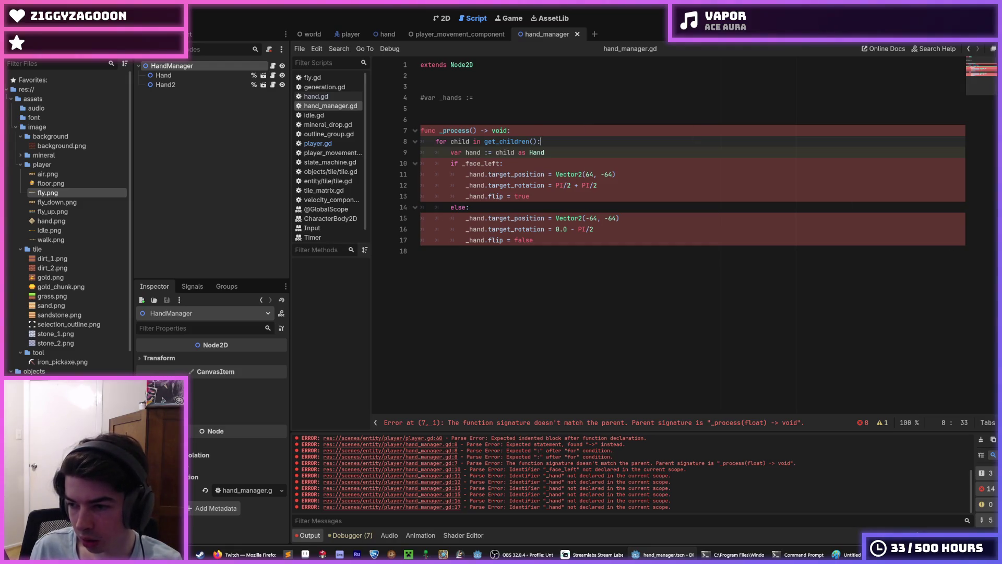
Change the signature to _process(_delta: float) and save
click(531, 132)
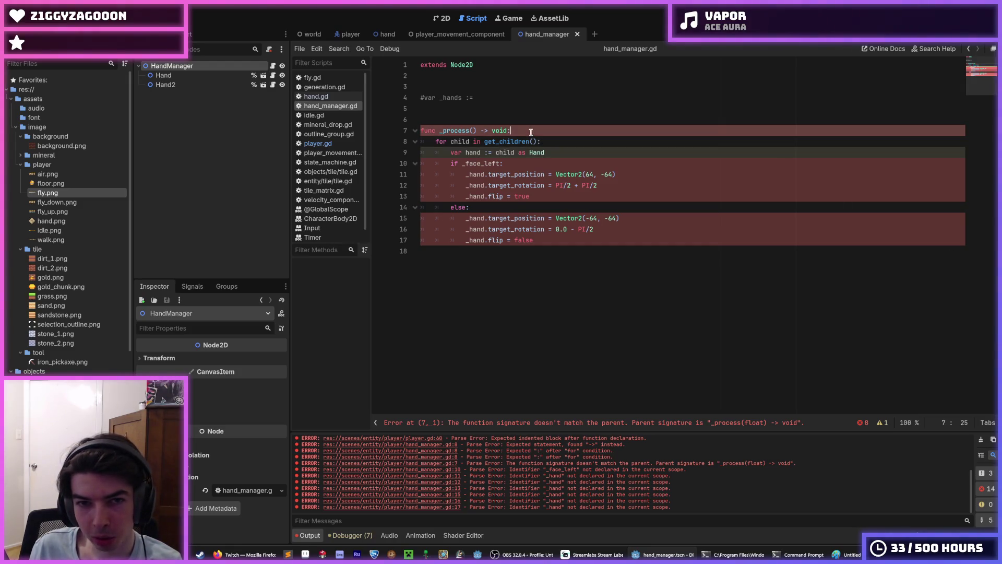
click(475, 131)
text(_delta: float)
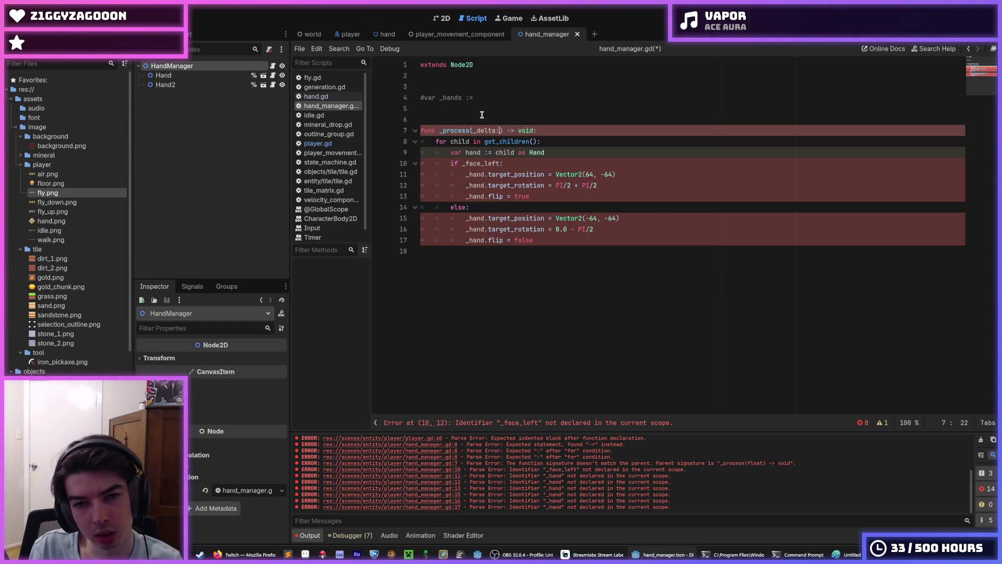
key(ctrl+s)
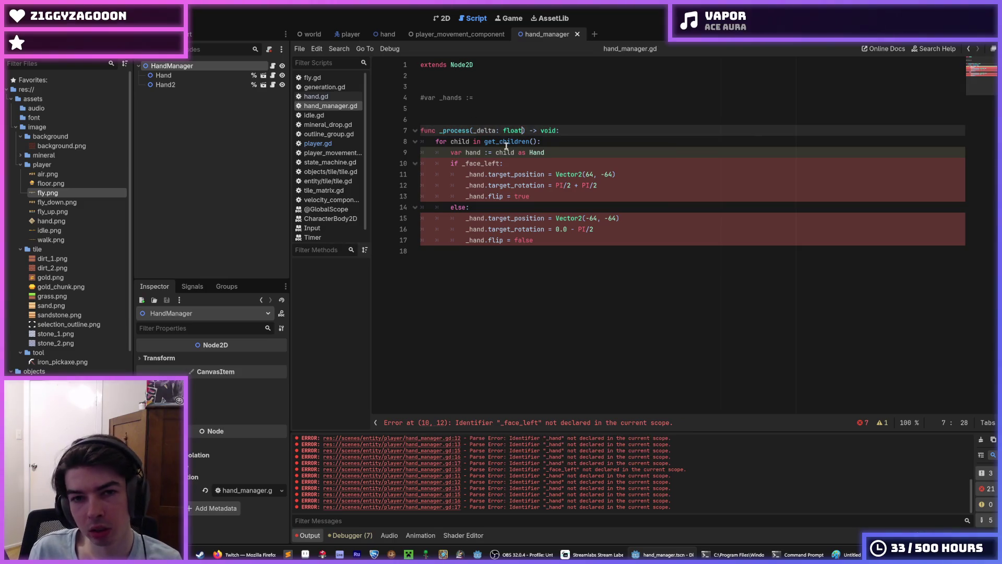
click(568, 142)
click(574, 157)
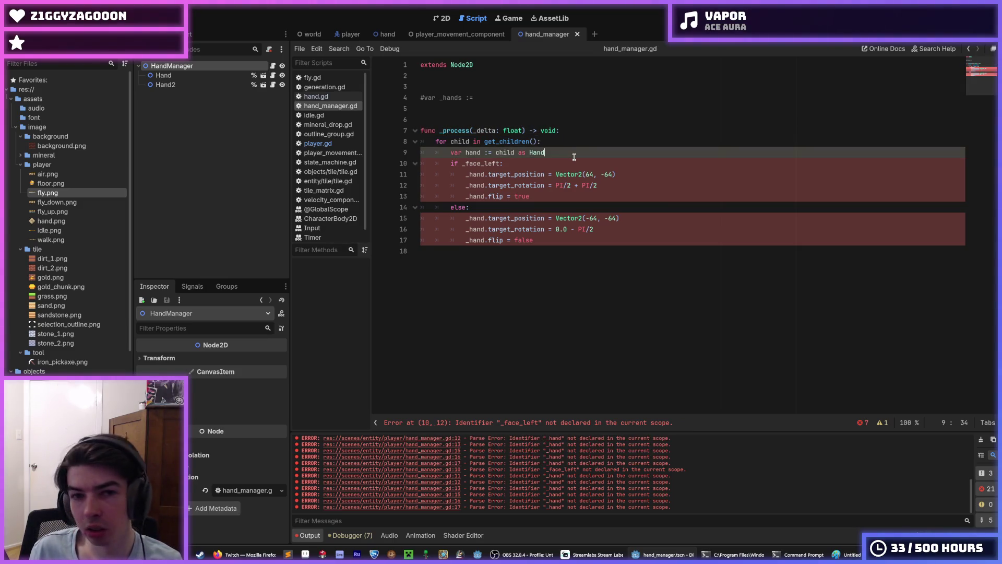
click(562, 163)
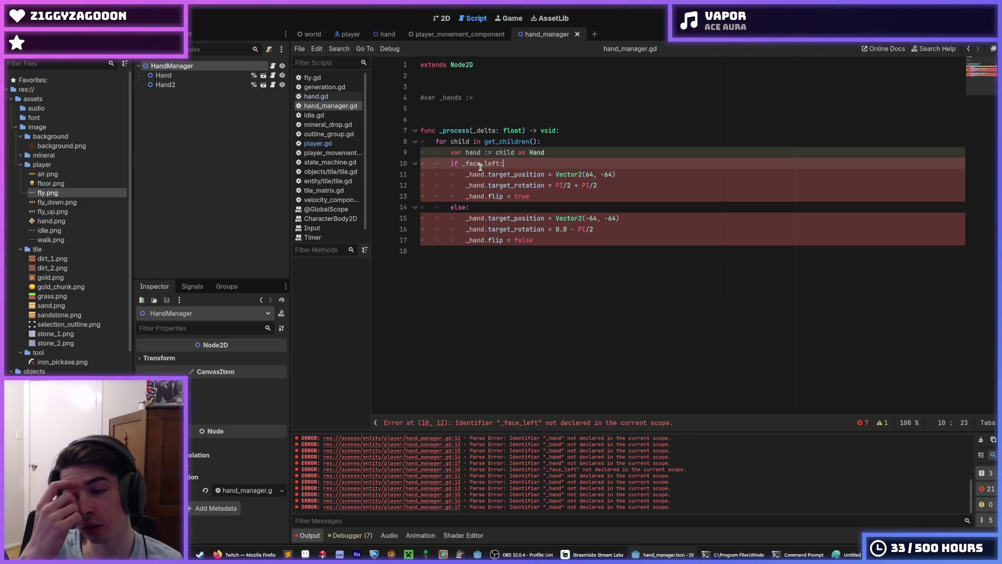
Add 'var flip := false' at the top and delete the commented-out _hands line
click(475, 107)
key(Return)
key(Up)
text(var flip)
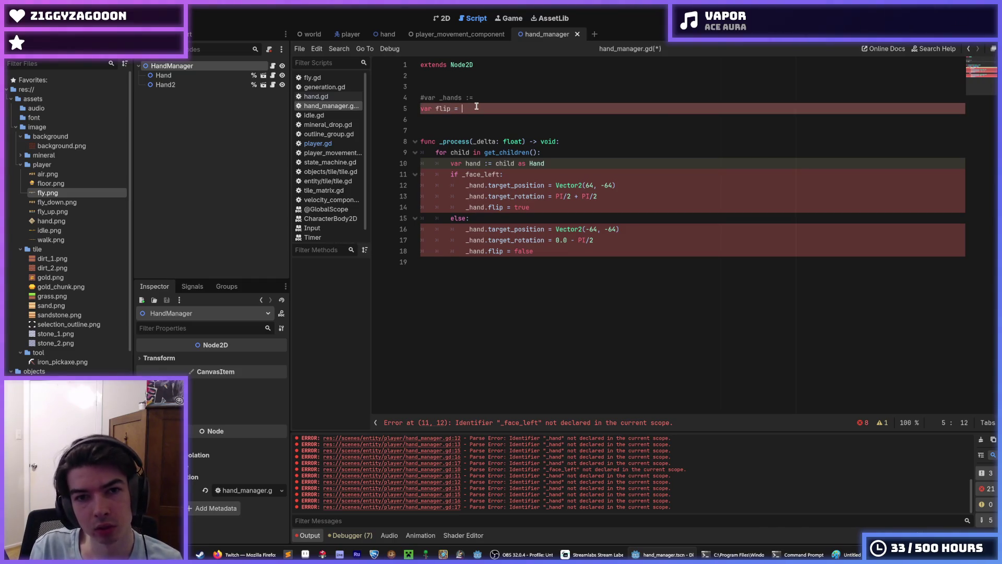
text(fa)
key(BackSpace)
key(BackSpace)
key(BackSpace)
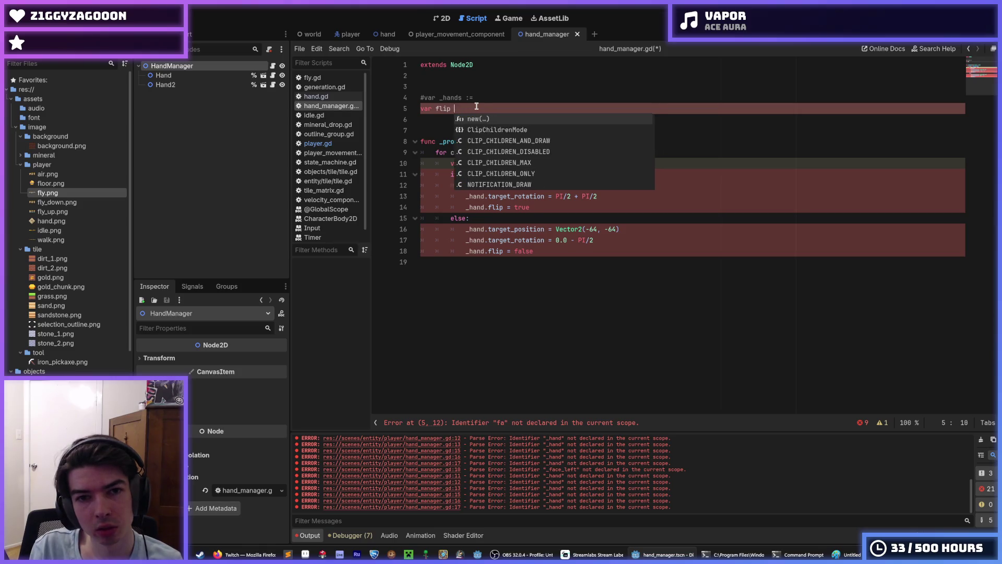
text(:= false)
key(Down)
key(Up)
key(Up)
key(shift+Home)
key(BackSpace)
key(BackSpace)
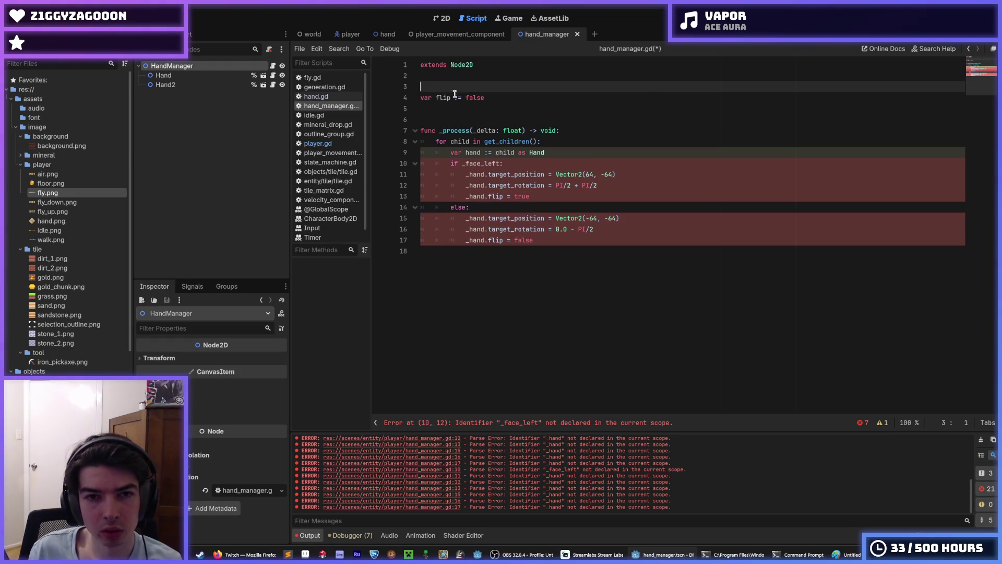
double_click(448, 98)
click(319, 143)
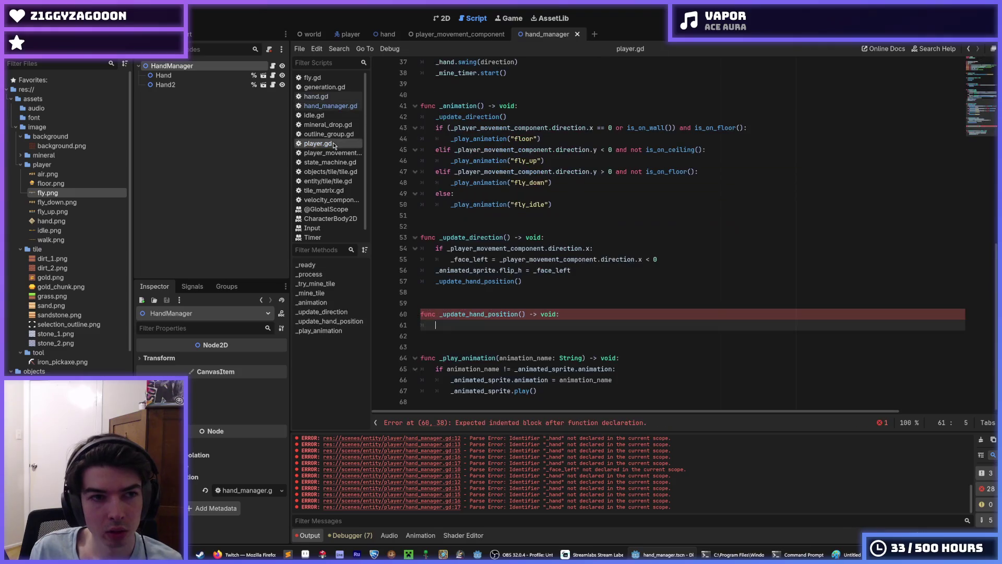
Rename the Hand node to Hand1 and save the hand_manager scene
double_click(198, 77)
text(1)
key(Return)
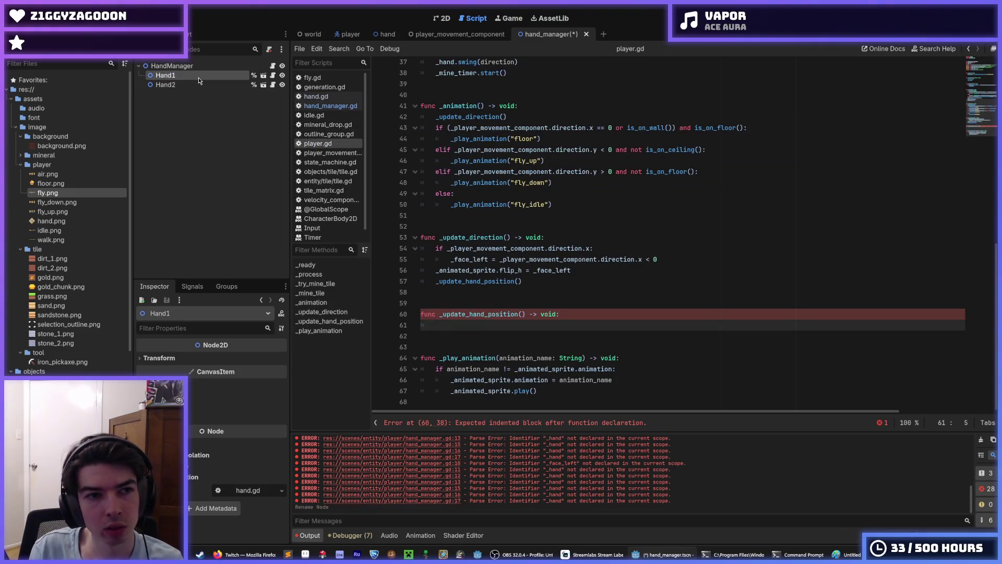
mouse_move(385, 30)
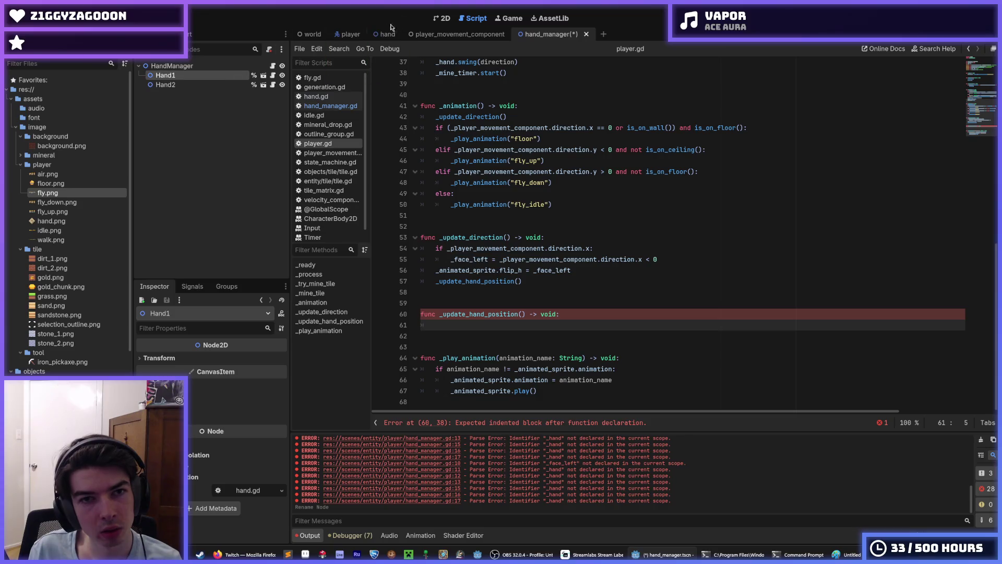
key(ctrl+s)
click(442, 18)
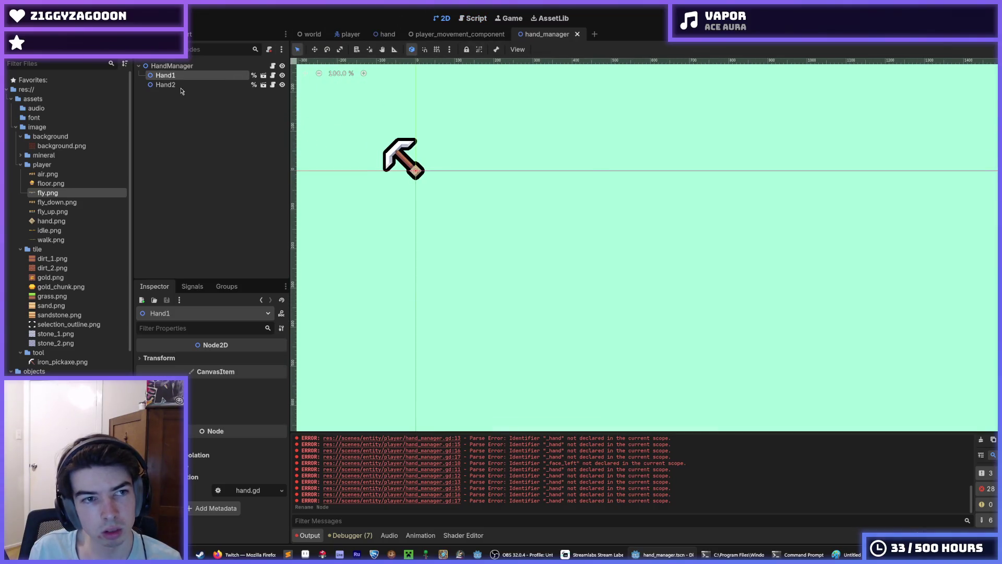
click(273, 66)
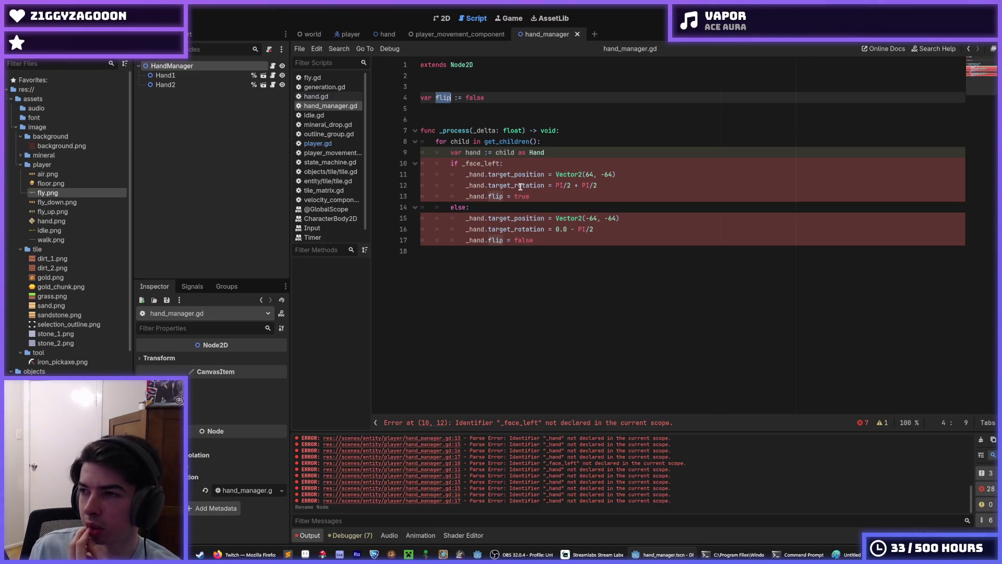
click(499, 164)
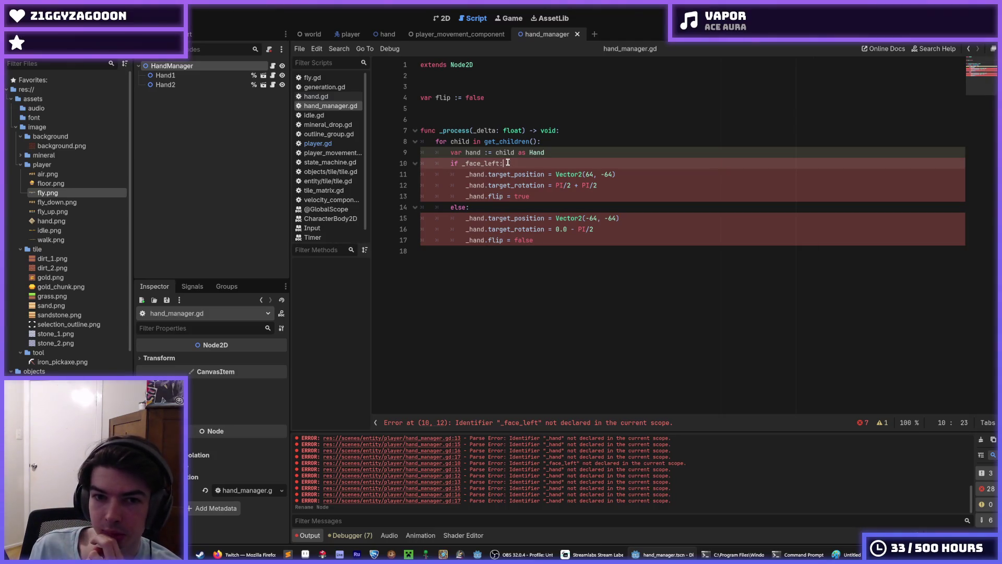
Delete _update_hand_position from player.gd and write hand_manager.flip = _face_left
click(326, 142)
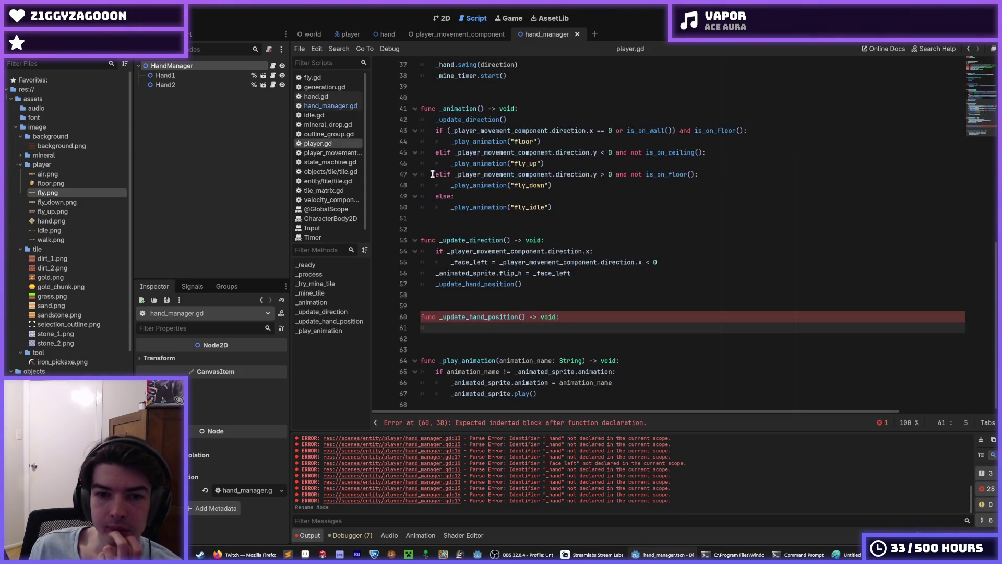
drag(482, 328, 373, 295)
key(BackSpace)
key(BackSpace)
key(shift+Home)
text(hand_manager.flip = )
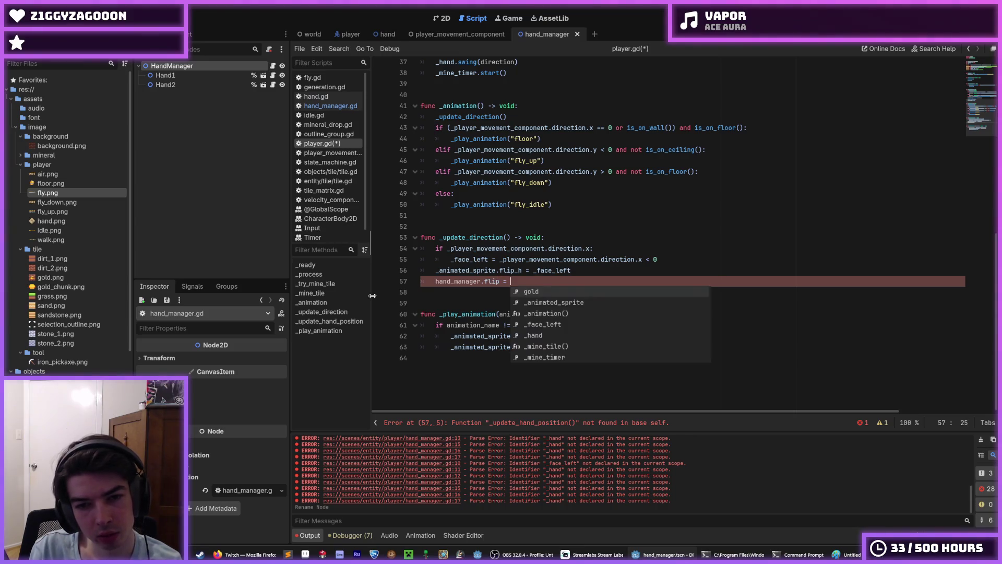
text(_face_left)
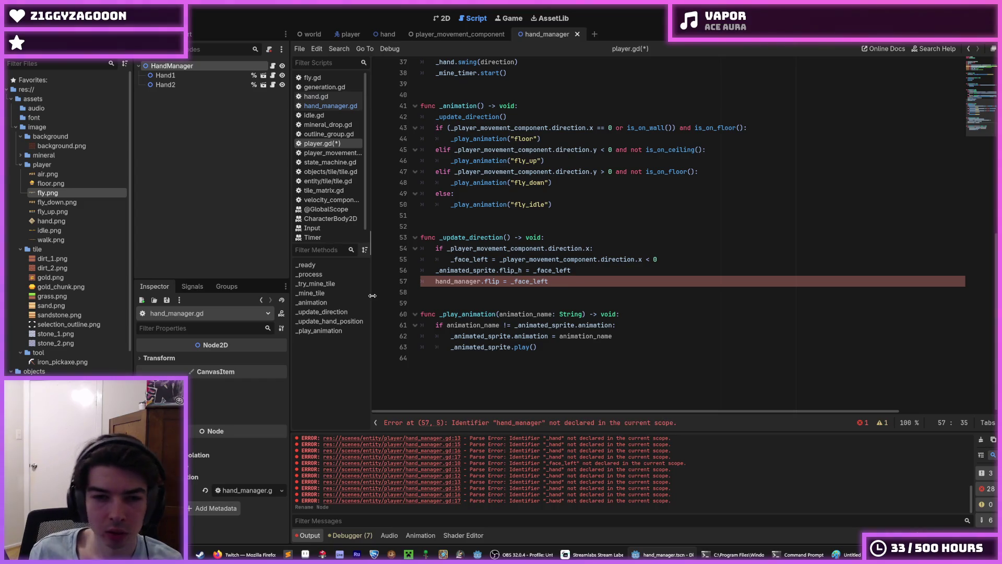
Change that line to hand_manager.face_left = _face_left and save
double_click(523, 281)
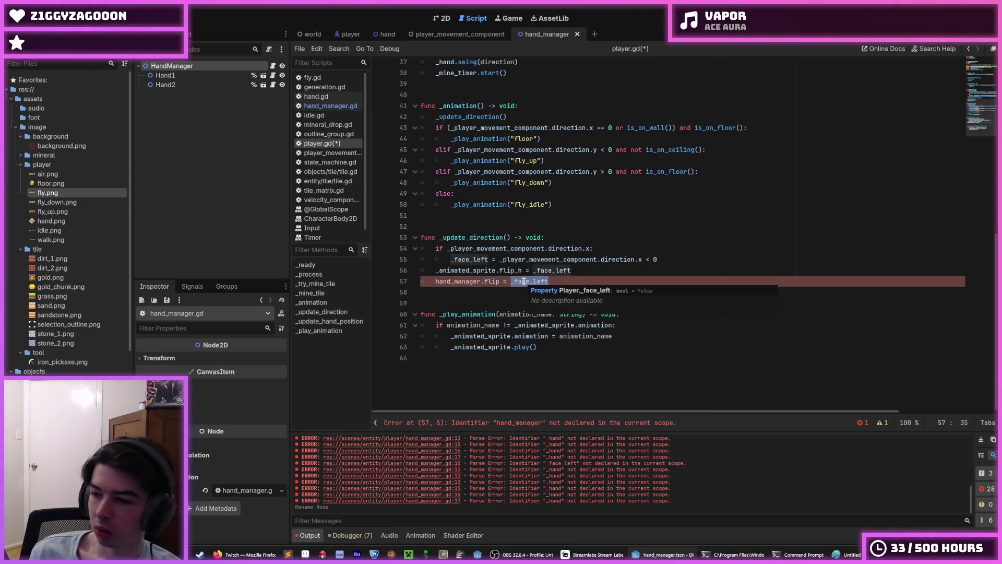
key(ctrl+c)
double_click(492, 281)
key(ctrl+v)
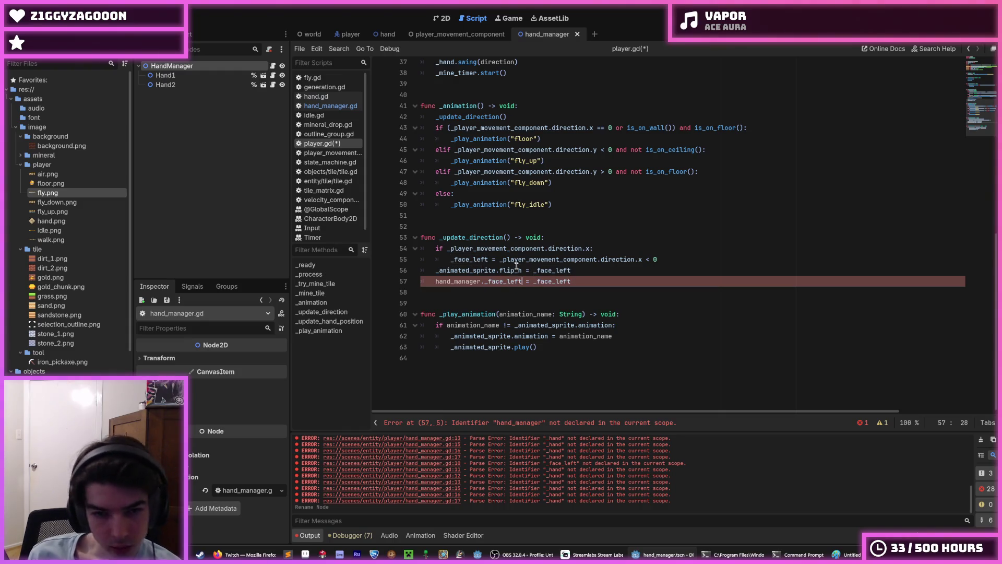
key(ctrl+s)
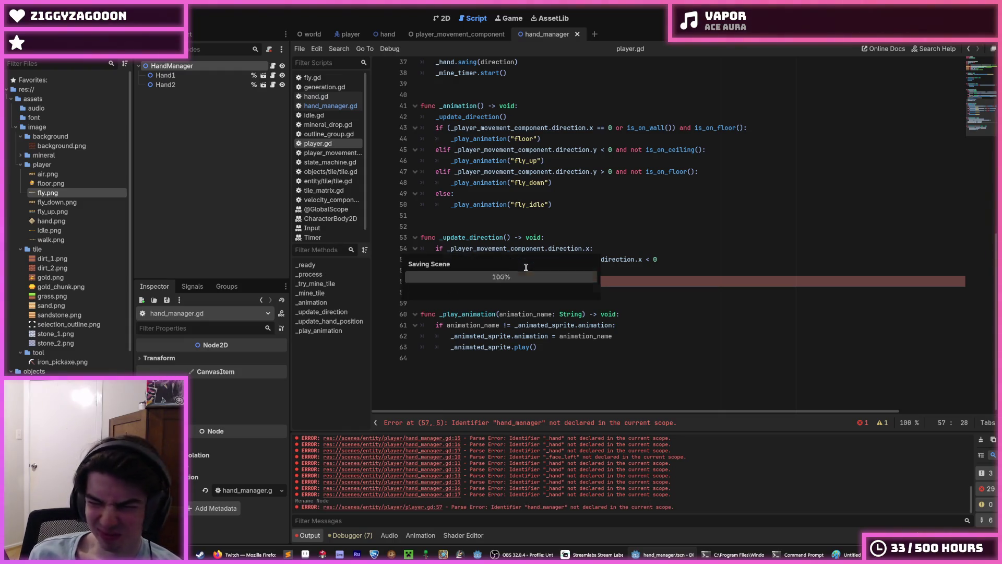
click(490, 281)
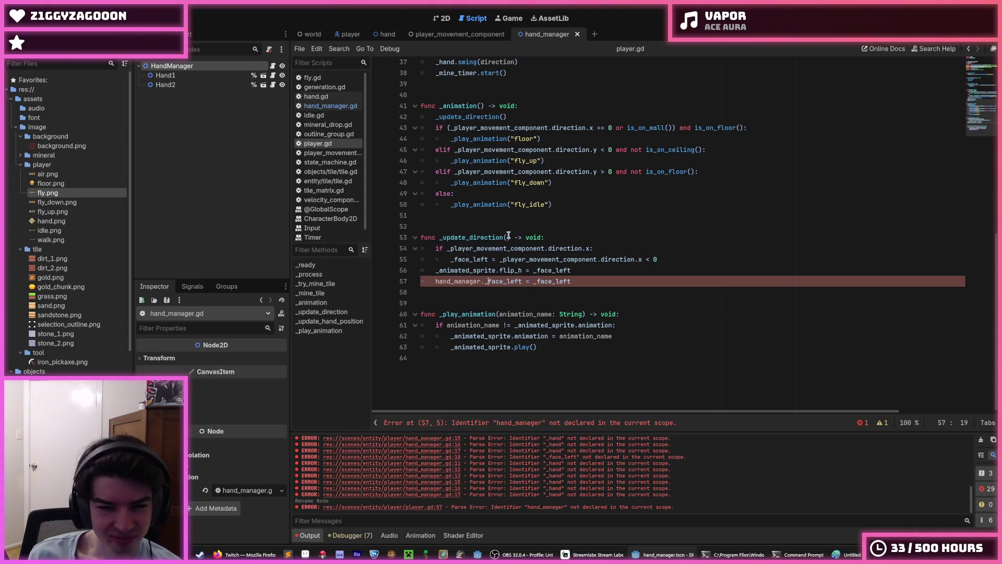
key(Delete)
double_click(501, 281)
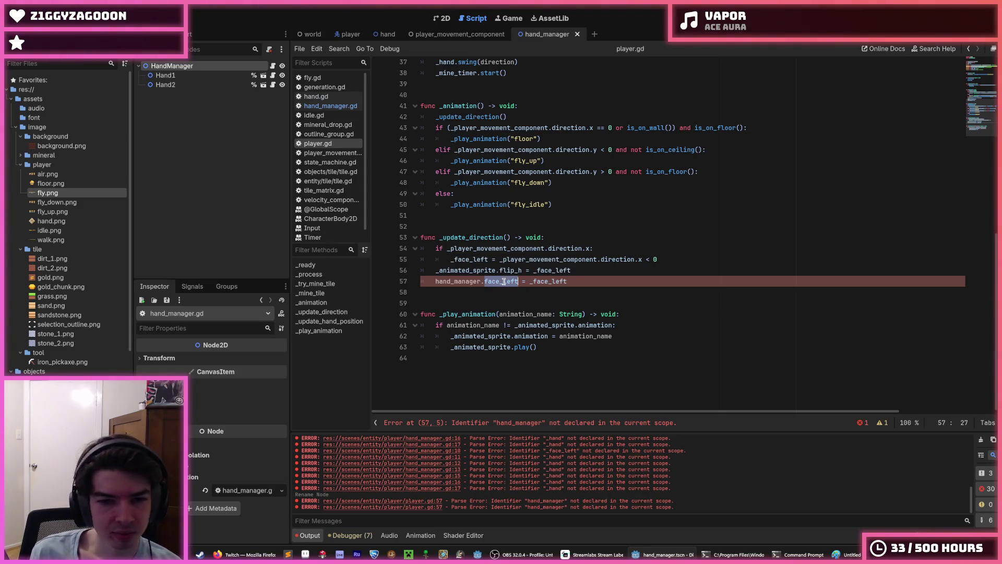
click(567, 282)
Retype the onready variable as _hand_manager: HandManager = %HandManager and save player.gd
scroll(548, 251, up, 10)
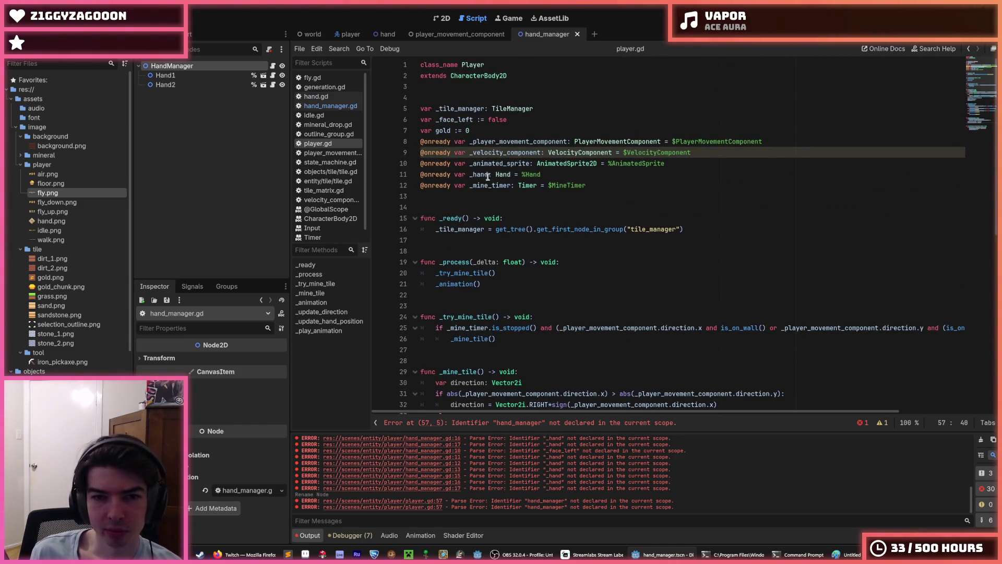
click(490, 175)
text(_mana)
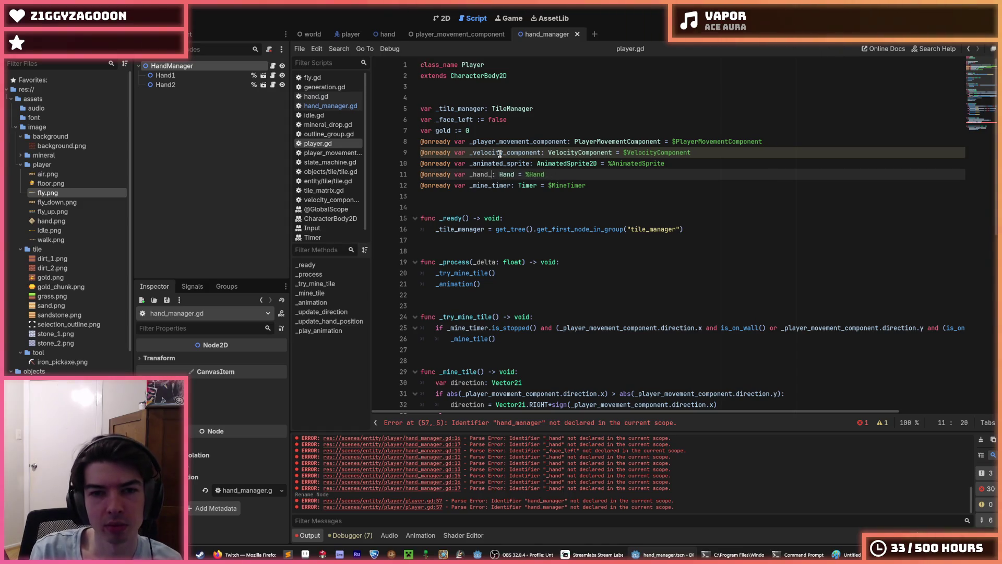
text(ger)
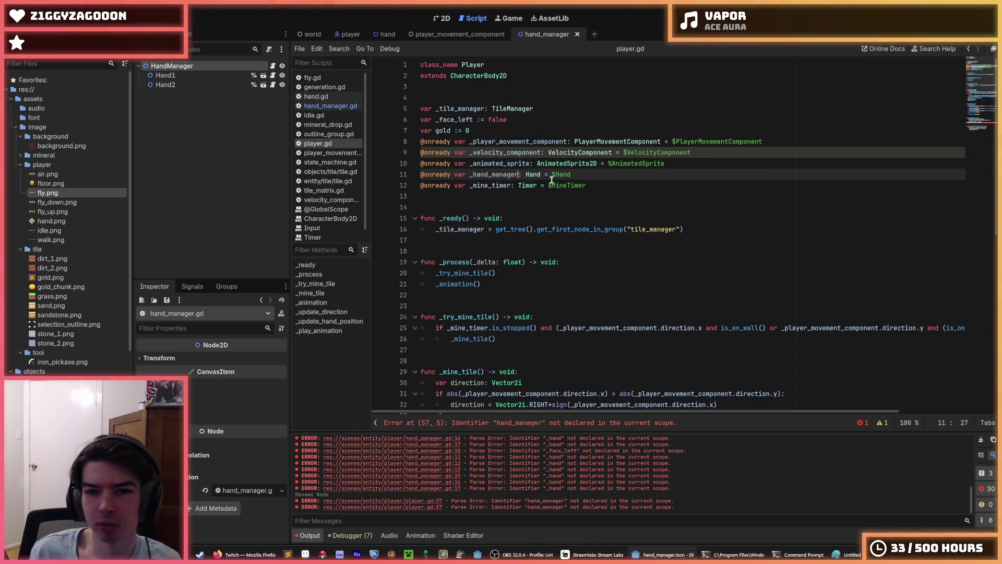
click(540, 174)
click(542, 173)
text(Manager)
key(End)
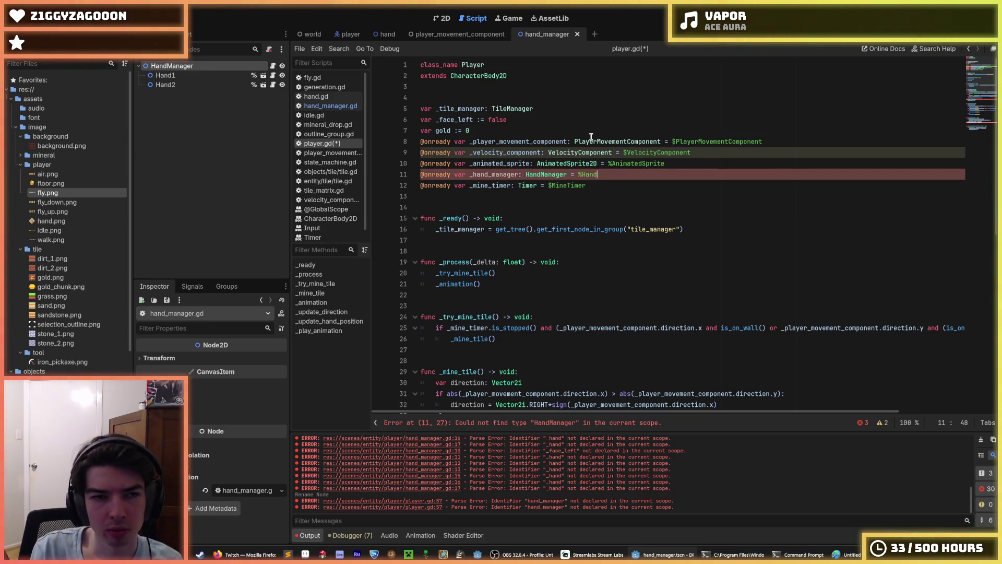
text(anager)
key(ctrl+s)
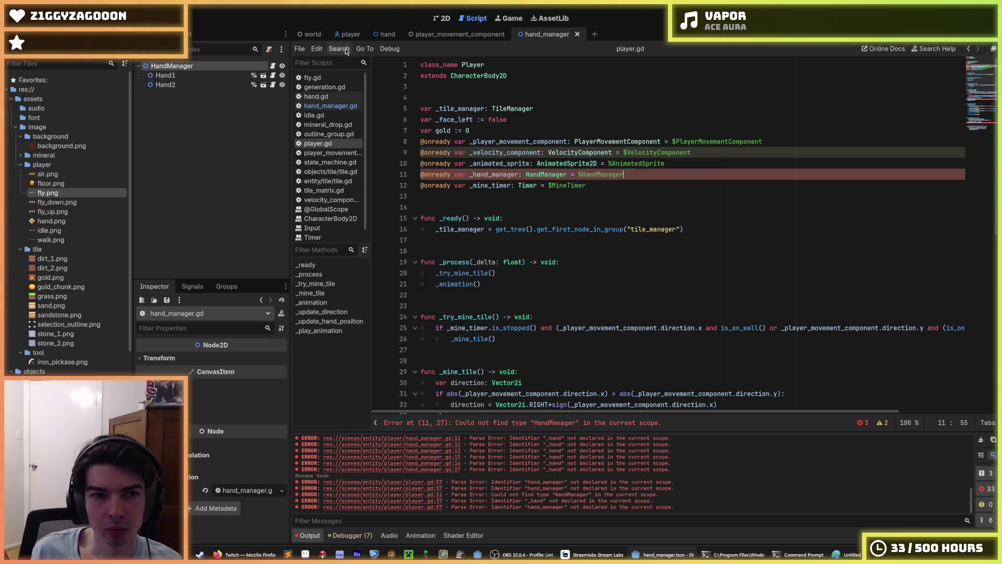
Mark HandManager as Access as Unique Name in the player scene and save it
click(350, 37)
right_click(239, 113)
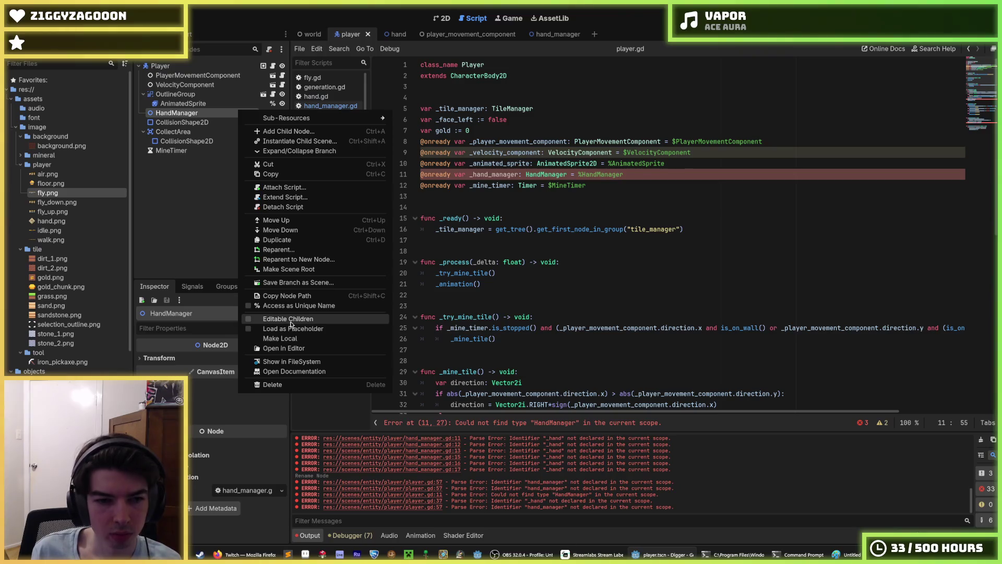
click(276, 306)
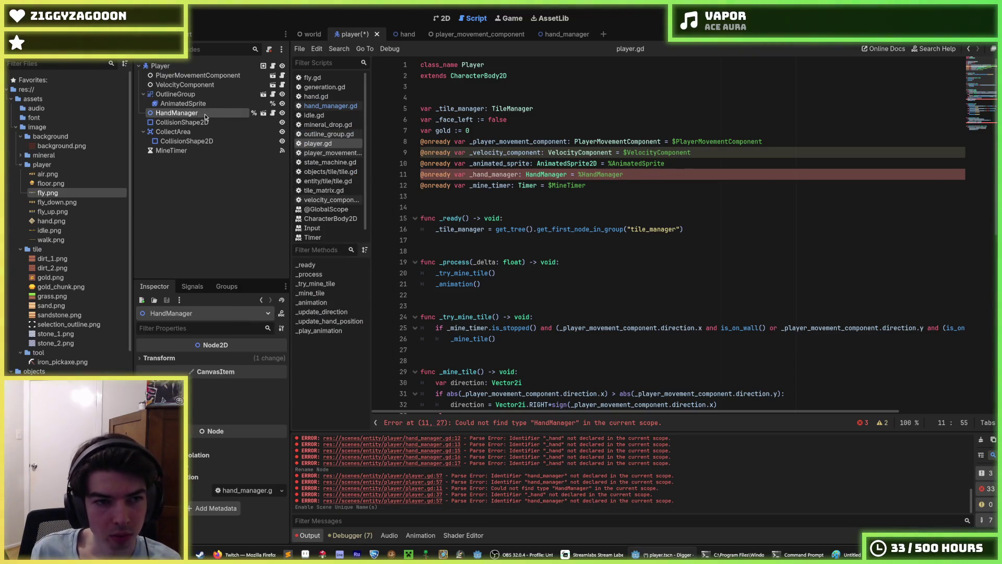
key(ctrl+s)
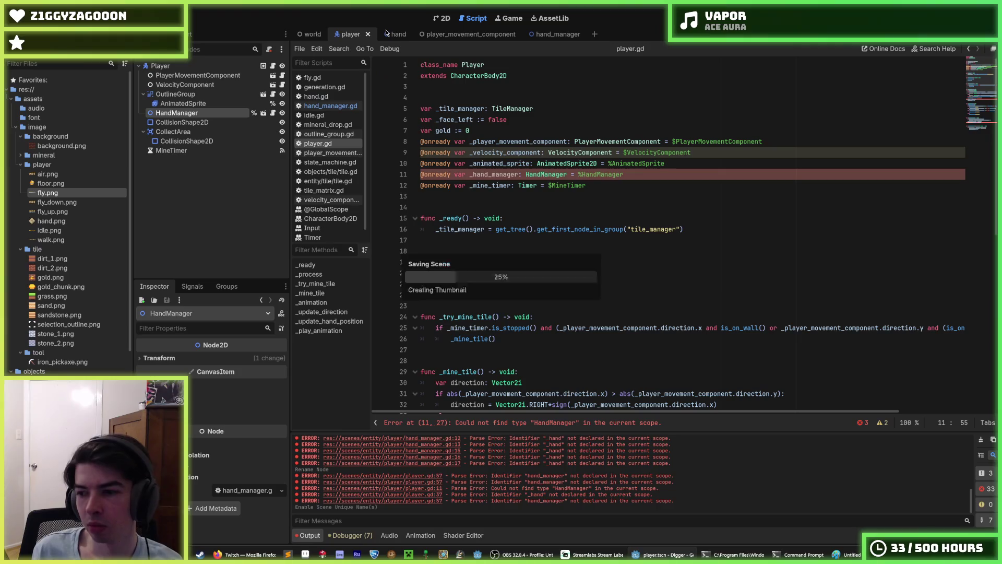
click(391, 34)
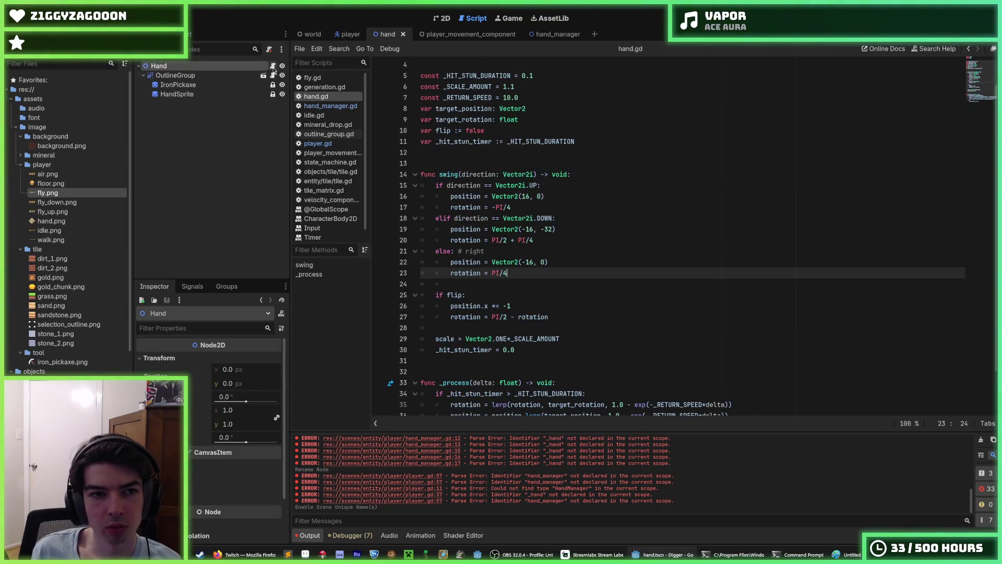
Return focus to the Godot editor and review lines 22–24 of hand.gd
scroll(517, 291, down, 2)
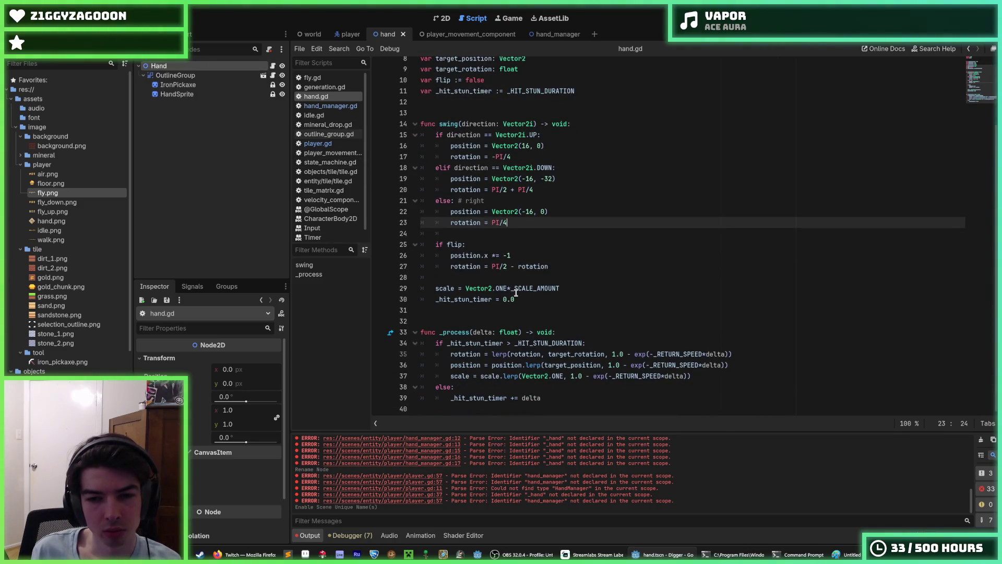
mouse_move(517, 293)
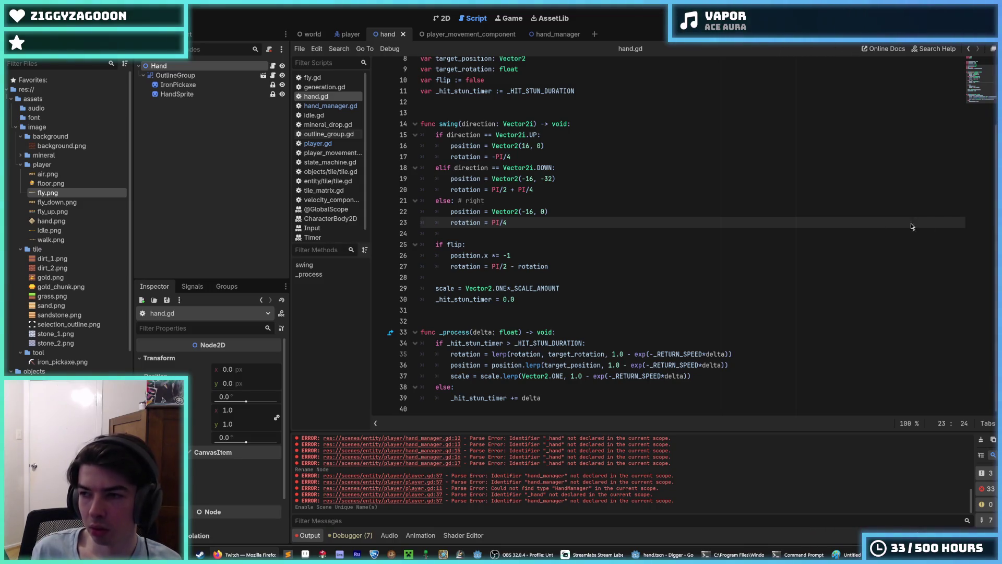
click(738, 217)
click(572, 215)
click(553, 220)
click(563, 211)
click(564, 224)
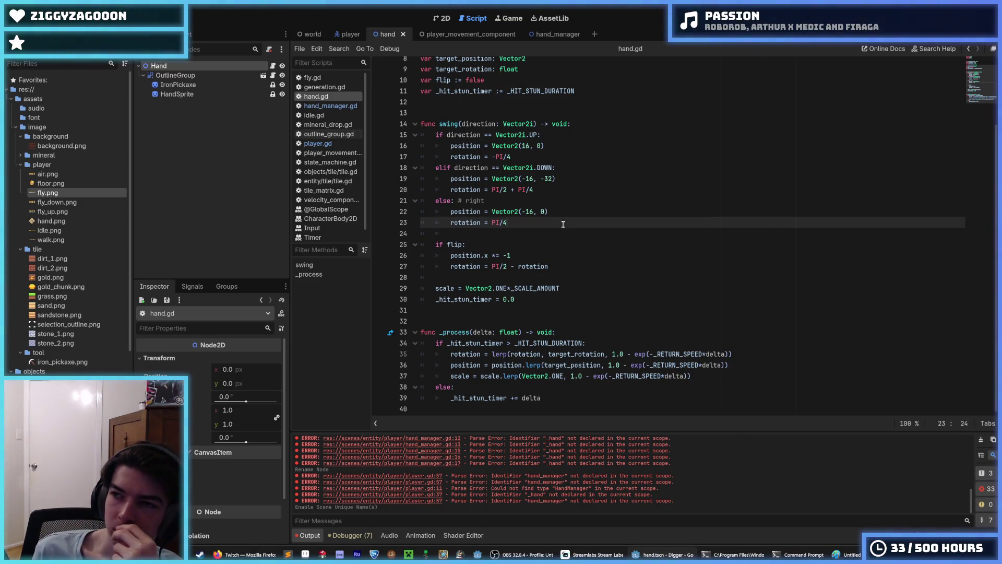
click(555, 210)
click(557, 222)
click(567, 201)
click(559, 221)
click(558, 212)
click(554, 229)
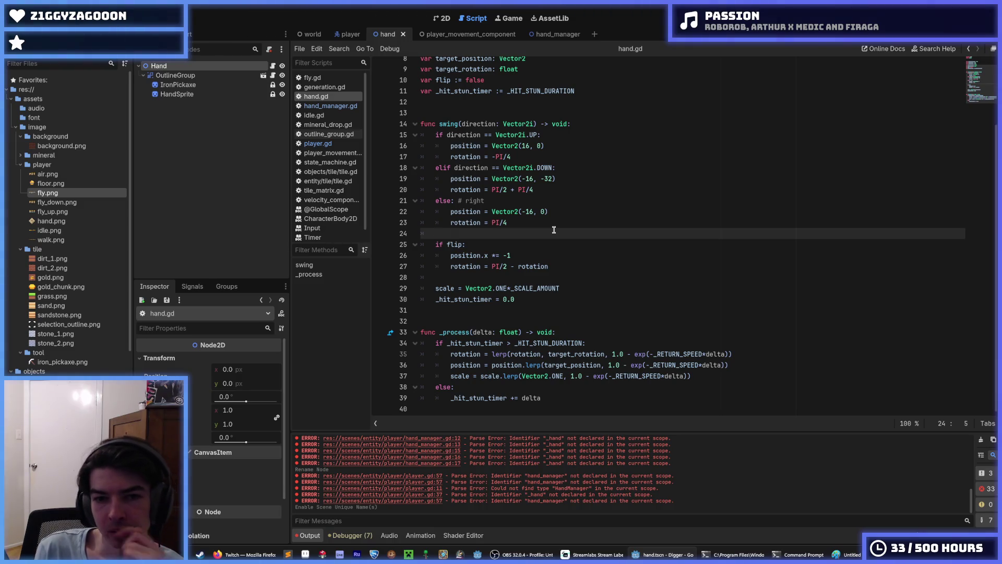
Rename flip to face_left on line 10 and in the if condition of hand.gd, and save
scroll(554, 230, up, 3)
double_click(442, 163)
text(face_left)
double_click(455, 330)
text(face_left)
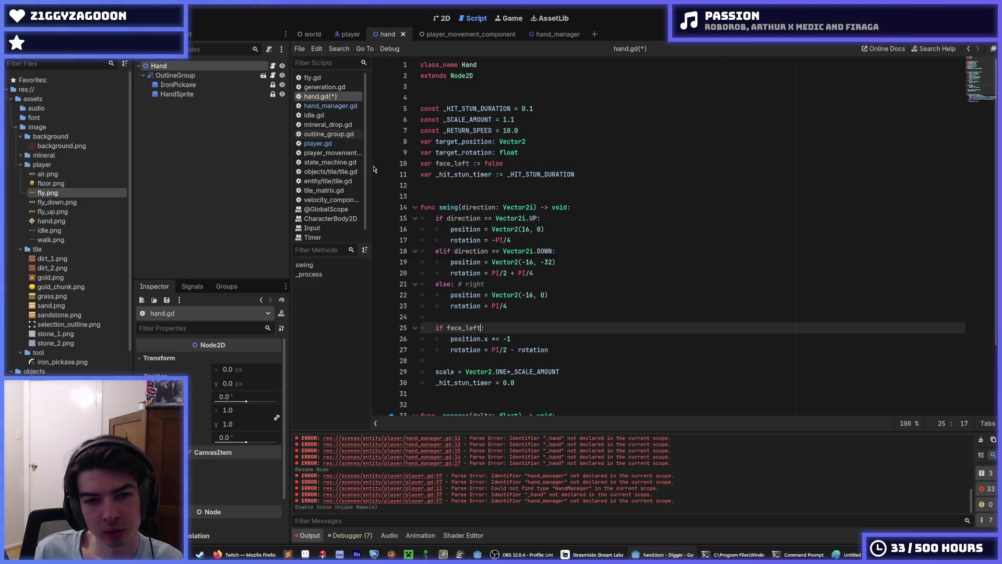
key(ctrl+s)
scroll(536, 238, down, 3)
click(534, 238)
click(533, 245)
scroll(522, 245, up, 2)
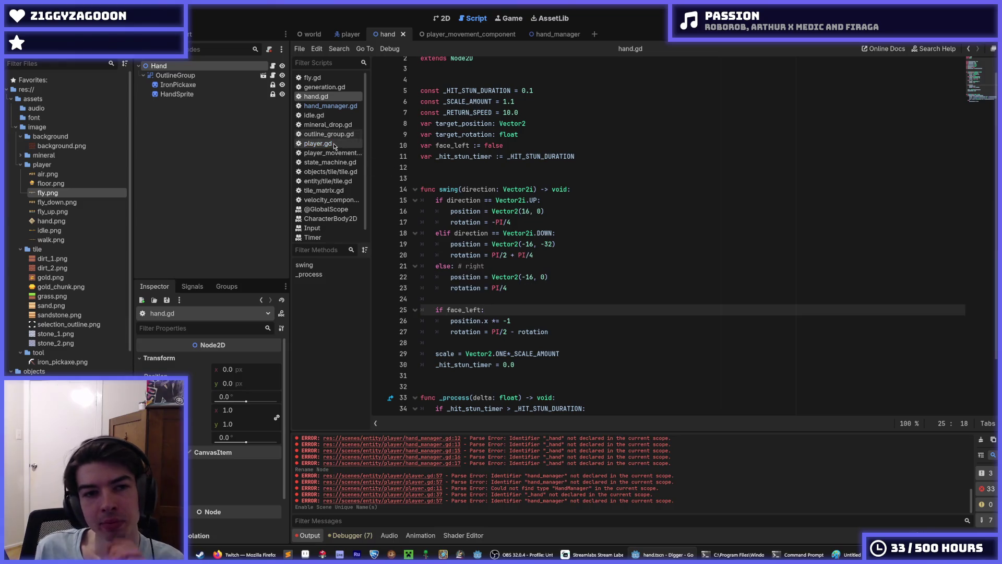
In hand_manager.gd, rename _face_left and every flip occurrence to face_left, and save
click(328, 110)
double_click(482, 164)
key(ctrl+c)
text(face_left:)
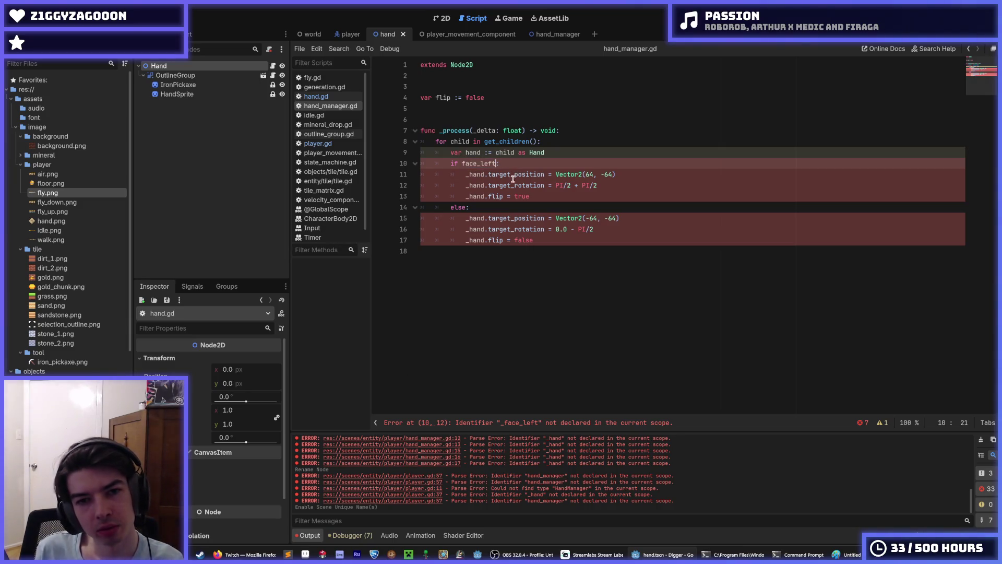
double_click(443, 97)
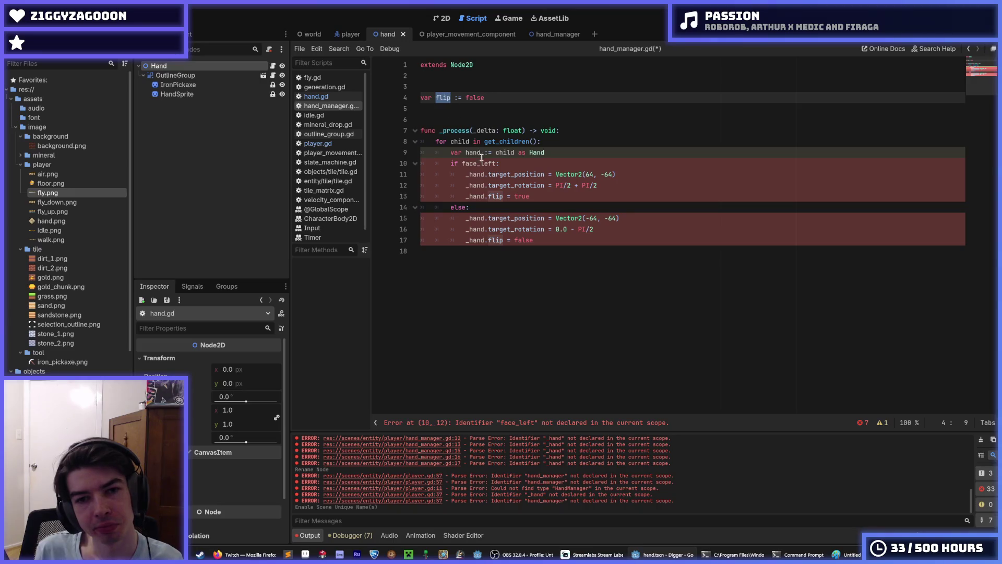
key(ctrl+v)
double_click(496, 196)
key(ctrl+d)
key(ctrl+v)
click(566, 197)
key(ctrl+s)
Compare the renamed face_left code between hand.gd and hand_manager.gd
click(497, 98)
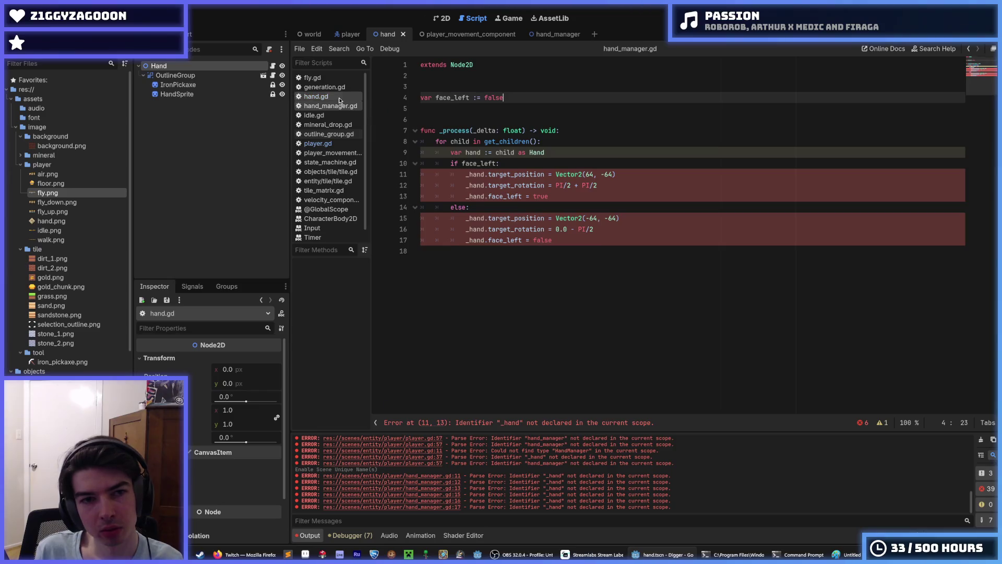
click(316, 96)
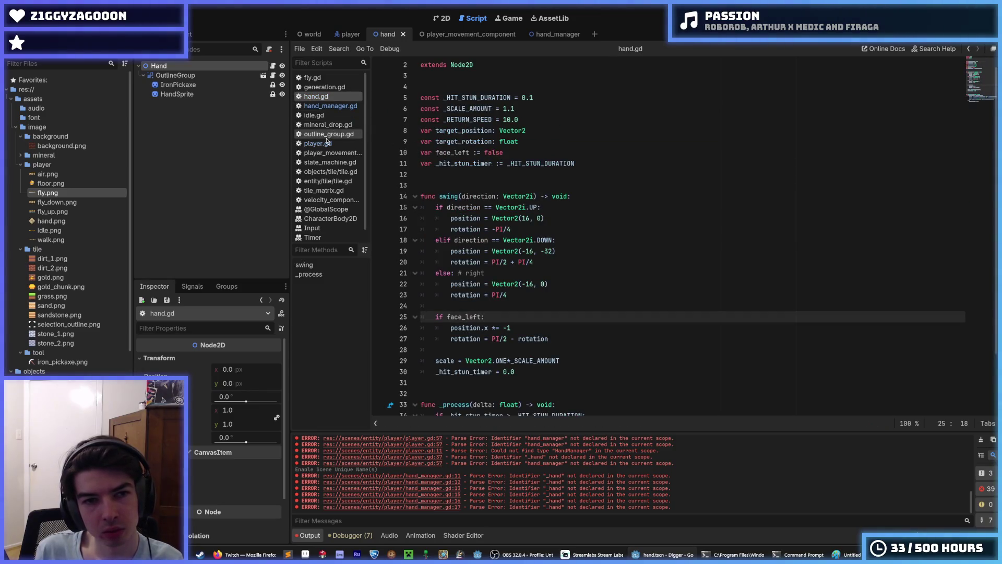
click(331, 106)
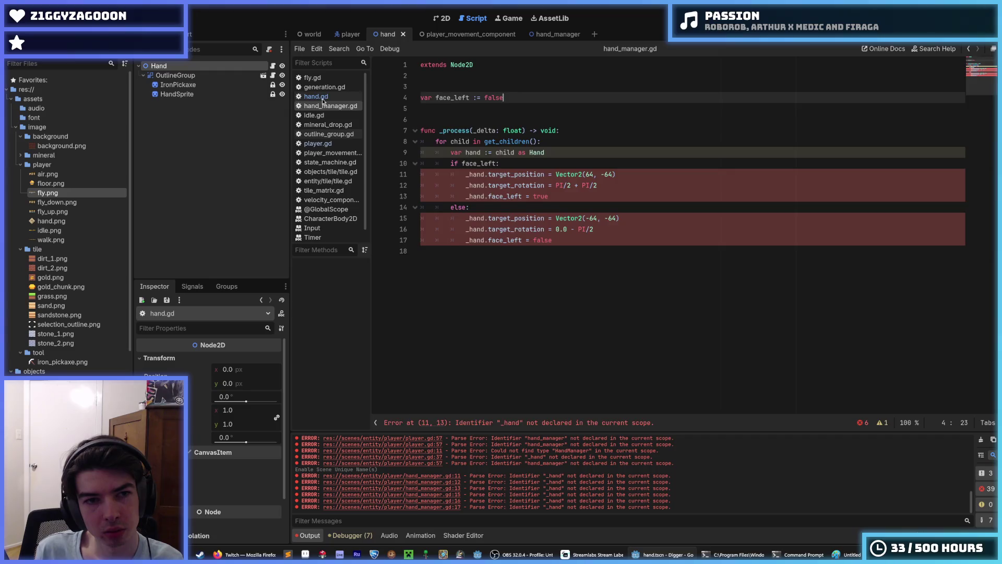
click(316, 96)
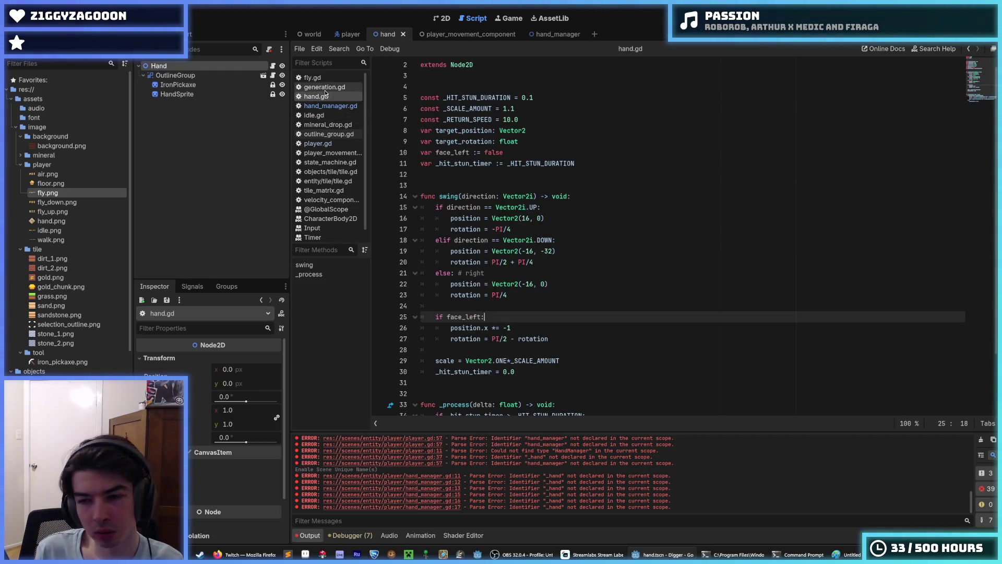
click(329, 105)
Rename every _hand occurrence in the hand loop to hand and save hand_manager.gd
click(627, 176)
click(608, 189)
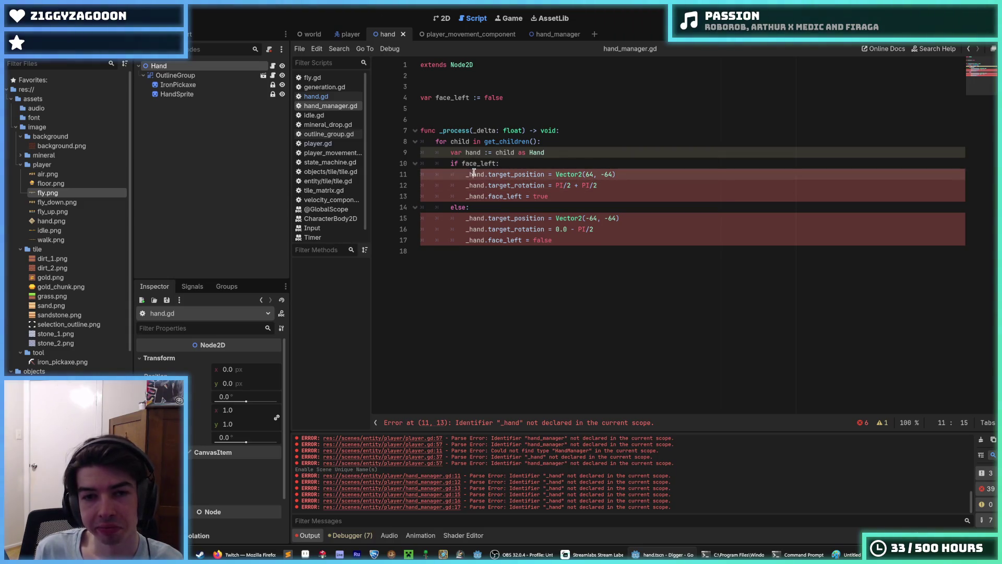
double_click(475, 174)
key(ctrl+d)
key(ctrl+d)
key(ctrl+d)
text(hand)
click(625, 178)
key(ctrl+s)
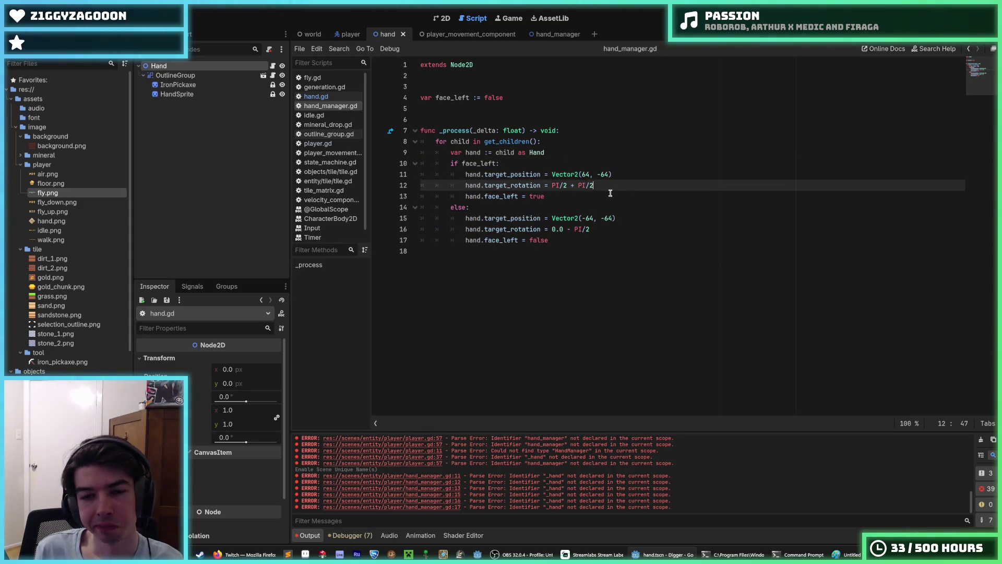
Move the 'as Hand' cast from the for line onto the hand variable line, save, and run the game
drag(552, 153, 496, 152)
key(ctrl+x)
click(469, 141)
key(ctrl+v)
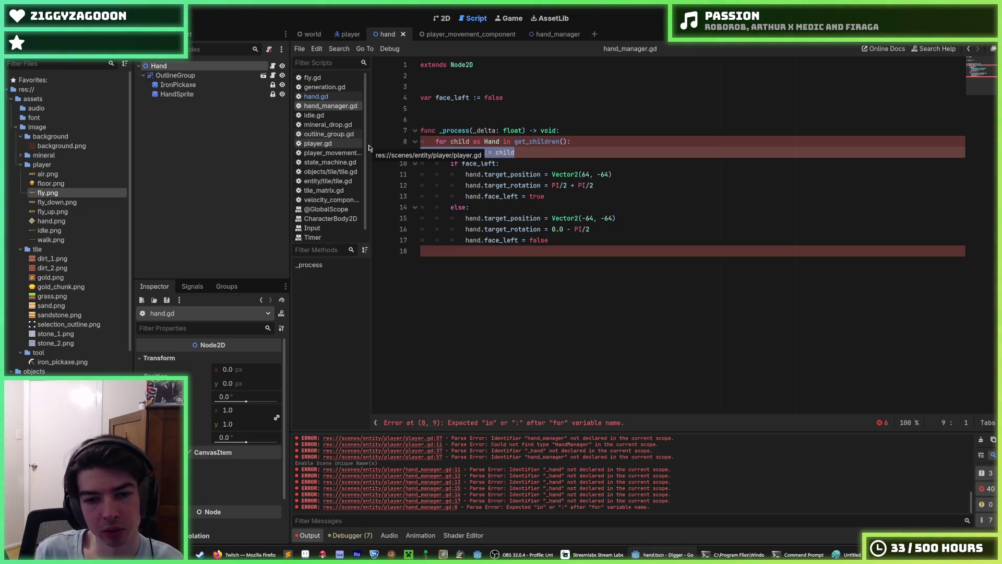
key(ctrl+z)
click(522, 155)
key(ctrl+v)
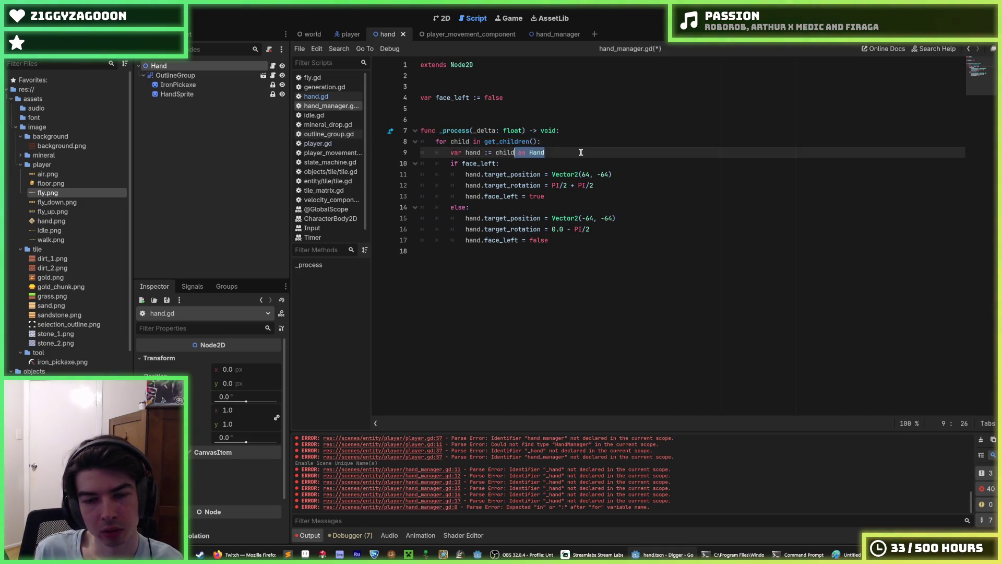
key(ctrl+s)
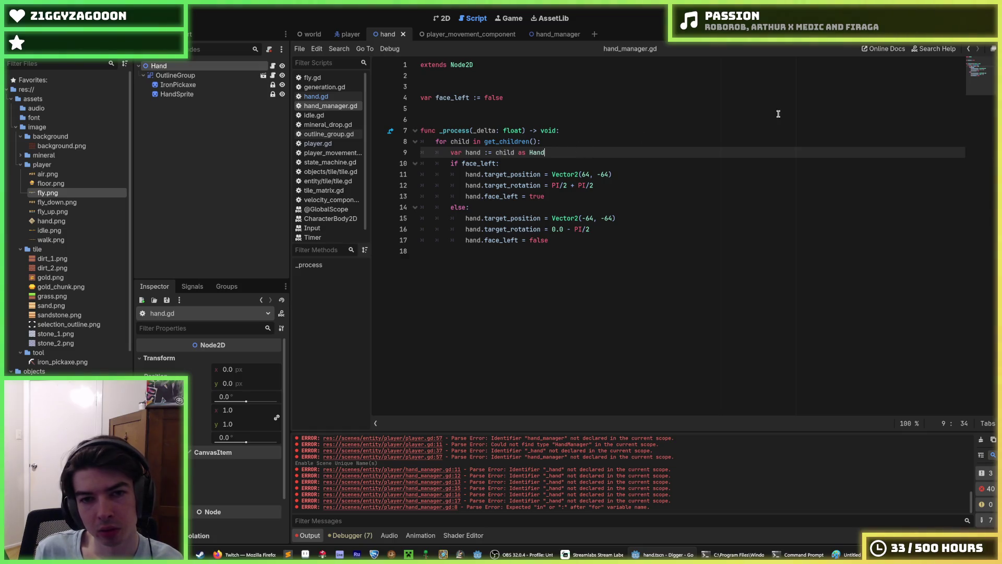
key(F5)
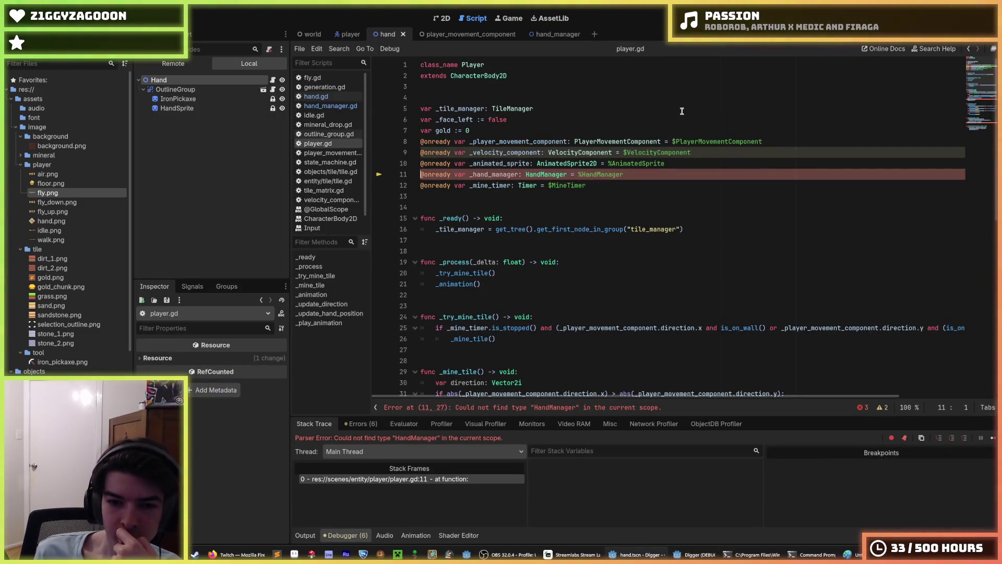
Change %HandManager to $HandManager in player.gd and turn off Access as Unique Name on HandManager
click(640, 171)
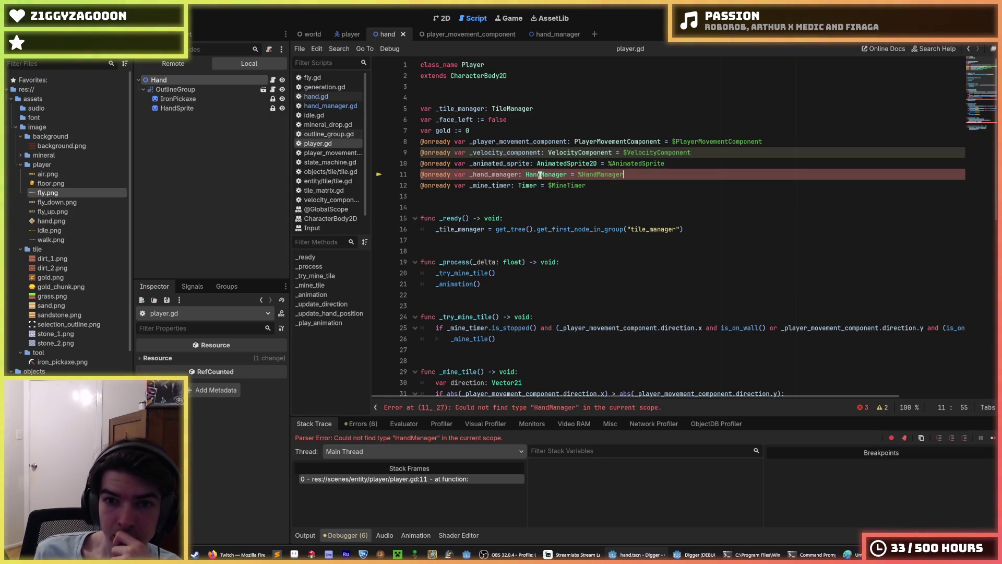
click(347, 34)
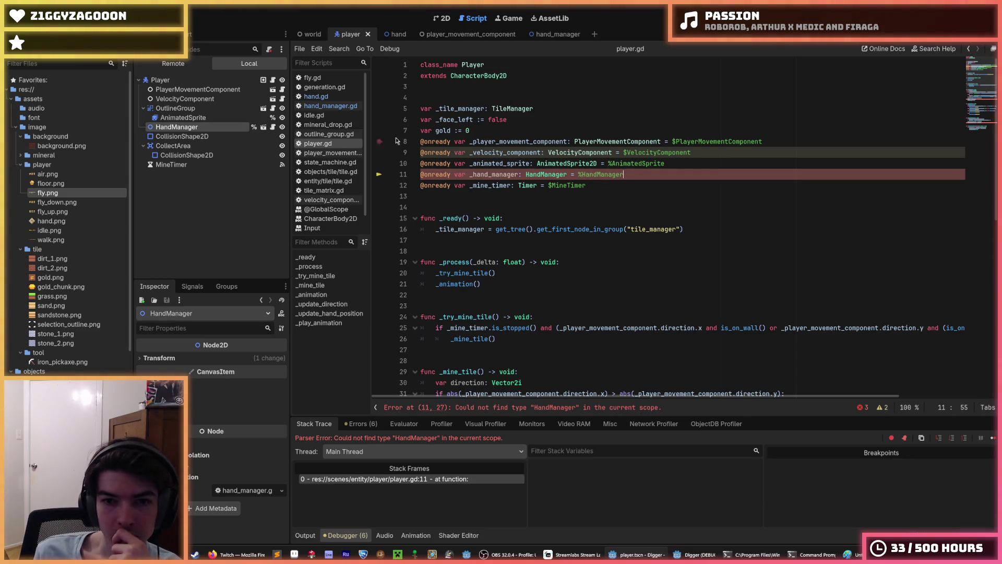
click(581, 175)
key(BackSpace)
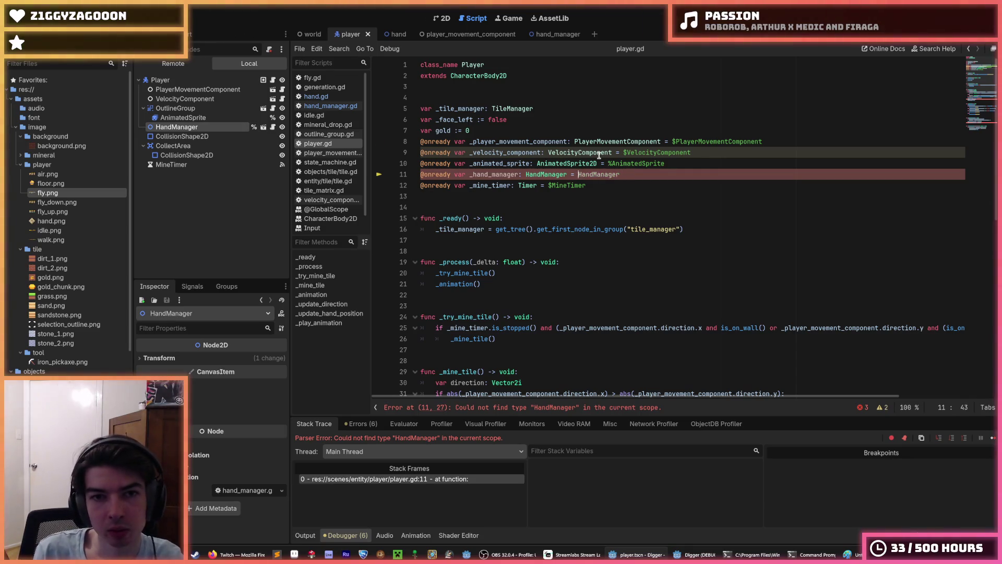
text($)
click(507, 175)
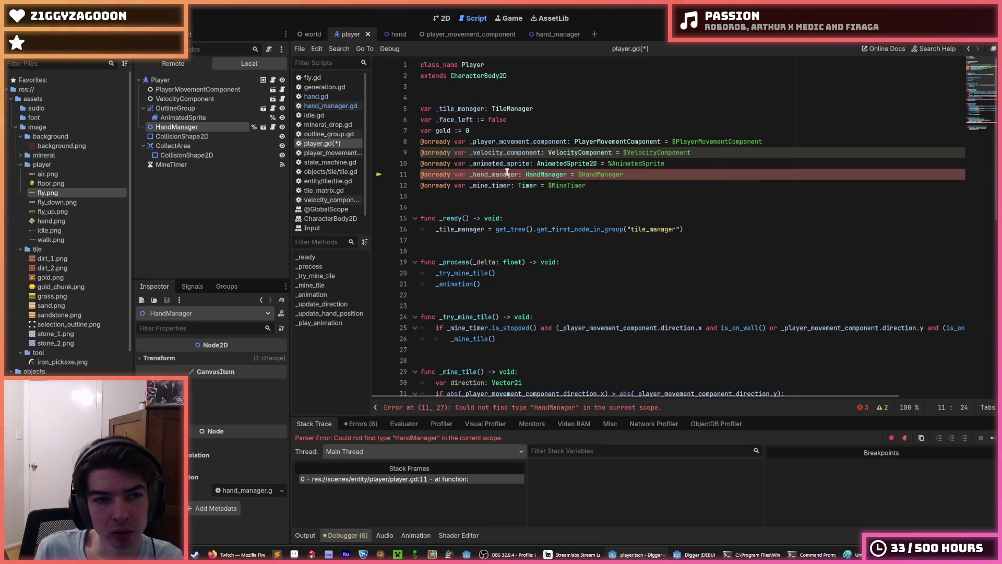
key(ctrl+s)
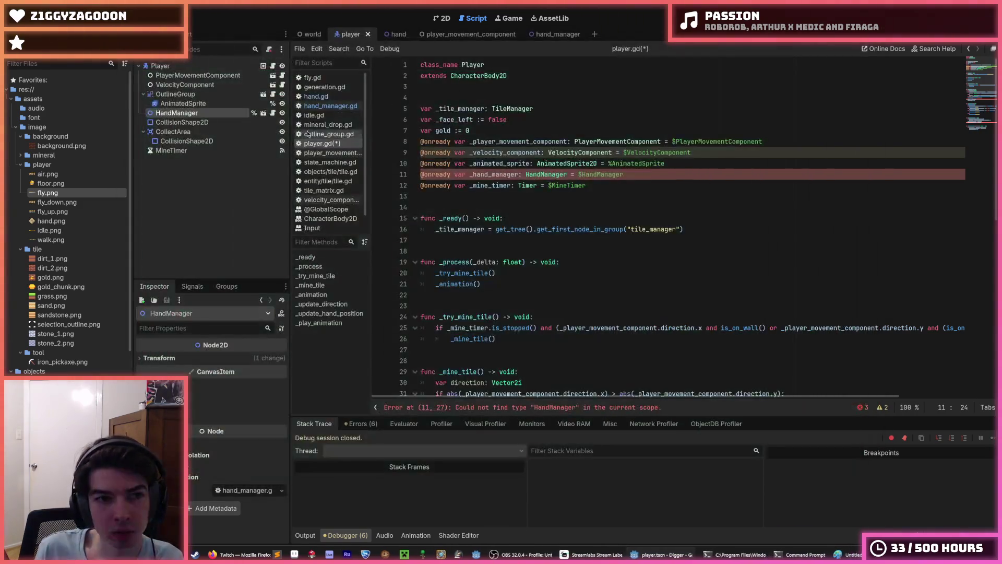
right_click(221, 113)
click(254, 307)
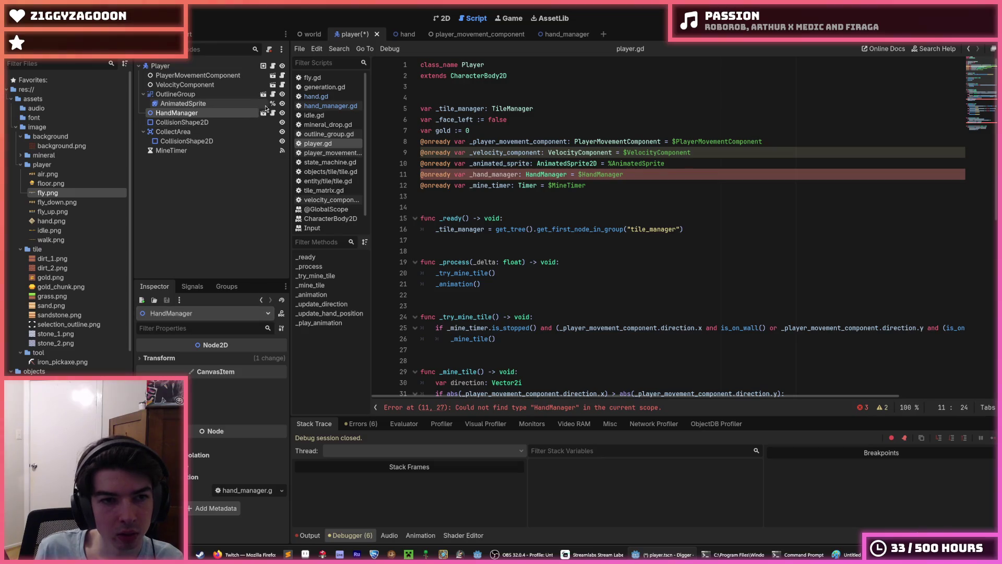
Add 'class_name HandManager' at the top of hand_manager.gd, save, and run the game with F5
click(273, 113)
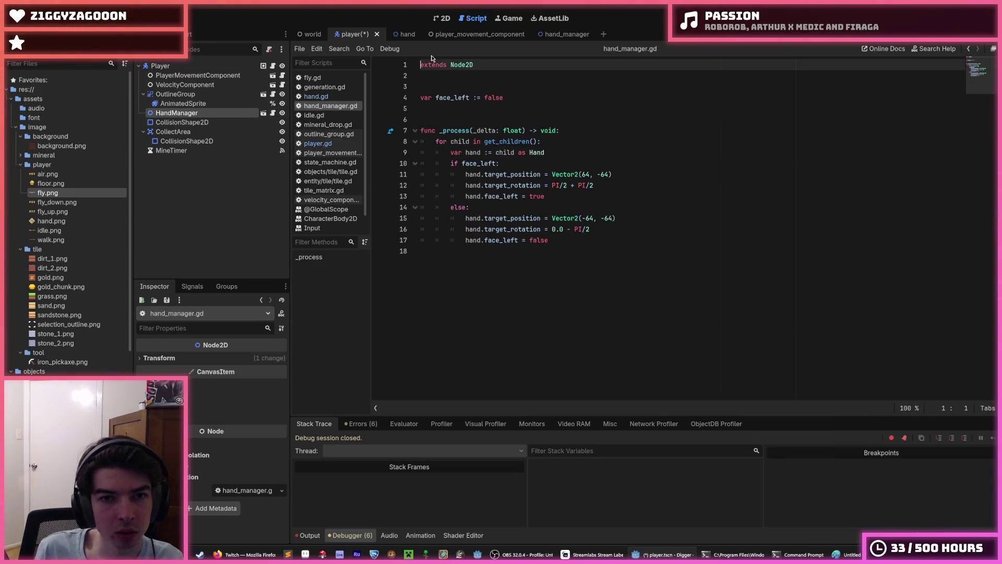
click(422, 64)
key(Return)
key(Up)
text(class_name Handmana)
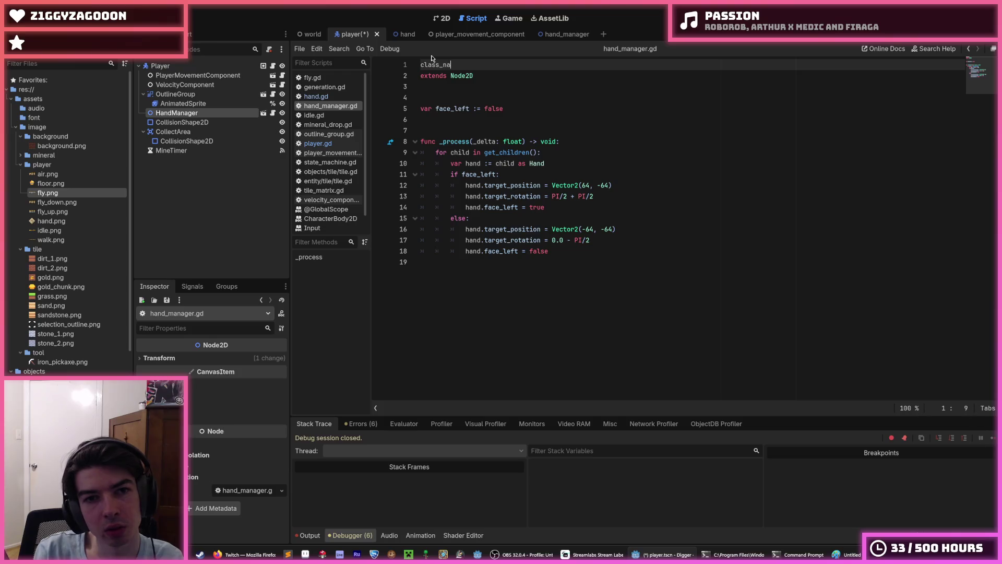
key(BackSpace)
key(BackSpace)
key(BackSpace)
text(Manager)
key(ctrl+s)
key(F5)
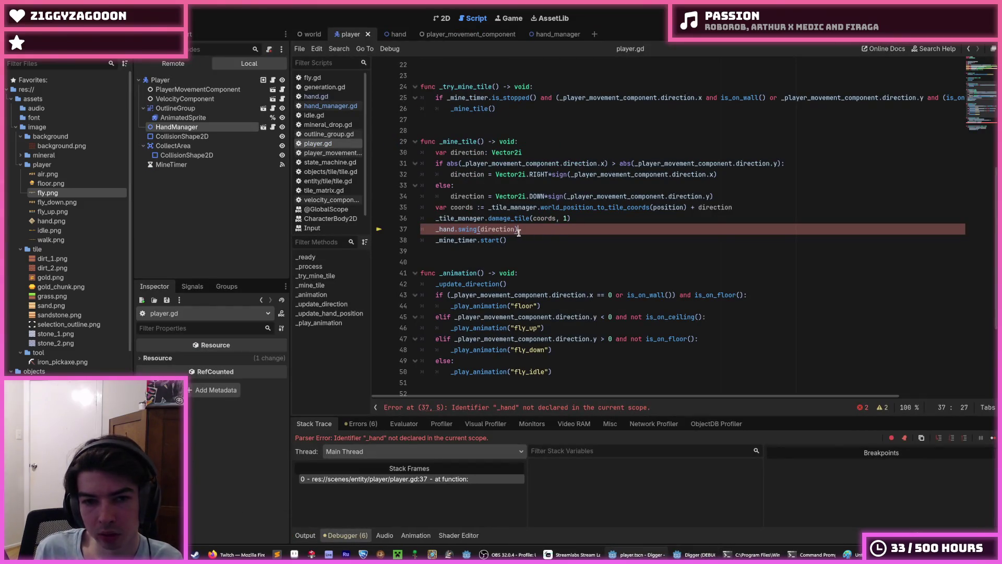
Rename _hand to _hand_manager on line 37 of player.gd
click(455, 229)
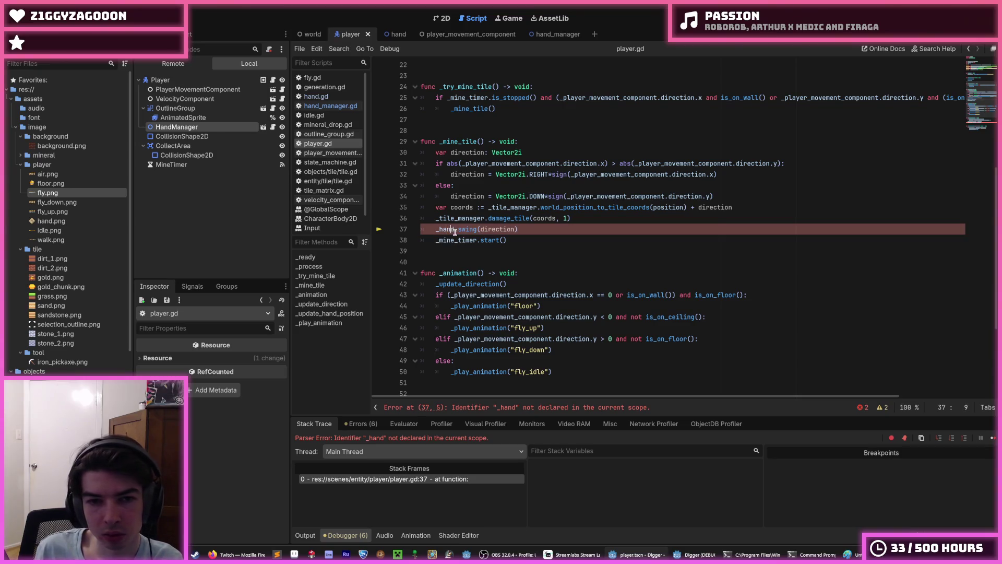
text(_maanger)
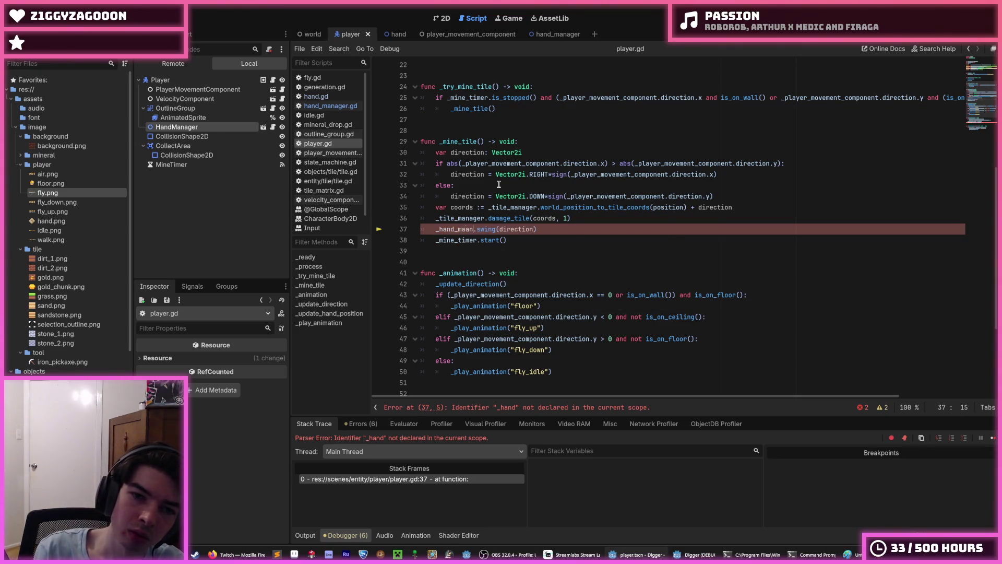
key(BackSpace)
key(BackSpace)
key(BackSpace)
text(nager)
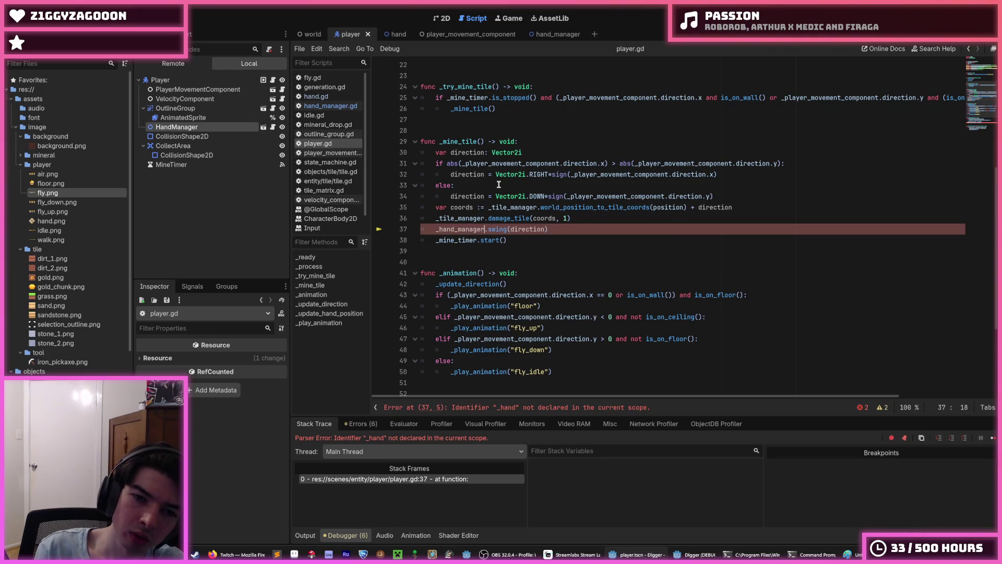
key(Right)
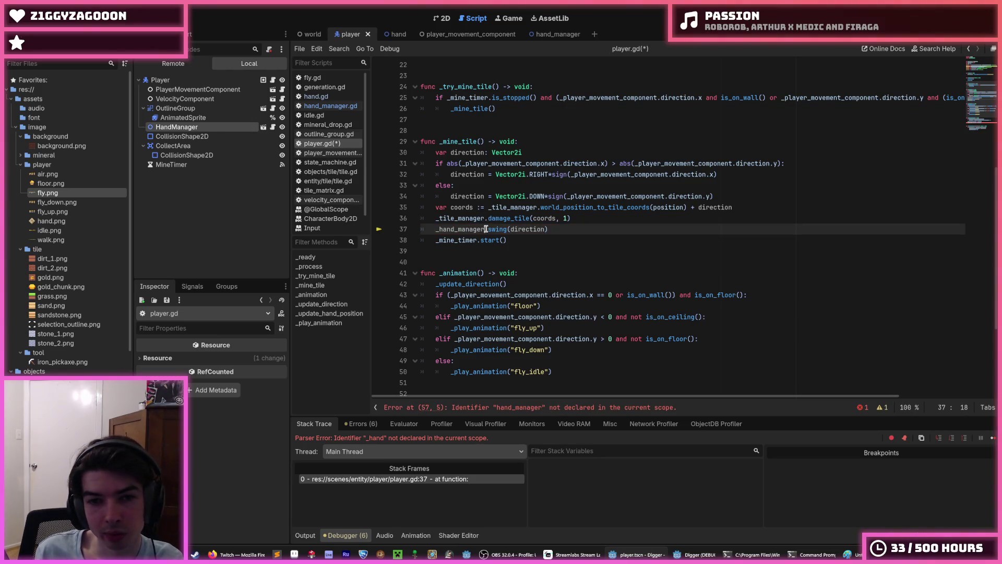
text(.)
Replace the 'if' on line 25 with 'hand_manager.can_swing =' and stop the running game
mouse_move(525, 173)
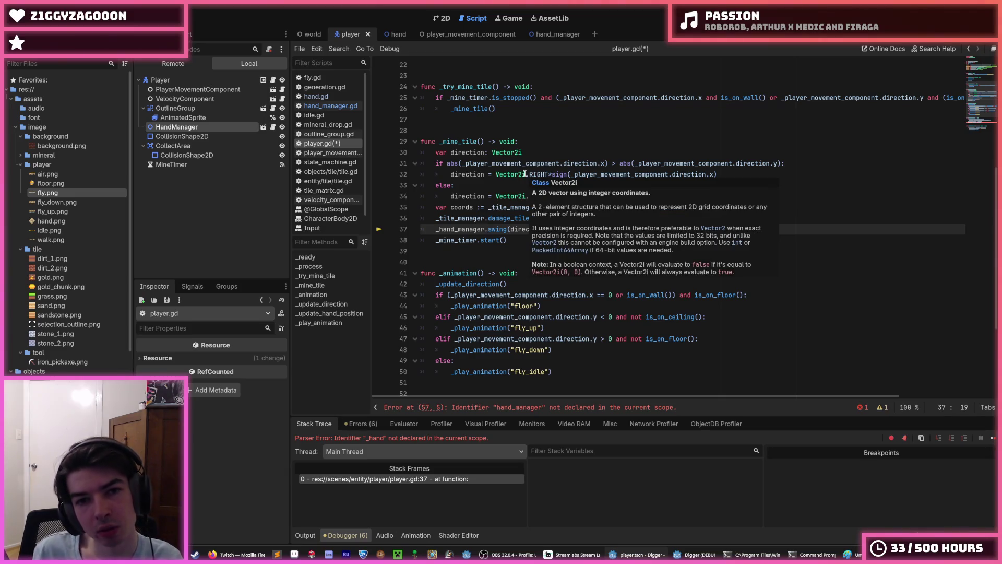
scroll(525, 174, up, 2)
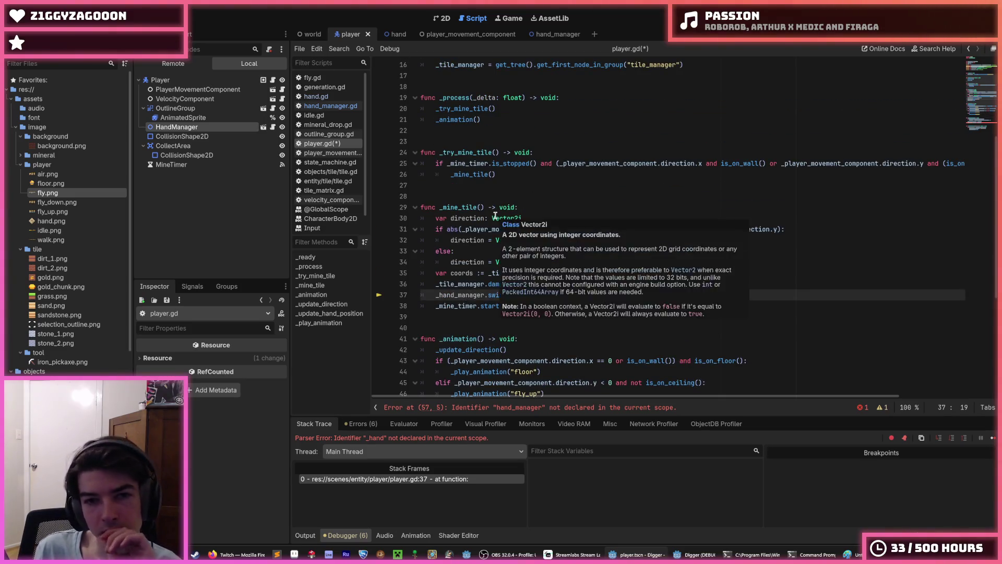
scroll(495, 215, up, 1)
drag(495, 207, 451, 208)
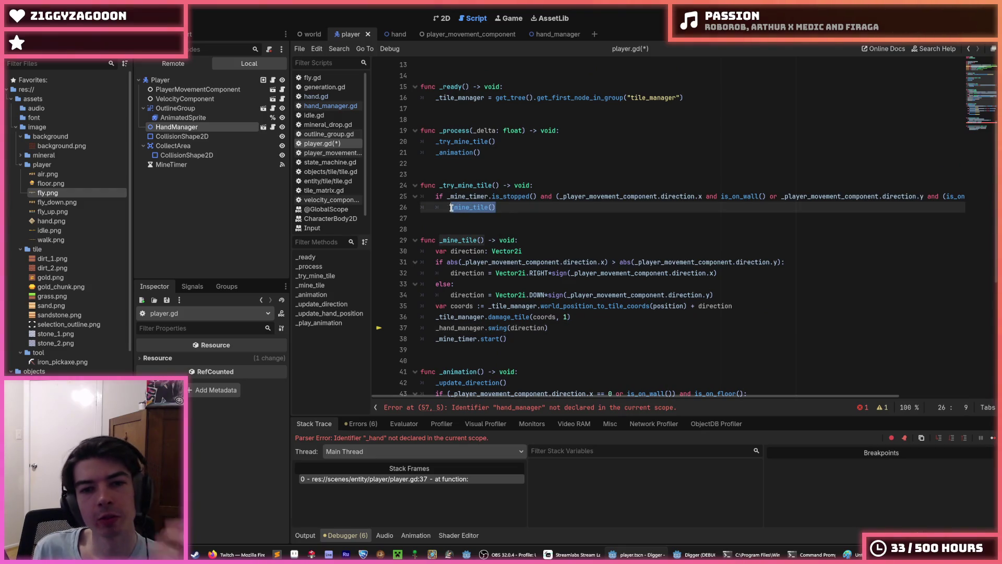
key(Up)
key(BackSpace)
key(BackSpace)
text(hand_manager.can_swing)
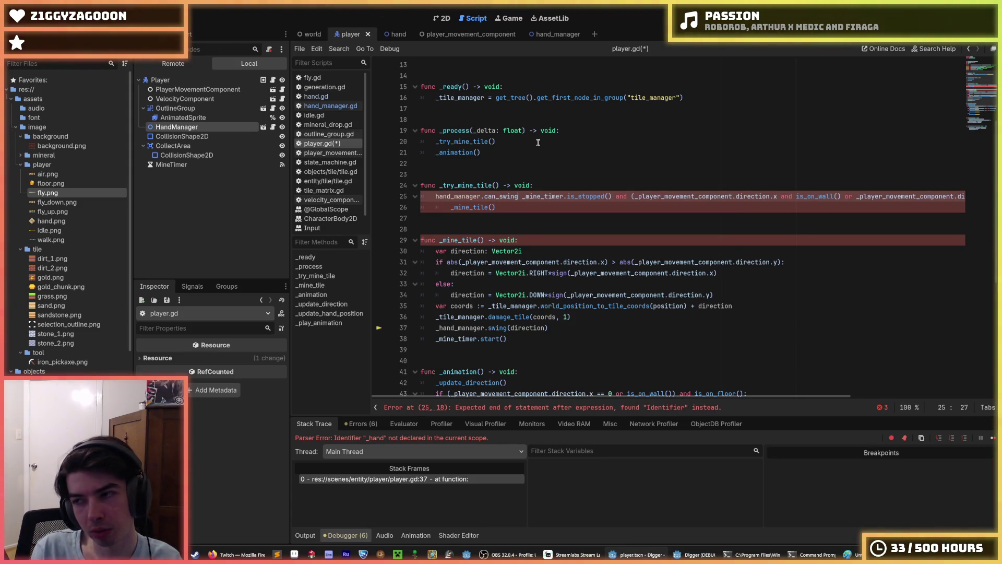
key(ctrl+s)
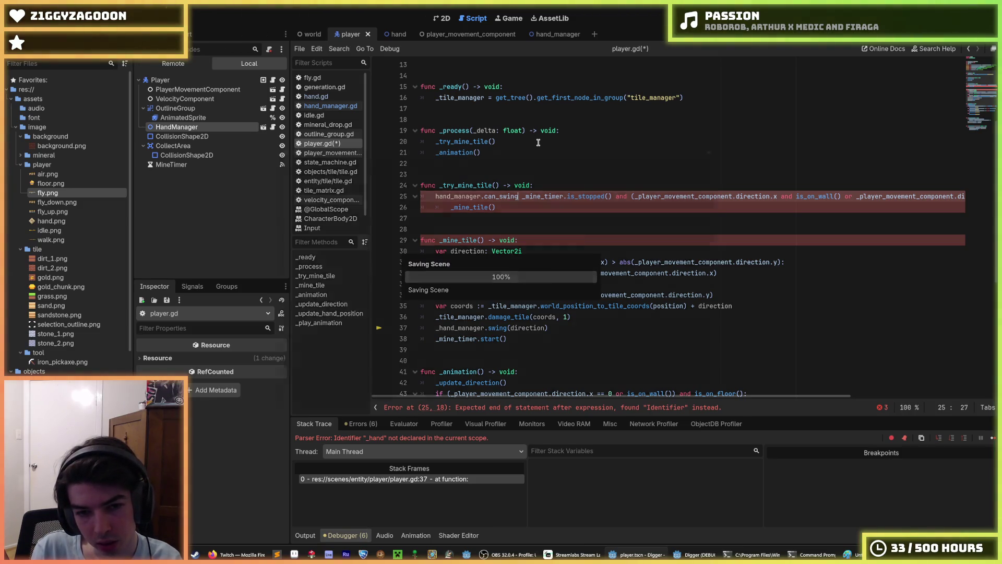
key(F8)
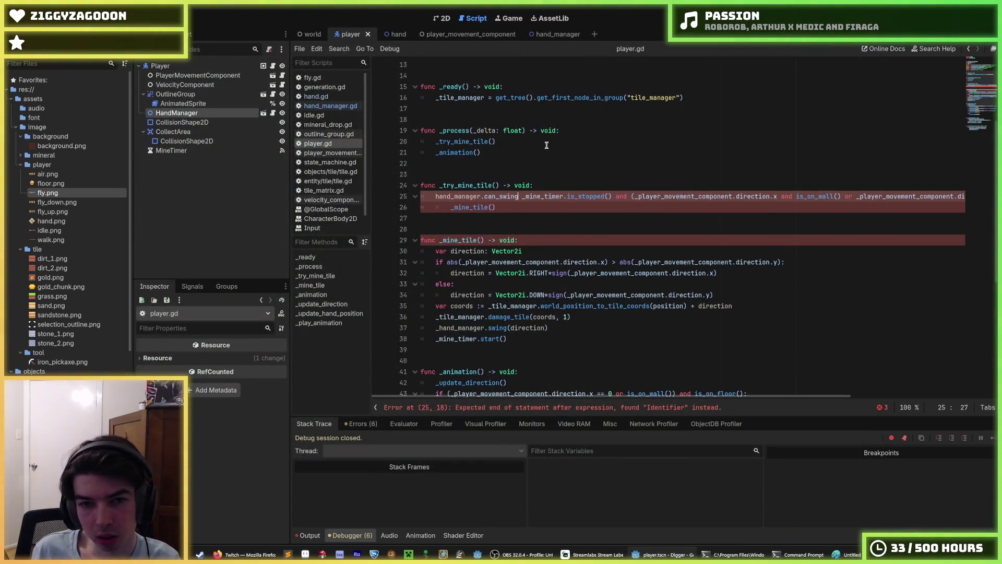
text(=)
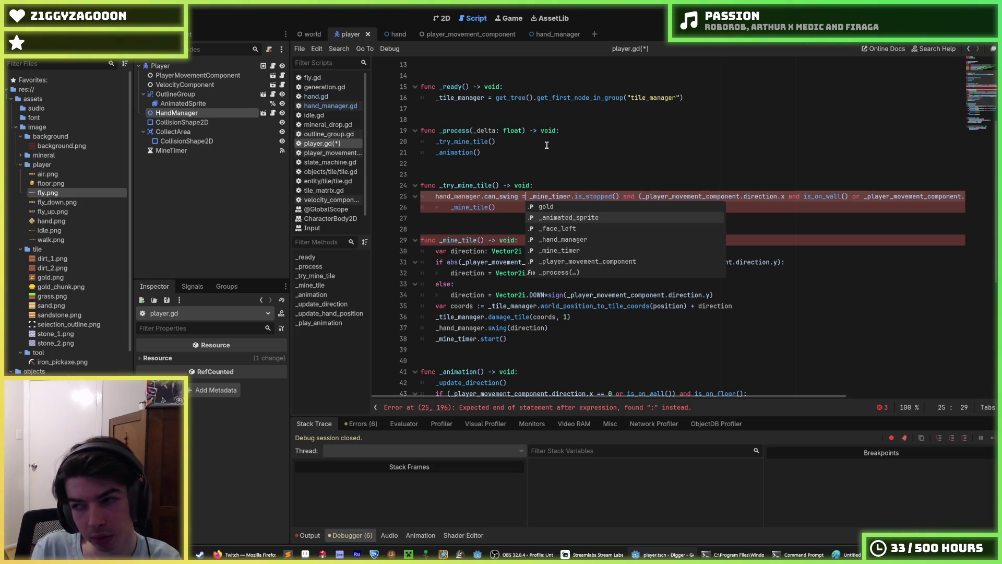
key(shift+Home)
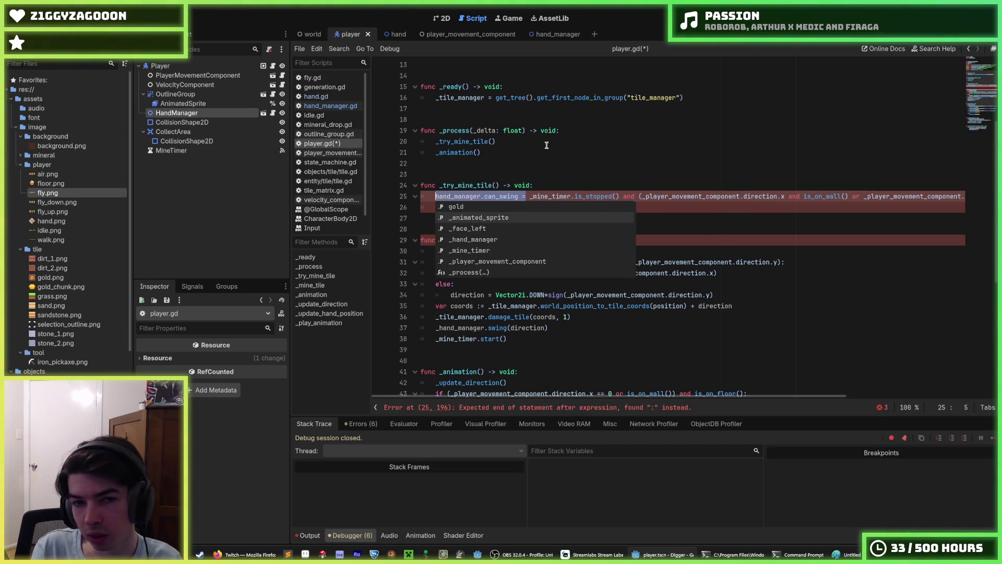
key(Escape)
Delete the _mine_tile() call on line 26 and save player.gd
key(Down)
key(End)
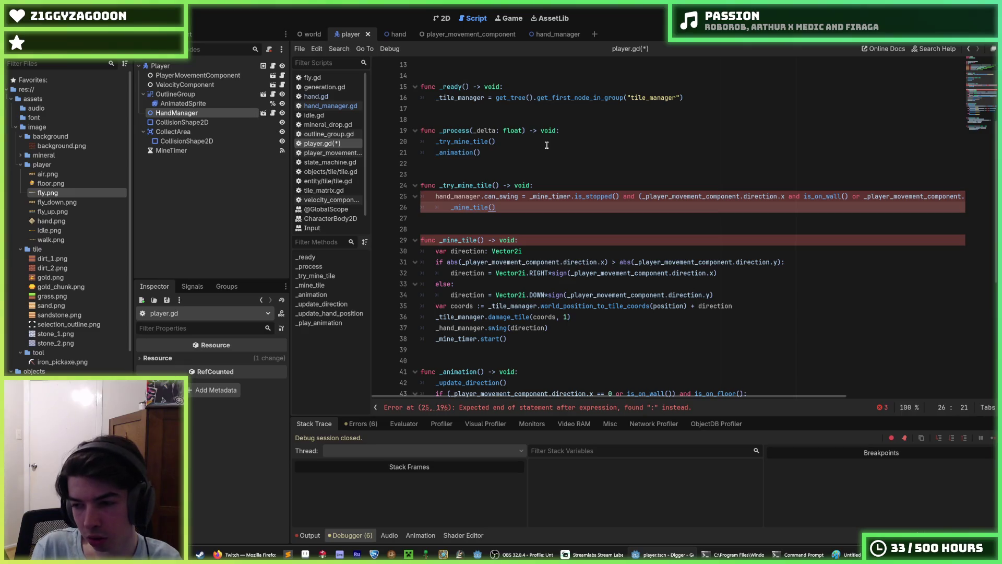
key(shift+Home)
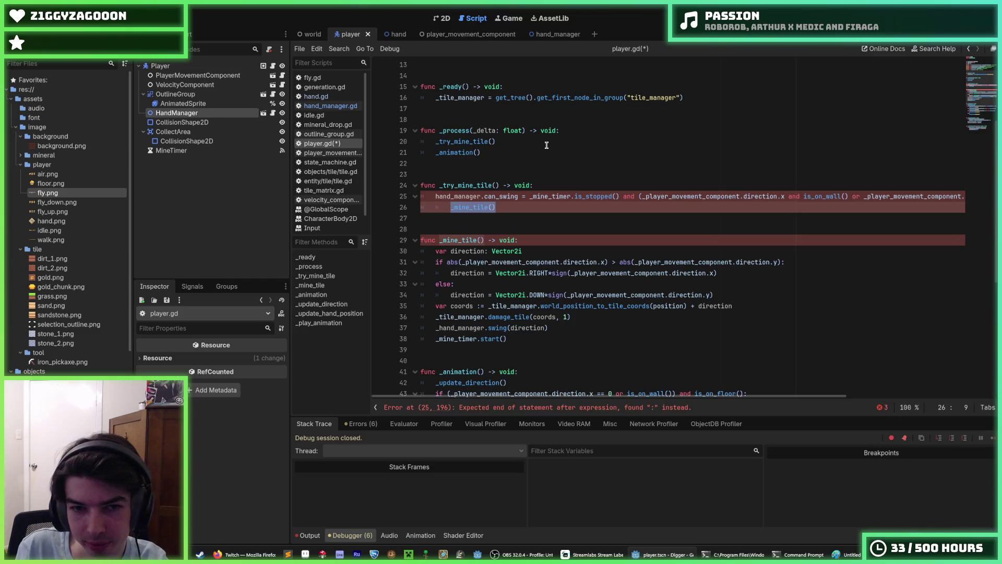
key(Up)
key(Down)
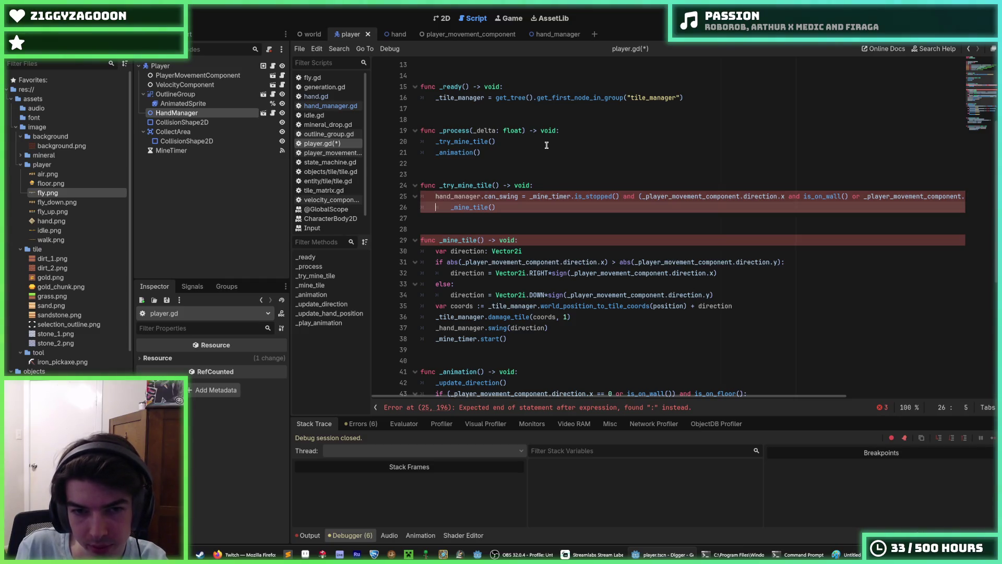
key(End)
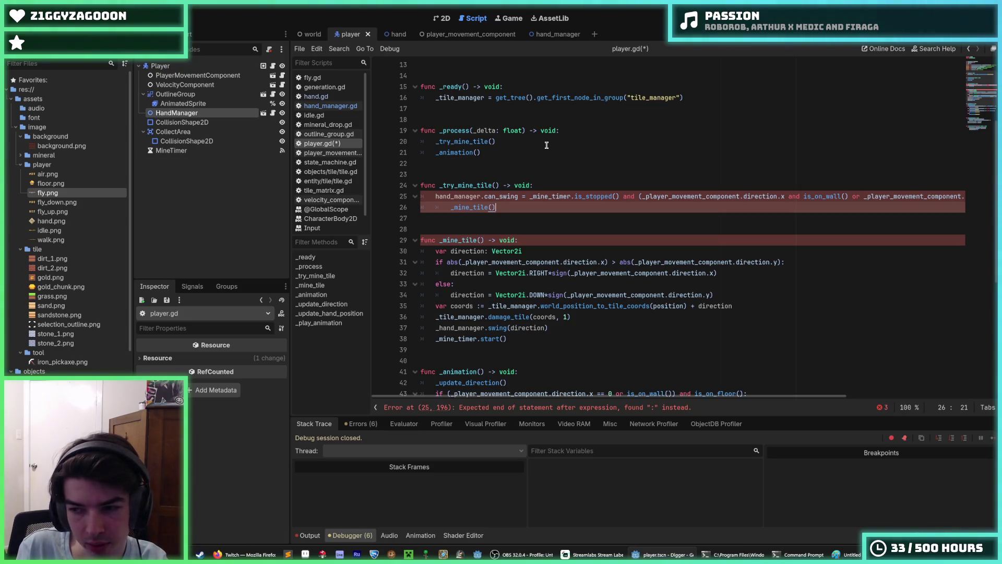
key(shift+Home)
key(ctrl+x)
key(BackSpace)
key(BackSpace)
key(BackSpace)
key(ctrl+s)
key(alt+Left)
Declare can_swing := false in hand_manager.gd, add an empty 'if can_swing:' block after the facing code, save, and return to player.gd
text(can_swing :)
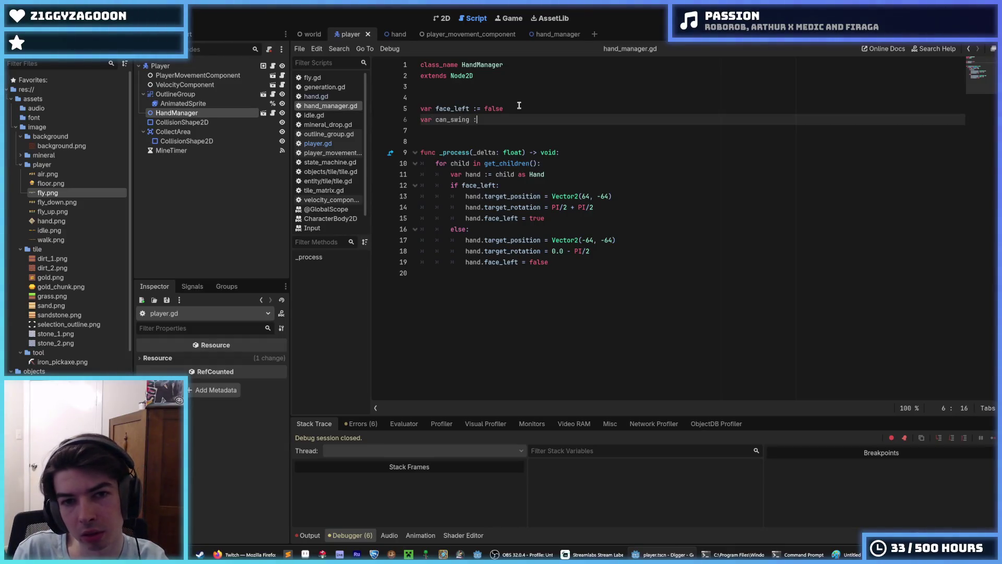
text(= false)
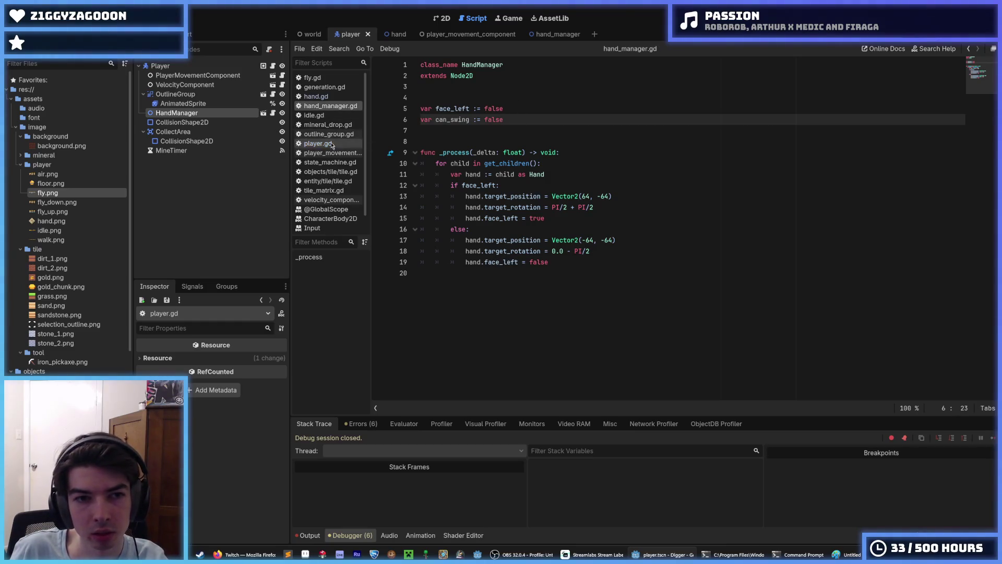
click(597, 266)
key(Return)
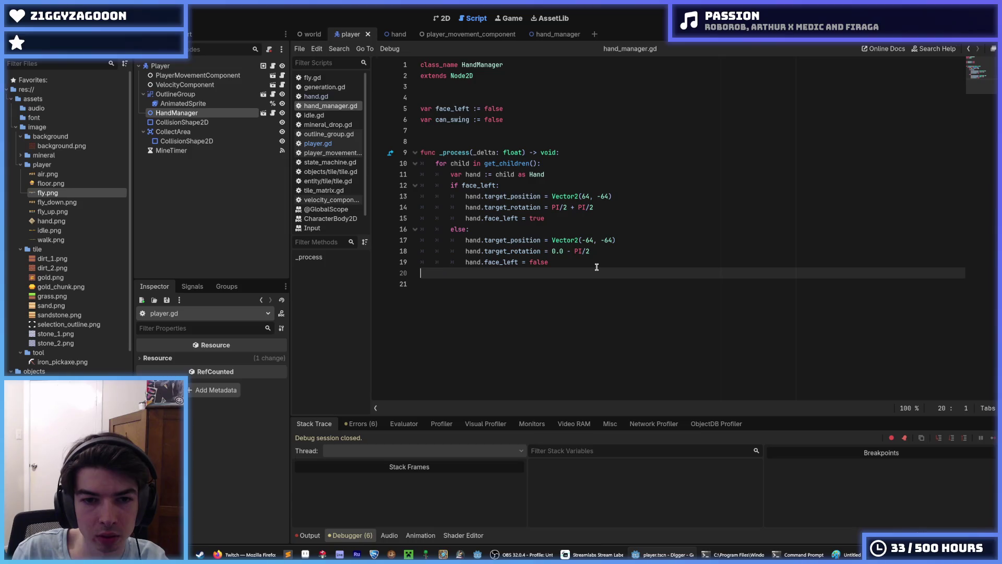
key(Return)
key(Return)
key(BackSpace)
key(BackSpace)
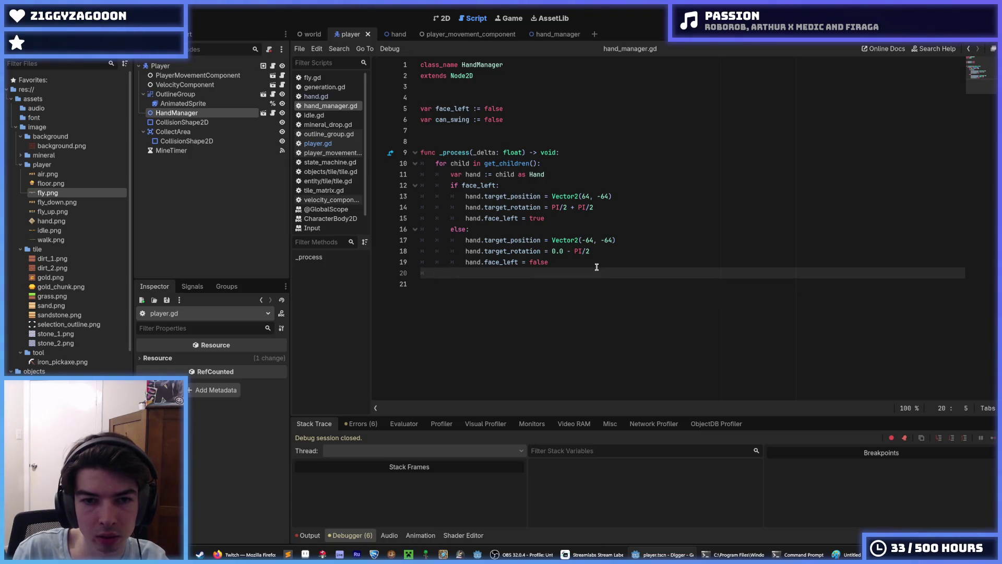
text(if can_swing)
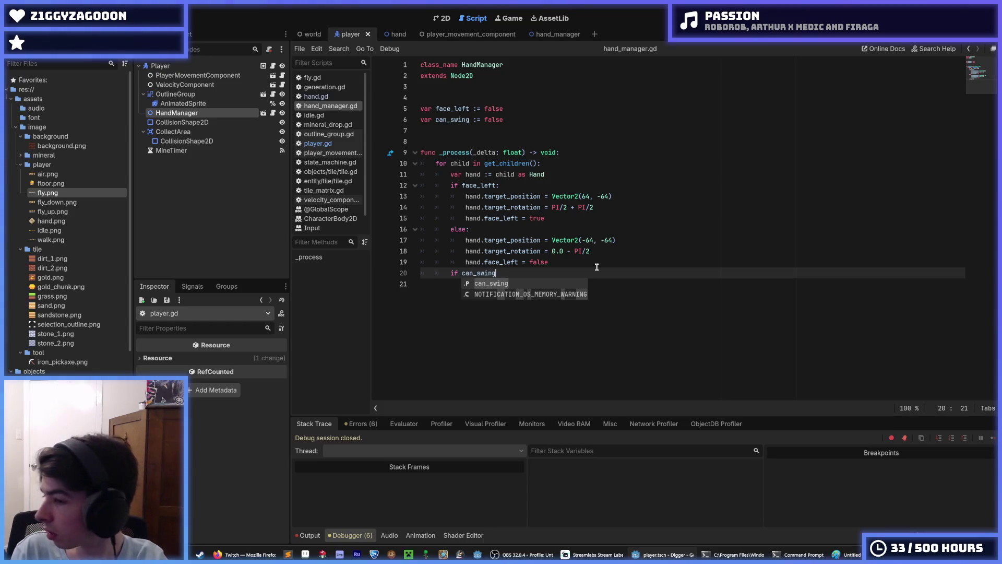
text(:)
key(Return)
key(Up)
key(Up)
key(Return)
key(Down)
key(Down)
key(ctrl+s)
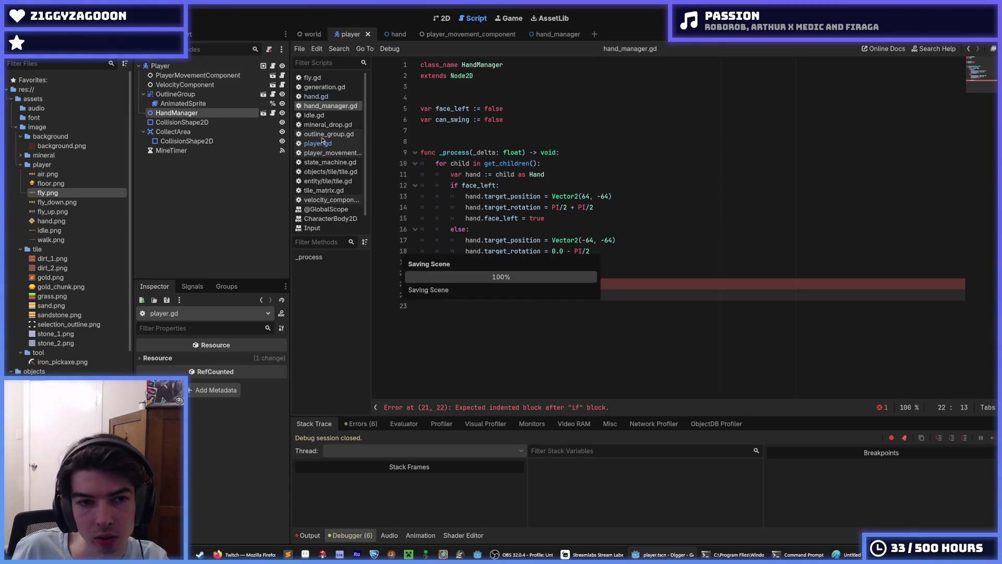
click(325, 140)
click(518, 230)
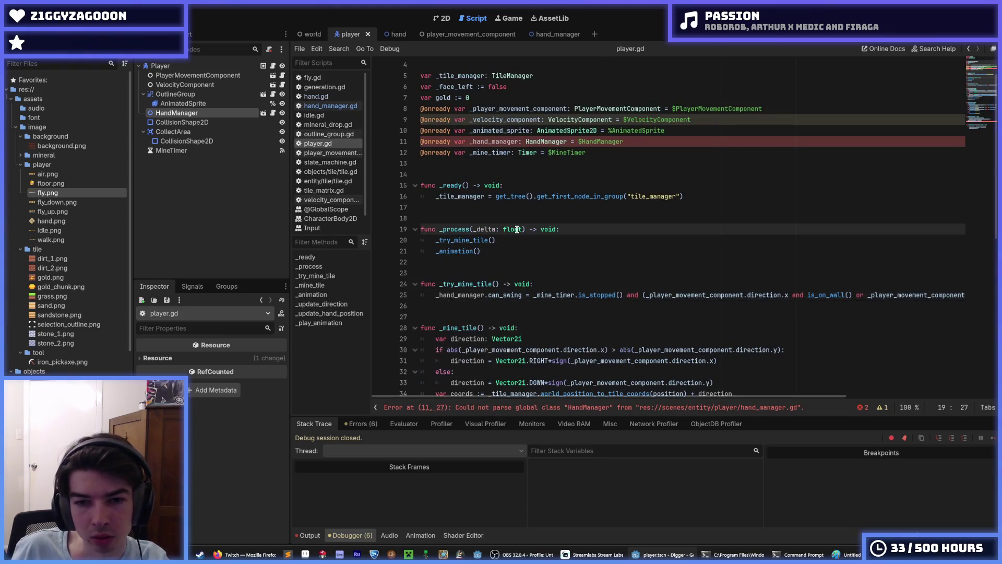
Select the _mine_tile function in player.gd and paste it into hand_manager.gd under can_swing
scroll(520, 242, down, 5)
mouse_move(534, 260)
mouse_down()
mouse_move(496, 198)
mouse_move(406, 163)
mouse_up()
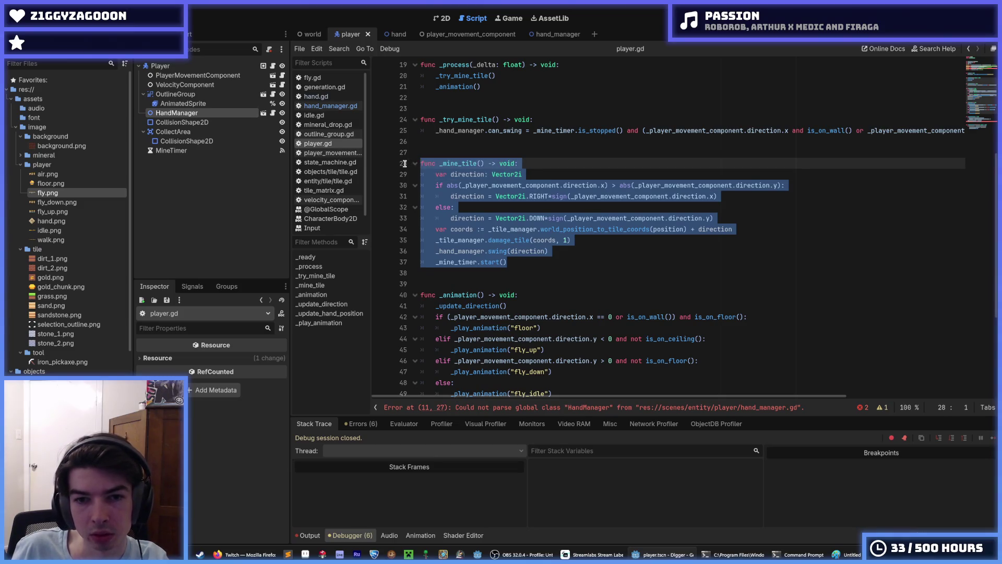
drag(521, 265, 408, 165)
click(330, 106)
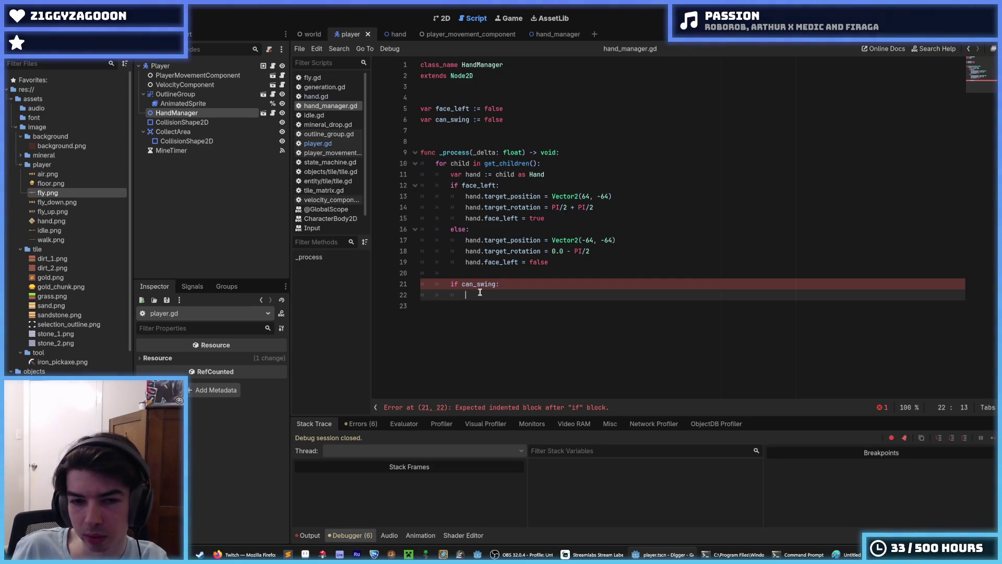
key(ctrl+v)
Indent the pasted _mine_tile lines two levels and save hand_manager.gd
mouse_move(484, 304)
mouse_down()
mouse_move(715, 348)
mouse_move(507, 392)
mouse_move(513, 307)
mouse_up()
key(Tab)
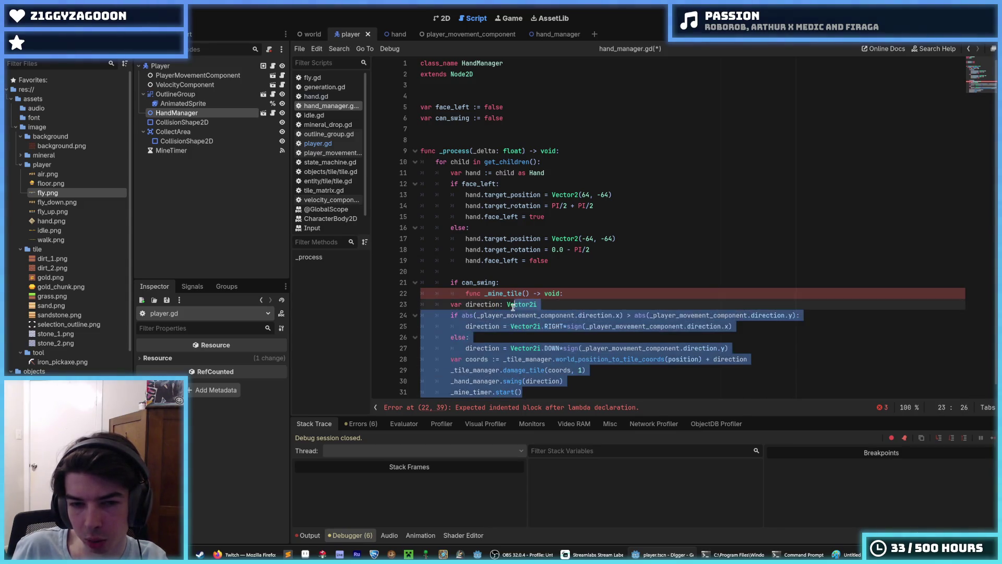
key(Tab)
drag(543, 392, 518, 305)
click(518, 305)
key(ctrl+s)
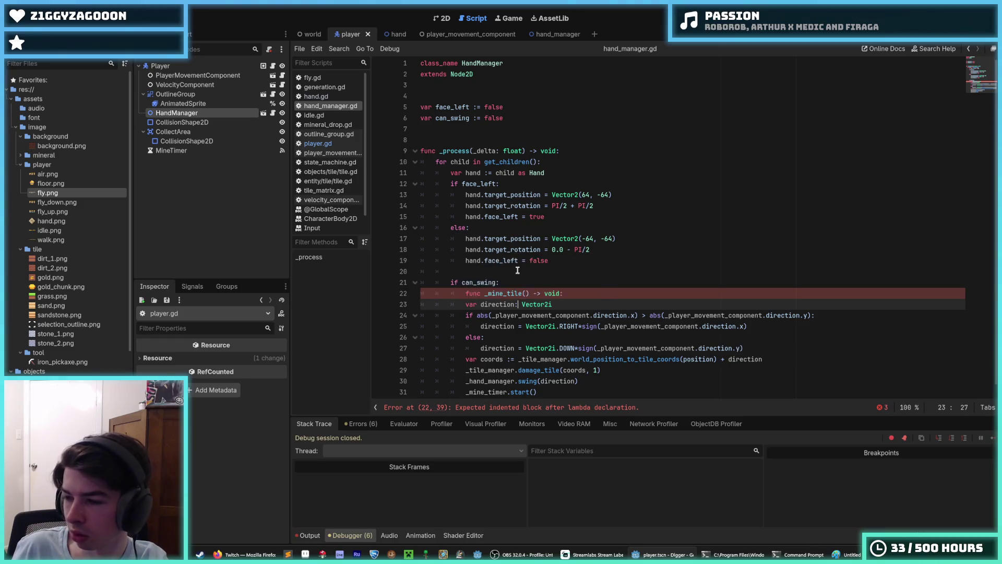
Take the pasted function out of the if block and re-paste _mine_tile as a separate function below
scroll(516, 284, down, 1)
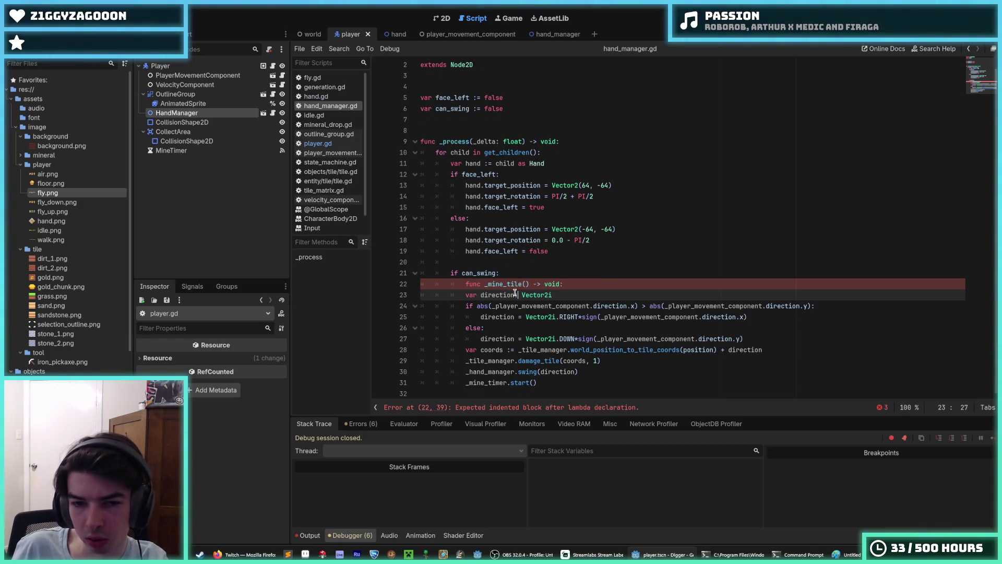
click(576, 285)
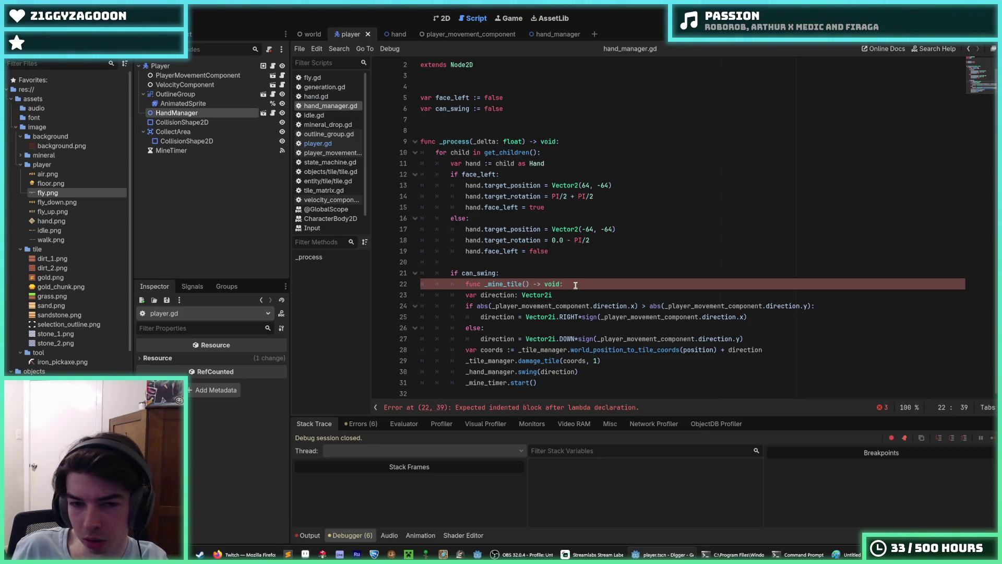
key(shift+Down)
key(shift+Down)
key(shift+Down)
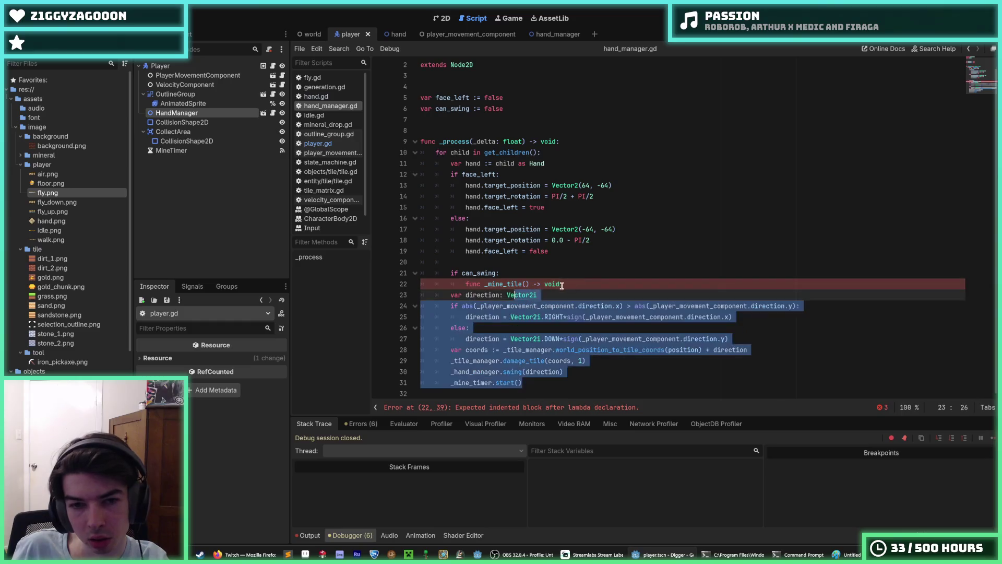
key(Delete)
key(shift+Home)
key(Delete)
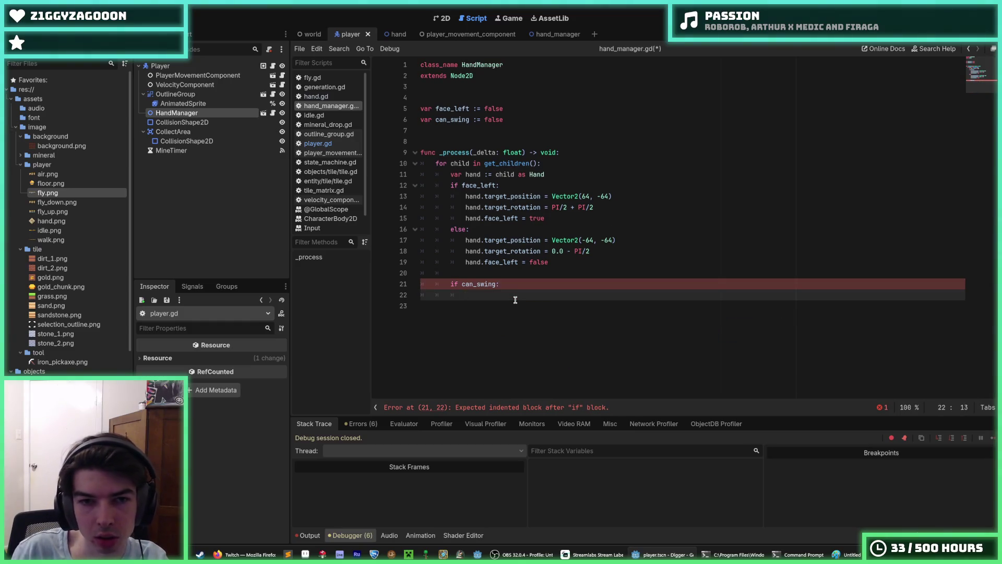
key(Return)
key(Return)
key(Return)
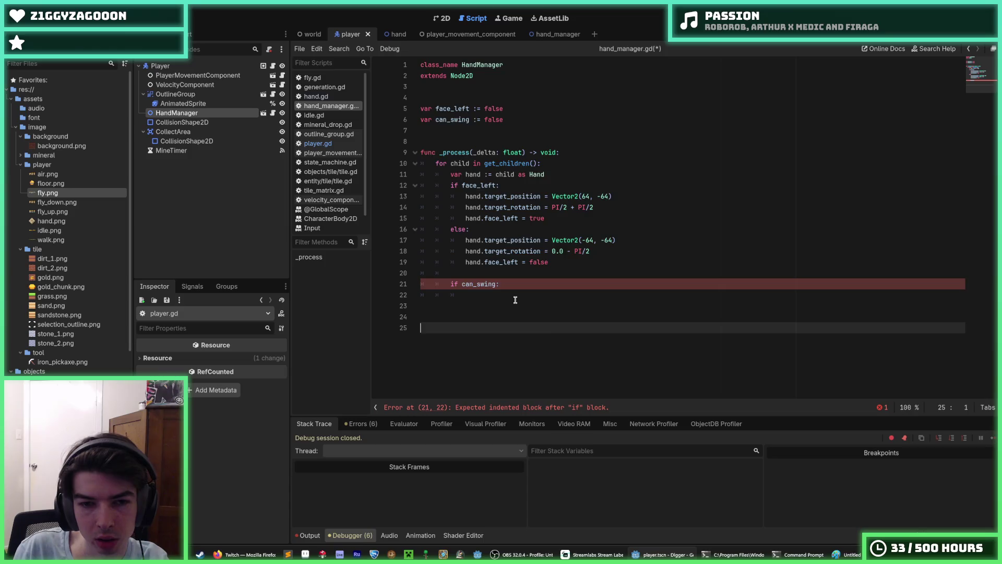
key(ctrl+v)
Call _mine_tile() inside the 'if can_swing:' check
key(Up)
key(Up)
key(Up)
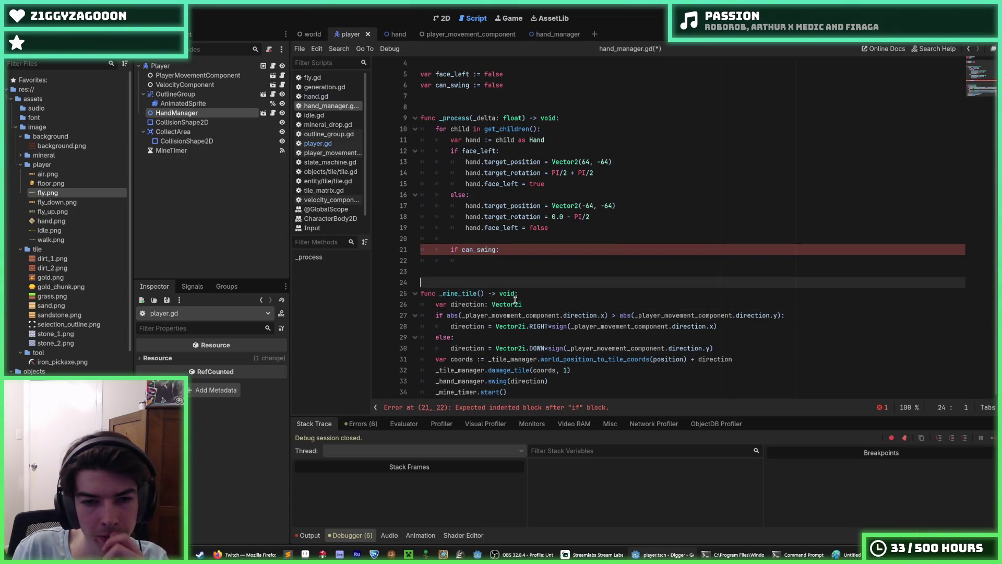
key(Down)
key(Down)
key(Down)
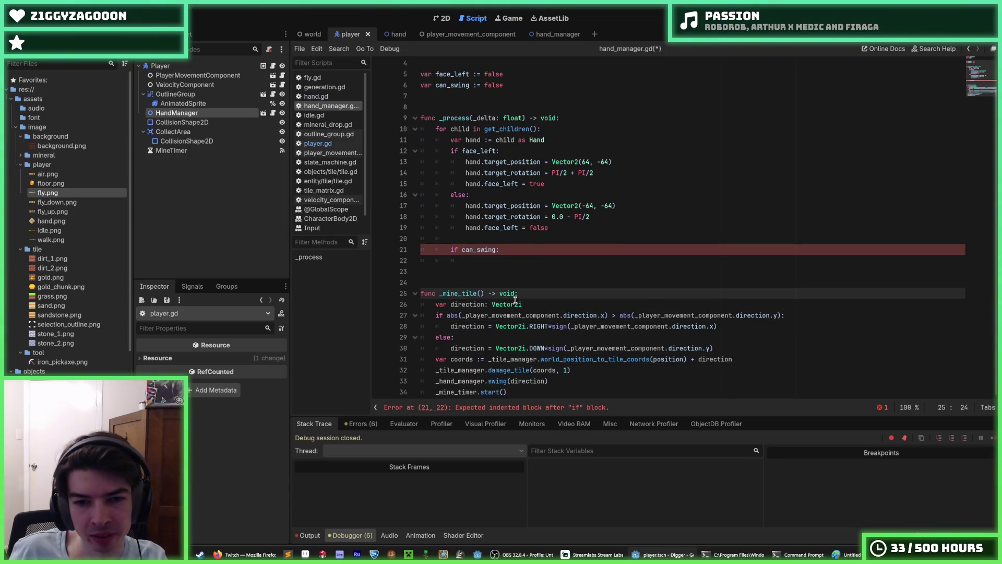
key(ctrl+shift+Left)
key(ctrl+shift+Left)
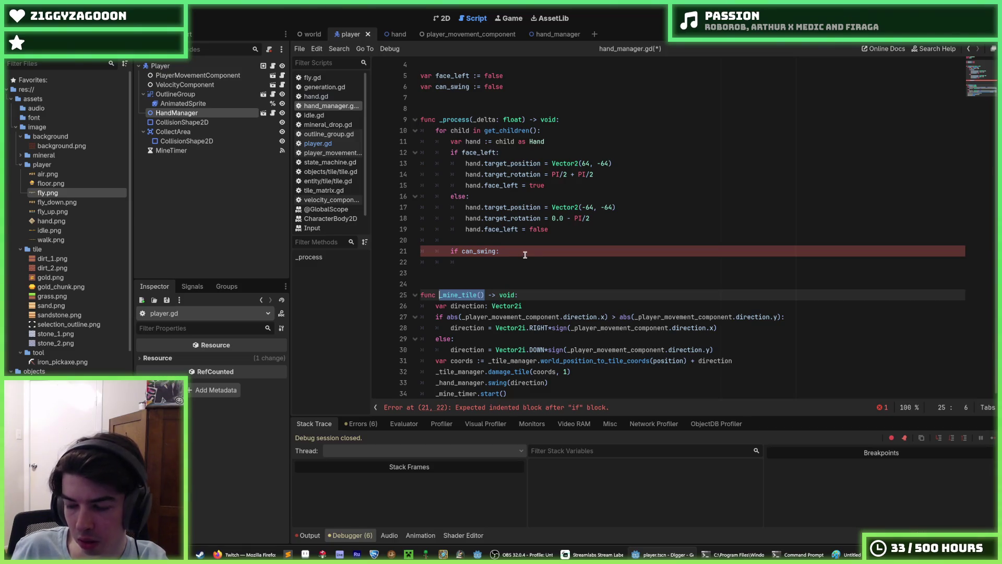
click(507, 256)
key(ctrl+v)
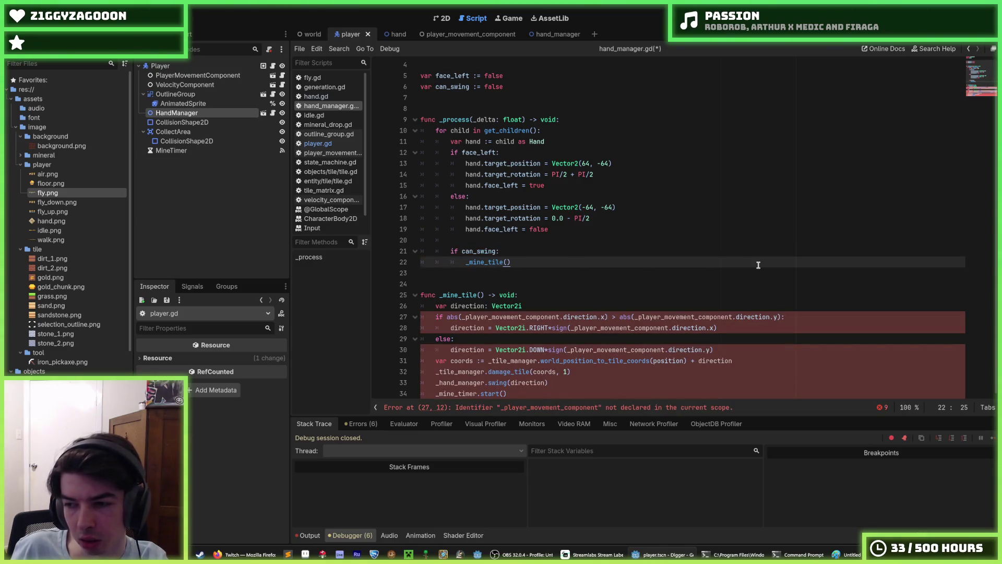
Inspect _mine_tile's undeclared _player_movement_component and direction lines, then undo the call and copied function
click(511, 270)
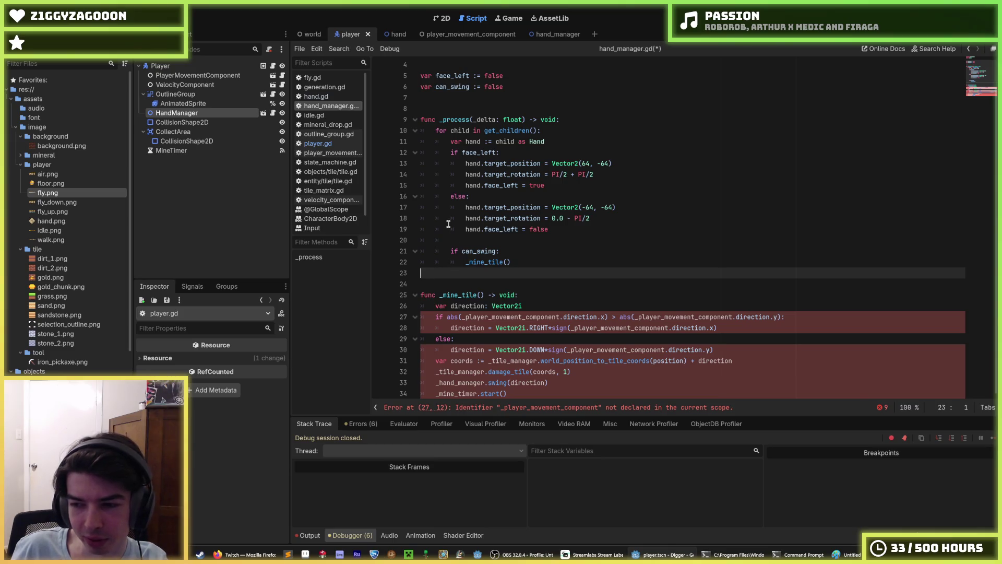
click(521, 280)
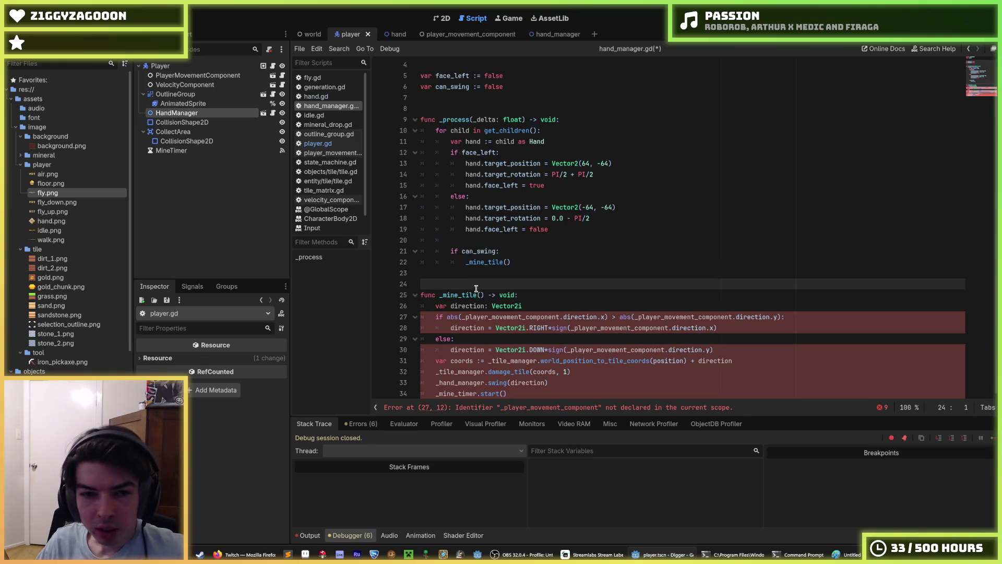
click(523, 306)
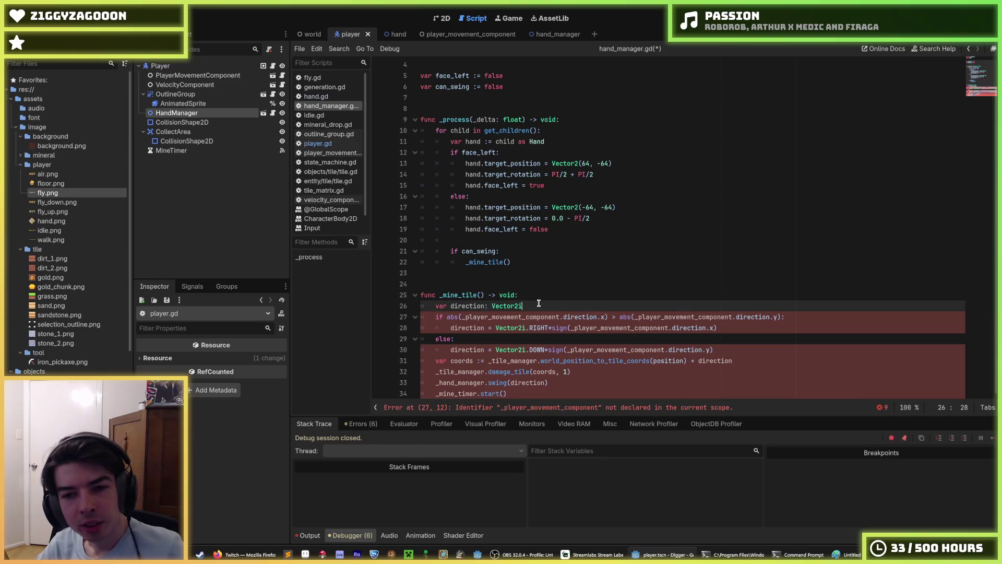
double_click(525, 316)
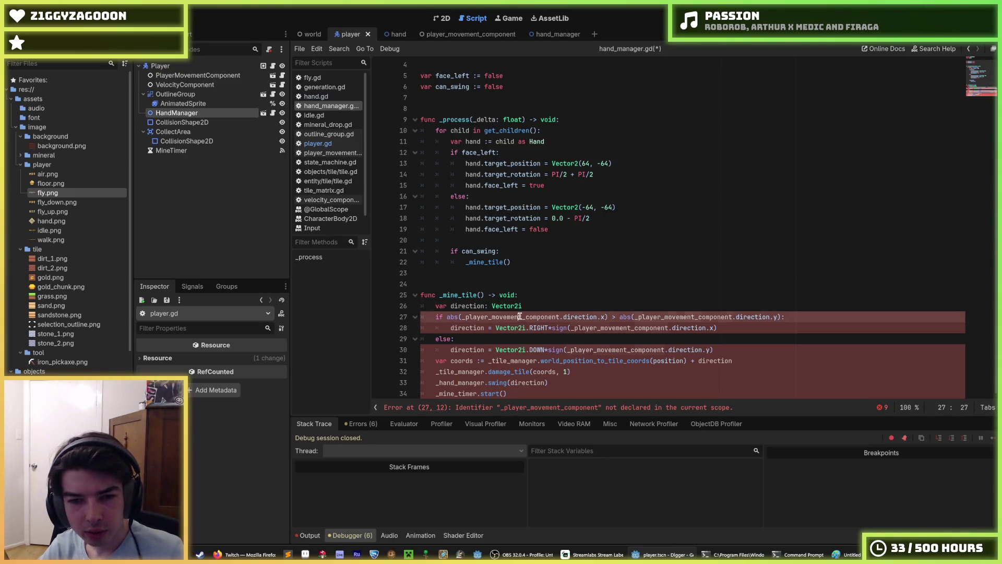
click(561, 306)
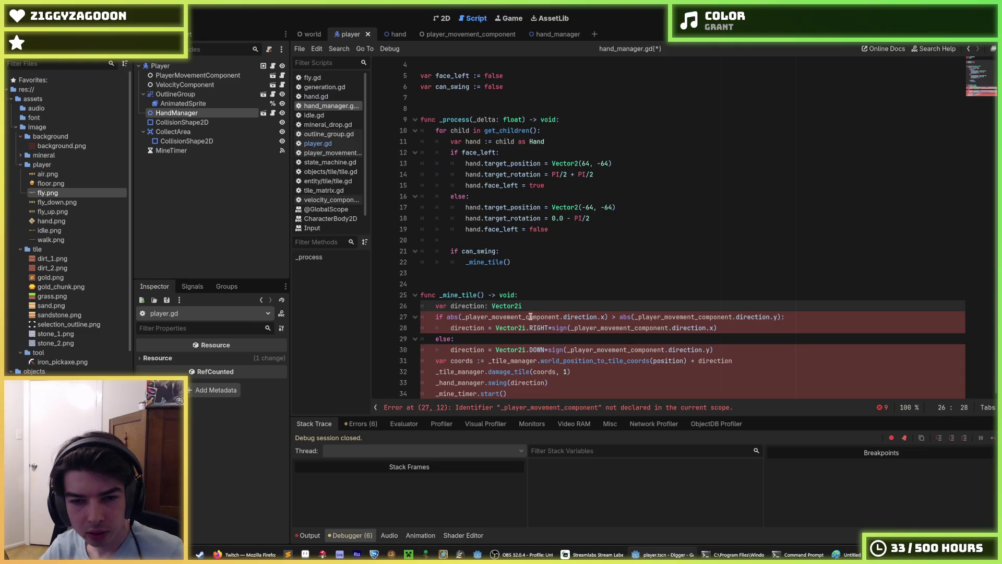
drag(729, 349, 414, 305)
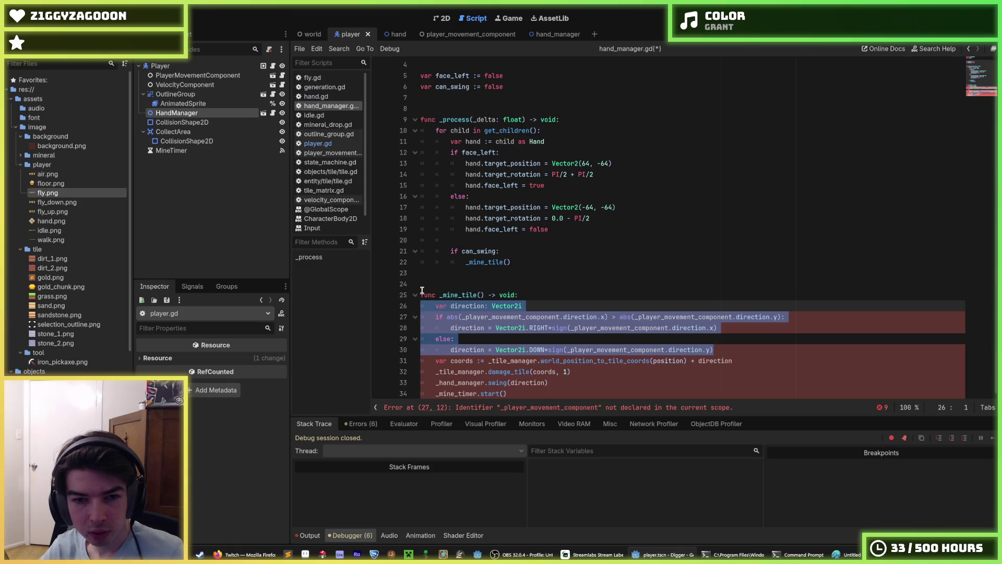
key(ctrl+z)
key(ctrl+z)
key(ctrl+z)
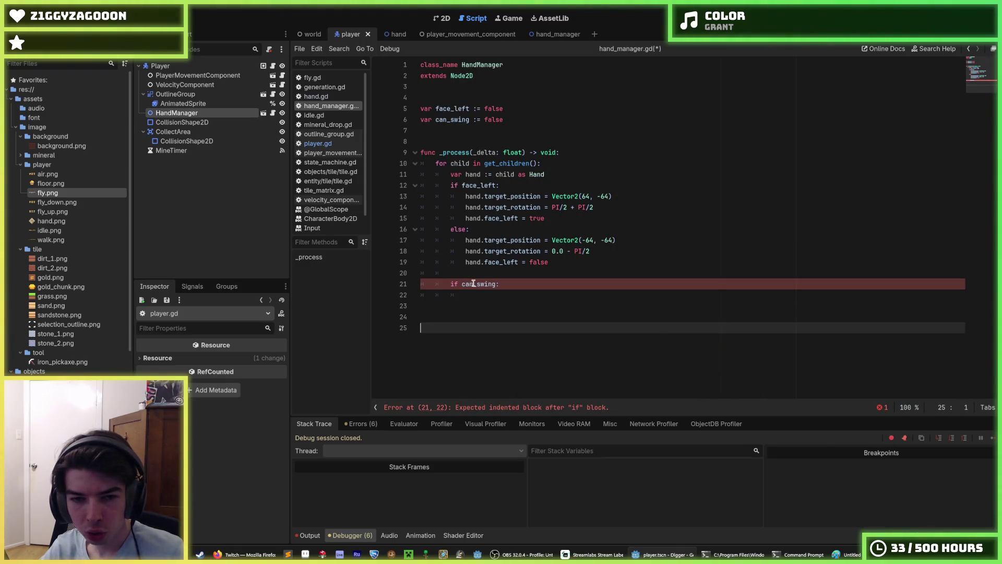
Remove the leftover can_swing check from hand_manager.gd and save the script
text(func _mine_tile() -> void: 	var direction: Vector2i 	if abs(_player_movement_component.direction.x) > abs(_player_movement_component.direction.y): 		direction = Vector2i.RIGHT*sign(_player_movement_component.direction.x) 	else: 		direction = Vector2i.DOWN*sign(_player_movement_component.direction.y) 	var coords := _tile_manager.world_position_to_tile_coords(position) + direction 	_tile_manager.damage_tile(coords, 1) 	_hand_manager.swing(direction) 	_mine_timer.start())
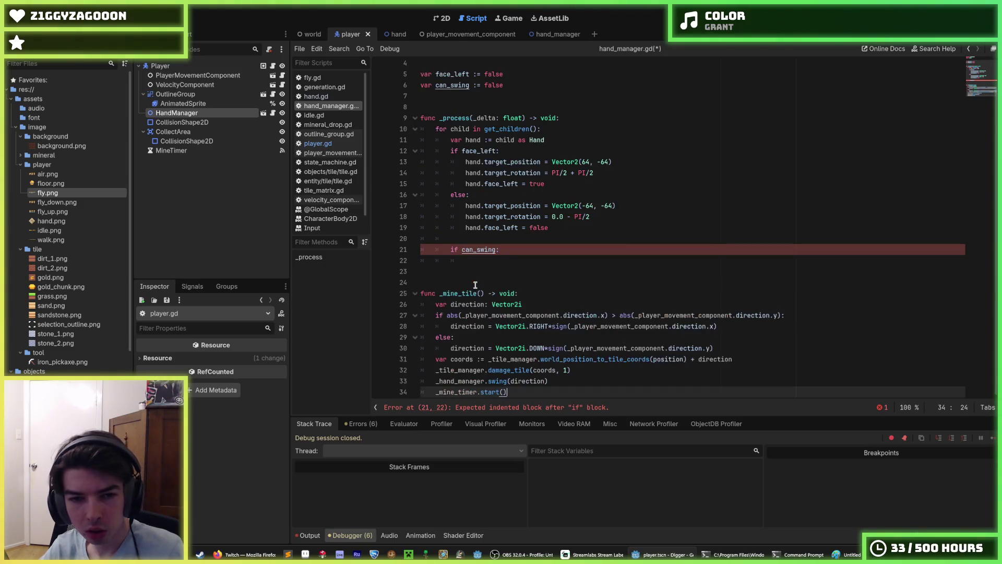
key(ctrl+z)
click(475, 285)
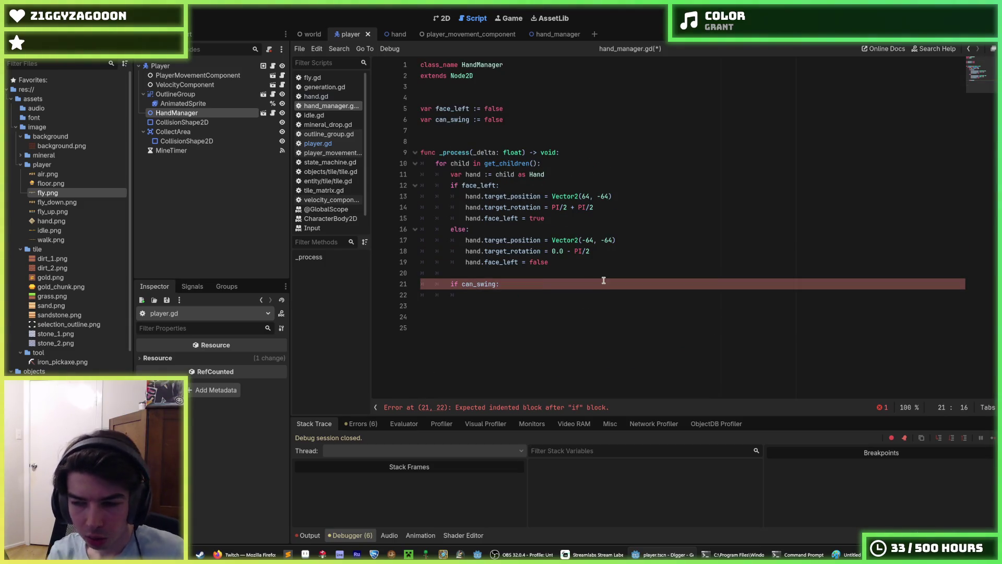
key(ctrl+k)
key(Down)
key(Down)
key(Down)
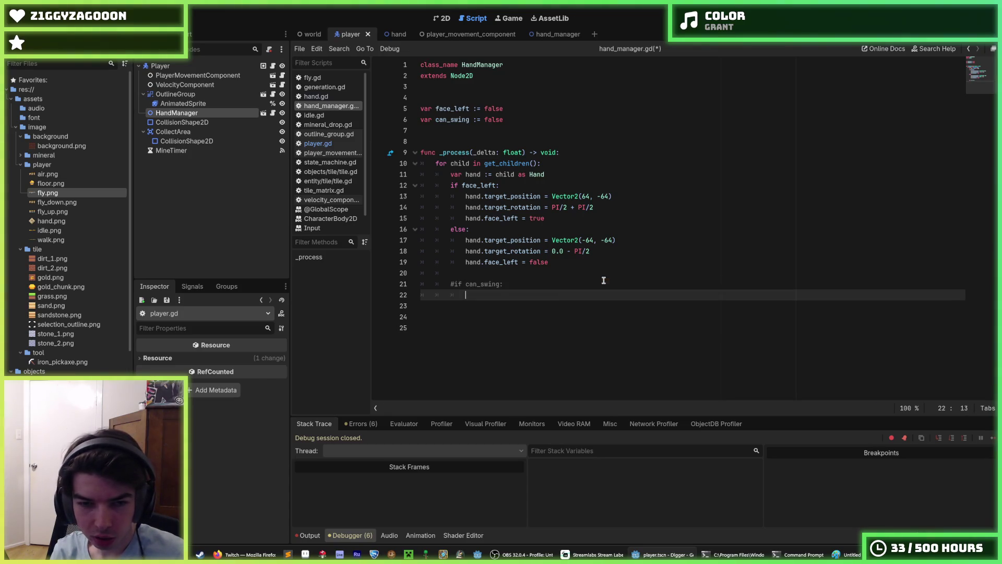
key(Return)
key(ctrl+z)
key(ctrl+z)
key(ctrl+z)
key(ctrl+z)
key(ctrl+z)
key(ctrl+z)
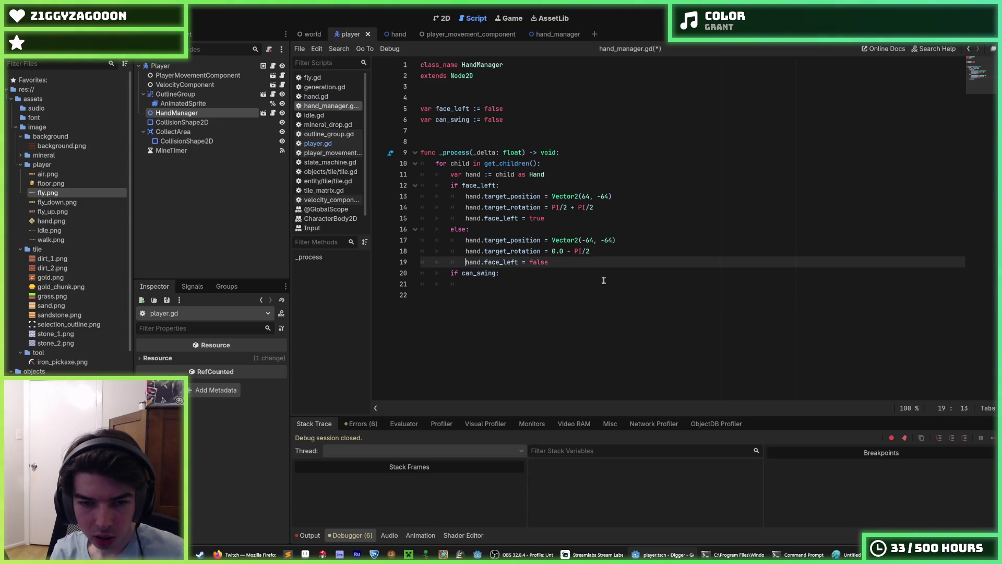
key(Down)
key(Up)
key(ctrl+s)
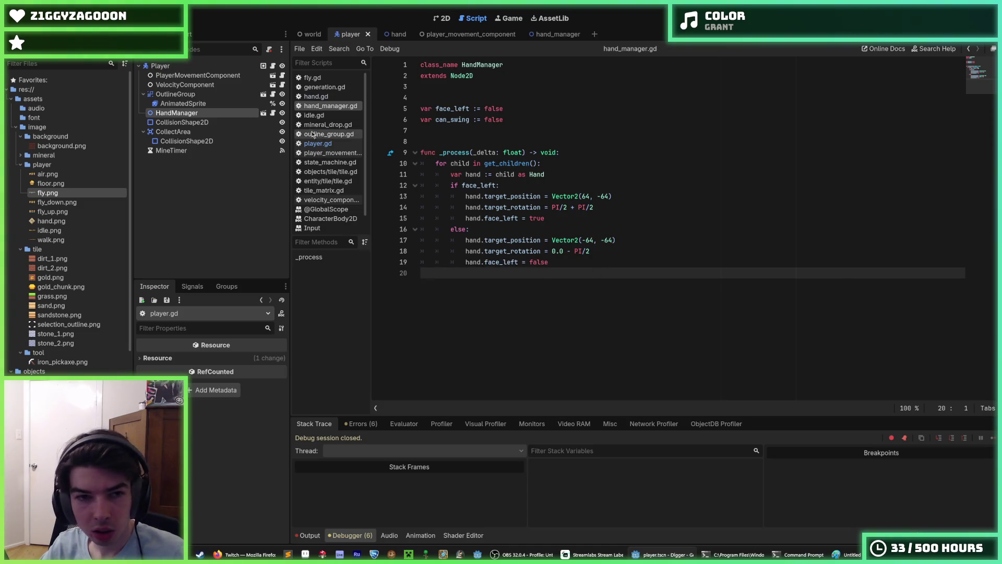
Review player.gd's _mine_tile code alongside hand_manager.gd to locate the erroring line
click(318, 143)
click(531, 197)
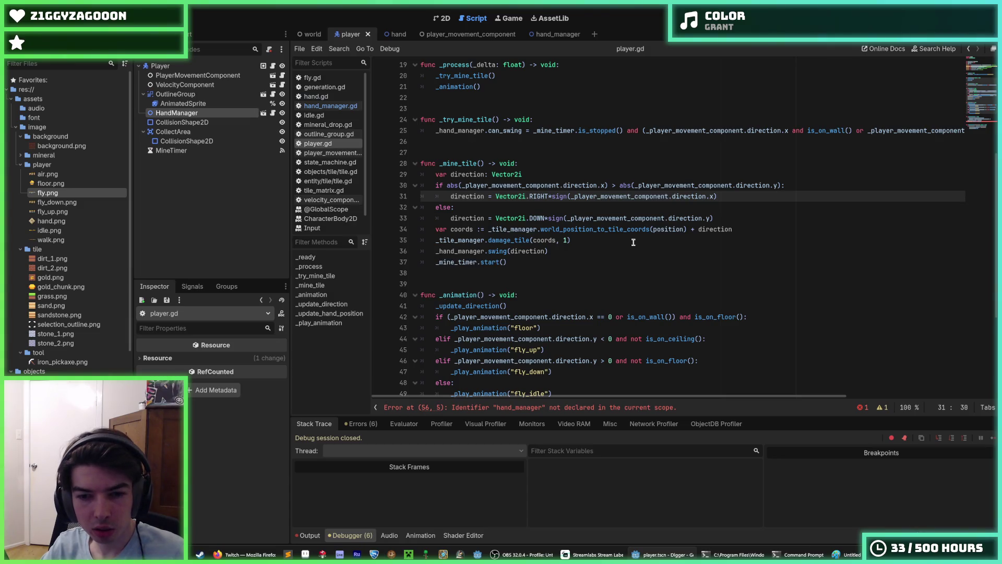
scroll(641, 231, up, 6)
scroll(641, 230, down, 3)
click(326, 106)
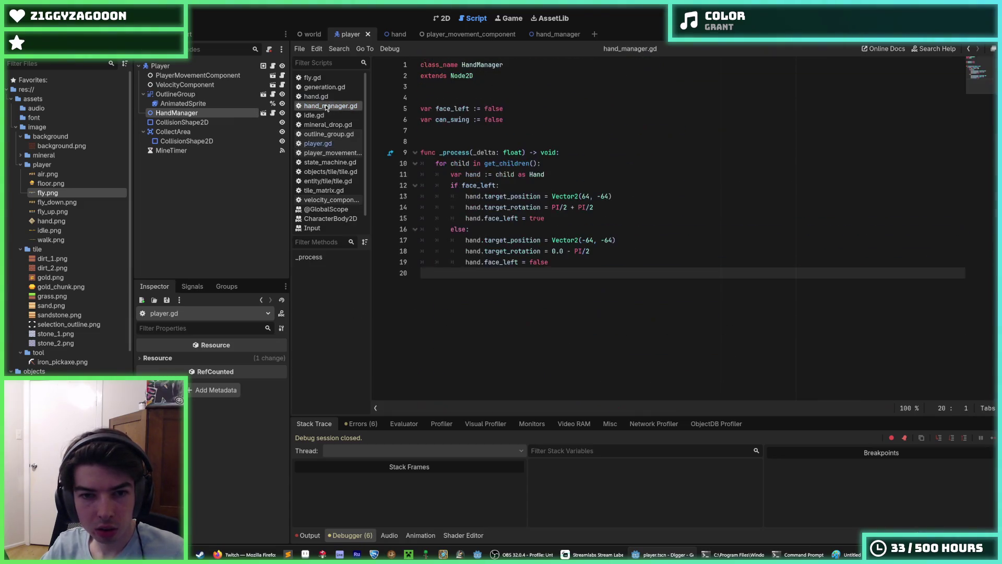
click(318, 143)
scroll(495, 286, down, 1)
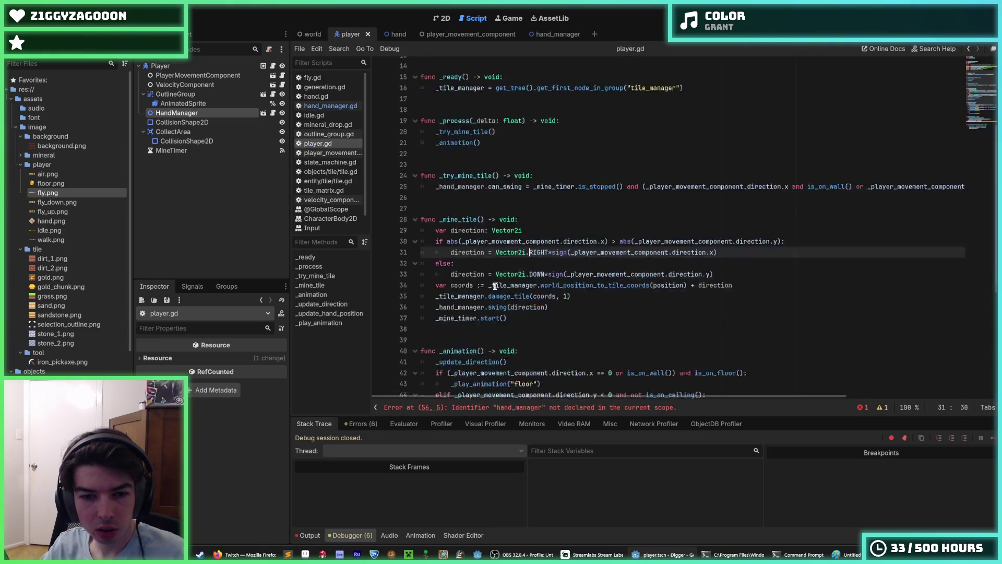
scroll(495, 286, down, 7)
Rename hand_manager to _hand_manager on line 56 of player.gd and run the game with F5
click(580, 312)
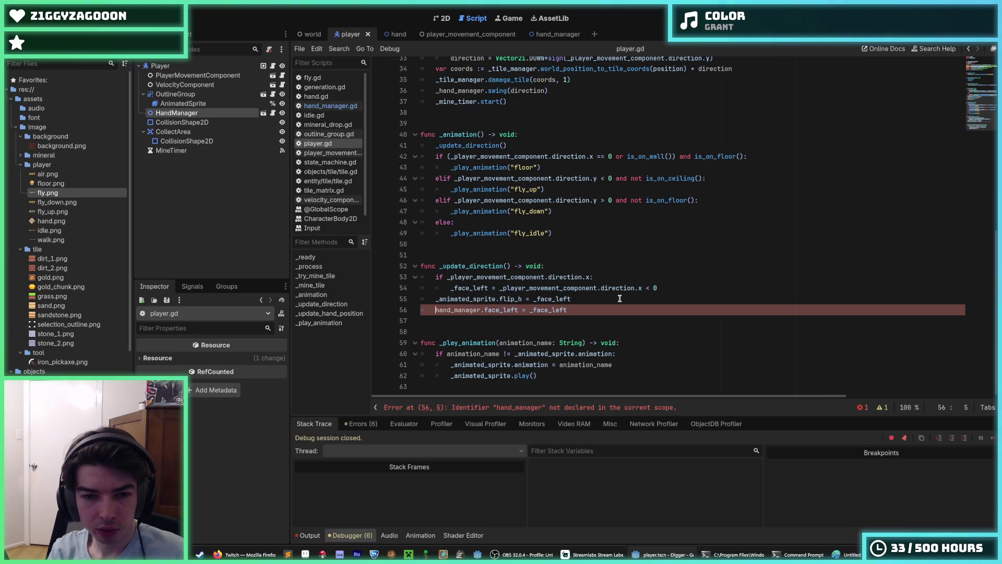
text(_)
click(620, 145)
key(F5)
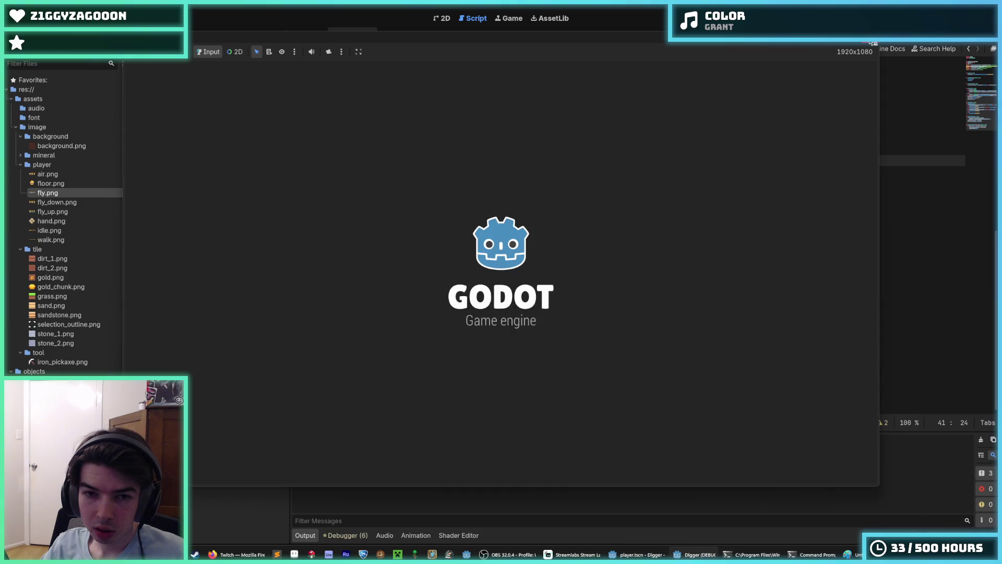
key(Right)
key(Left)
key(Left)
key(Right)
key(Left)
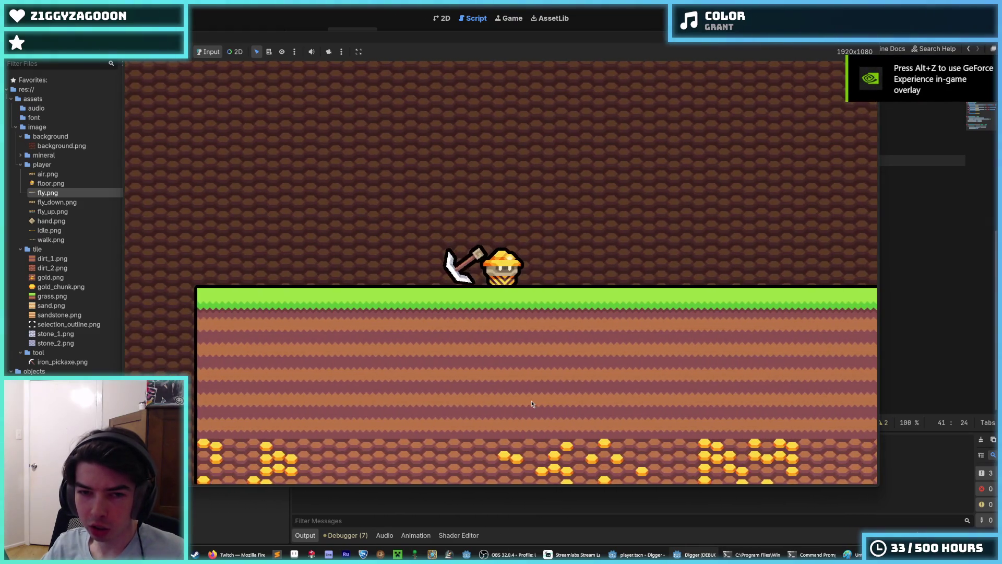
key(Right)
key(Left)
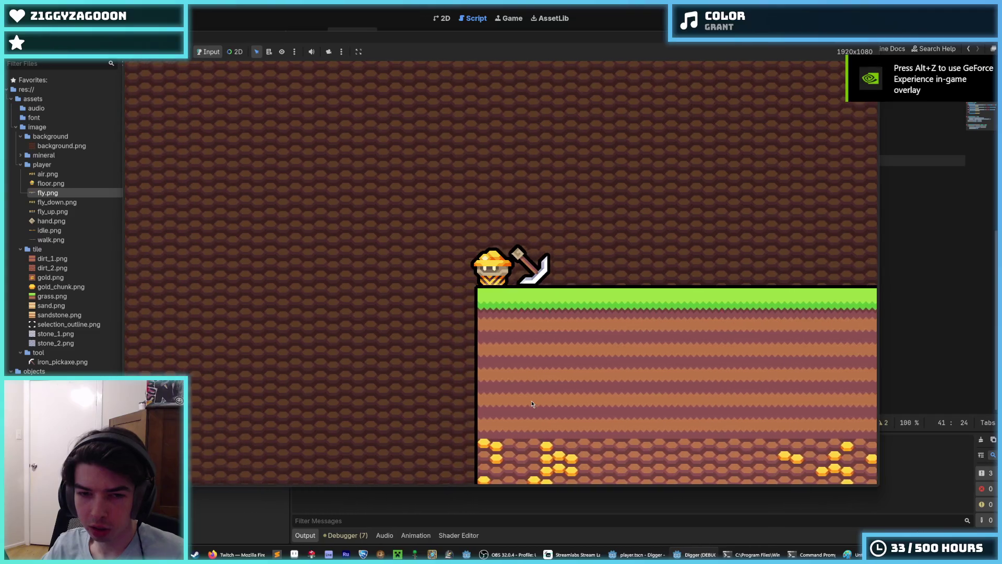
key(Right)
key(Left)
key(Right)
key(Left)
key(Right)
key(Left)
key(Right)
key(Left)
key(Up)
key(Left)
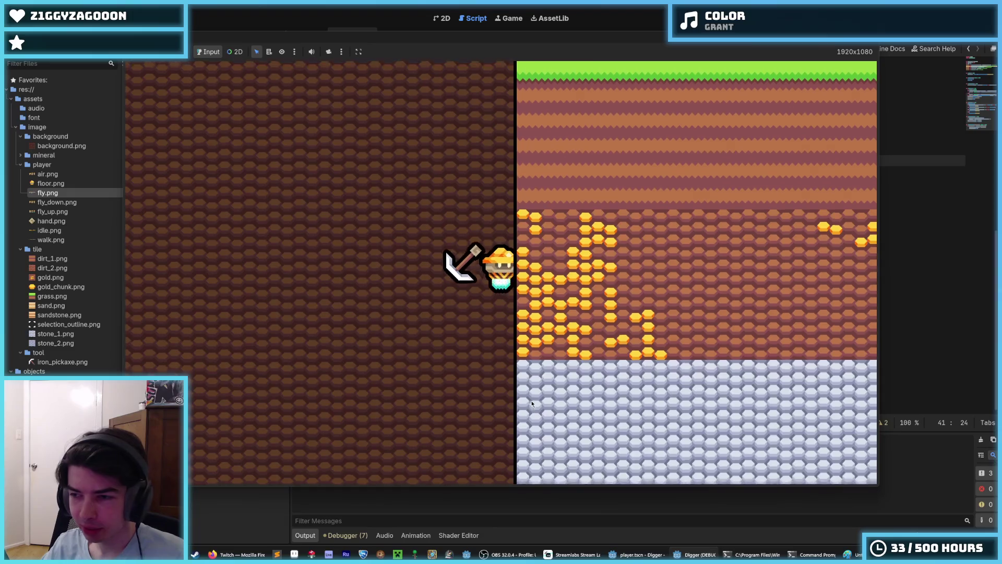
key(Up)
key(Right)
key(Left)
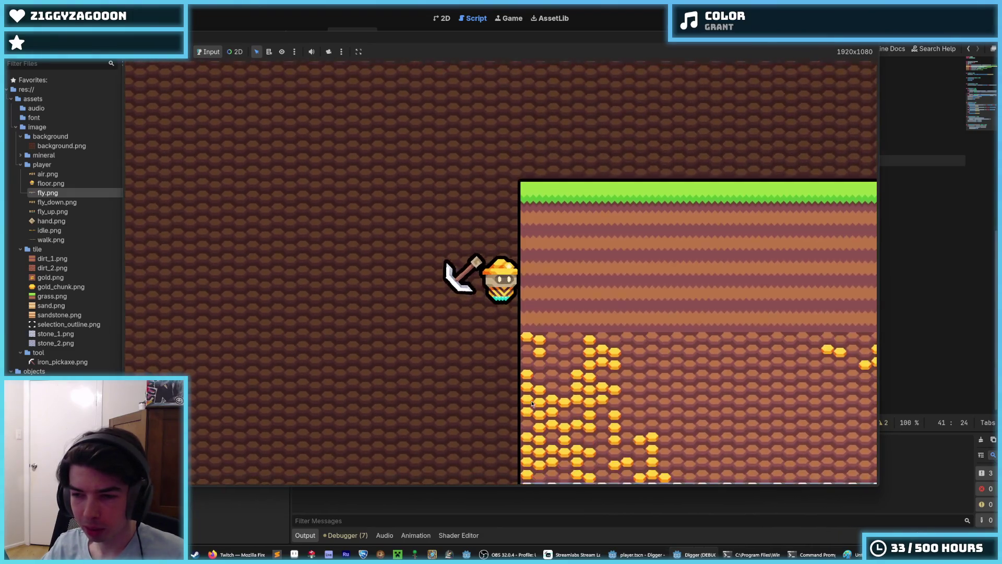
key(Right)
key(Left)
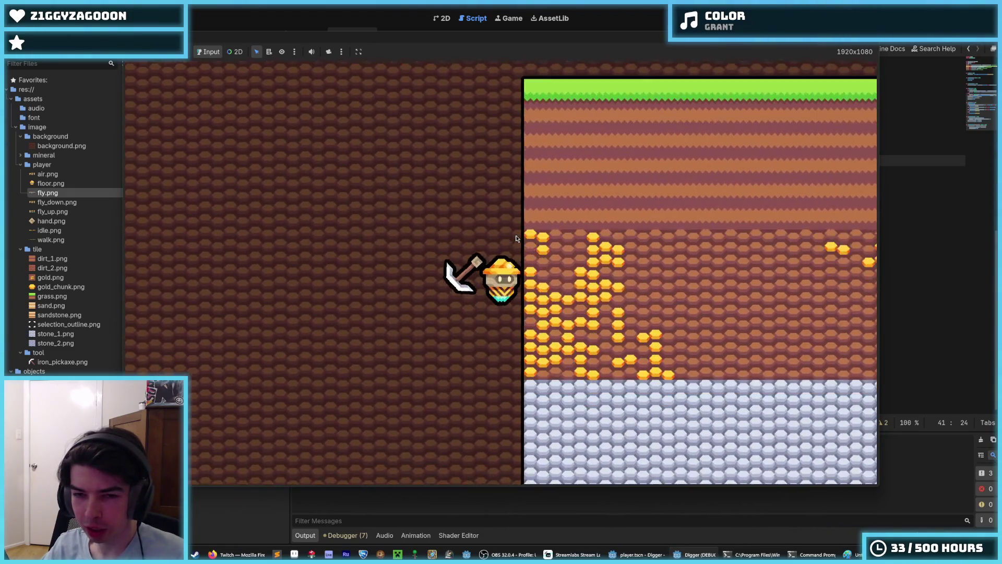
key(Up)
key(Right)
key(Left)
key(Up)
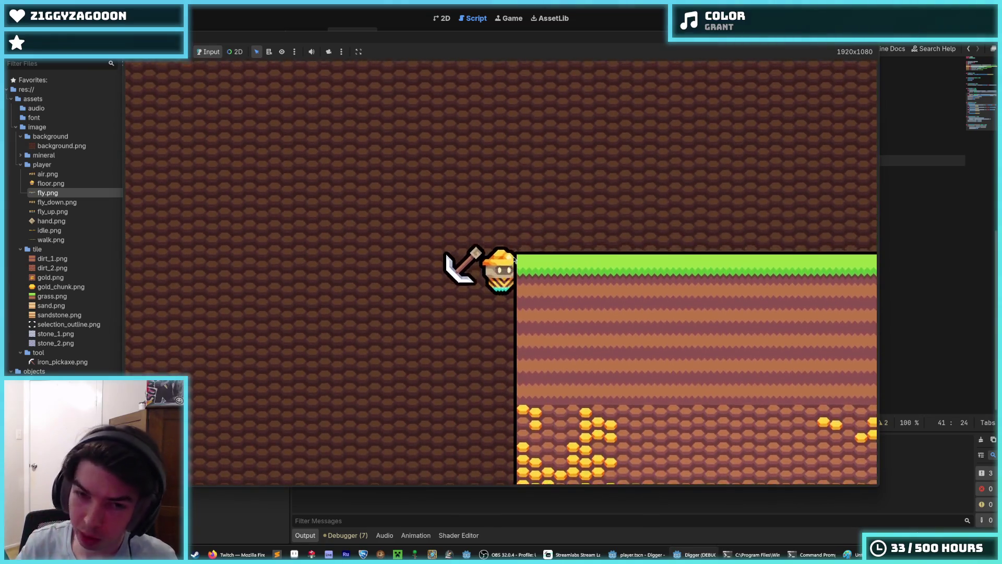
key(Up)
key(Right)
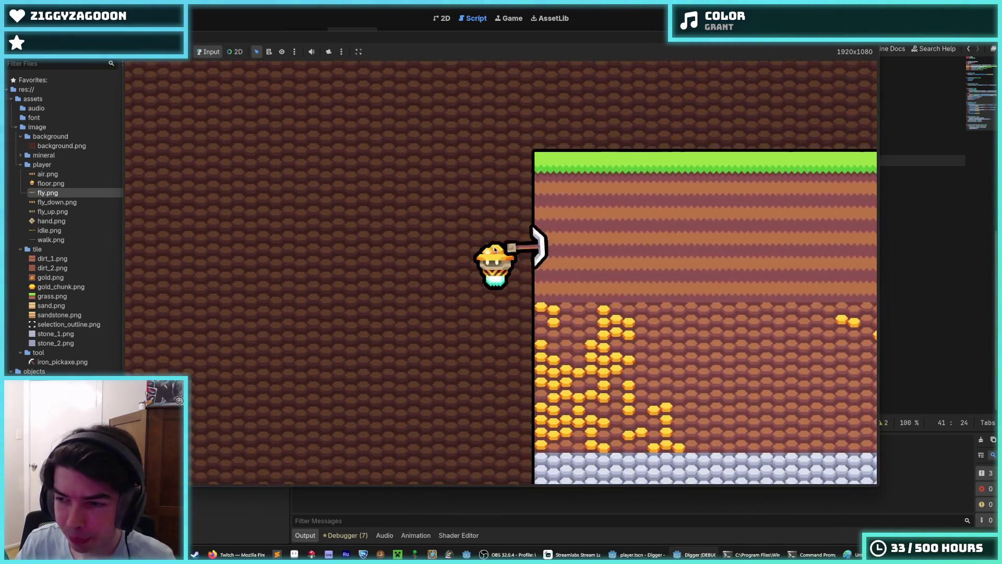
key(Left)
key(Left)
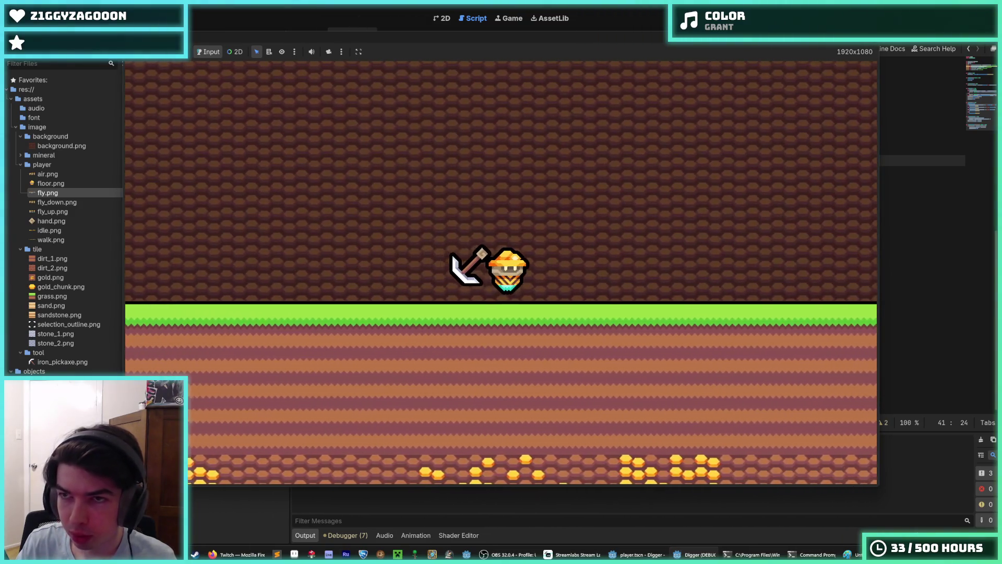
key(F8)
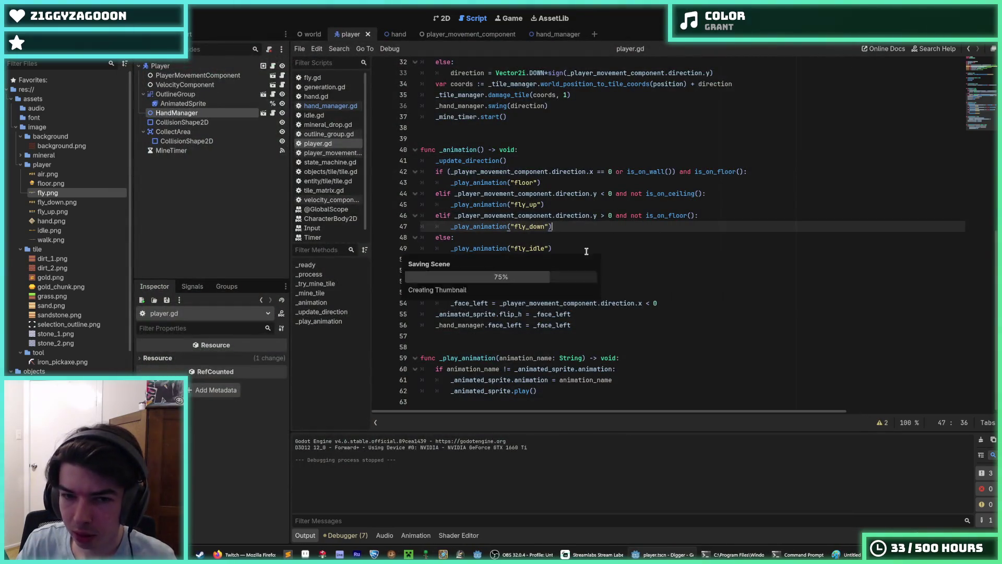
Look over the fly_idle, else, hand face_left and sprite flip_h lines in player.gd
click(557, 248)
click(552, 240)
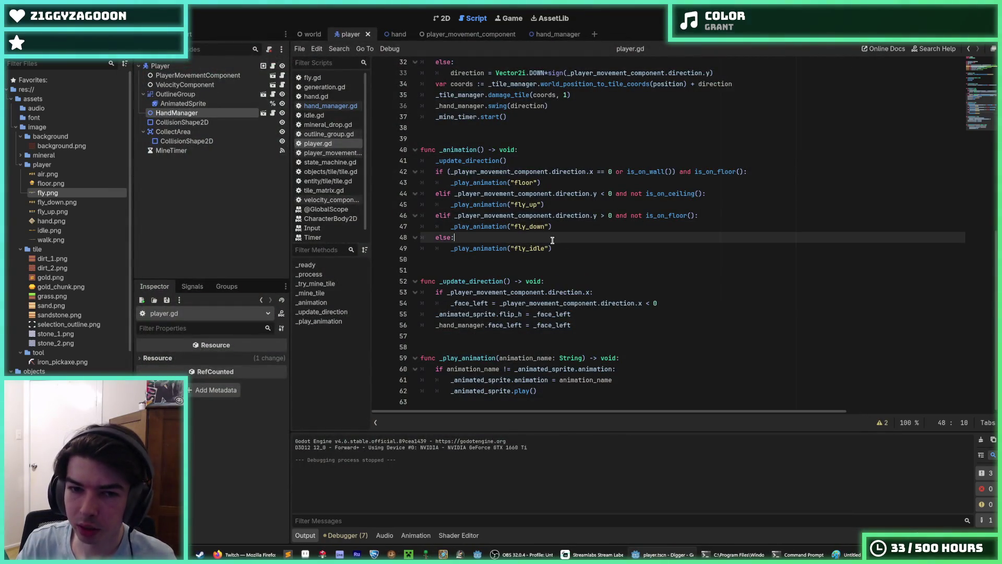
click(582, 318)
click(579, 328)
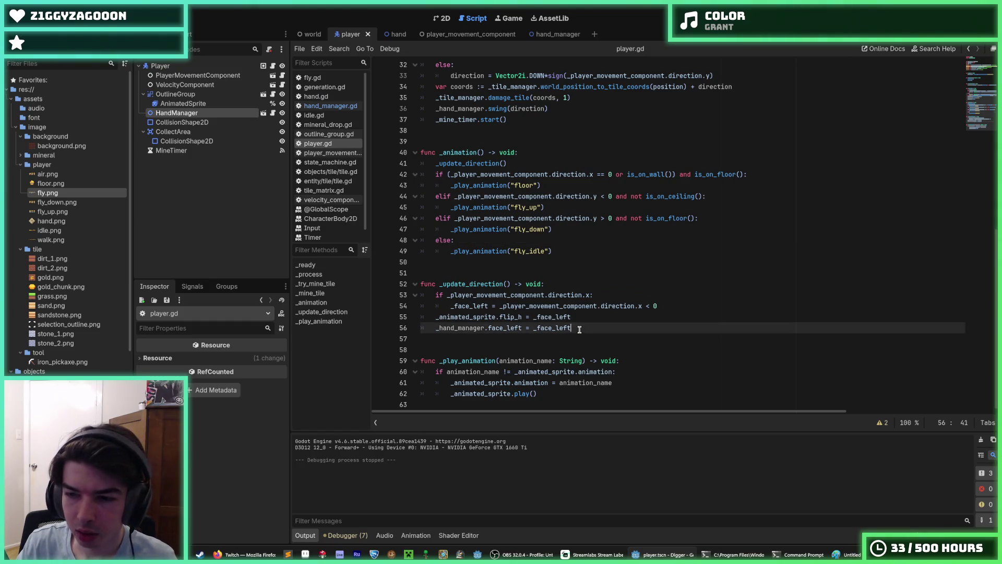
click(580, 317)
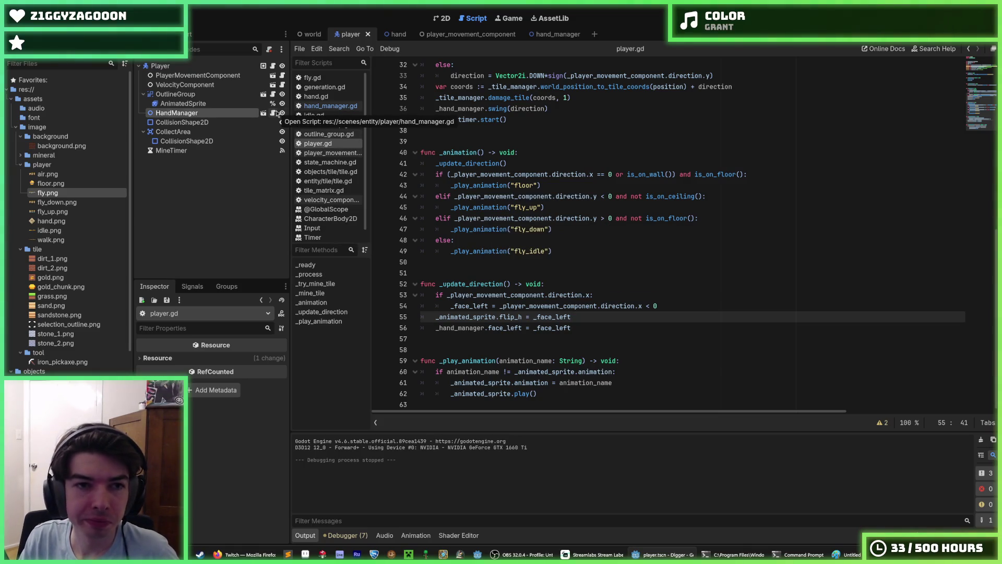
scroll(575, 183, up, 10)
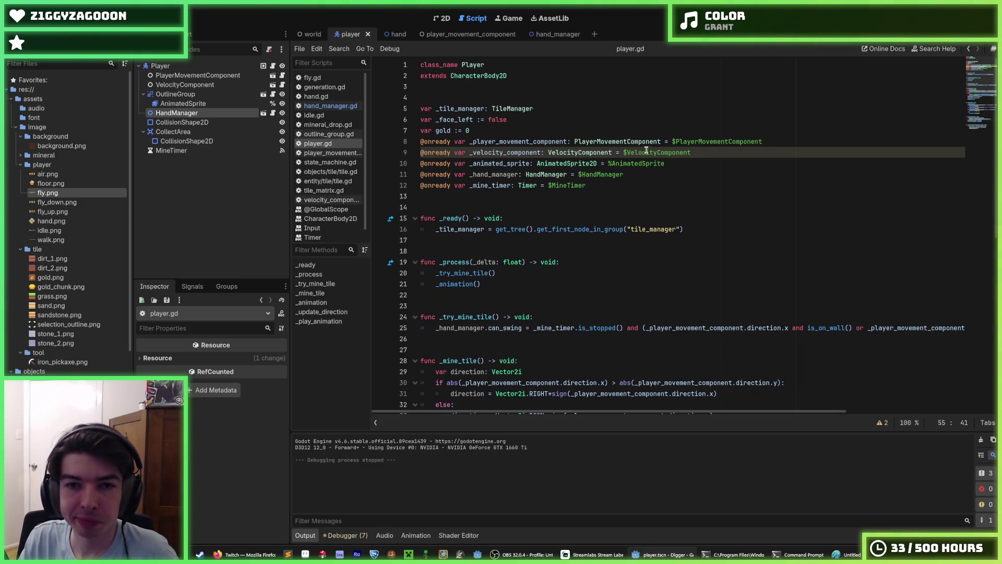
scroll(659, 144, down, 3)
Select _tile_manager on line 16 and search player.gd for it with Ctrl+F
click(687, 131)
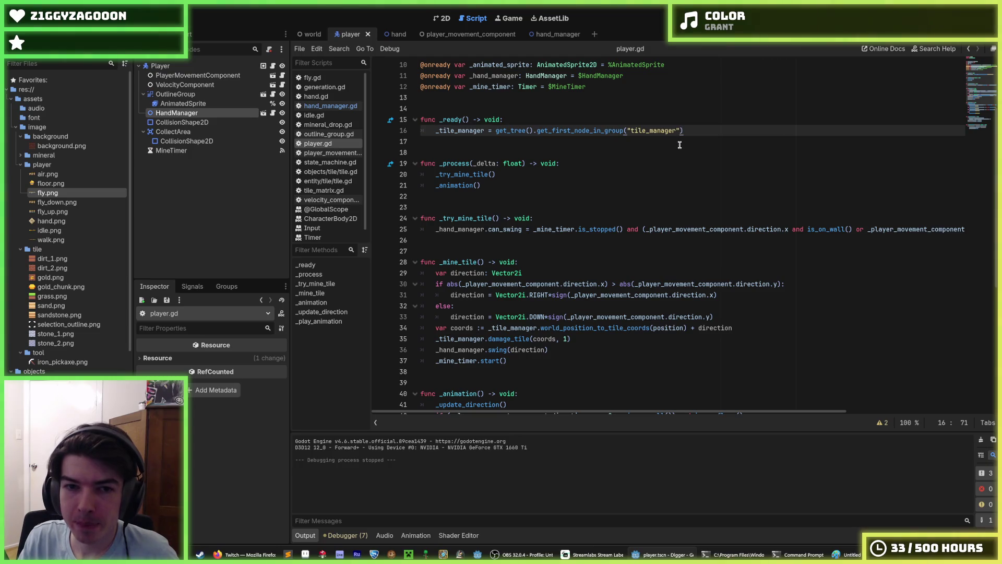
double_click(469, 131)
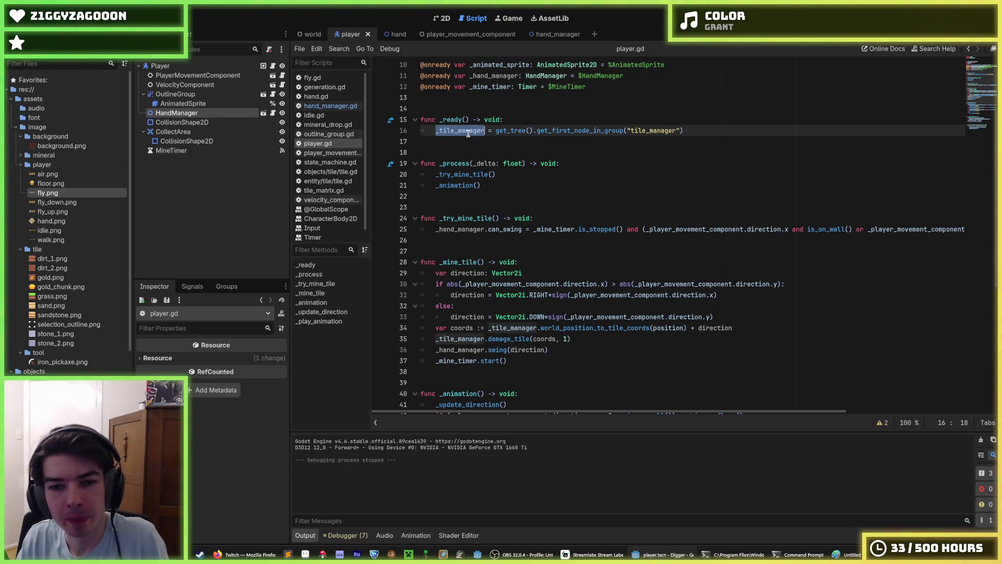
key(ctrl+f)
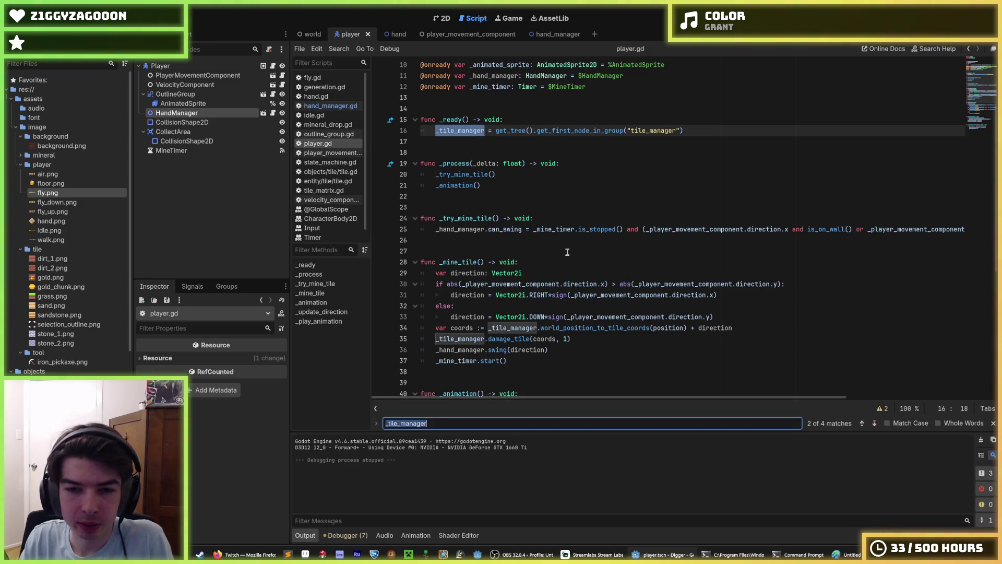
scroll(567, 251, down, 8)
scroll(568, 253, up, 10)
Highlight the _tile_manager assignment and the _ready function on lines 13–16
drag(684, 230, 437, 228)
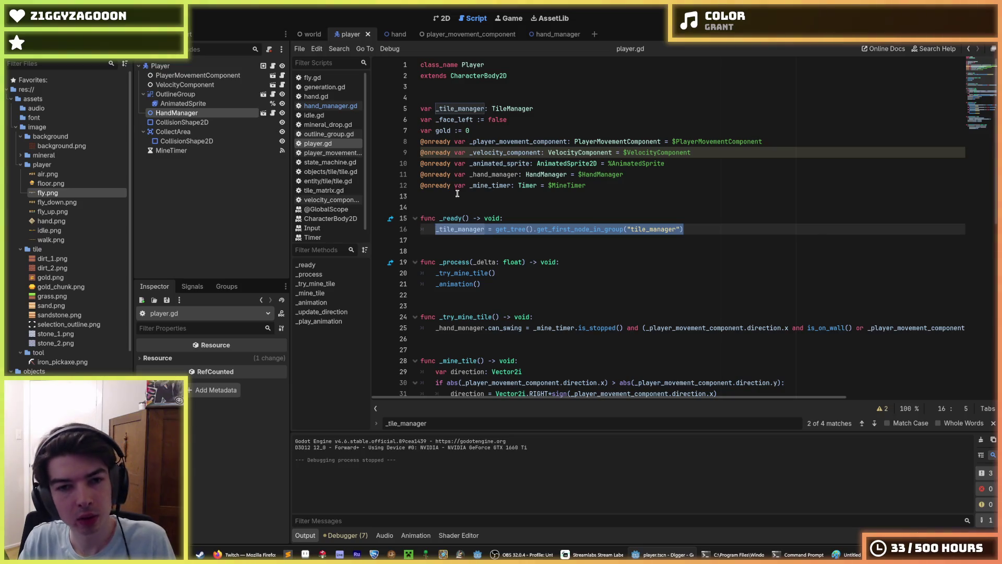
click(723, 231)
mouse_move(723, 231)
mouse_down()
mouse_move(438, 209)
mouse_move(437, 199)
mouse_up()
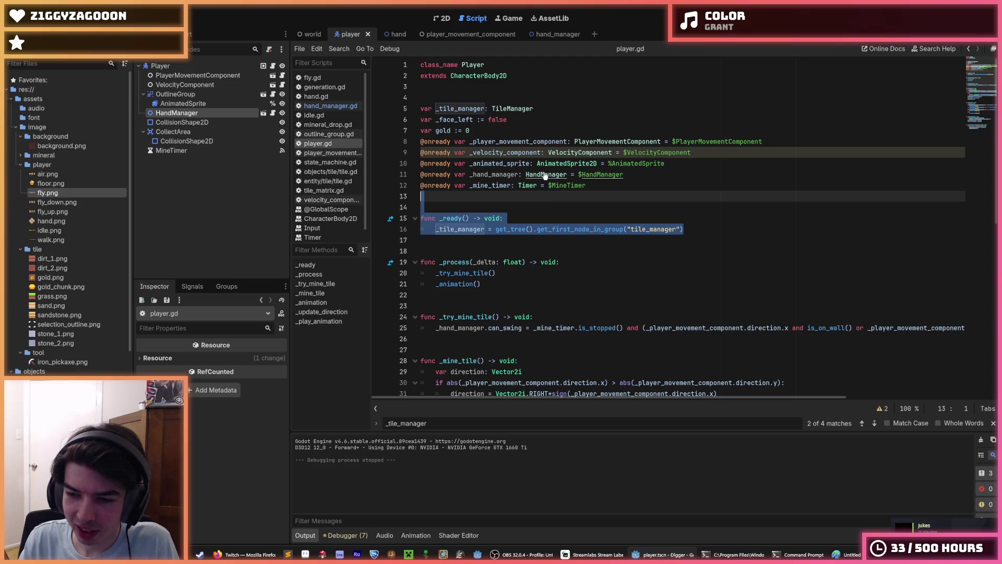
click(696, 231)
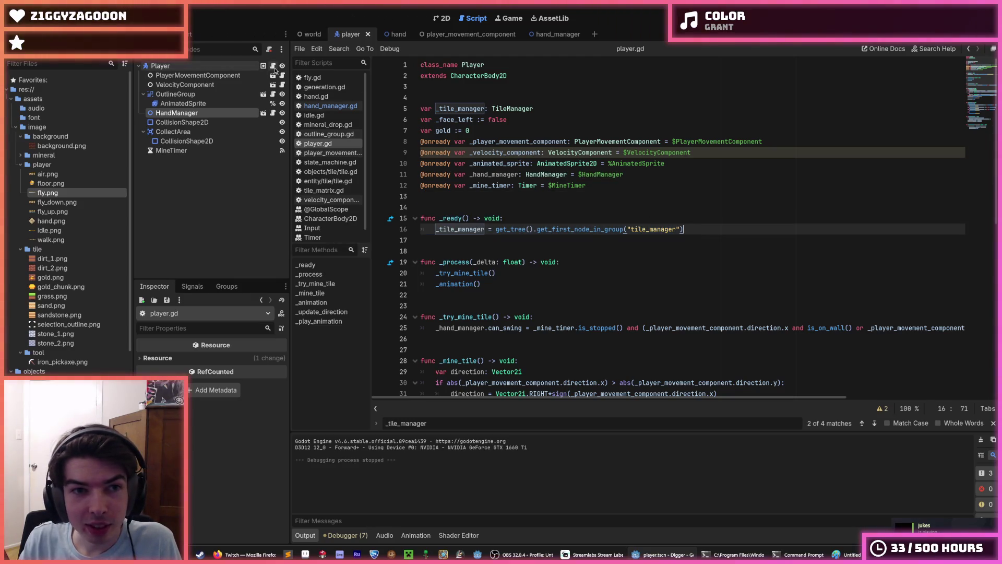
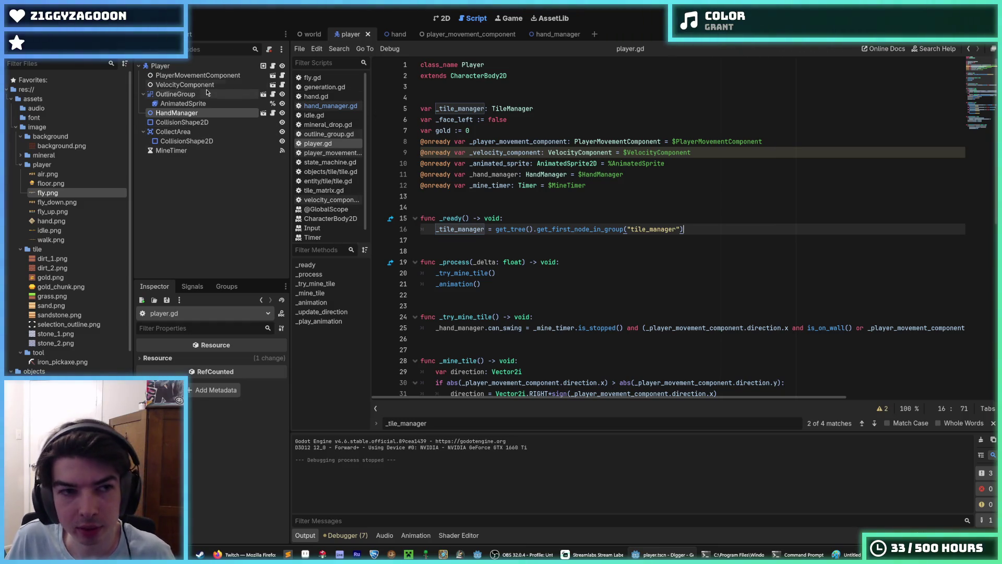
Open hand_manager.gd and paste the _ready() function above _process
click(272, 112)
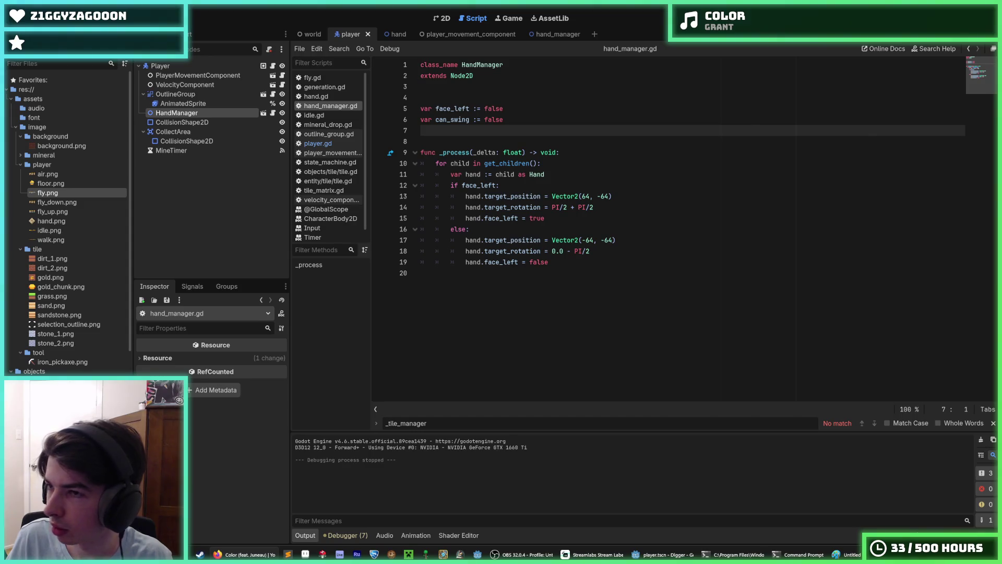
click(577, 252)
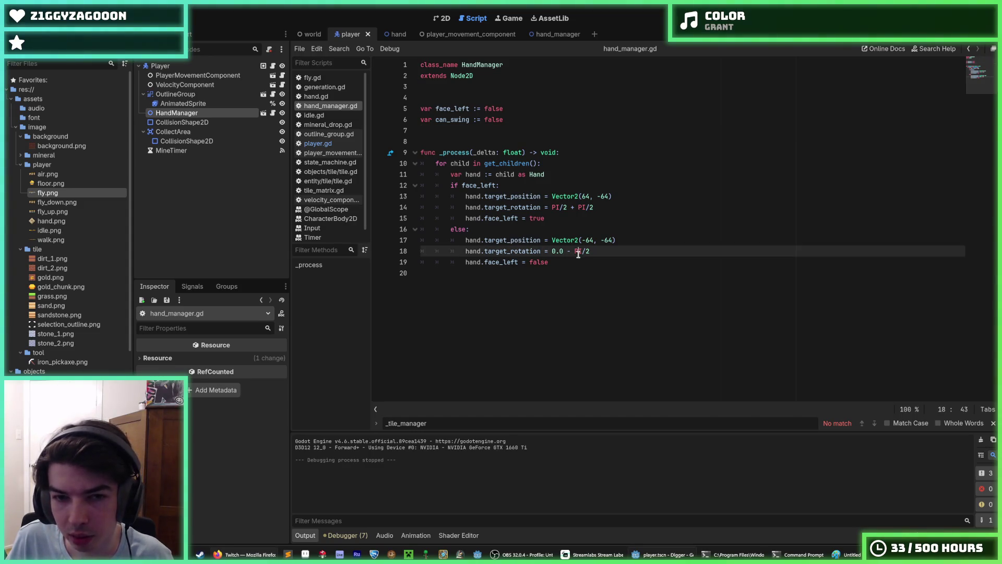
click(588, 261)
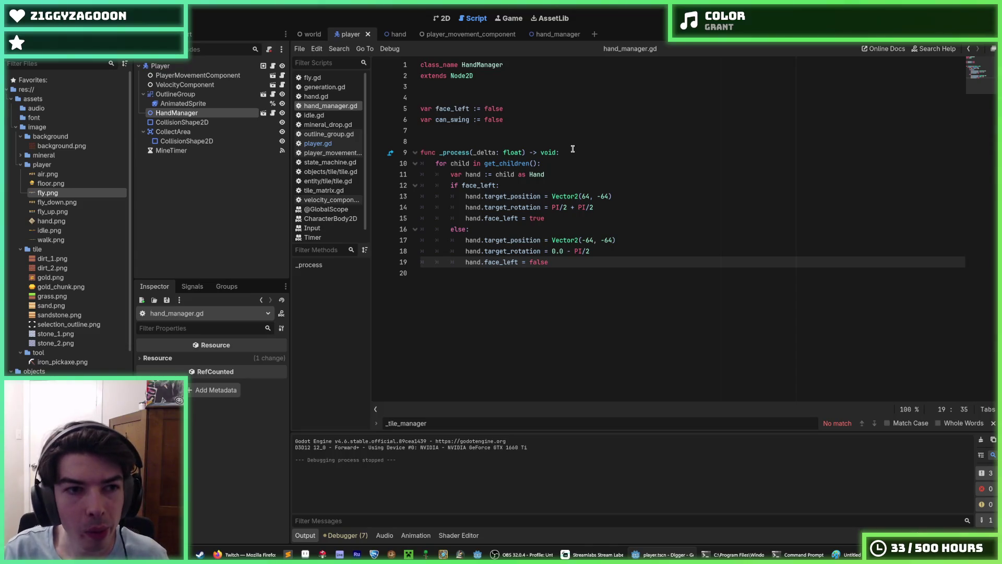
key(Up)
key(Up)
key(Up)
key(Return)
key(Return)
key(Return)
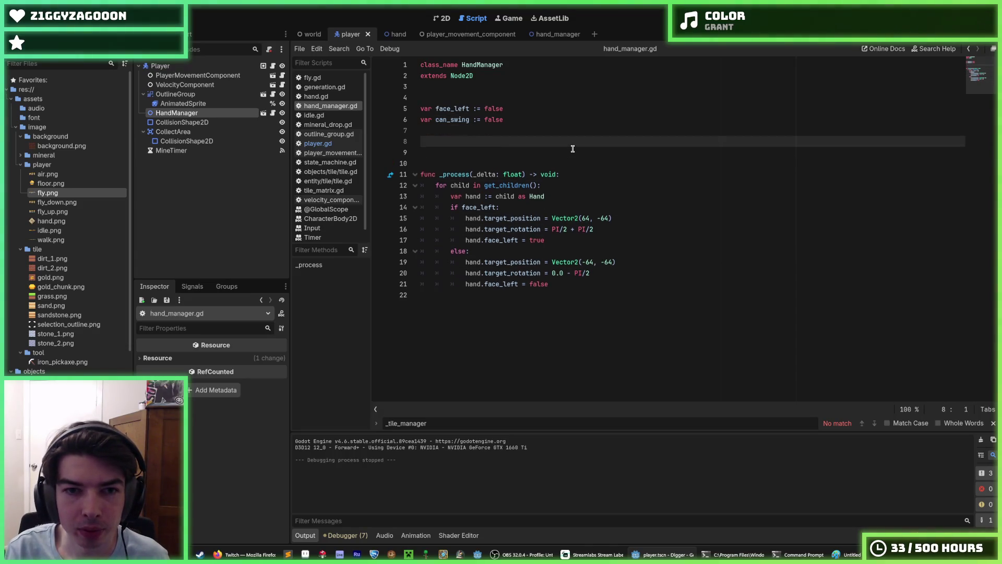
text(func _ready() -> void: 	_tile_manager = get_tree().get_first_node_in_group("tile_manager"))
key(Up)
key(Up)
key(BackSpace)
key(BackSpace)
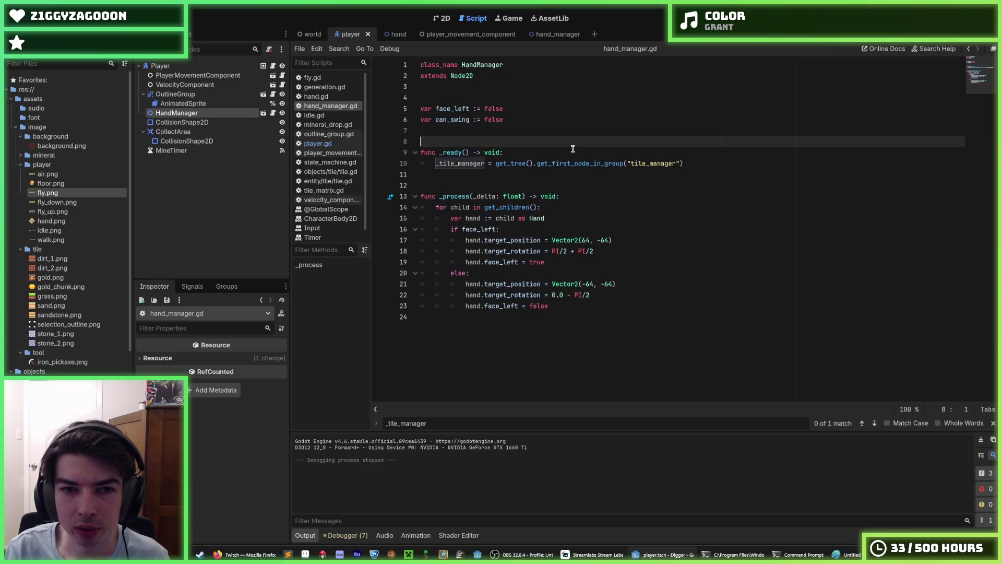
Declare var _tile_manager: TileManager above _ready() and save the script
key(Return)
key(Up)
key(Up)
text(var )
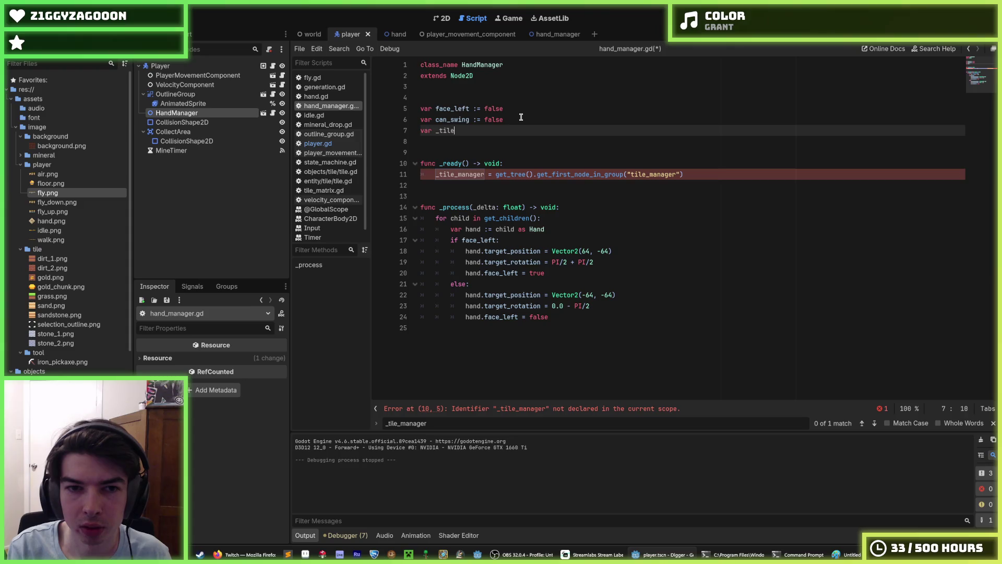
text(er)
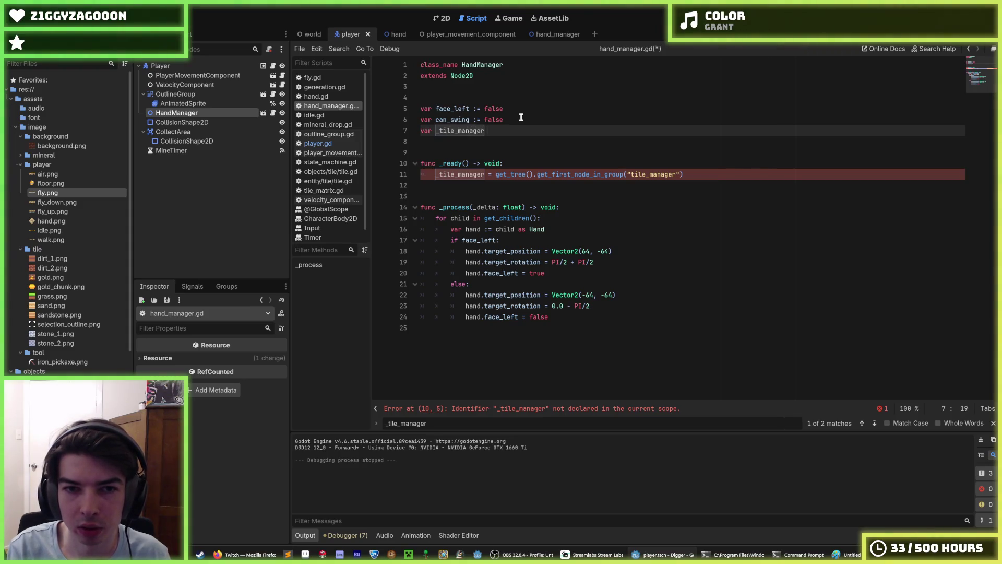
key(BackSpace)
key(BackSpace)
key(BackSpace)
text(: TileManager)
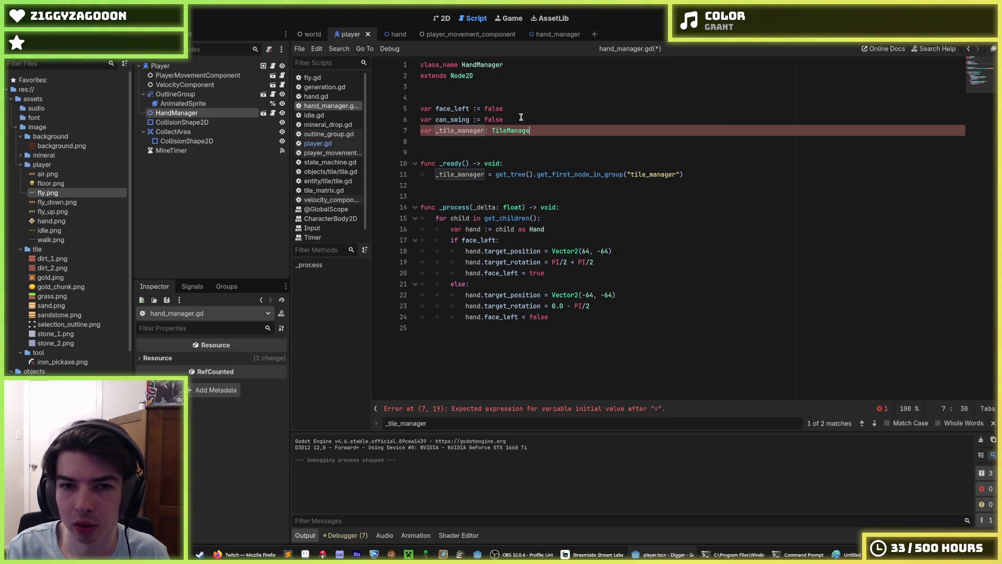
key(ctrl+s)
click(521, 163)
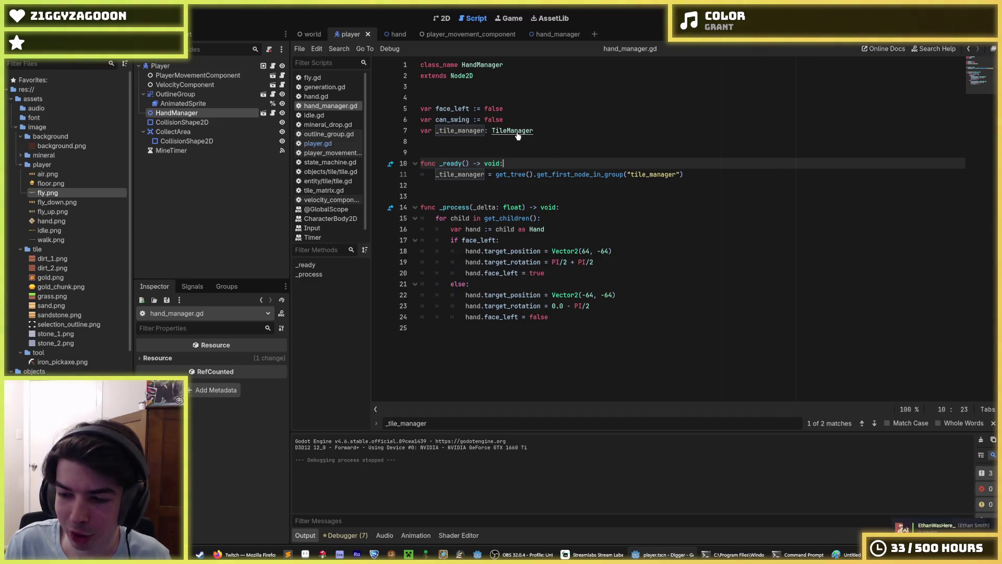
click(514, 152)
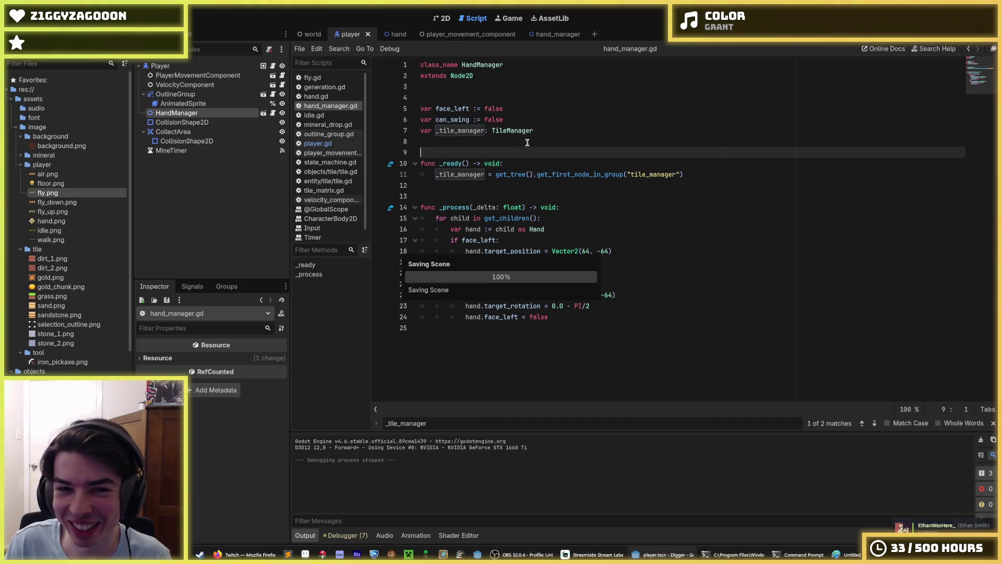
click(522, 142)
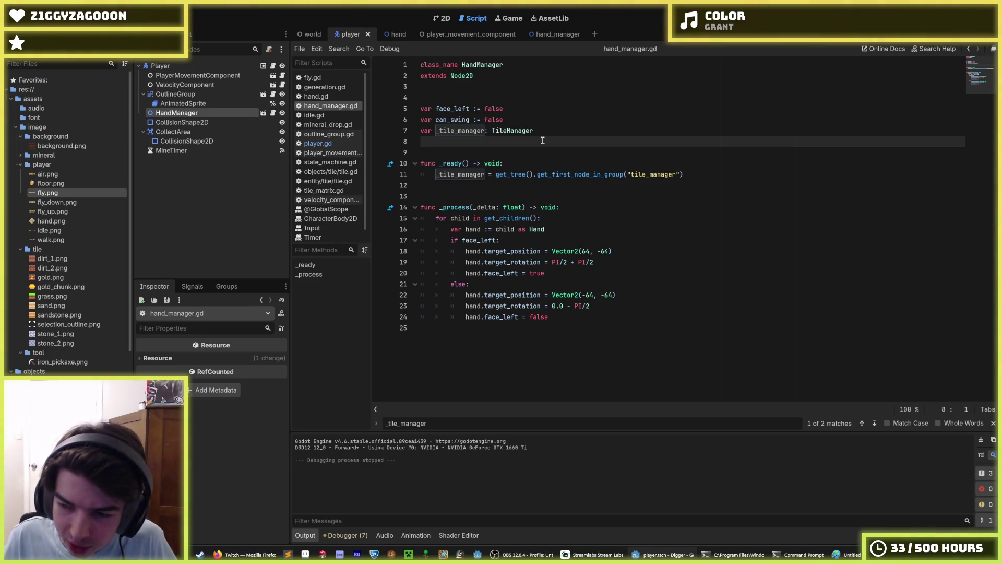
click(534, 127)
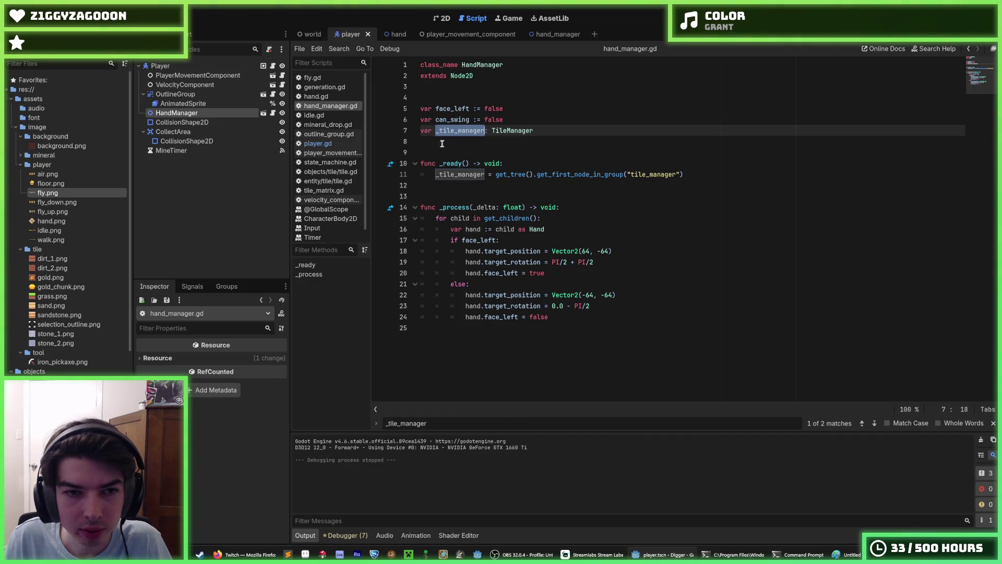
click(317, 143)
scroll(452, 173, down, 7)
drag(537, 229, 408, 133)
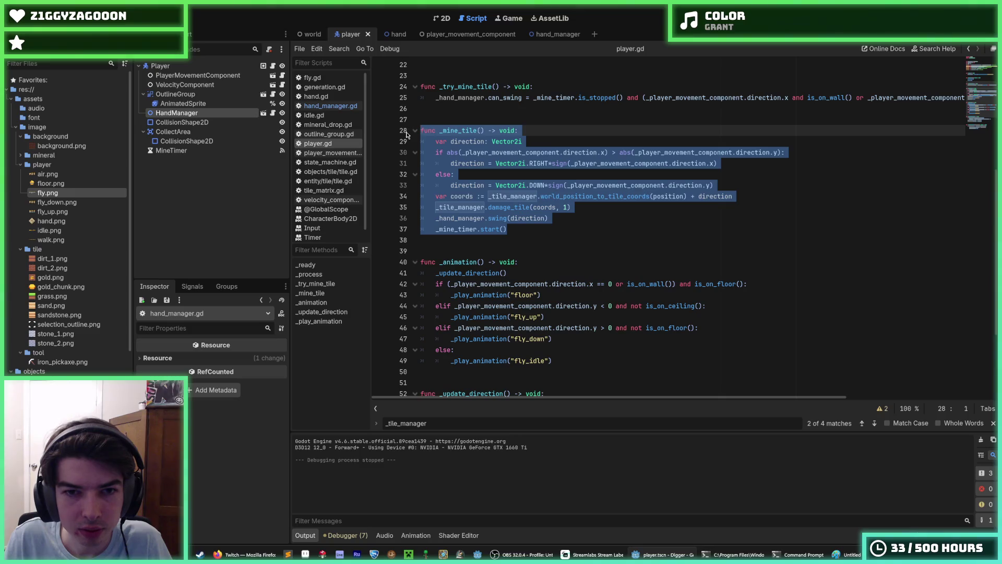
click(469, 141)
drag(435, 142, 743, 184)
scroll(713, 180, up, 1)
scroll(714, 179, up, 3)
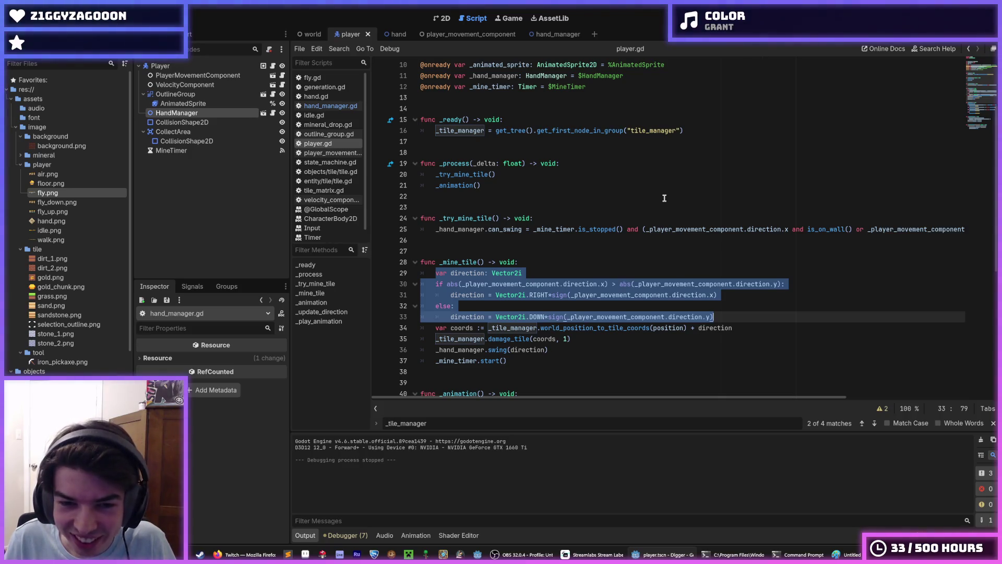
scroll(665, 198, down, 5)
scroll(664, 198, up, 3)
drag(507, 295, 428, 183)
key(ctrl+c)
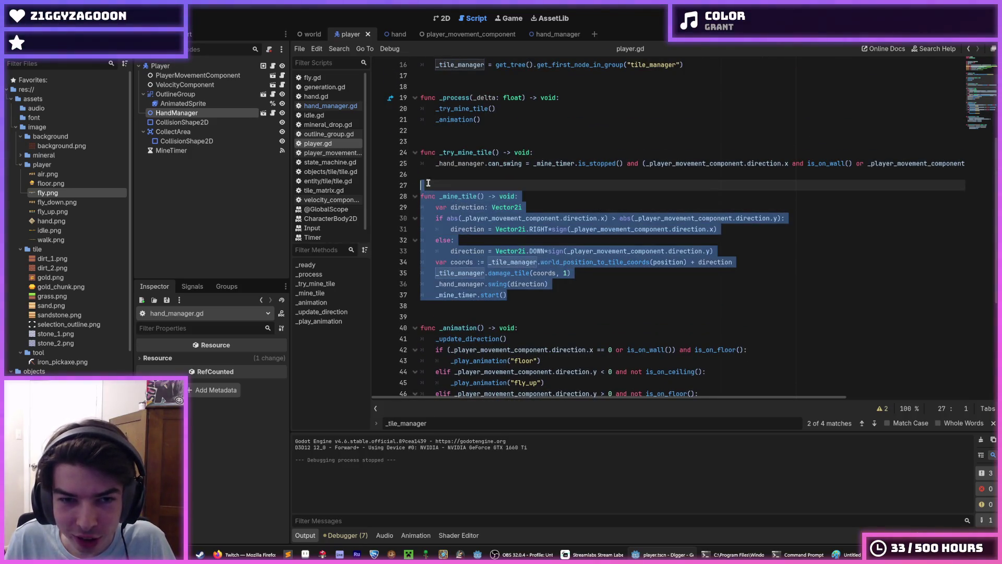
click(330, 106)
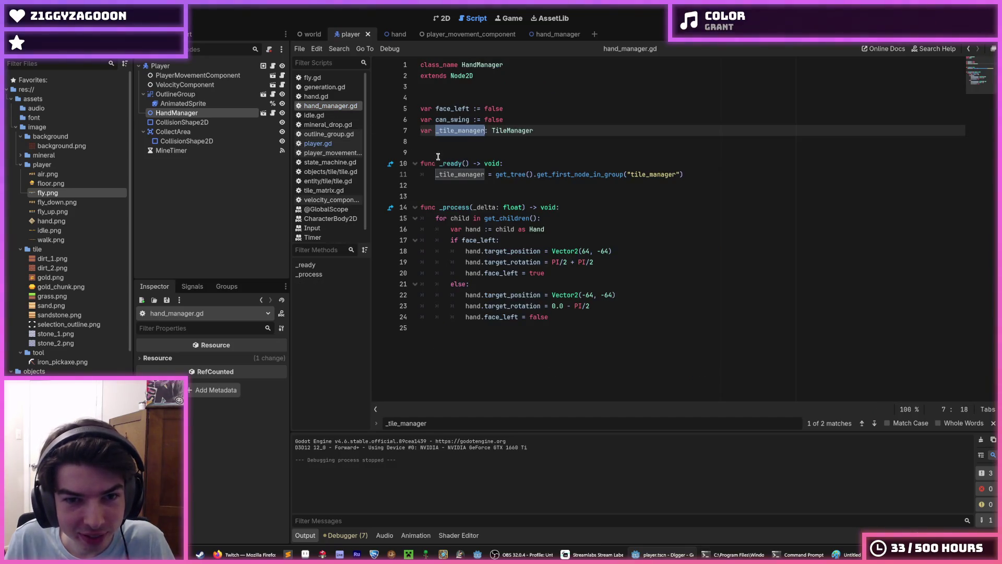
click(484, 186)
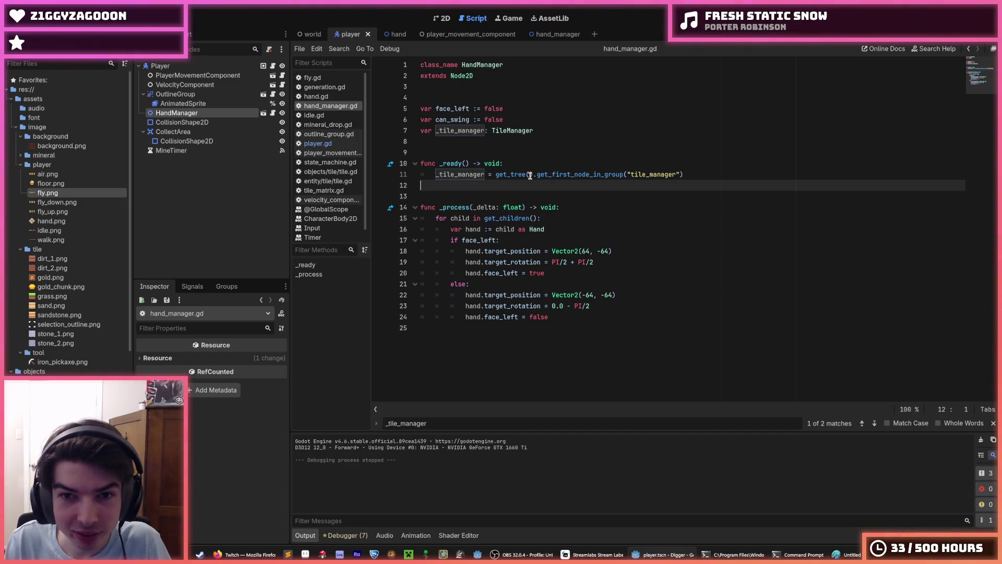
Paste the copied _mine_tile function on a new line after _process in hand_manager.gd
key(ctrl+shift+period)
key(ctrl+shift+period)
key(ctrl+shift+period)
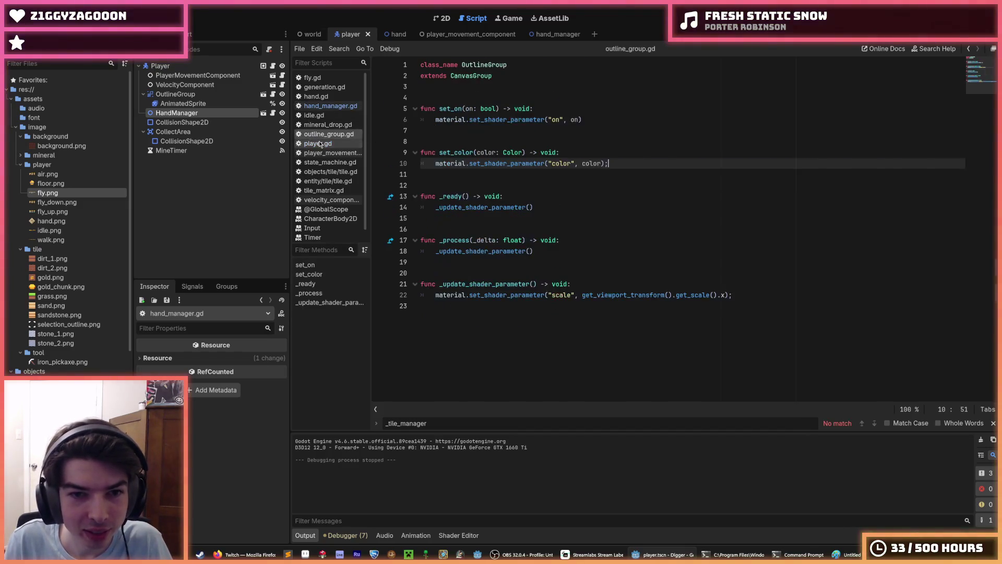
key(ctrl+shift+comma)
key(ctrl+shift+comma)
key(ctrl+shift+comma)
click(539, 328)
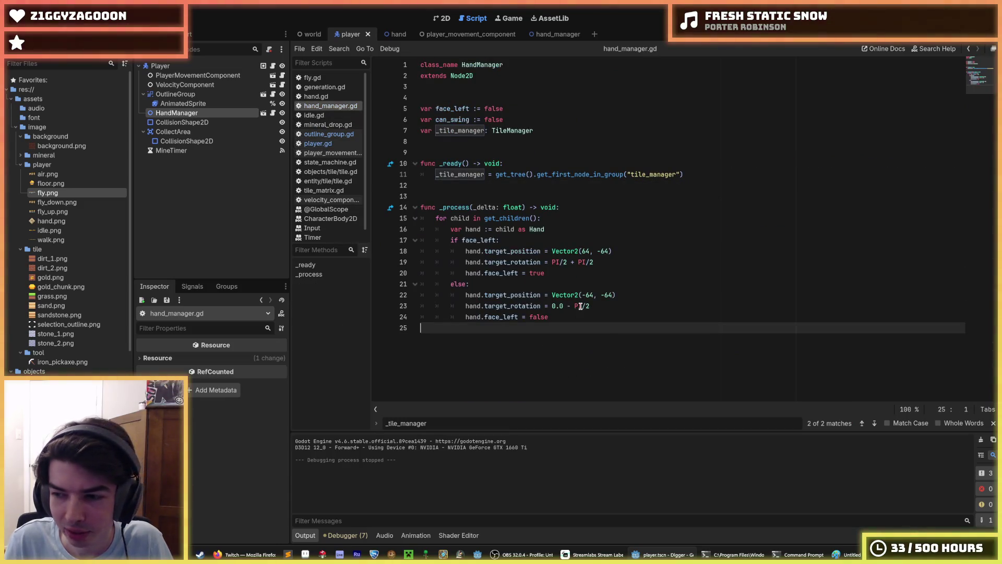
key(Return)
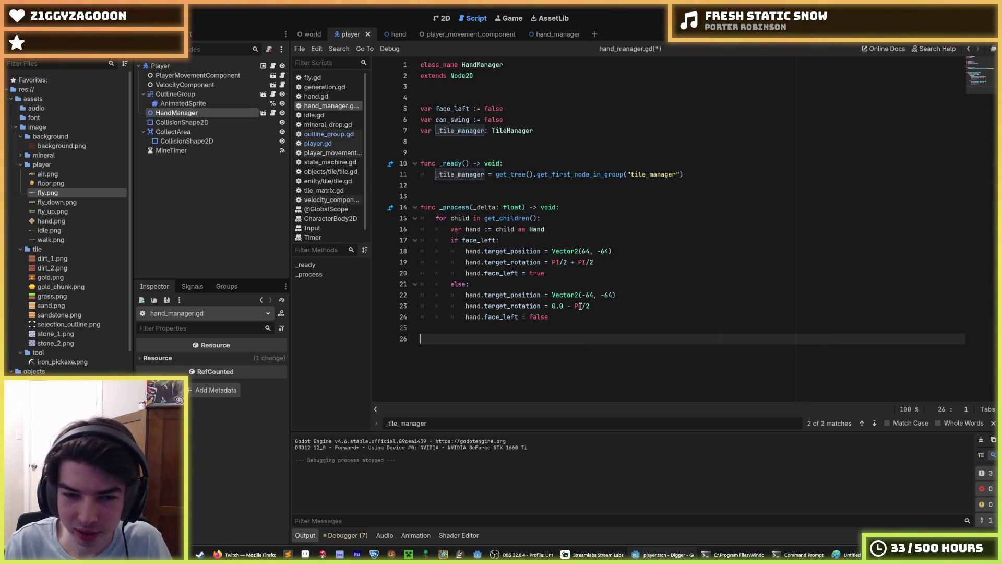
key(ctrl+v)
Check the blank lines 25–26 between _process and the pasted _mine_tile
scroll(517, 285, up, 1)
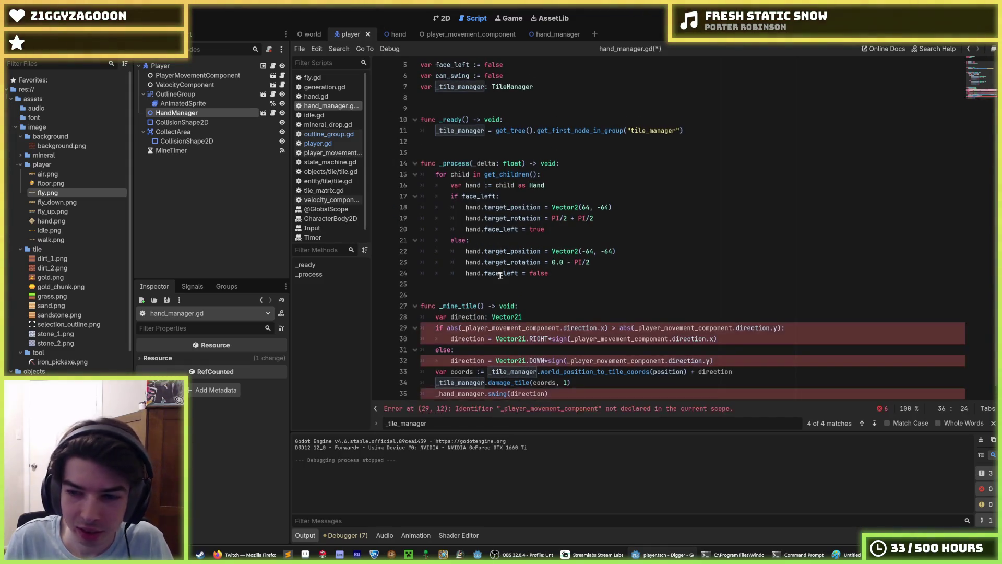
click(530, 282)
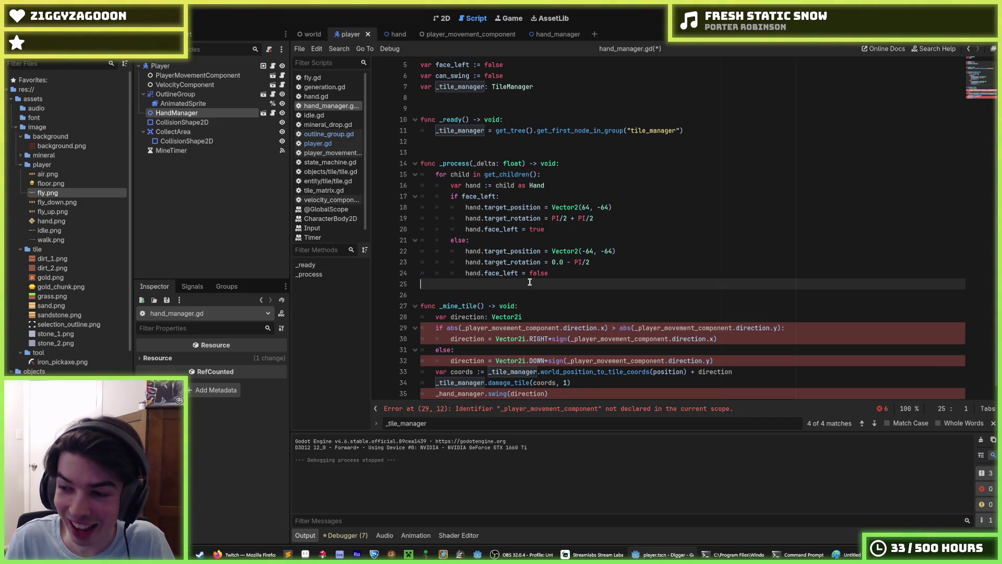
click(499, 293)
click(487, 286)
click(490, 293)
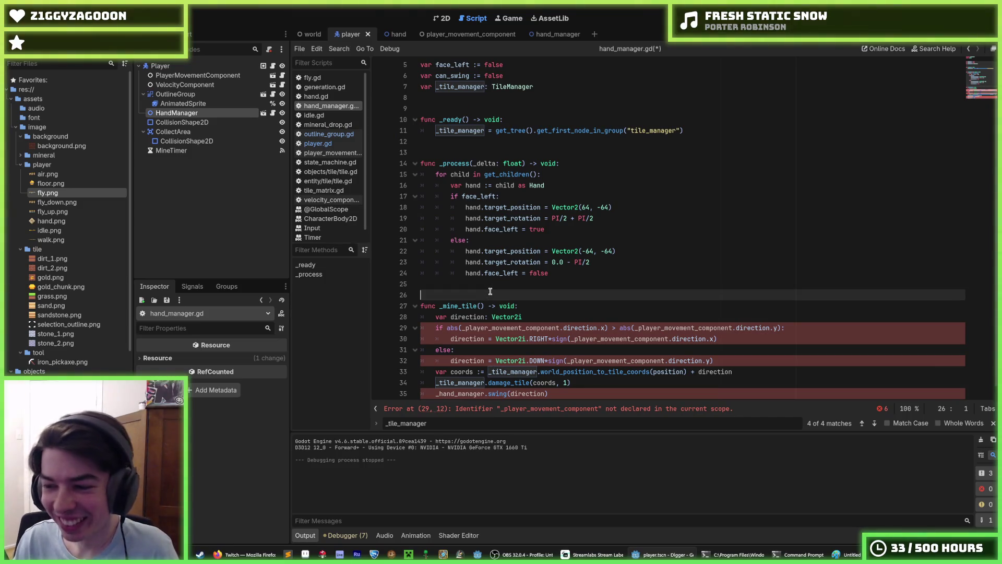
click(481, 287)
click(471, 295)
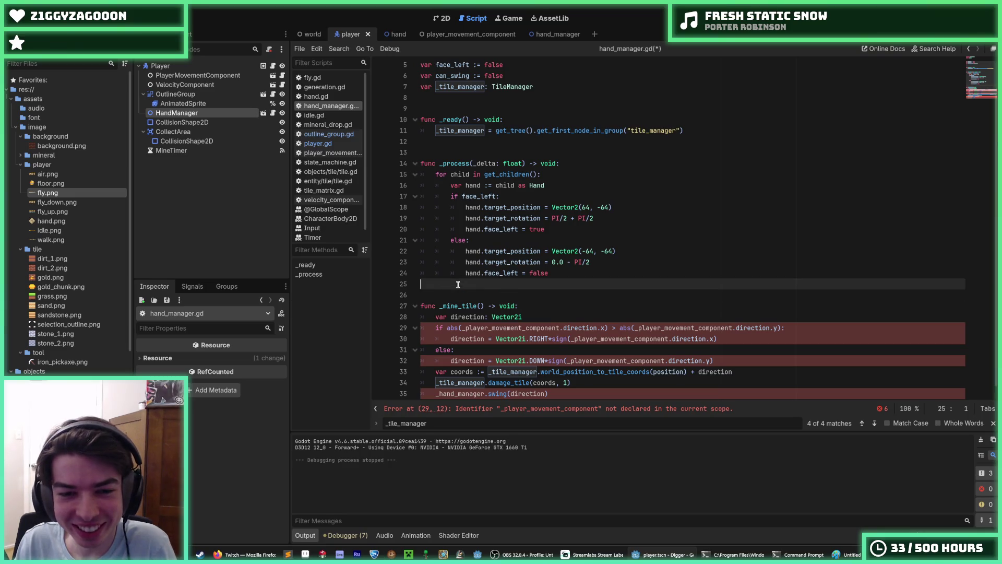
Inspect the _player_movement_component and direction references in the pasted _mine_tile
click(476, 283)
scroll(476, 284, down, 1)
double_click(500, 317)
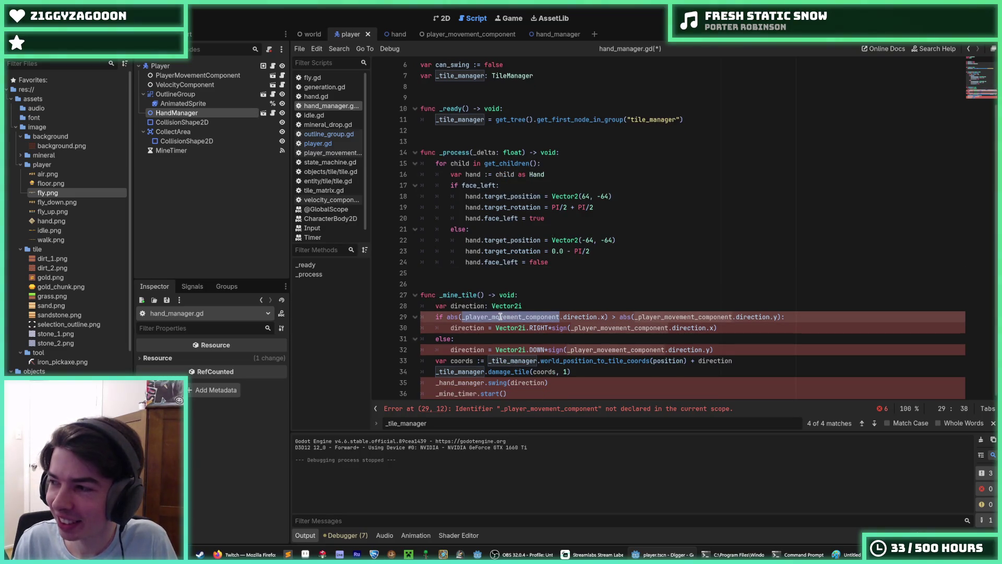
click(501, 317)
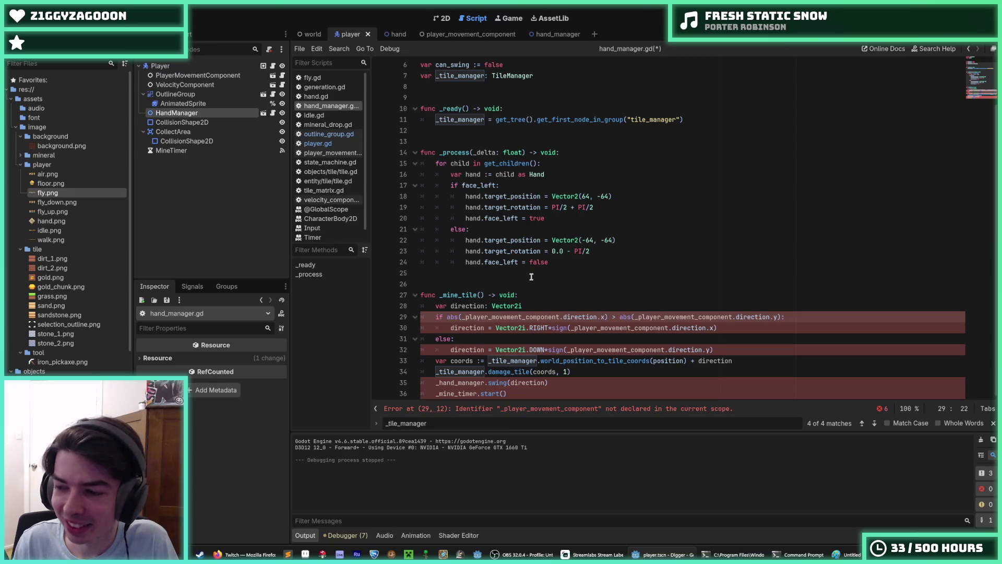
click(538, 302)
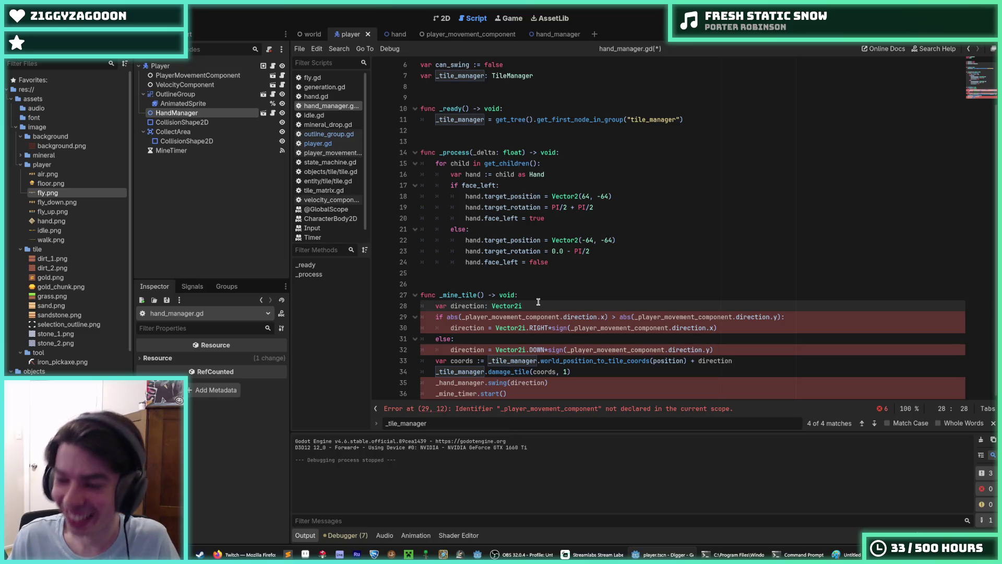
click(531, 295)
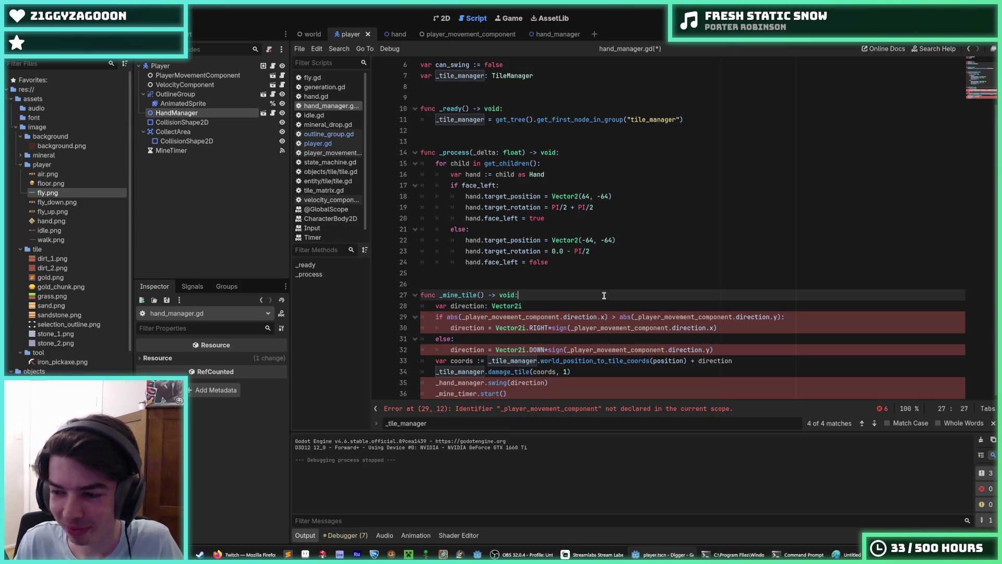
click(543, 317)
double_click(500, 316)
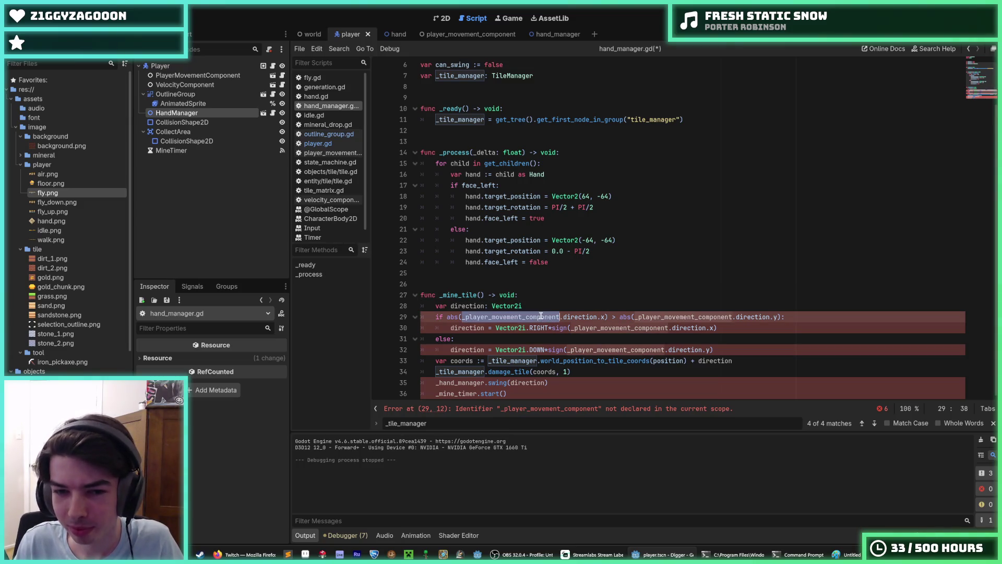
click(507, 317)
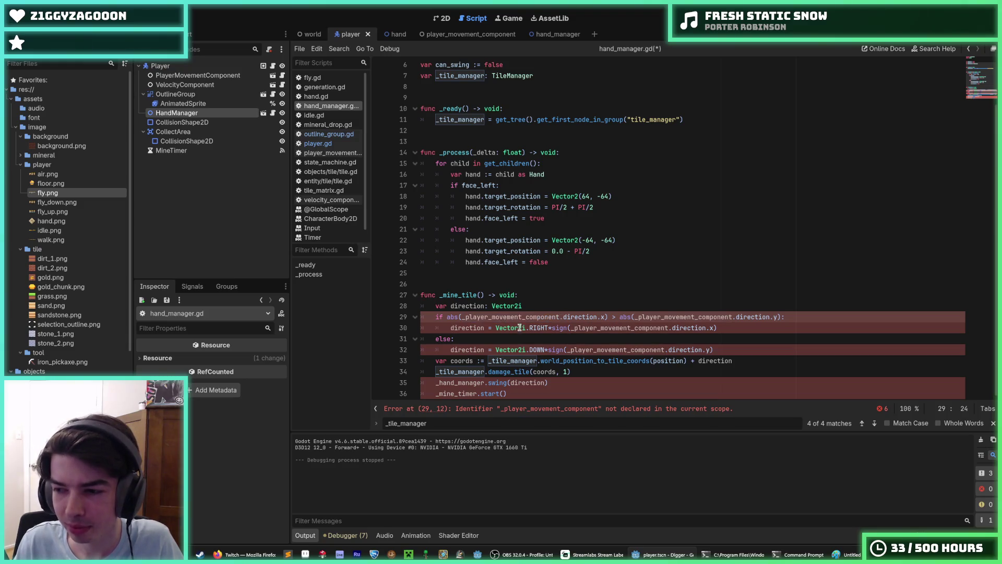
click(725, 350)
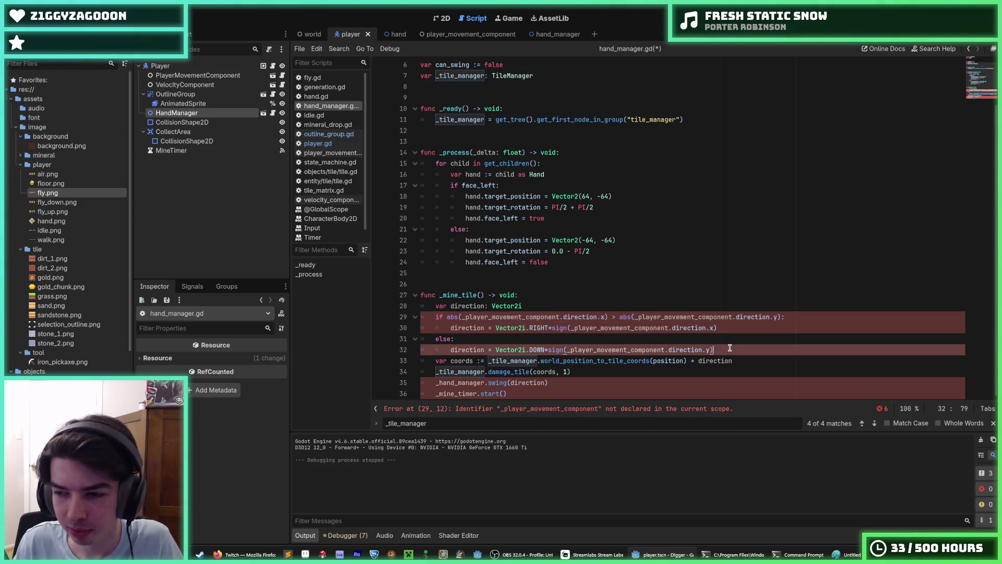
mouse_move(730, 349)
mouse_down()
mouse_move(522, 329)
mouse_move(418, 305)
mouse_up()
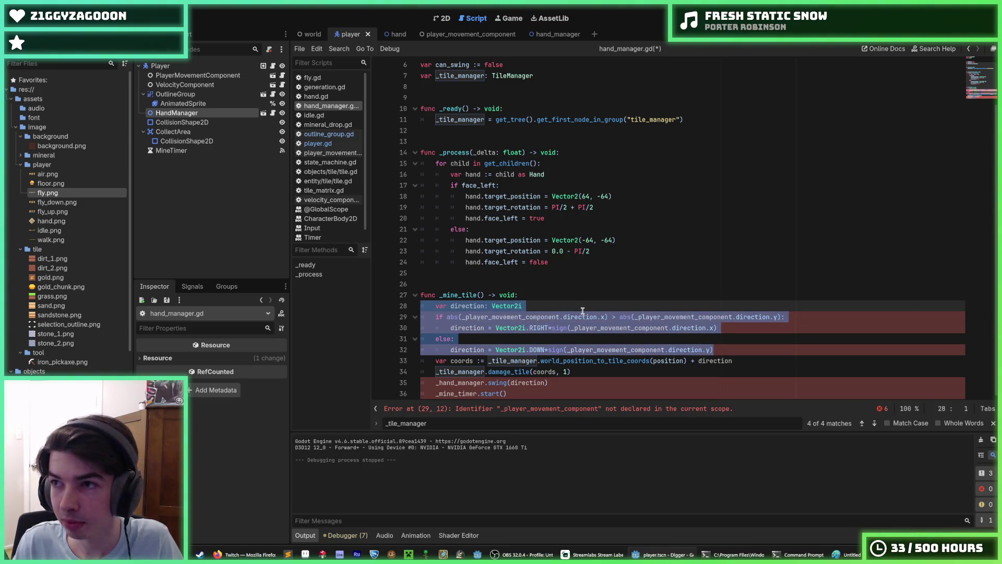
click(539, 305)
double_click(471, 305)
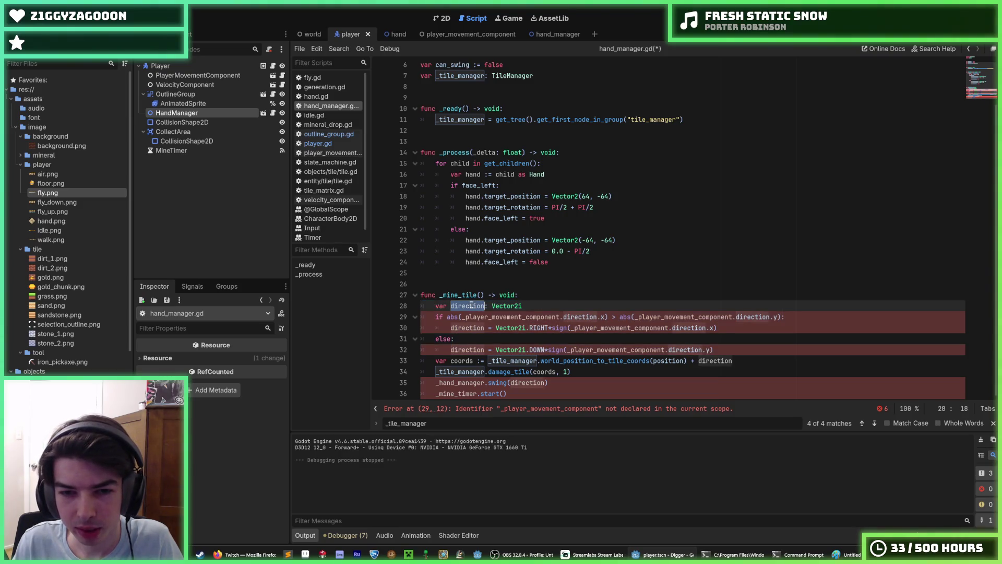
mouse_move(733, 349)
mouse_down()
mouse_move(442, 307)
mouse_move(395, 310)
mouse_up()
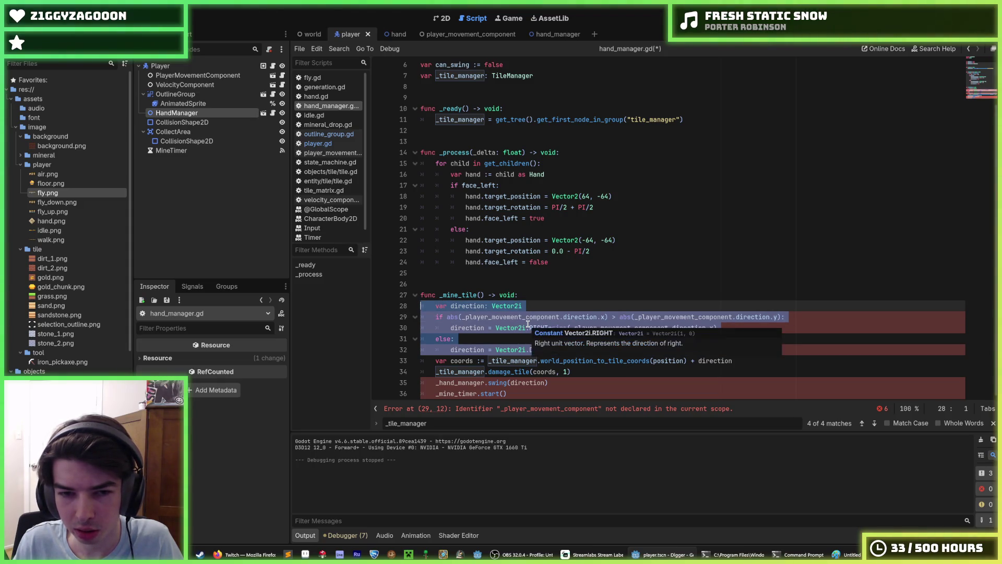
click(729, 349)
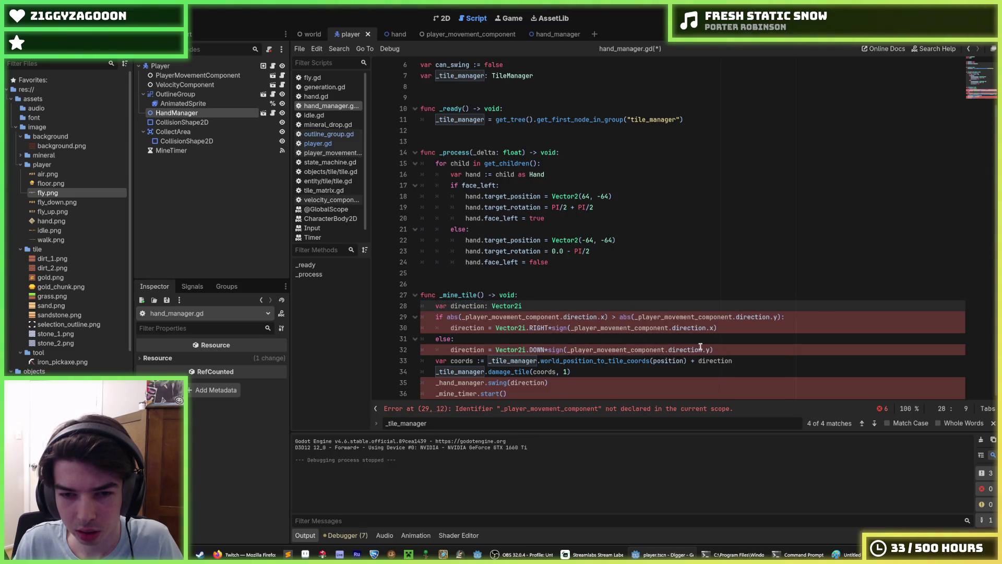
Delete the direction calculation on lines 28–32 from _mine_tile
mouse_move(728, 348)
mouse_down()
mouse_move(367, 324)
mouse_move(360, 306)
mouse_up()
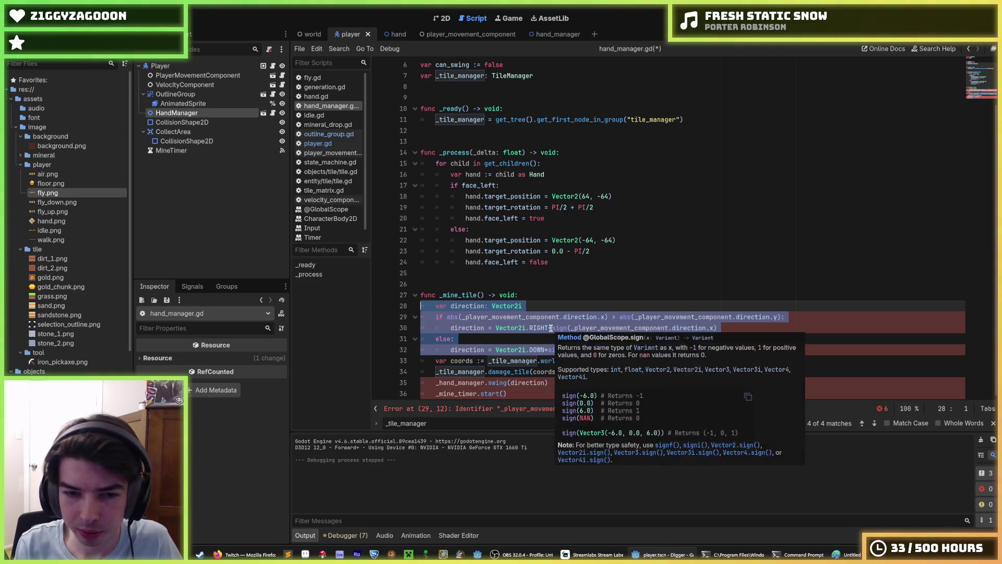
key(BackSpace)
key(BackSpace)
key(Down)
key(End)
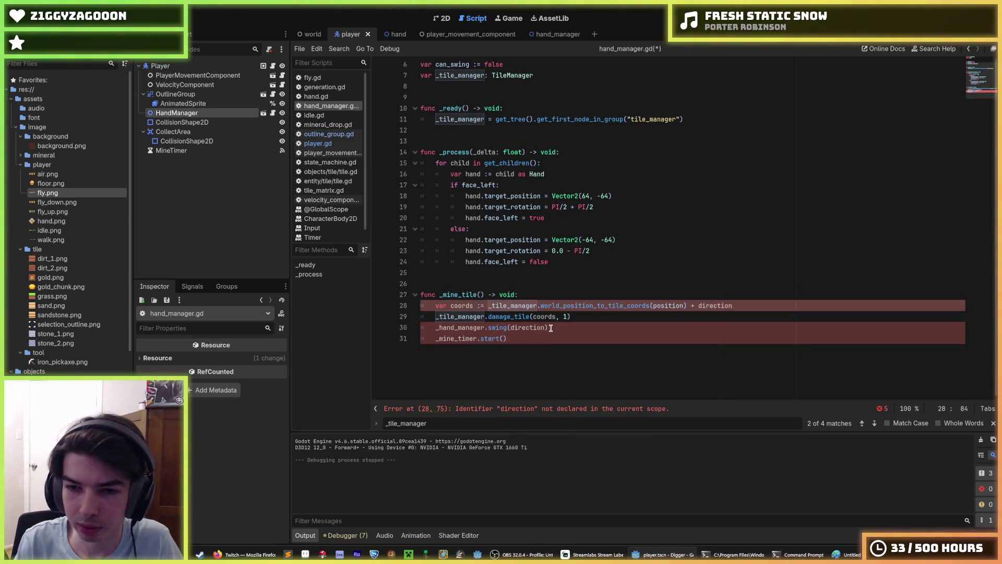
key(Down)
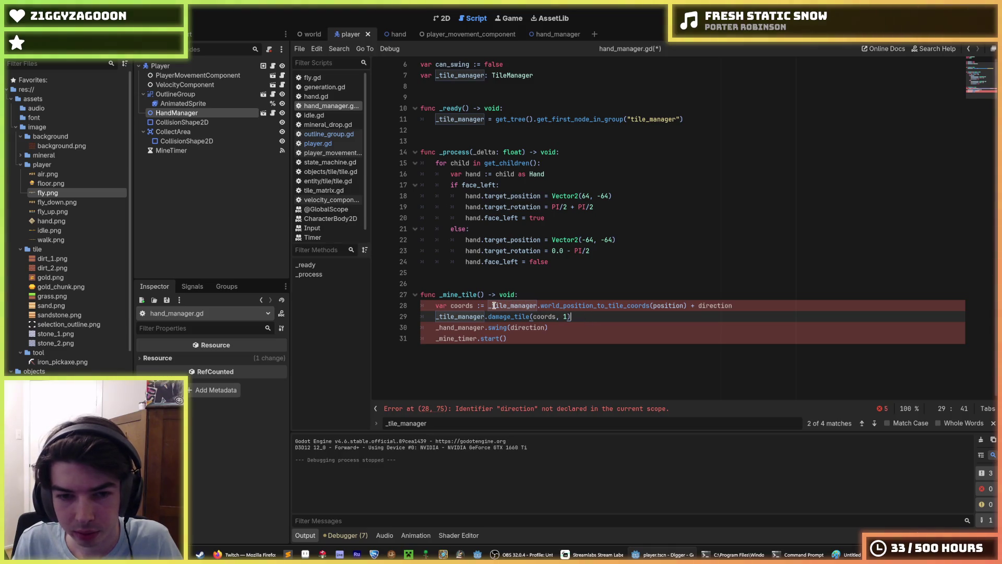
Start a 'var direction :' declaration below the existing member variables
scroll(555, 308, up, 2)
click(553, 129)
key(Return)
text(var dir)
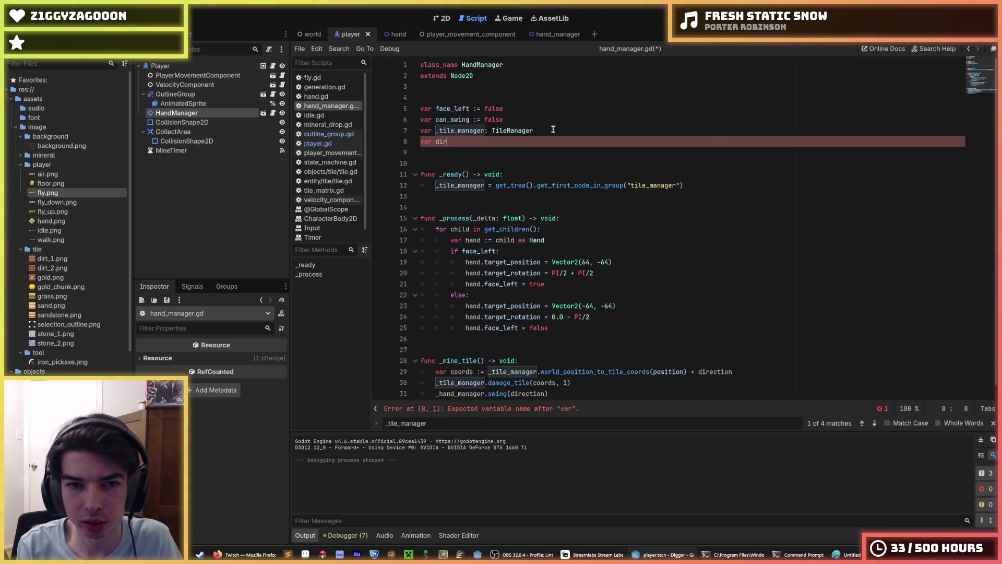
text(ection :)
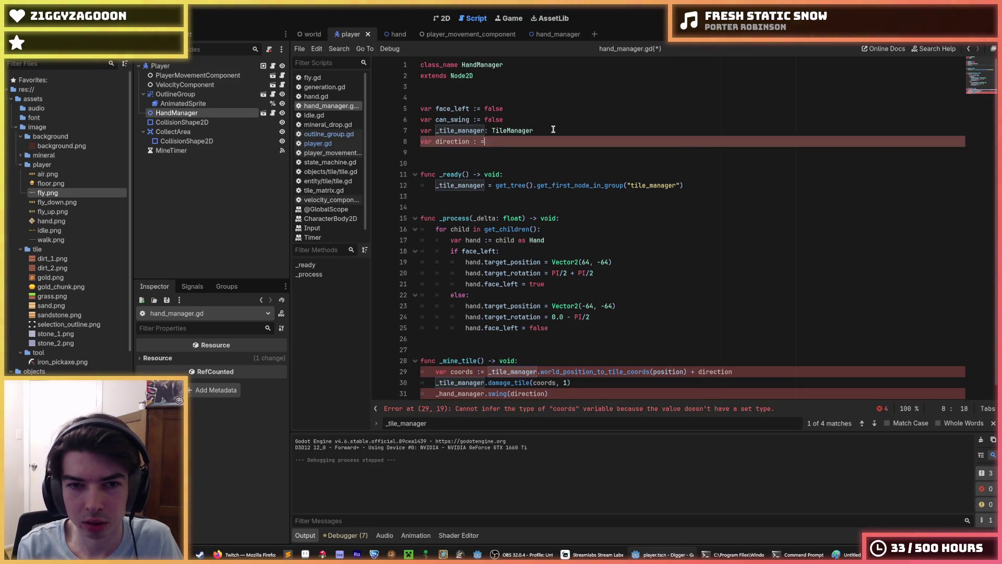
text(func _mine_tile() -> void: 	var direction: Vector2i 	if abs(_player_movement_component.direction.x) > abs(_player_movement_component.direction.y): 		direction = Vector2i.RIGHT*sign(_player_movement_component.direction.x) 	else: 		direction = Vector2i.DOWN*sign(_player_movement_component.direction.y) 	var coords := _tile_manager.world_position_to_tile_coords(position) + direction 	_tile_manager.damage_tile(coords, 1) 	_hand_manager.swing(direction) 	_mine_timer.start())
key(ctrl+z)
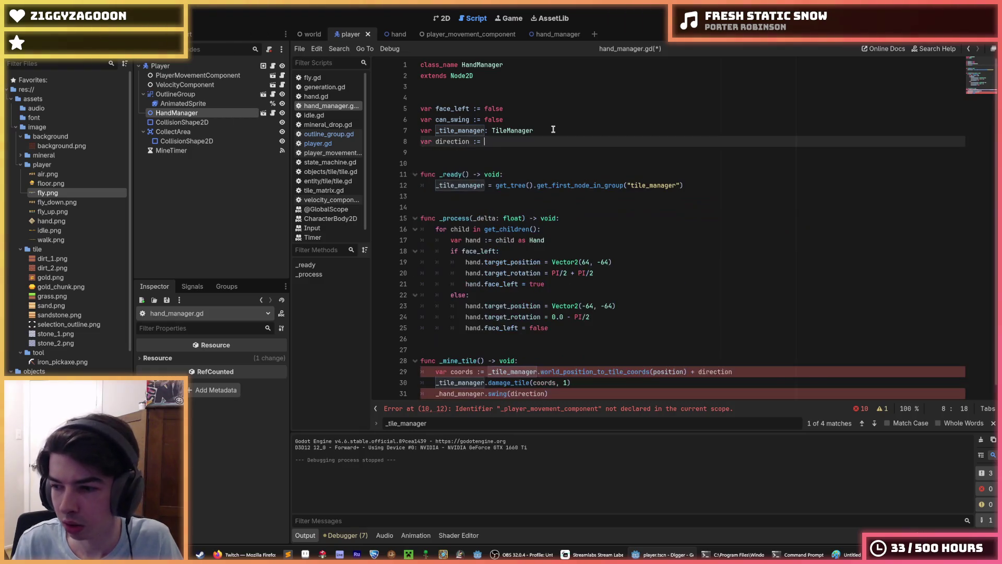
scroll(600, 218, down, 1)
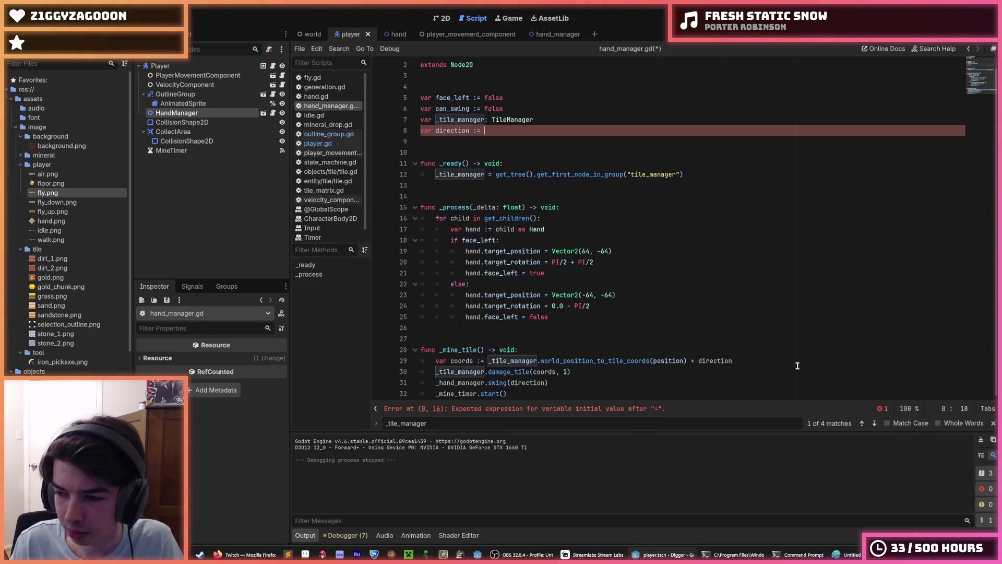
click(732, 336)
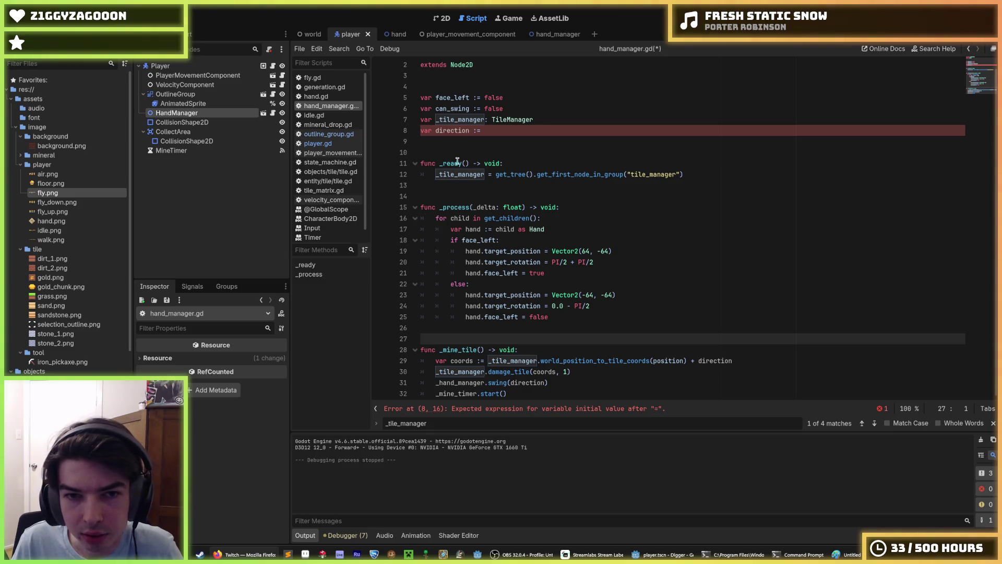
Review the direction declaration on line 8 against the remaining _mine_tile lines
click(497, 131)
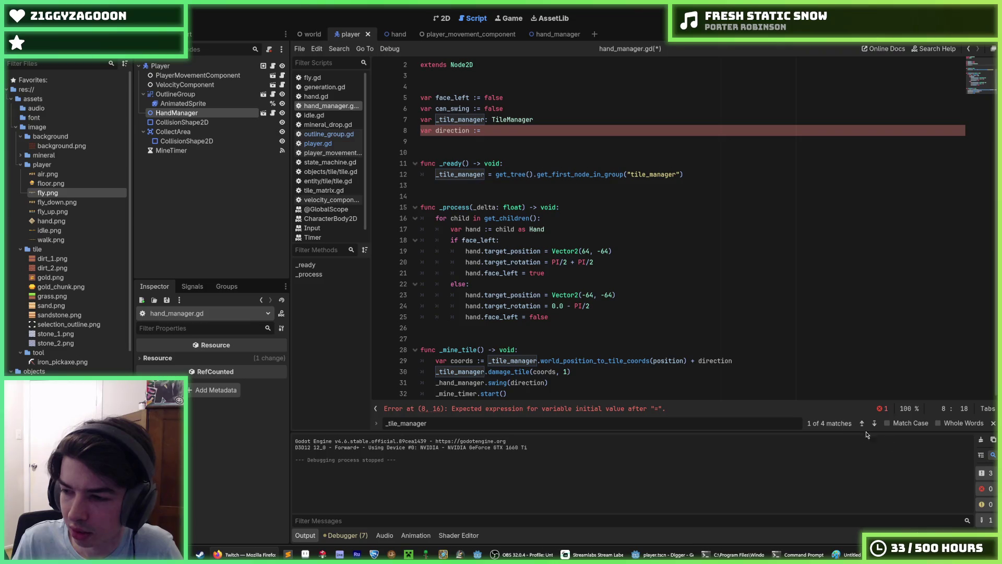
click(757, 362)
key(Up)
key(Down)
key(Down)
key(Up)
key(Down)
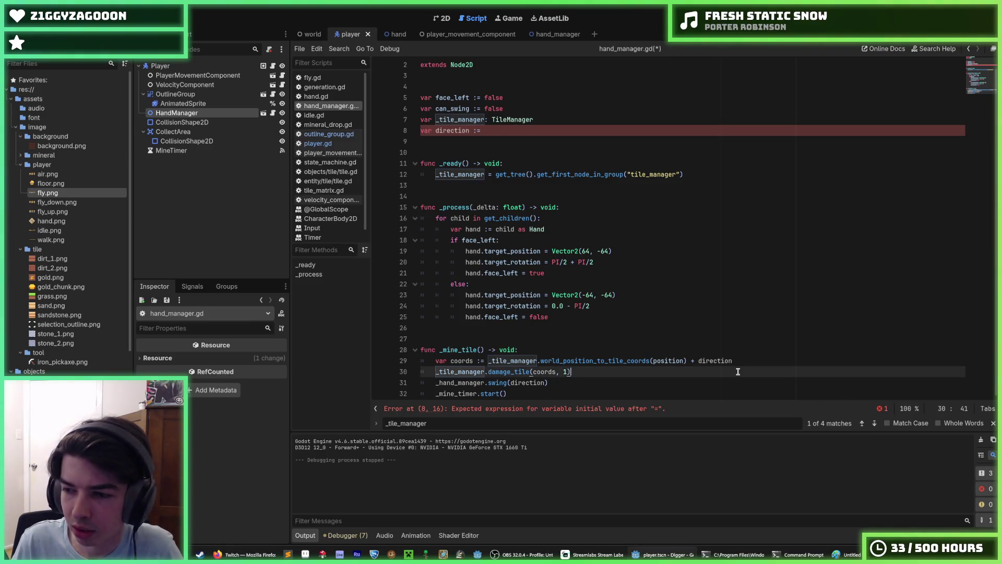
key(Up)
key(Down)
scroll(627, 314, up, 1)
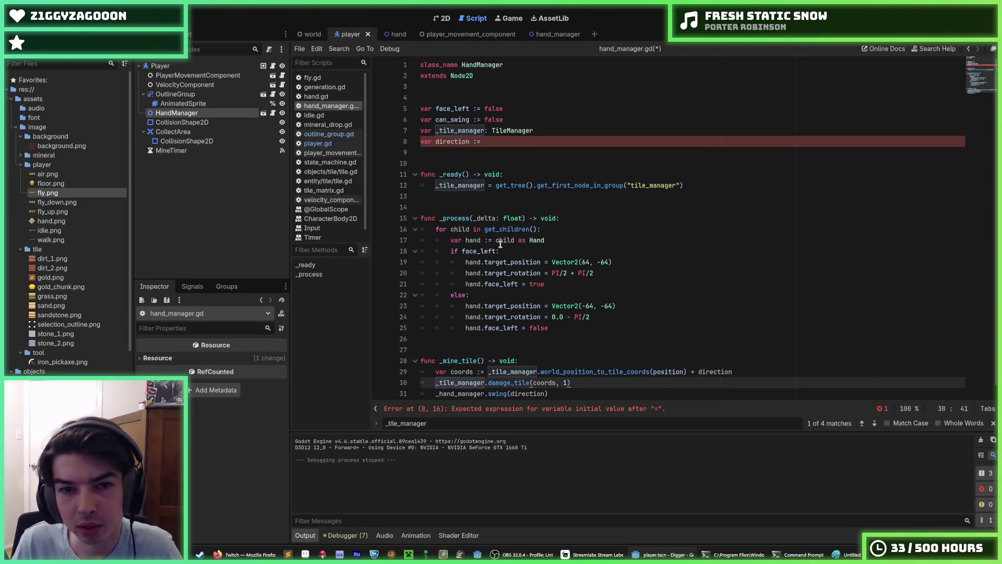
click(499, 142)
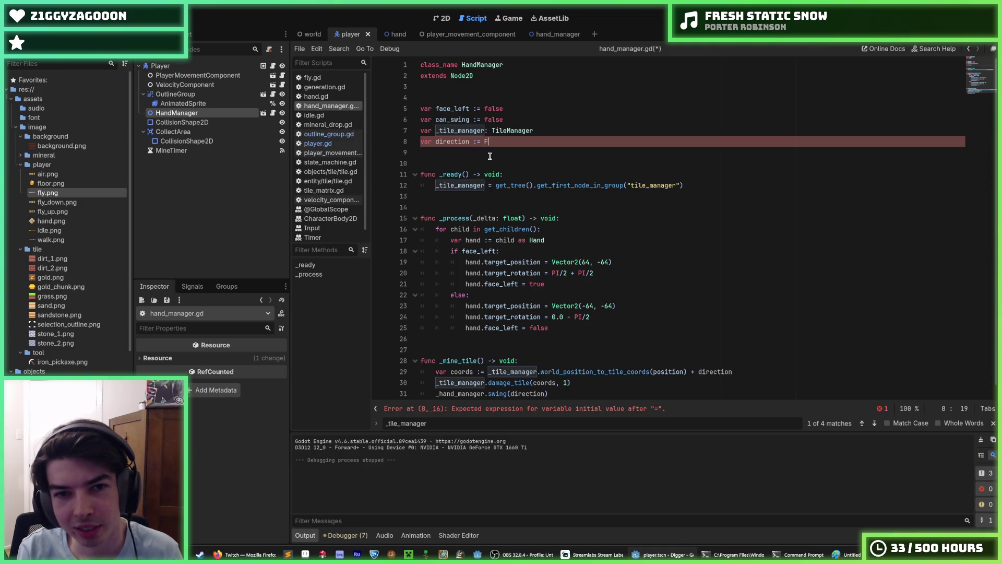
Complete the declaration as var direction: Vector2i and switch to player.gd
key(ctrl+space)
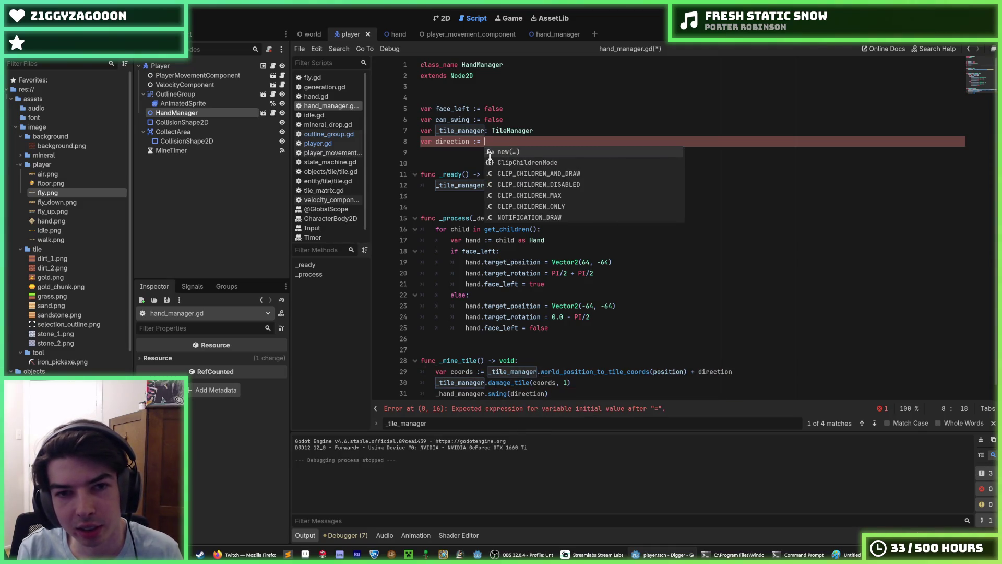
key(BackSpace)
key(BackSpace)
key(BackSpace)
text(: Vector2i)
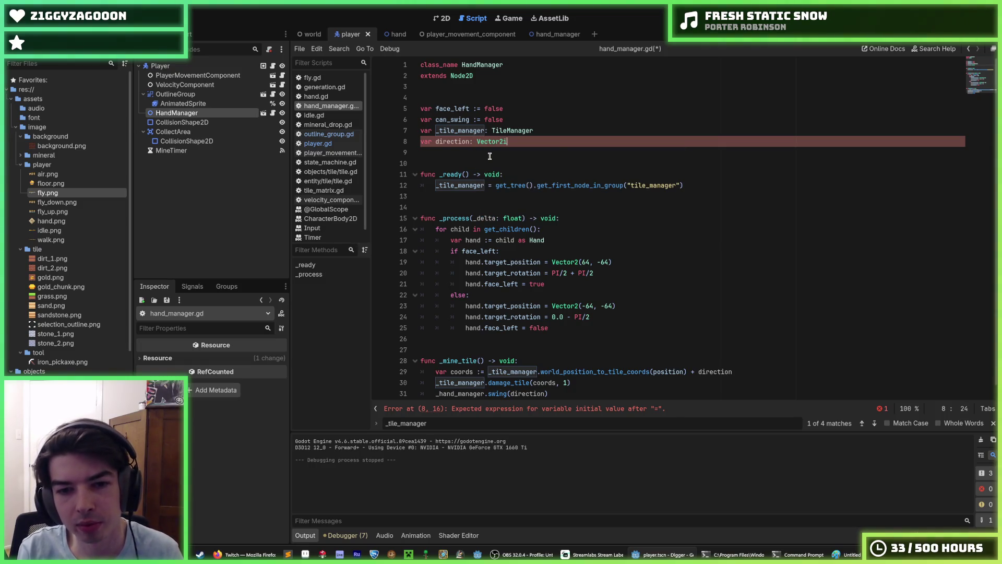
click(318, 143)
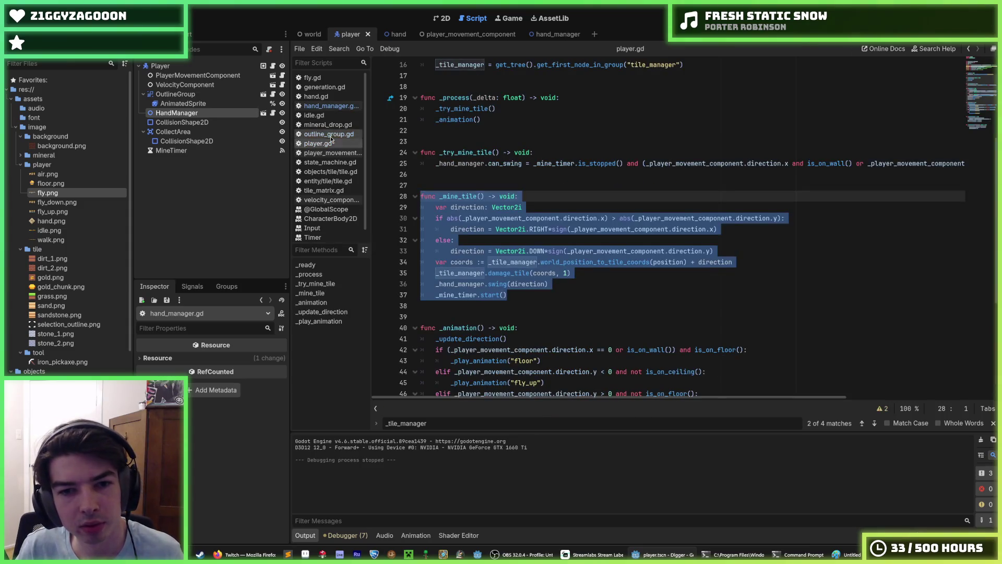
Move the direction calculation in player.gd up into _process
click(587, 229)
scroll(518, 238, down, 1)
scroll(518, 239, up, 2)
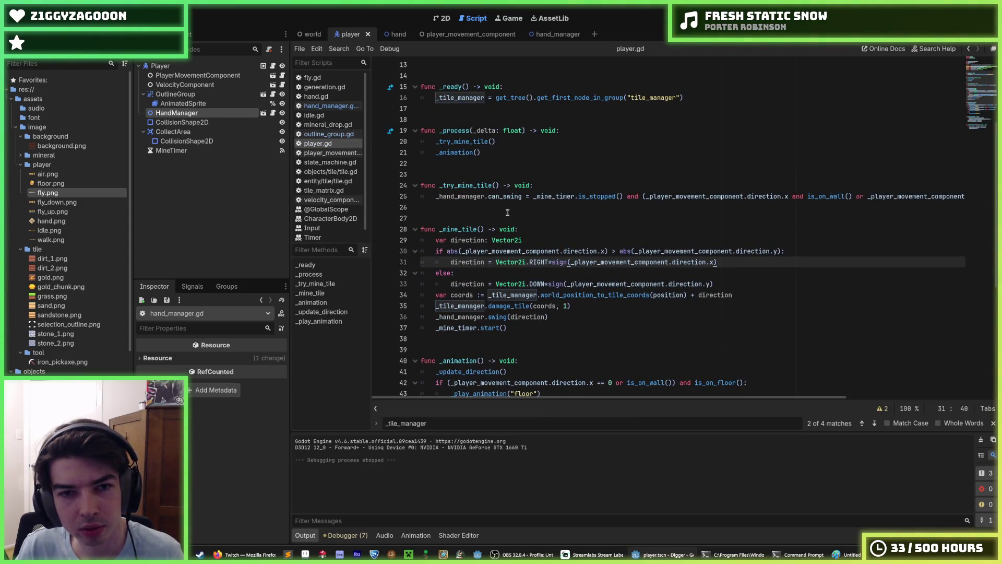
click(531, 239)
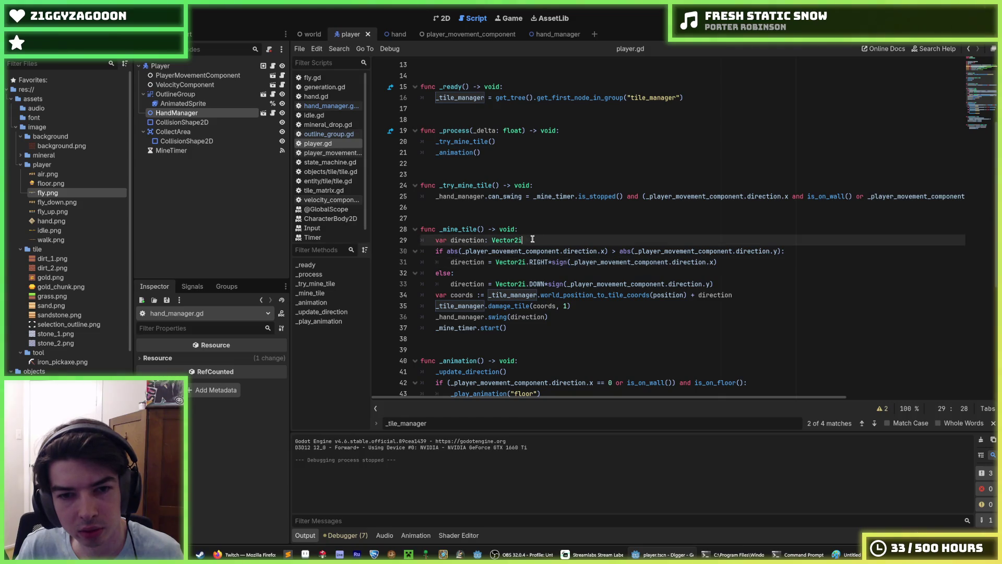
drag(483, 240, 531, 284)
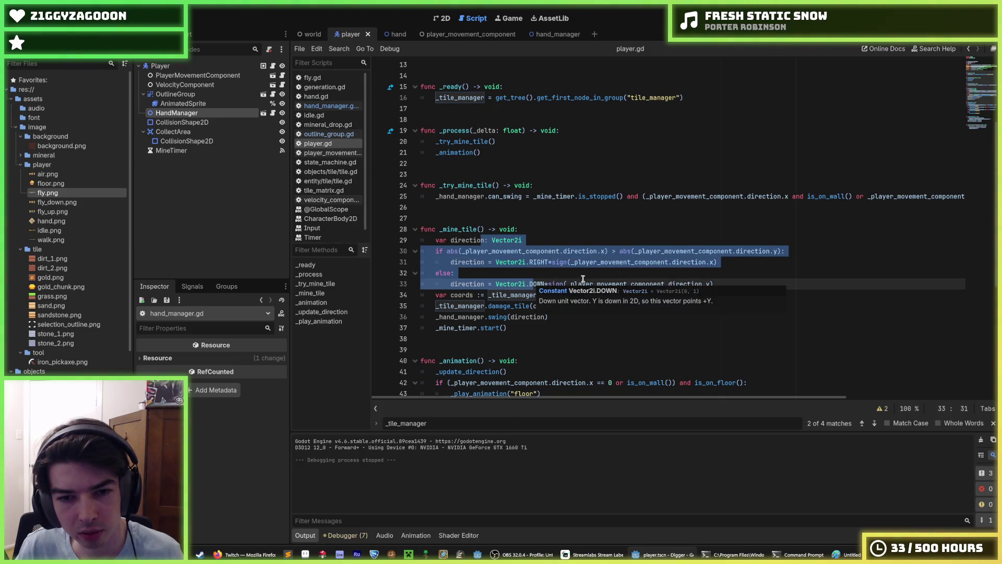
scroll(616, 244, up, 1)
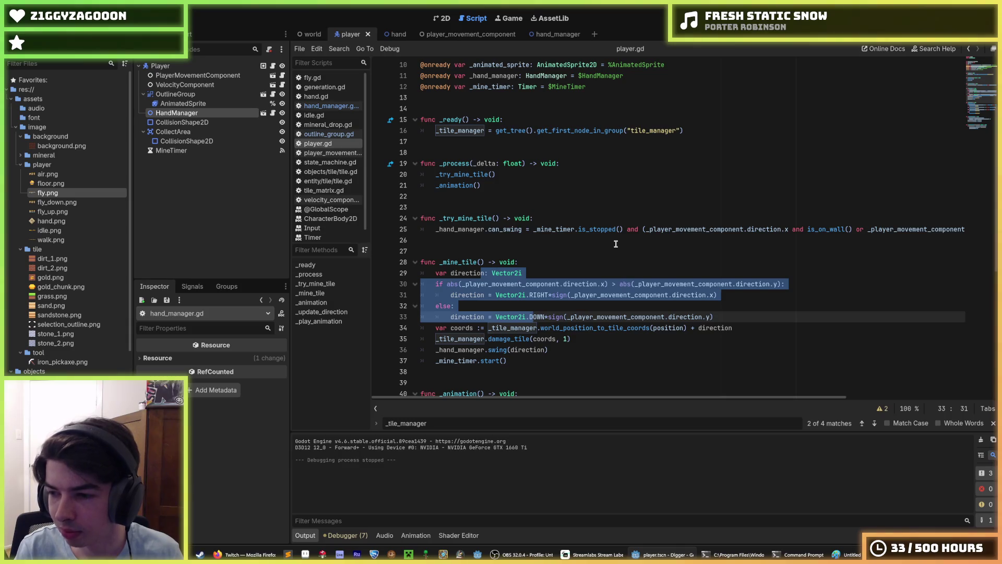
key(alt+Up)
key(alt+Up)
key(alt+Up)
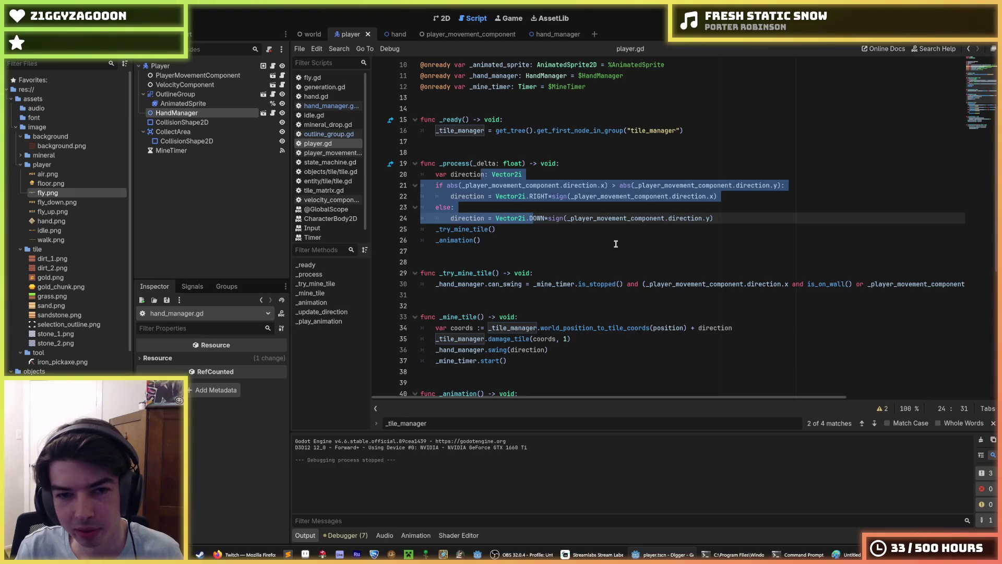
key(alt+Up)
key(alt+Down)
key(alt+Down)
key(alt+Up)
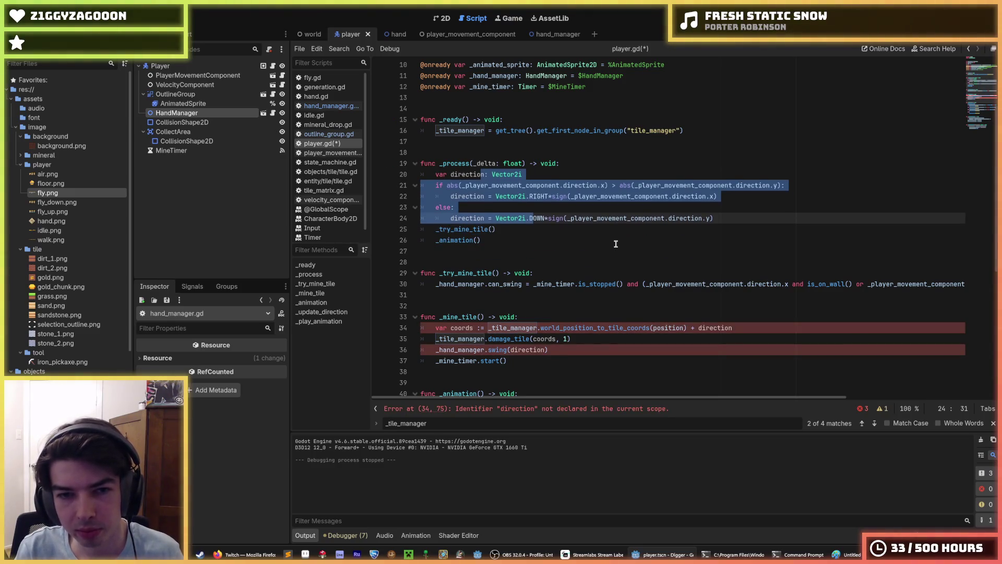
key(Right)
scroll(616, 244, down, 1)
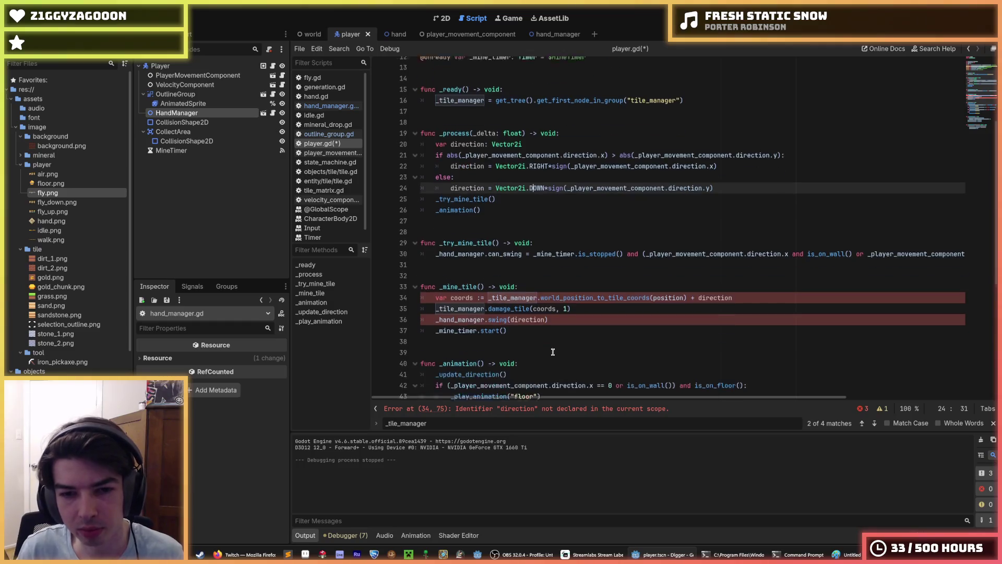
Rename _mine_tile to _update_direction, move the direction code into it, and delete the mining lines
drag(476, 284, 442, 284)
text(update_di)
text(rection)
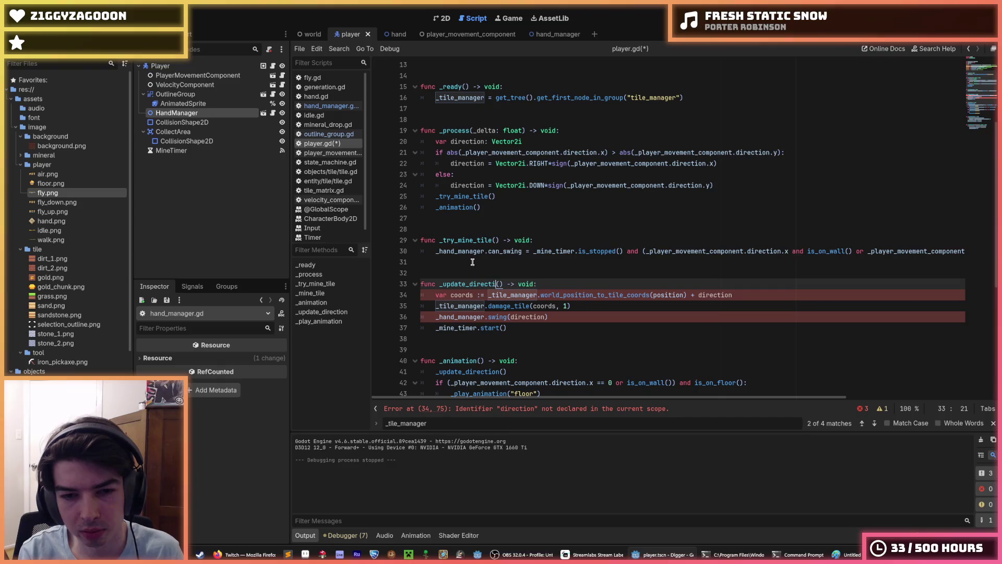
drag(491, 186, 460, 142)
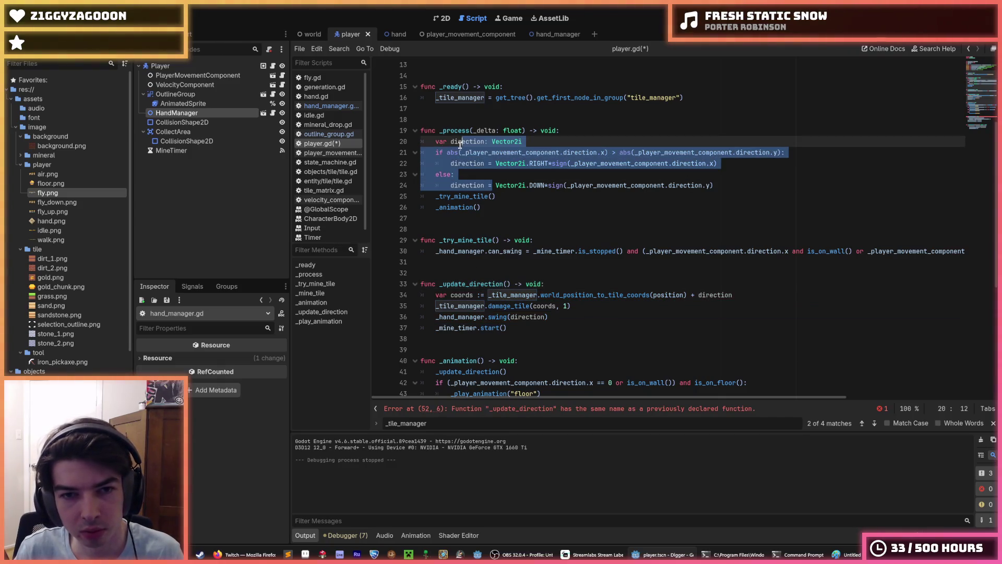
key(alt+Down)
key(alt+Down)
key(alt+Down)
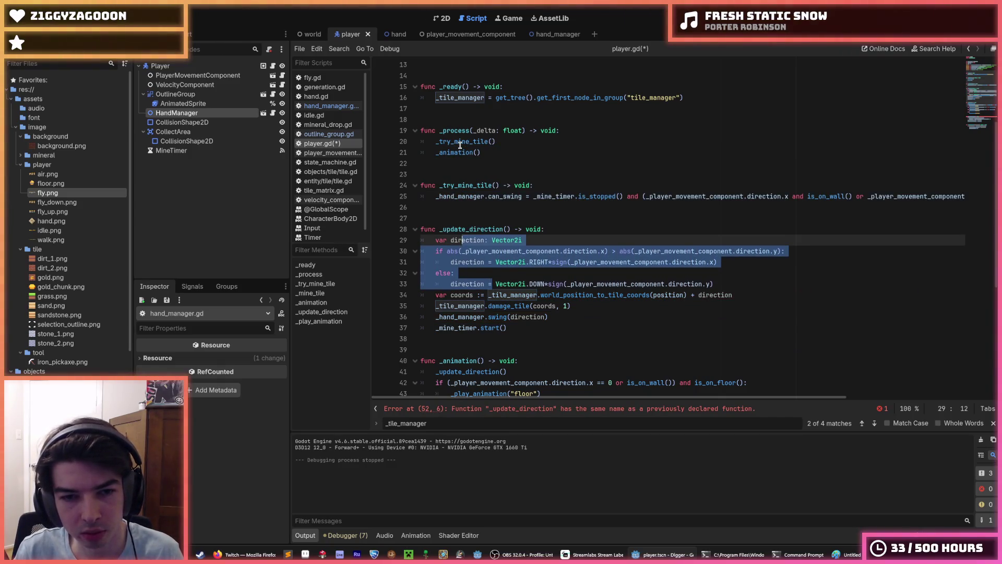
drag(514, 328, 720, 284)
key(BackSpace)
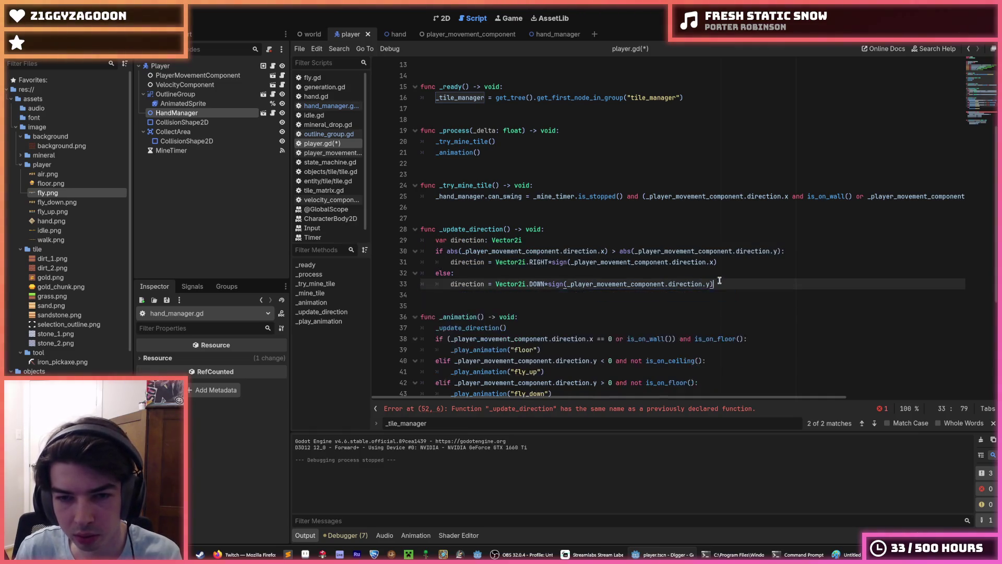
Call _update_direction() at the top of _process and save player.gd
double_click(491, 229)
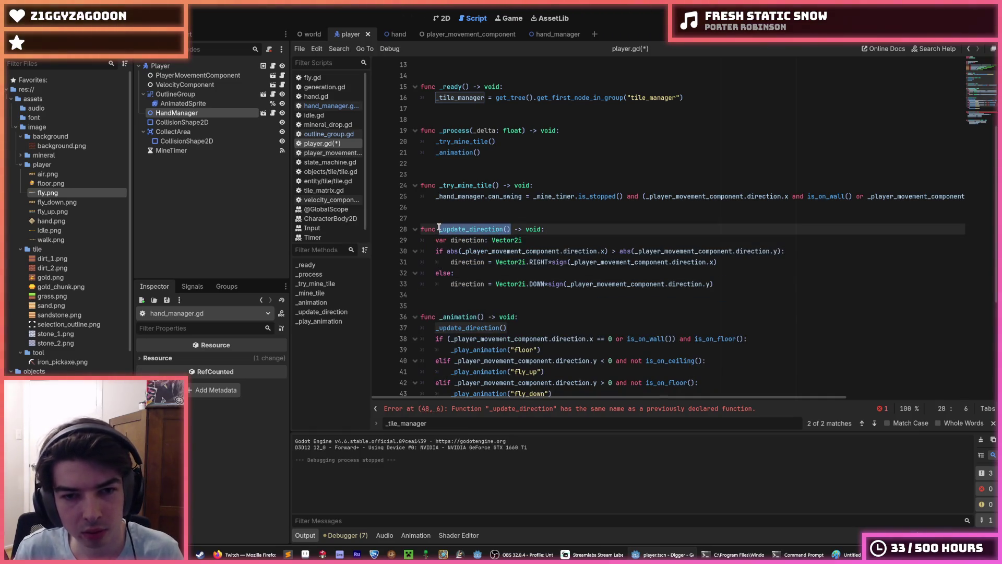
click(586, 135)
key(Return)
text(_update_direction())
key(alt+Down)
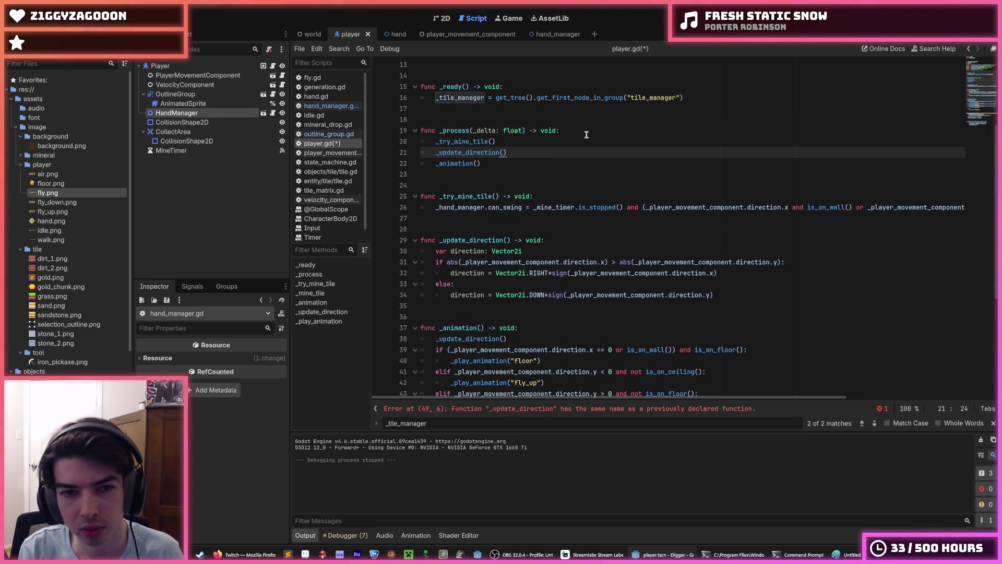
key(ctrl+s)
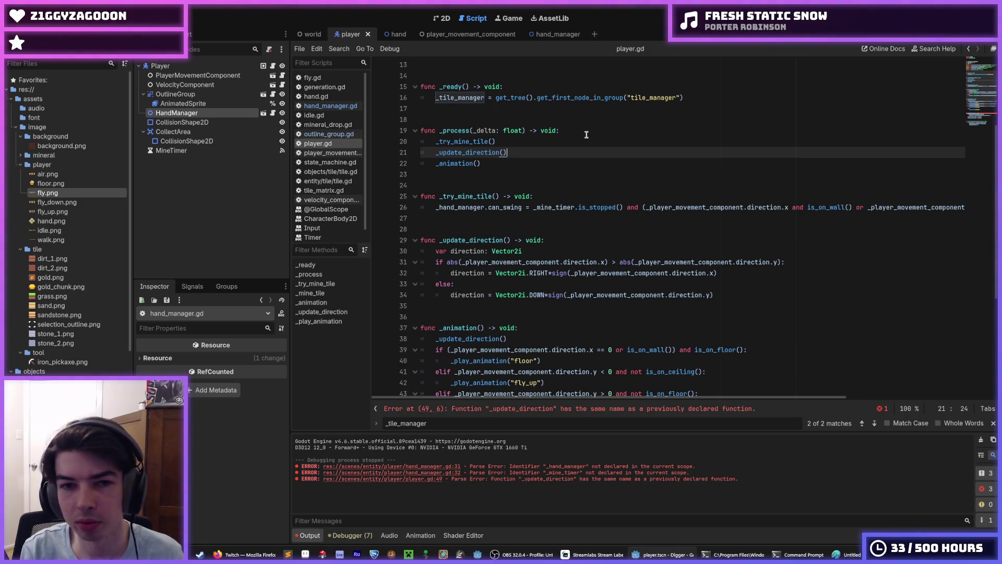
Delete the local 'var direction: Vector2i' line from _update_direction
key(Up)
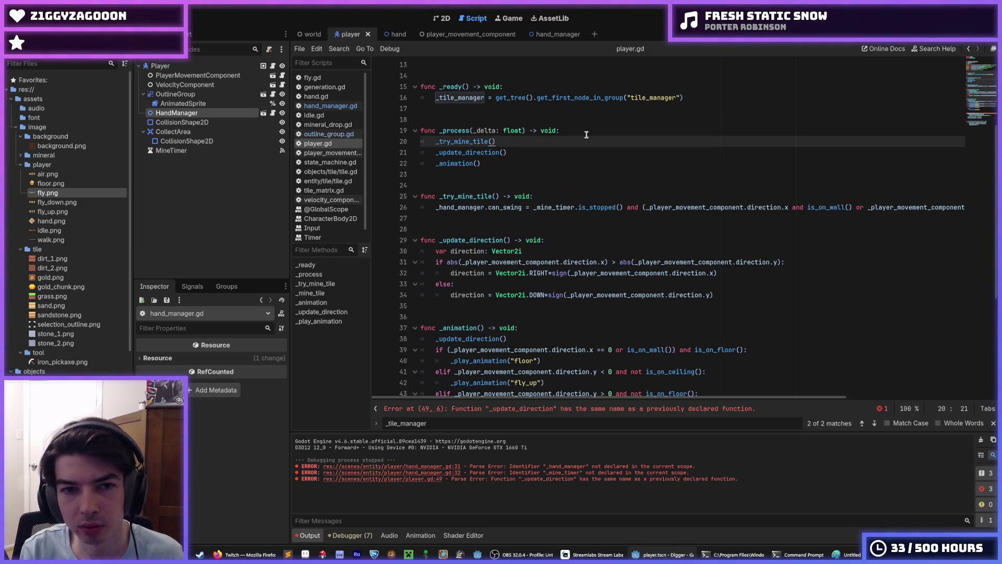
key(Down)
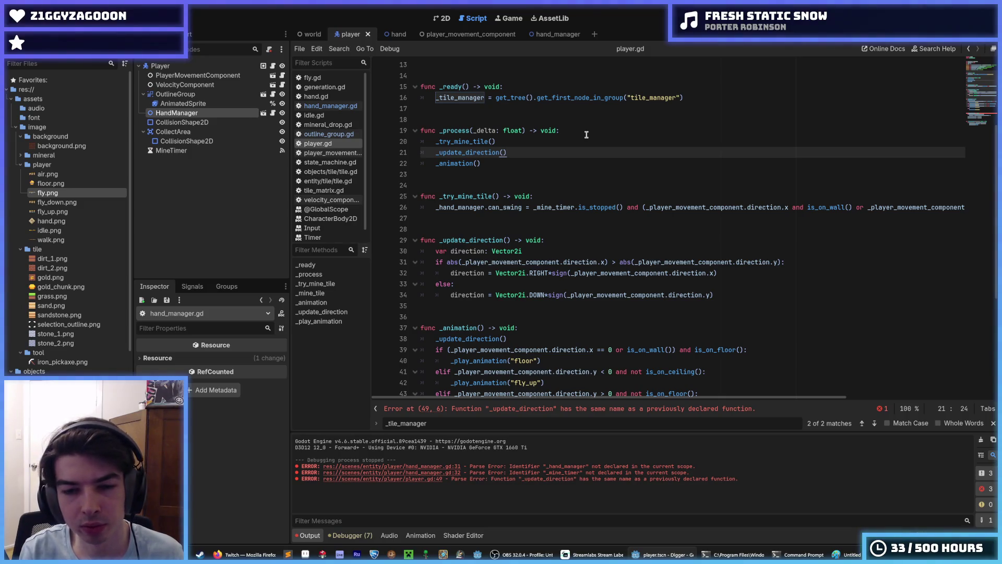
drag(450, 251, 435, 250)
scroll(535, 246, up, 2)
scroll(534, 246, down, 1)
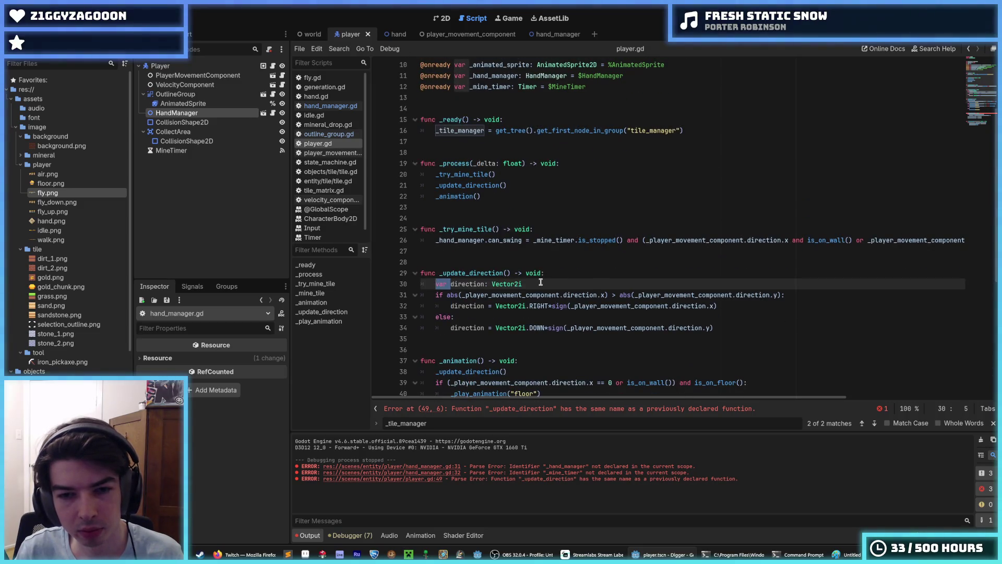
drag(541, 282, 368, 288)
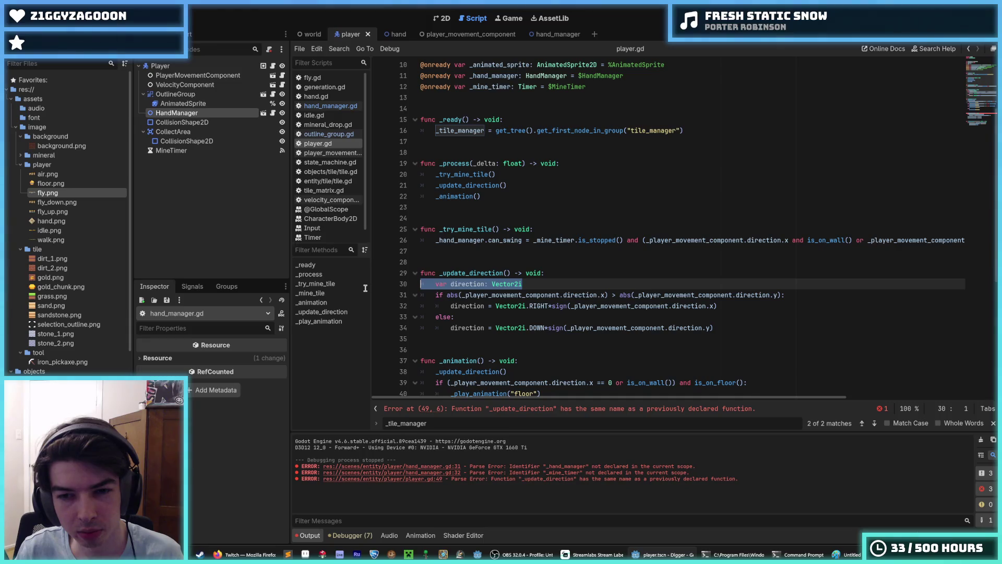
scroll(544, 269, down, 2)
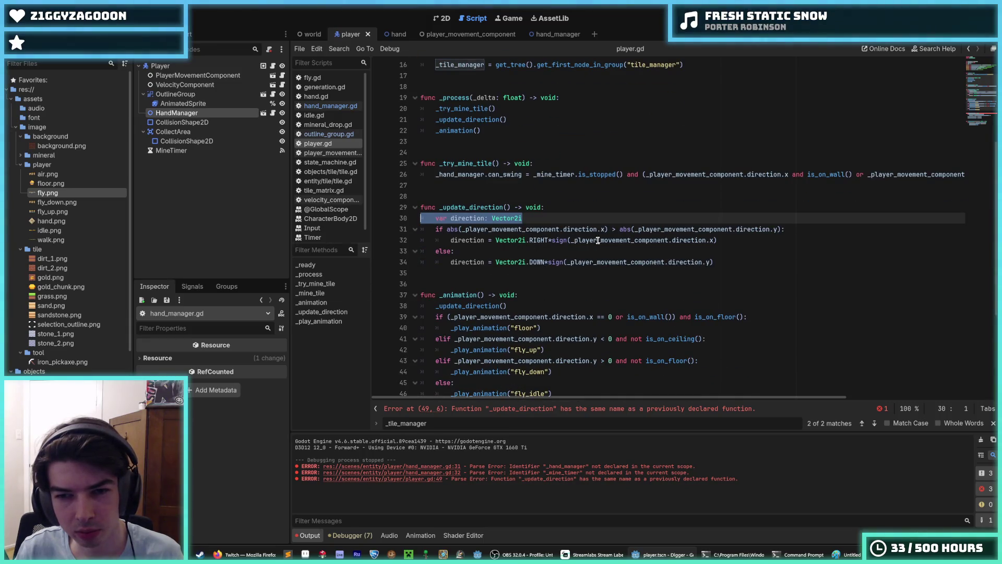
scroll(700, 241, down, 1)
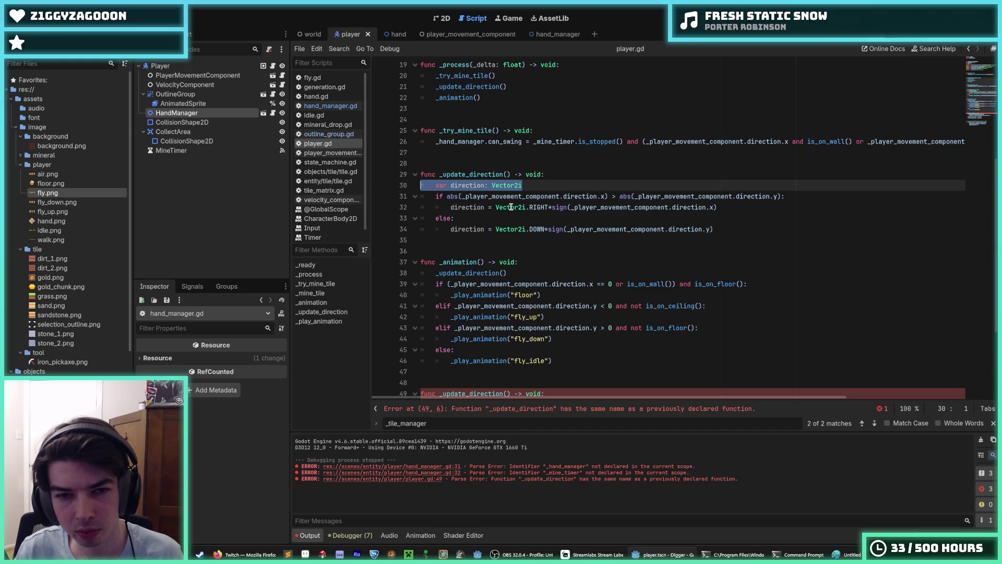
scroll(511, 207, up, 2)
click(543, 253)
key(shift+Home)
key(BackSpace)
key(BackSpace)
key(BackSpace)
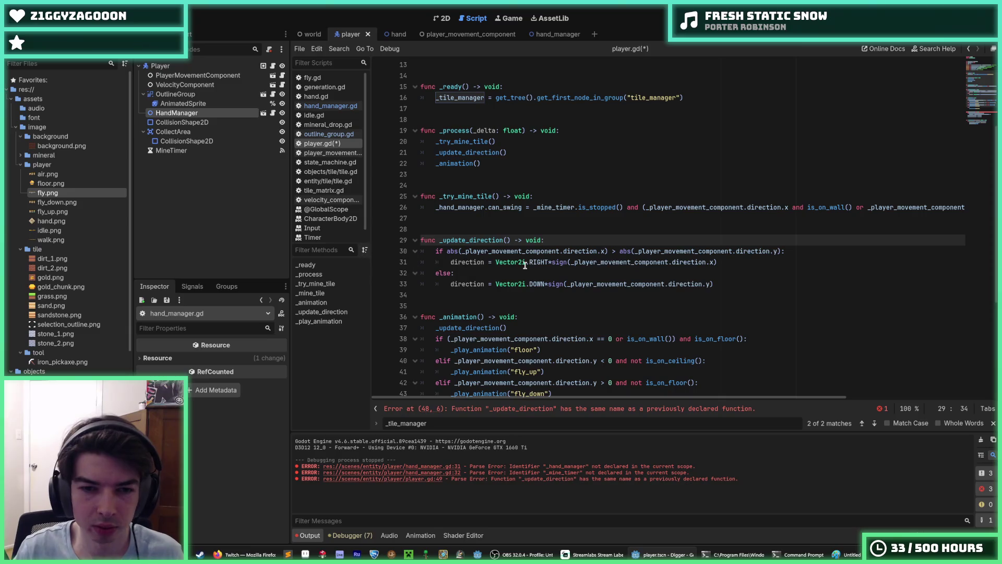
Prefix the first direction assignment on line 31 with _hand_manager
click(450, 262)
text(ha)
key(BackSpace)
key(BackSpace)
text(_)
key(Escape)
text(hand_manager.)
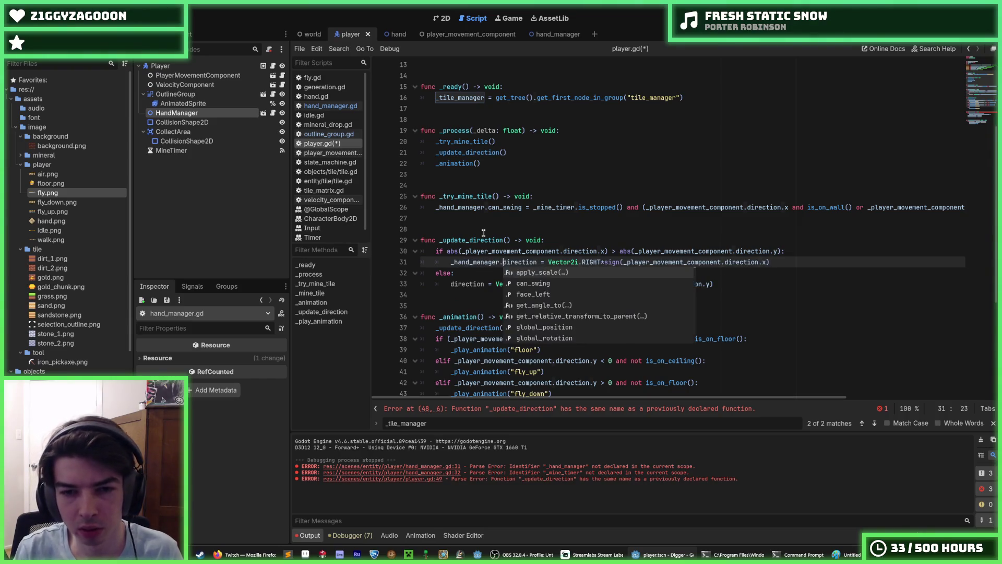
key(shift+Left)
key(shift+Left)
key(shift+Left)
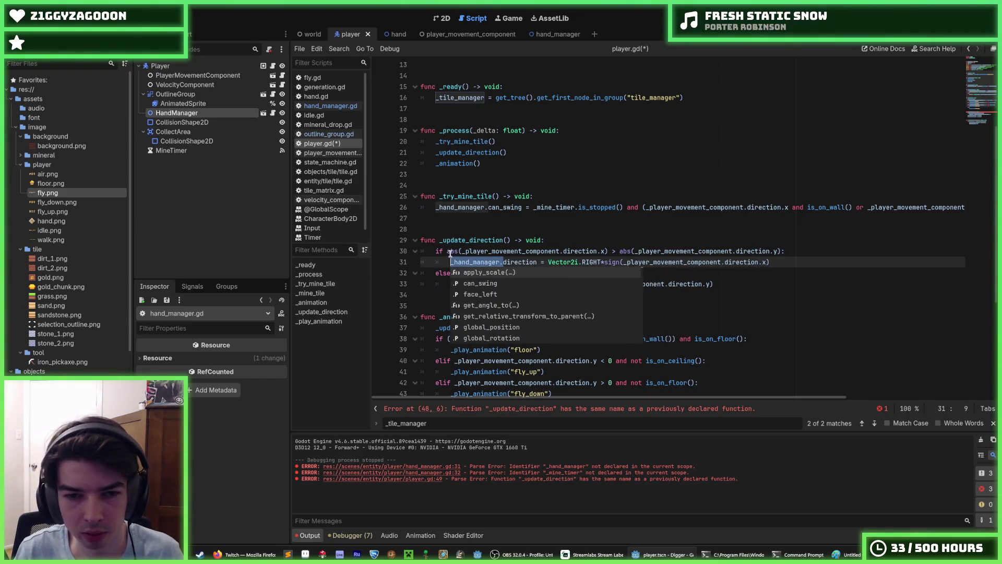
key(Escape)
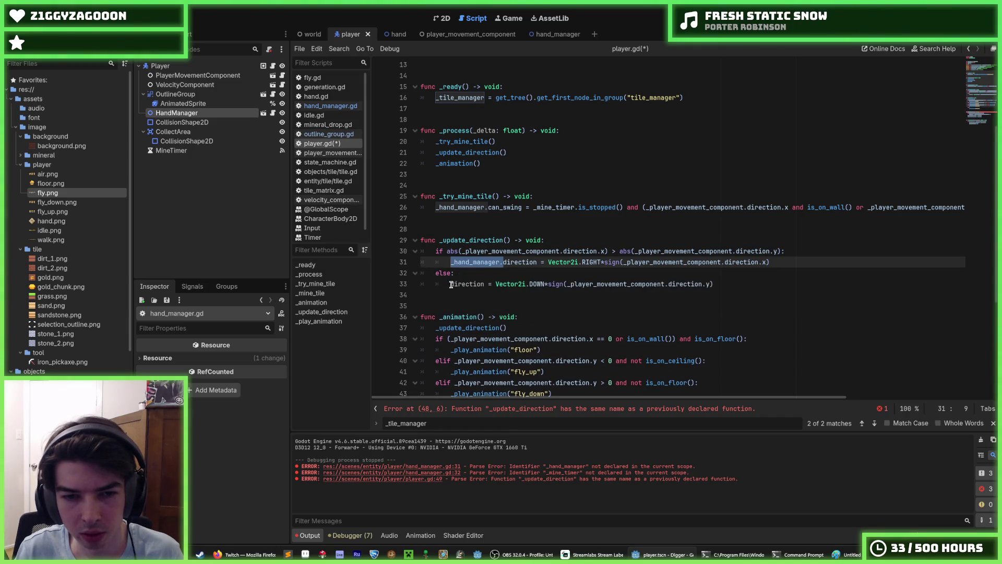
Add the _hand_manager. prefix to the else-branch direction assignment and save player.gd
key(ctrl+c)
click(451, 285)
key(ctrl+v)
click(517, 273)
key(ctrl+s)
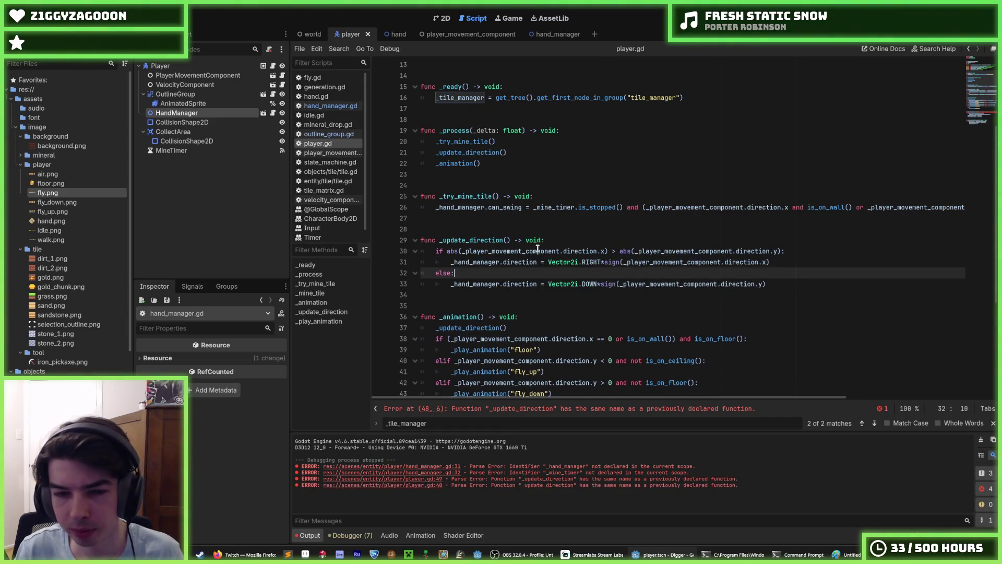
scroll(539, 249, up, 2)
click(521, 217)
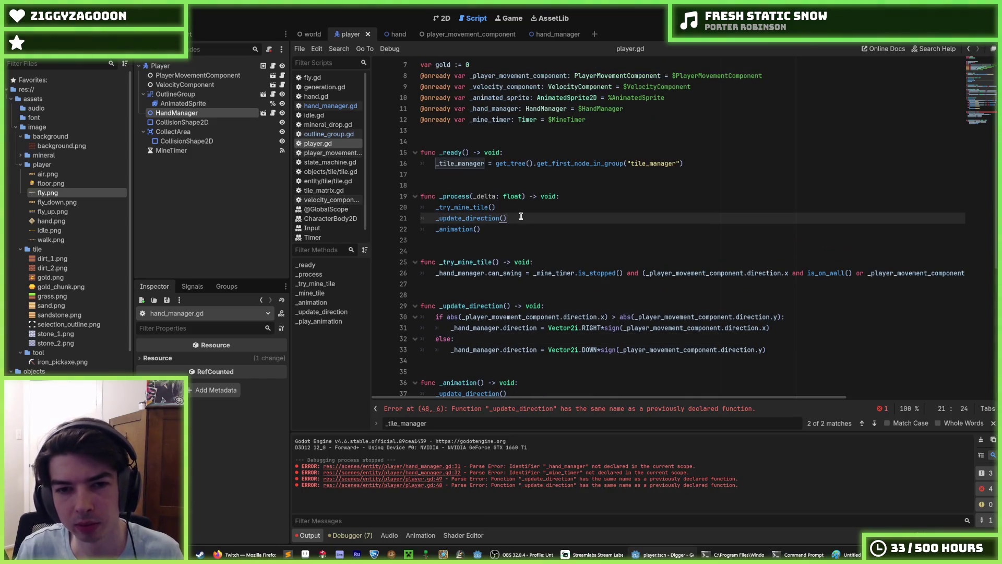
click(511, 208)
click(518, 216)
click(514, 209)
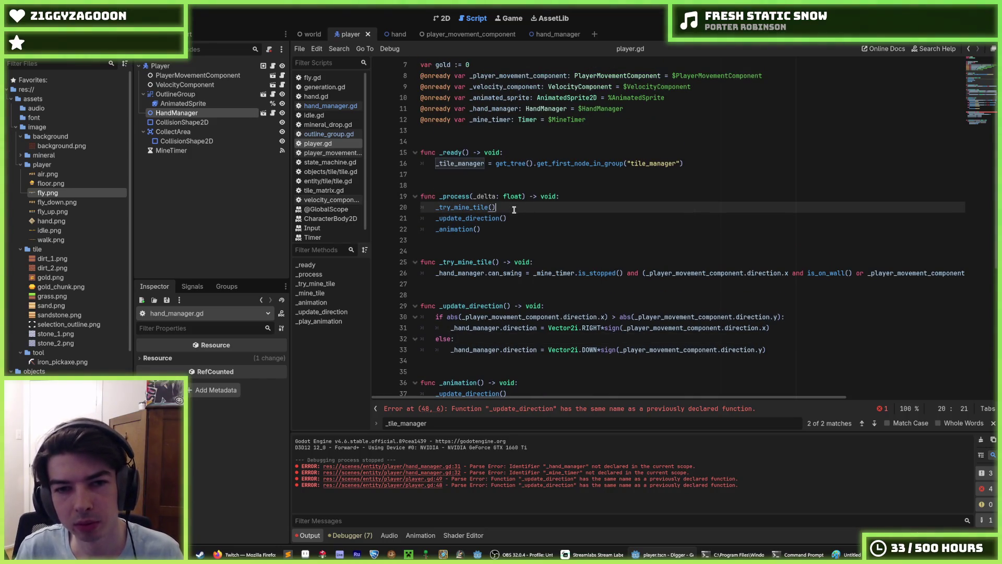
click(529, 219)
click(520, 209)
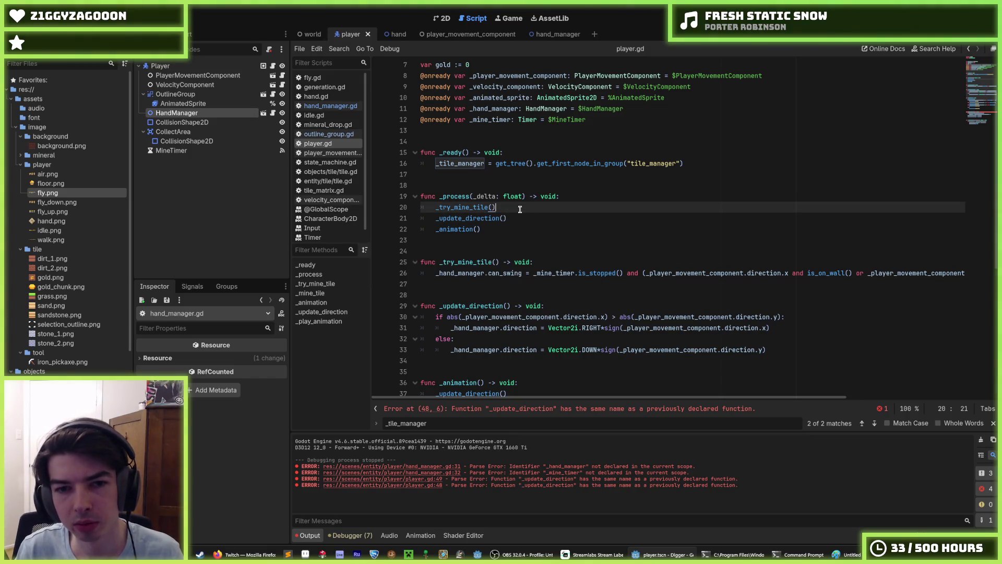
click(526, 217)
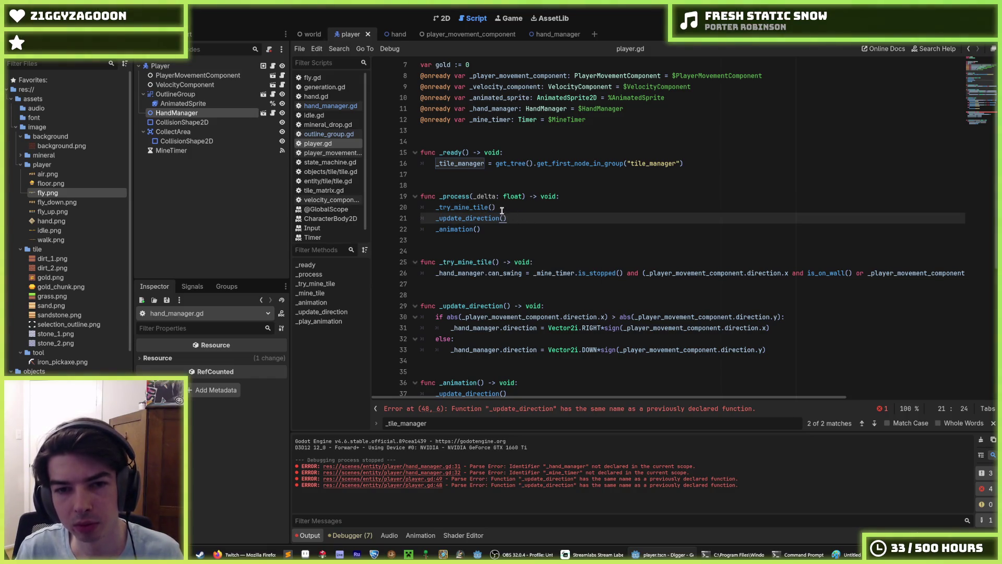
click(503, 208)
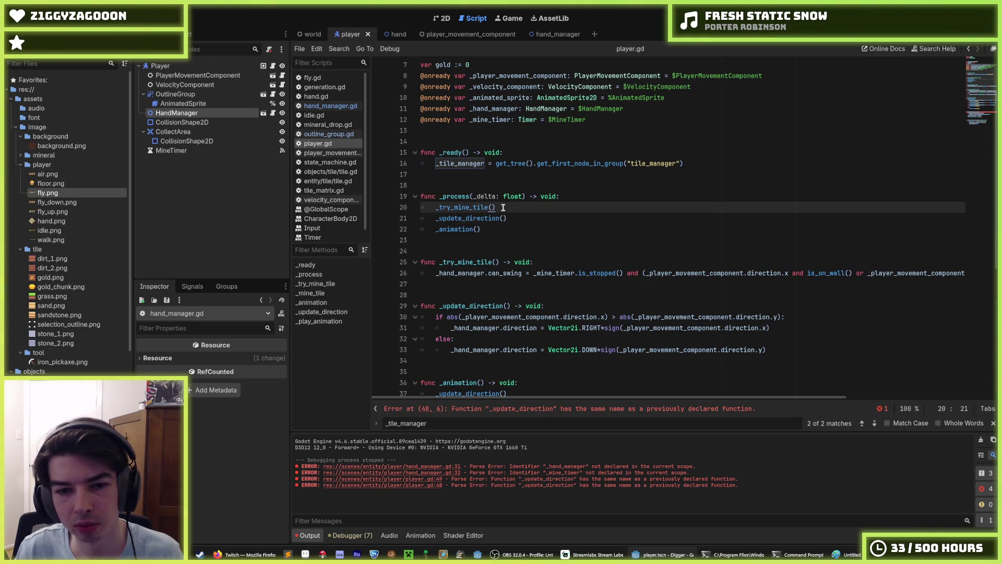
click(525, 218)
scroll(525, 218, down, 7)
click(556, 266)
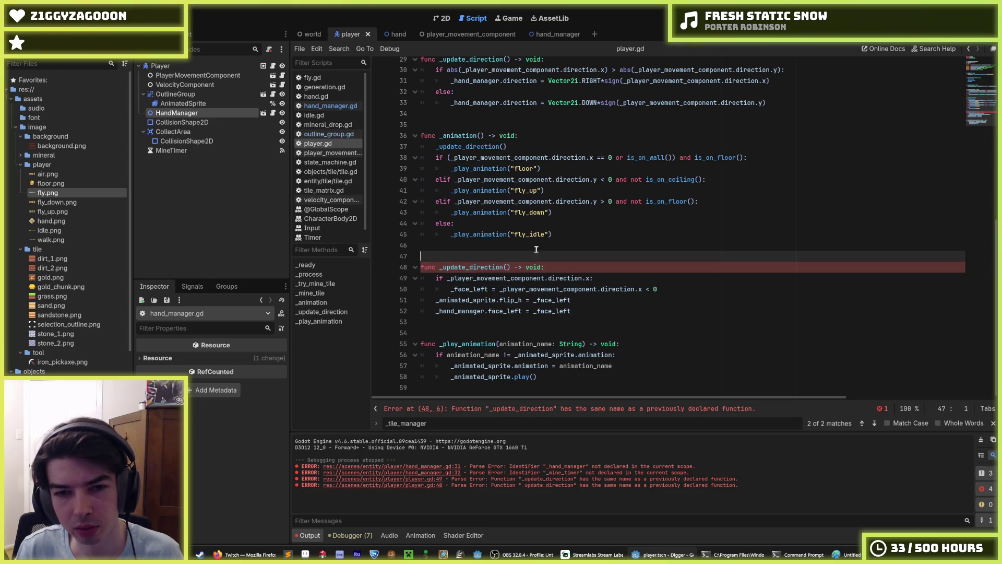
key(Up)
key(Up)
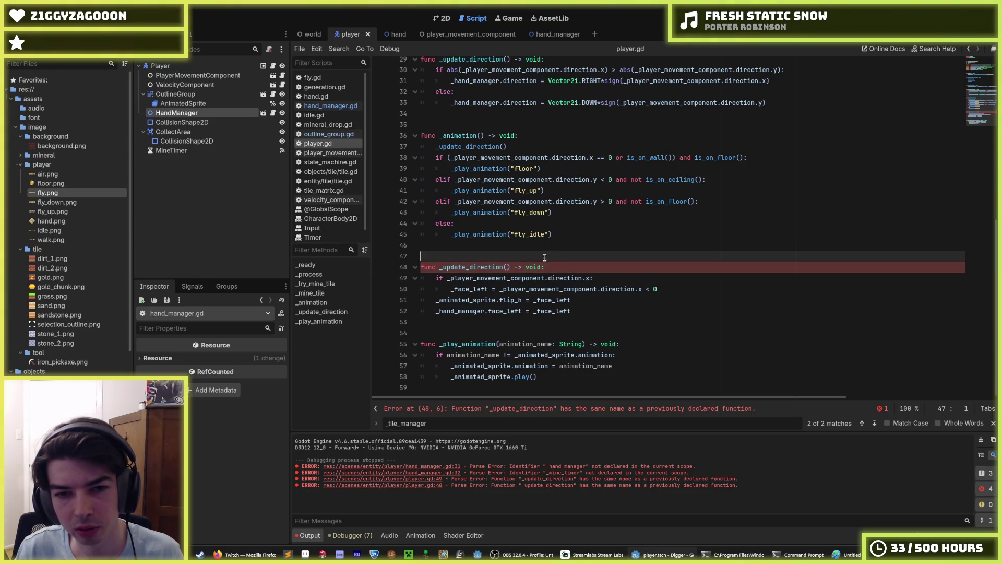
key(Down)
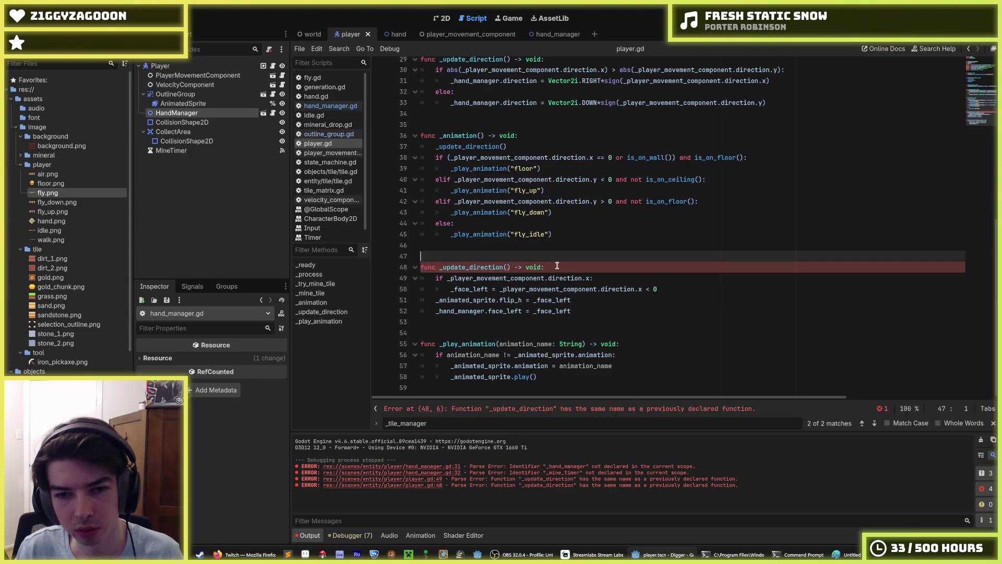
click(556, 266)
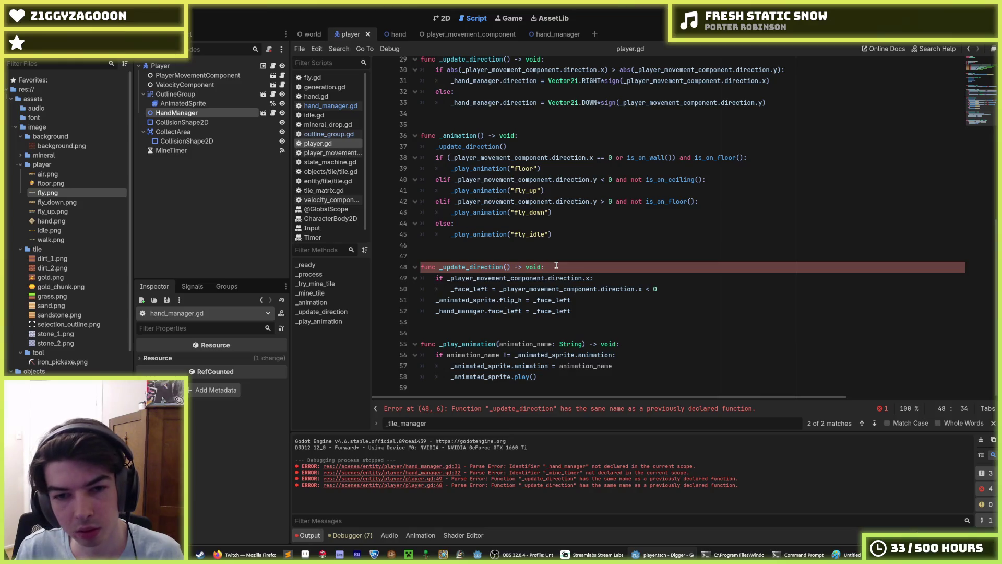
click(555, 256)
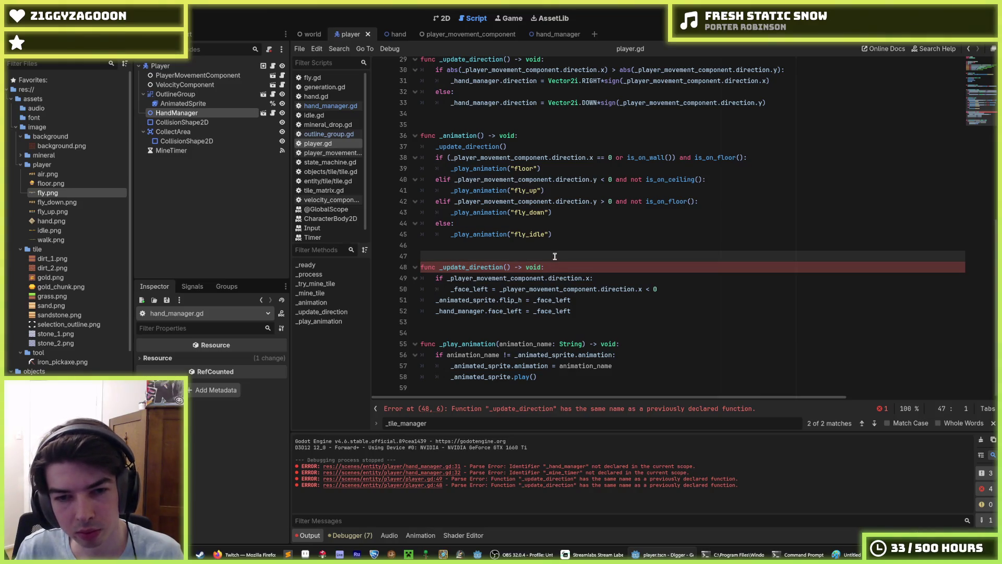
scroll(529, 280, up, 6)
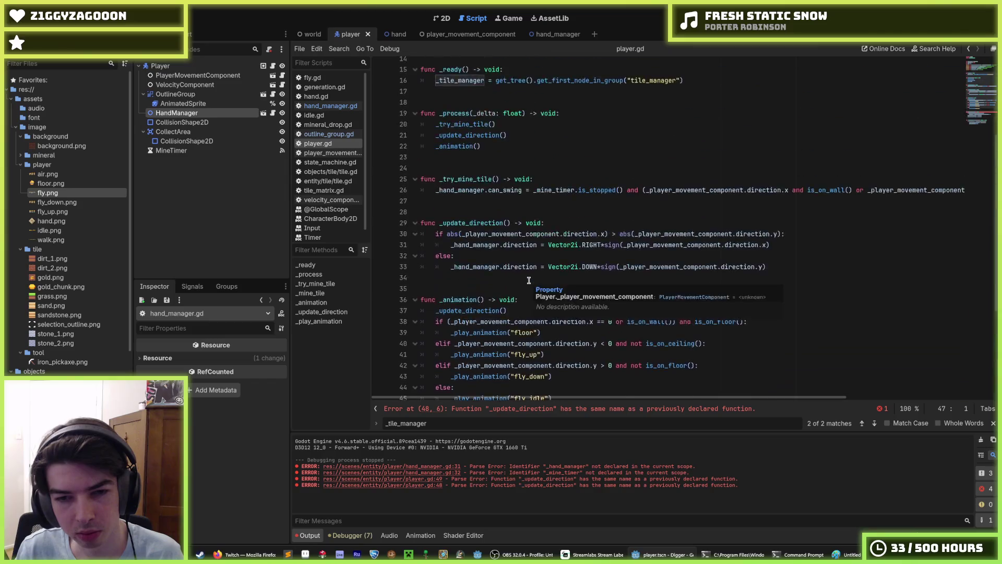
scroll(529, 280, down, 6)
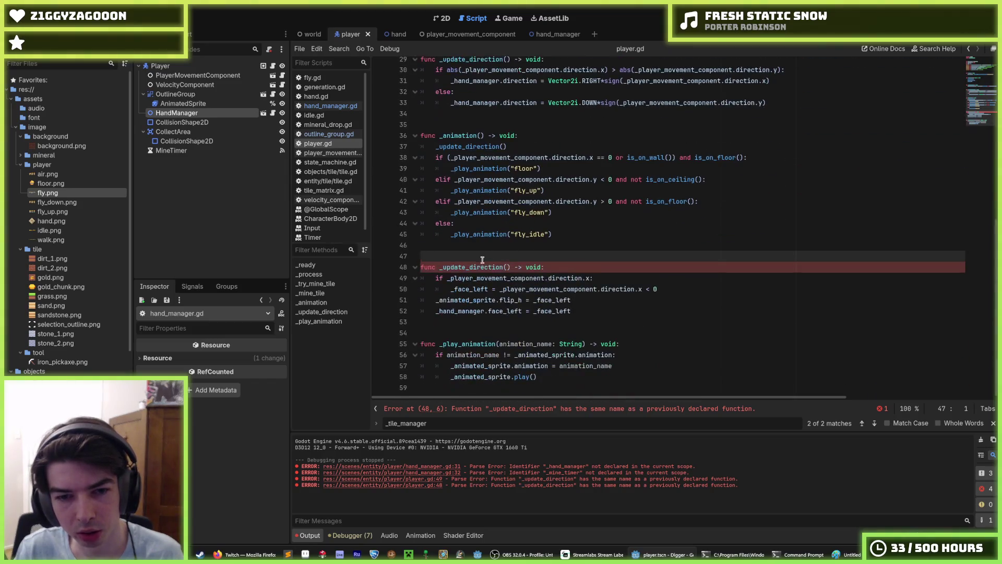
double_click(472, 266)
scroll(513, 238, up, 1)
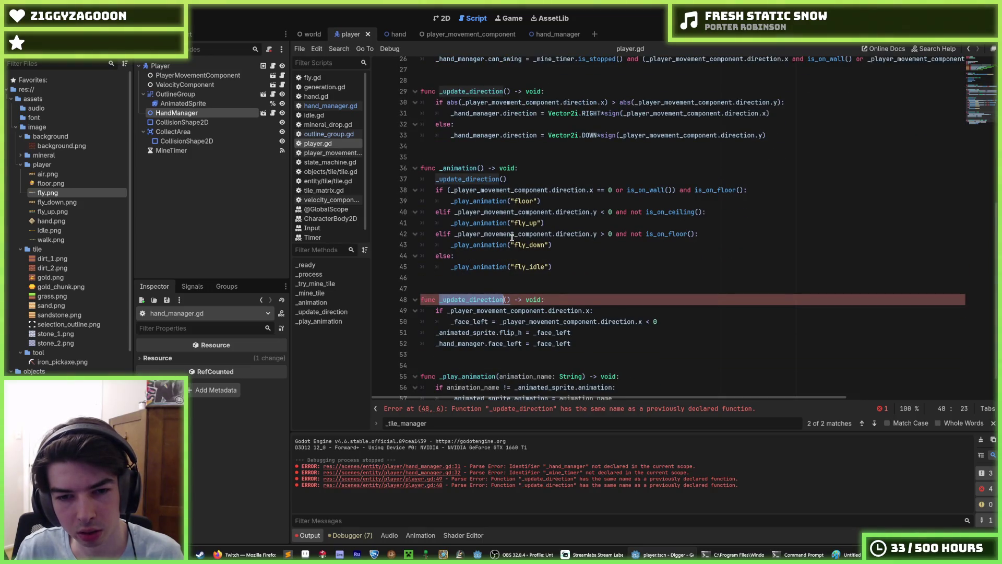
scroll(512, 238, up, 3)
drag(513, 238, 480, 201)
scroll(479, 261, down, 4)
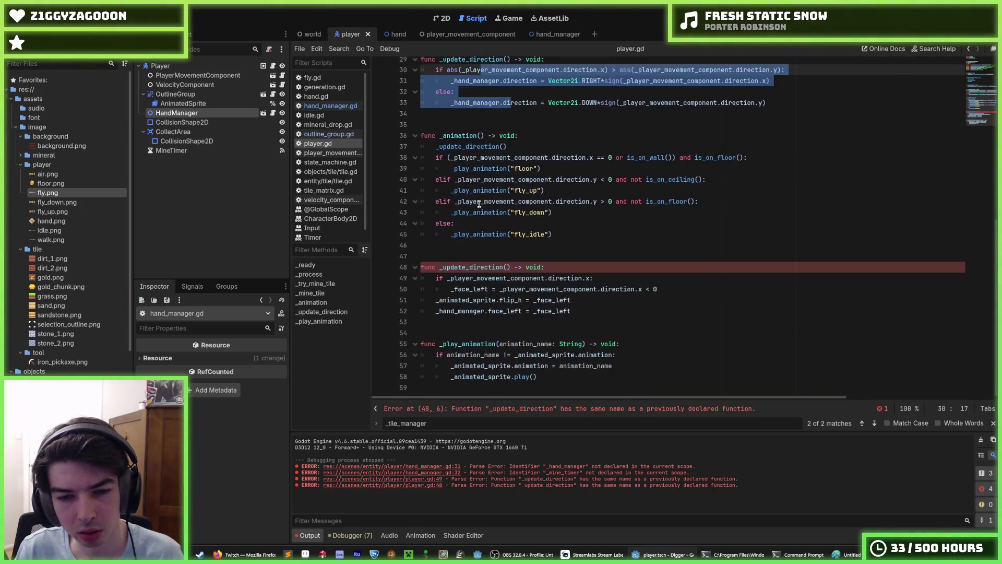
scroll(480, 286, up, 1)
click(469, 300)
Rename the second function on line 48 from _update_direction to _update_facing
text(face)
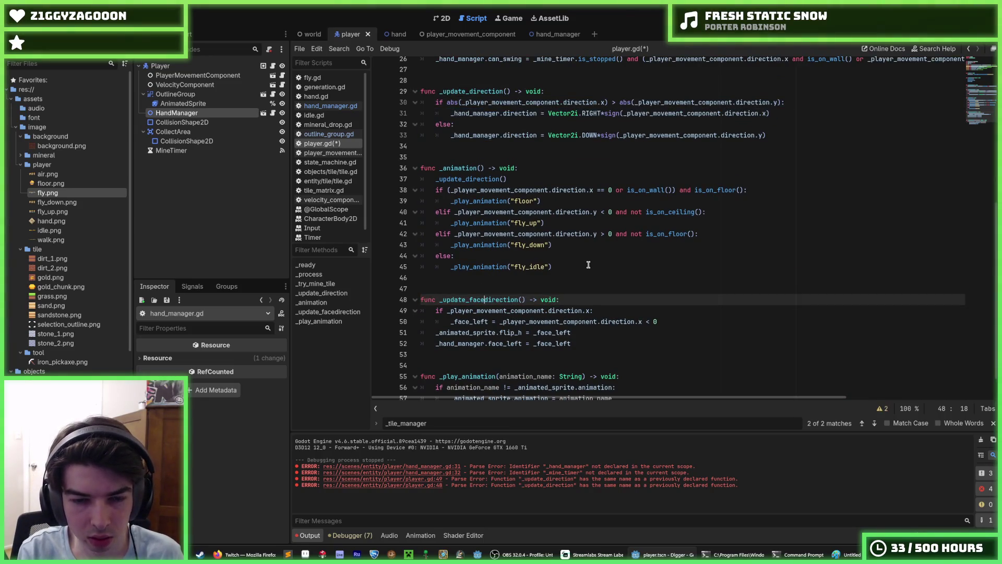
key(BackSpace)
text(ing)
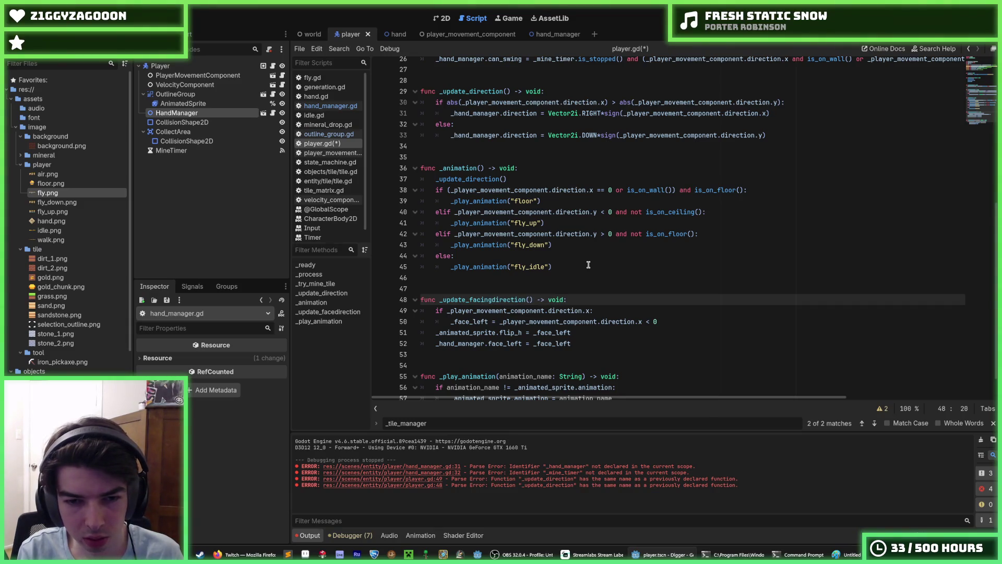
key(Delete)
key(Delete)
key(Delete)
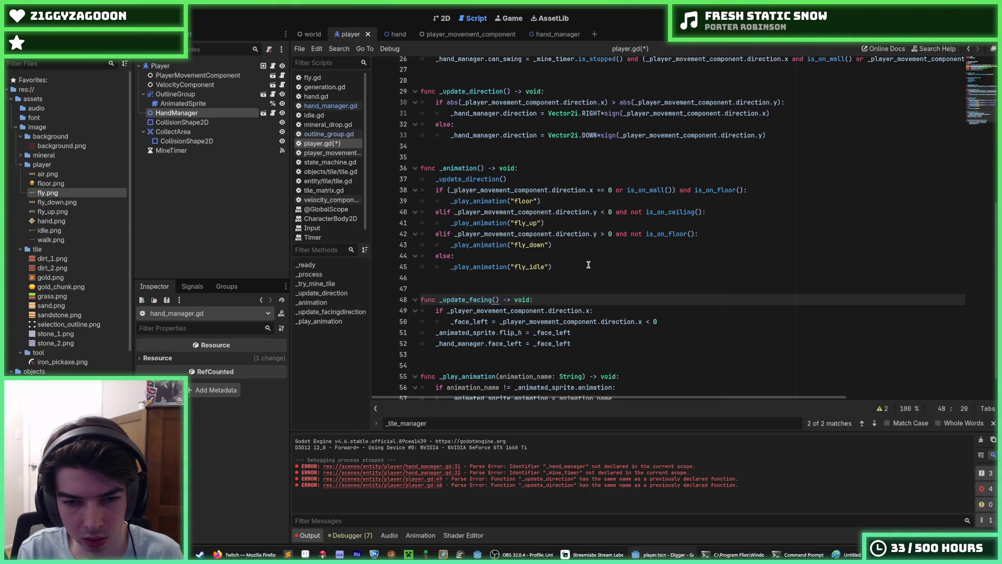
double_click(483, 300)
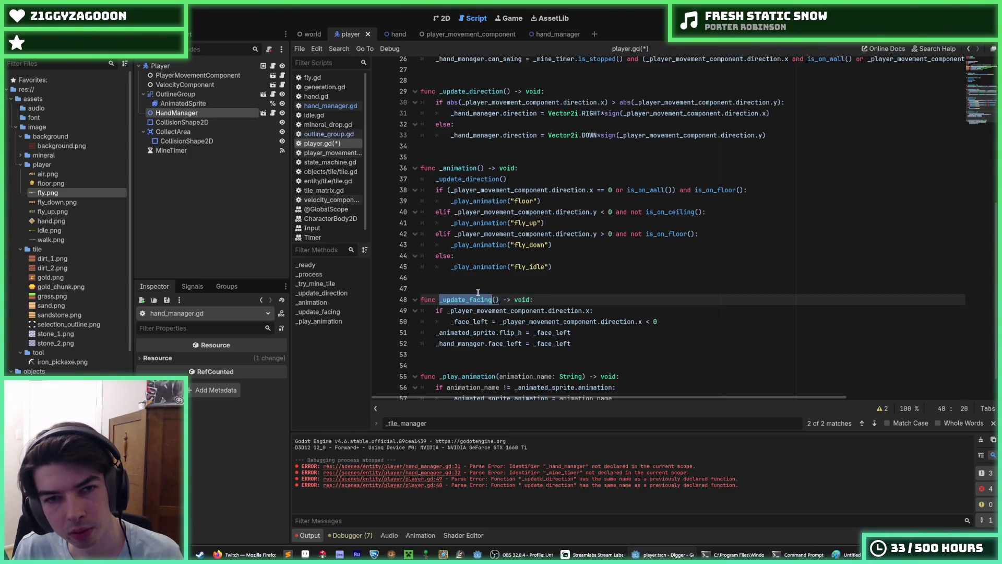
Replace the _update_direction call in _animation with _update_facing and save player.gd
double_click(471, 180)
key(ctrl+v)
scroll(480, 185, up, 3)
key(ctrl+s)
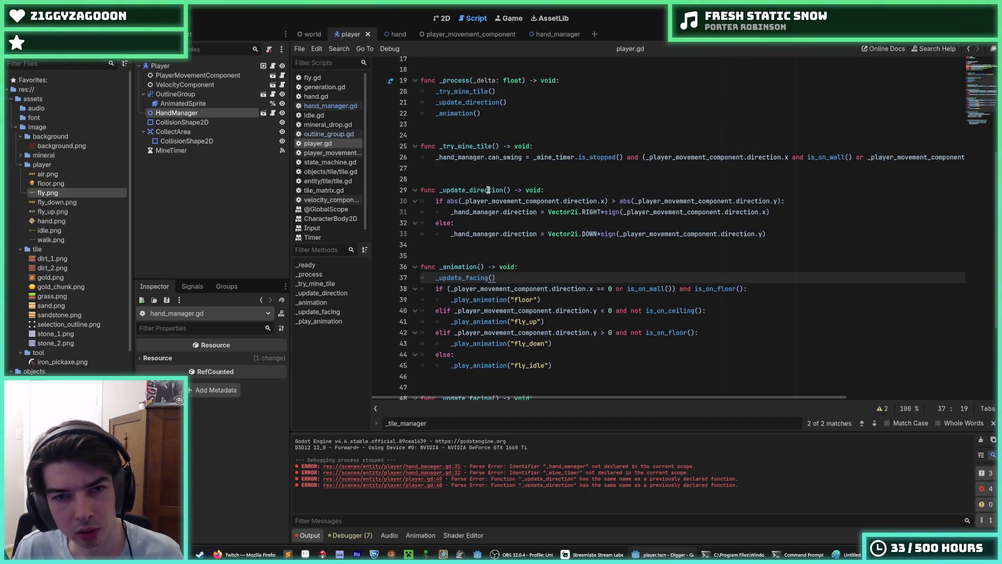
Select the _update_direction function name on line 29 and go to that line's end
double_click(487, 190)
scroll(501, 209, up, 3)
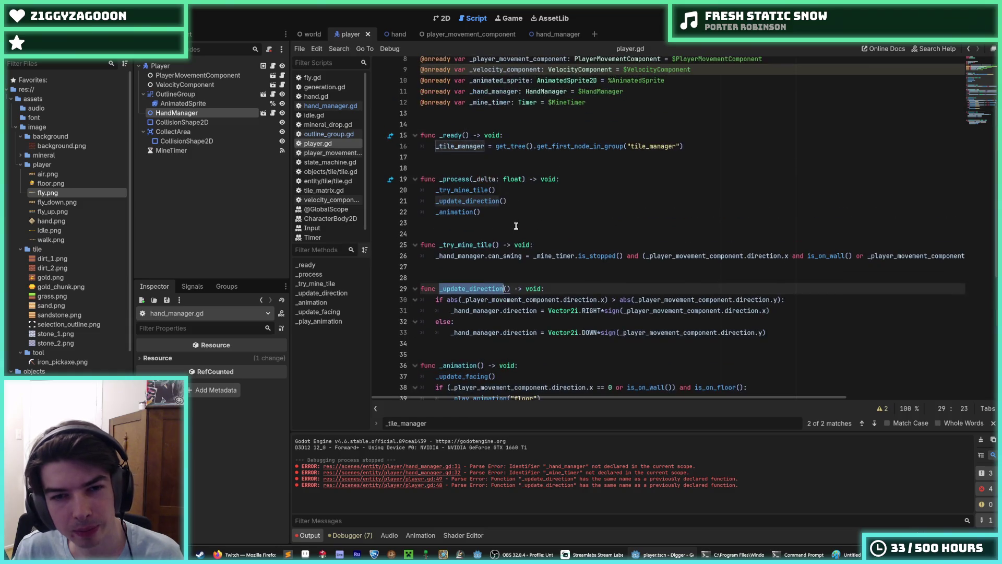
click(553, 287)
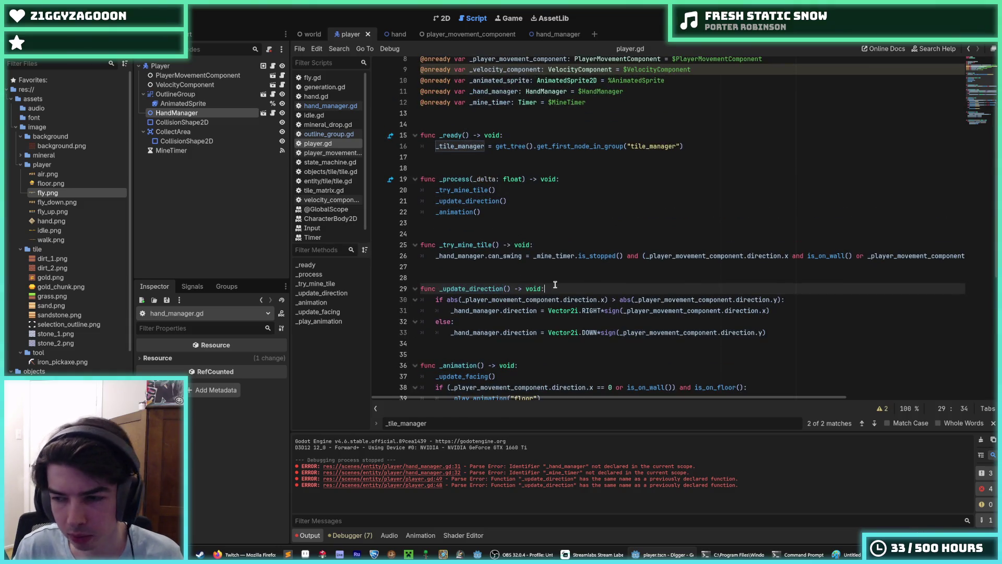
Step through the _try_mine_tile and _update_direction calls in _process
click(549, 183)
click(562, 191)
click(562, 201)
click(546, 192)
click(547, 200)
click(530, 189)
click(530, 201)
click(512, 189)
click(515, 200)
click(506, 191)
click(513, 200)
click(515, 191)
click(518, 199)
scroll(469, 228, down, 1)
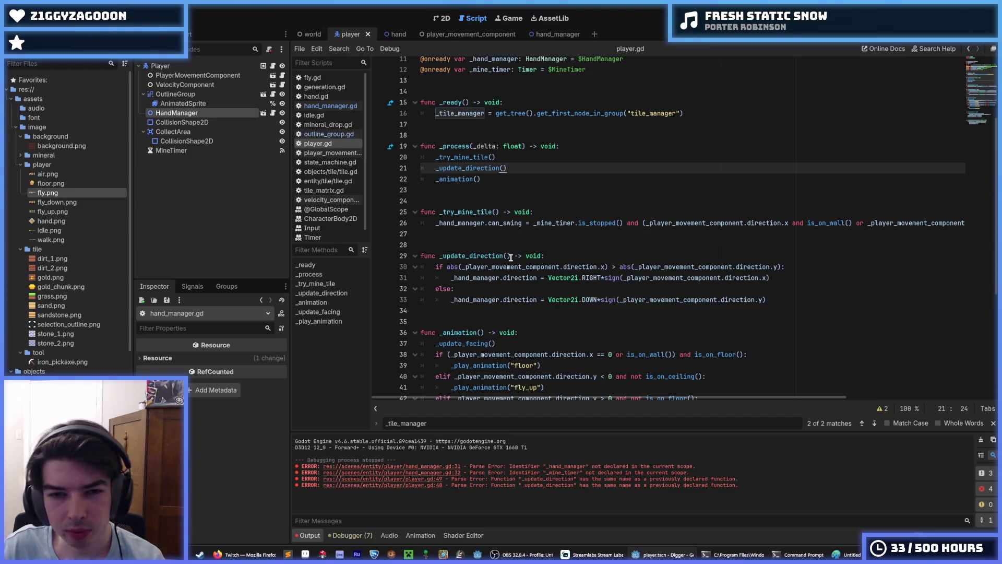
click(511, 257)
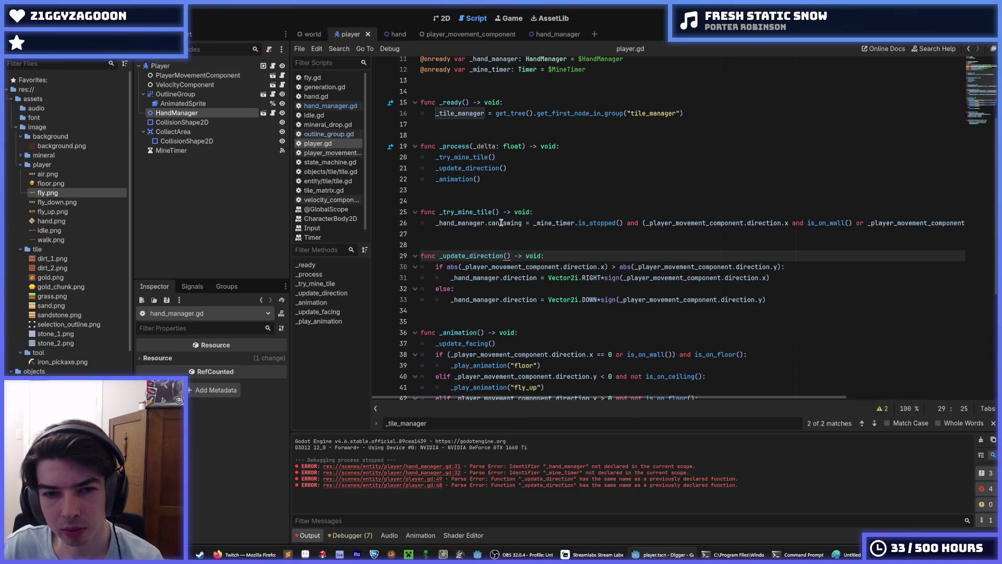
click(498, 212)
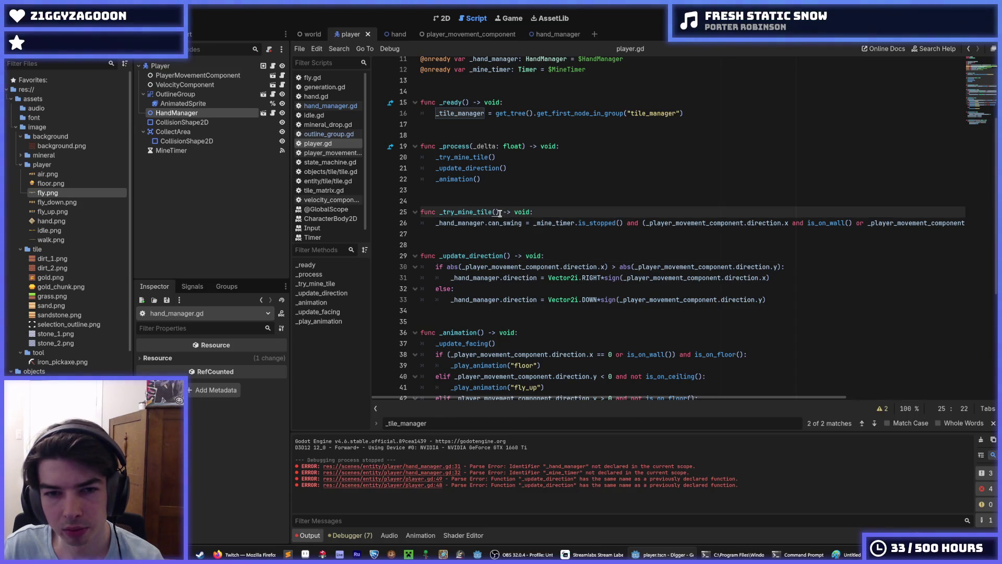
click(505, 223)
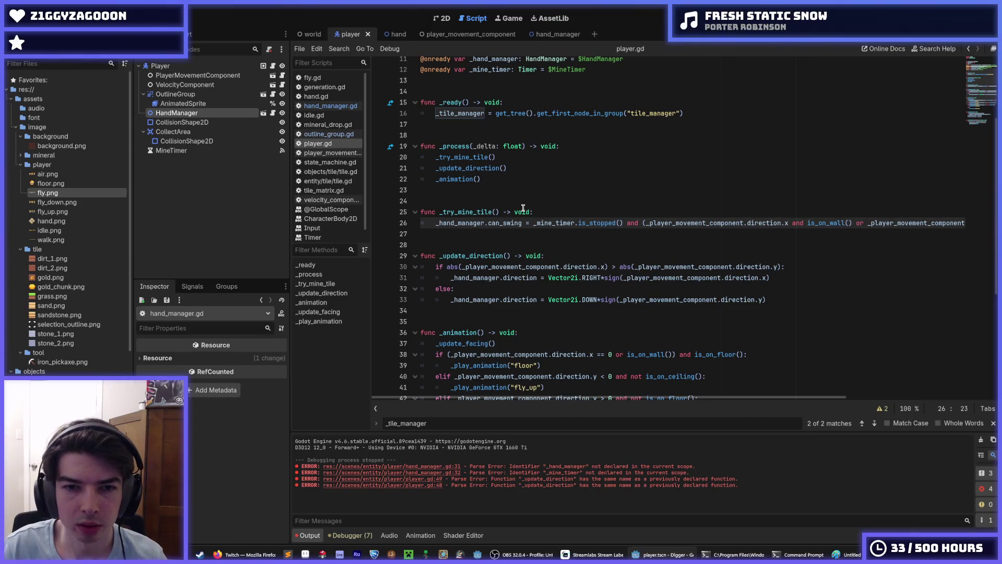
key(alt+Up)
key(alt+Up)
key(alt+Up)
key(alt+Up)
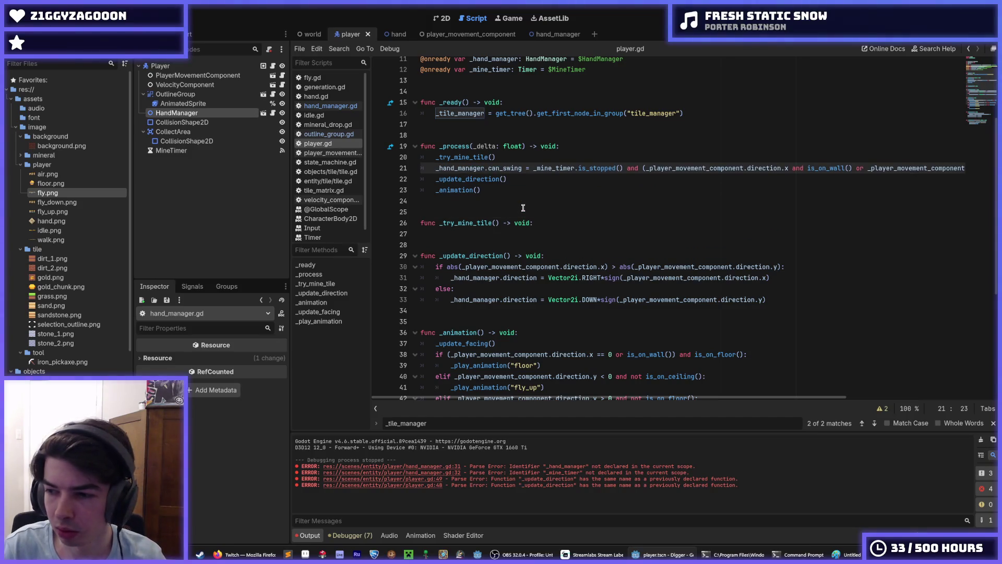
key(alt+Down)
key(alt+Down)
key(alt+Down)
key(alt+Down)
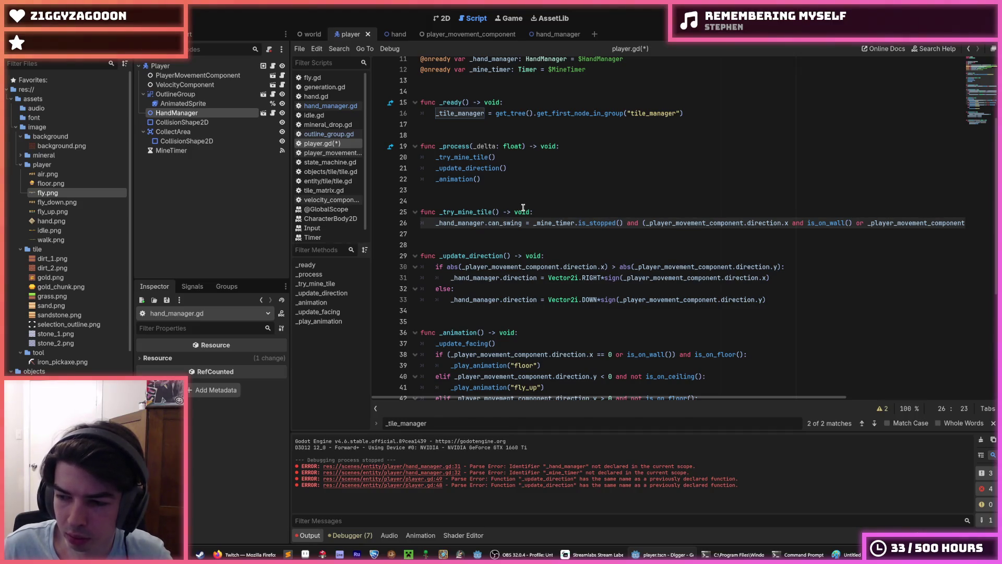
Move the can_swing assignment line down into the _update_direction function
click(512, 178)
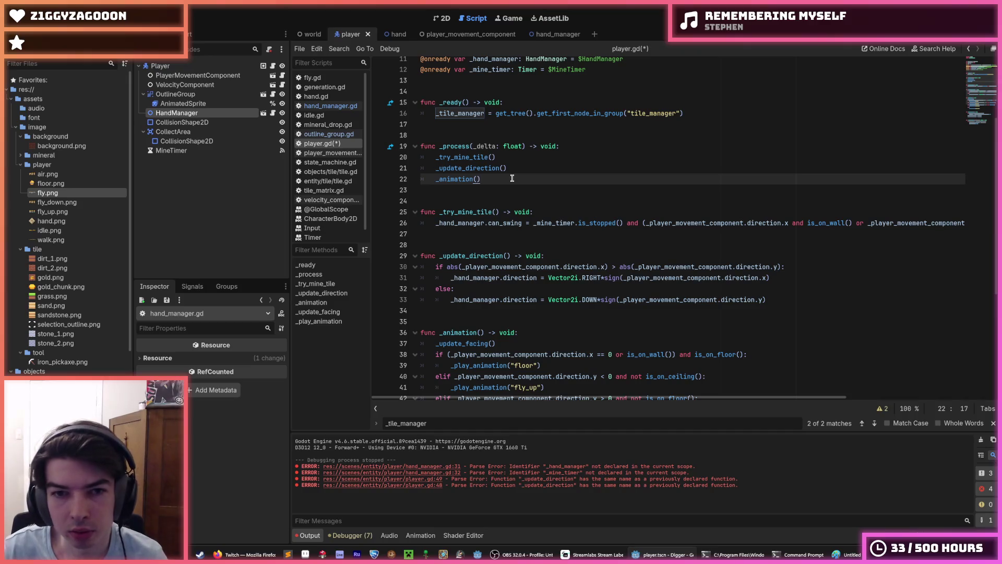
key(Up)
key(Up)
key(Down)
key(Down)
key(Up)
key(Up)
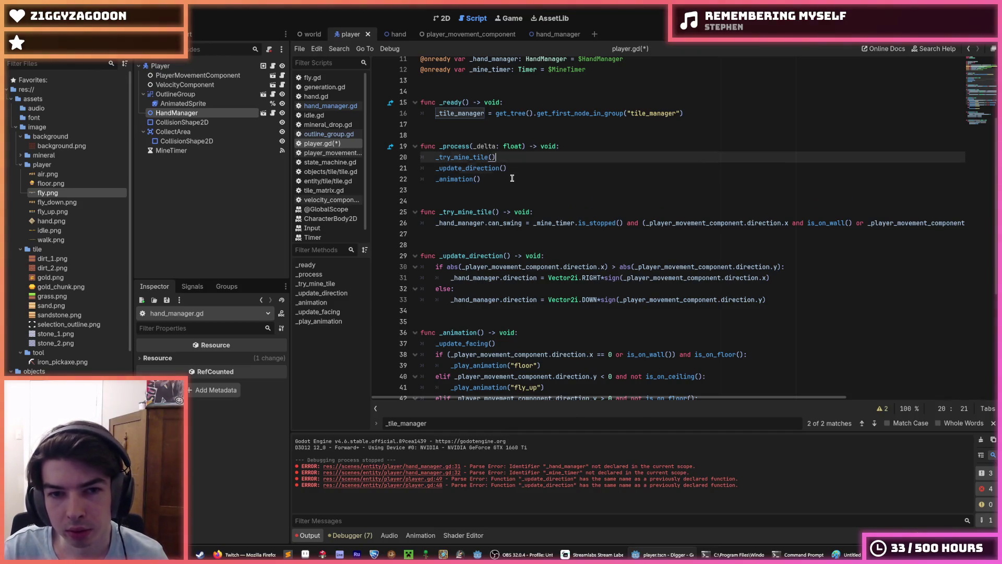
key(Down)
key(Down)
key(Down)
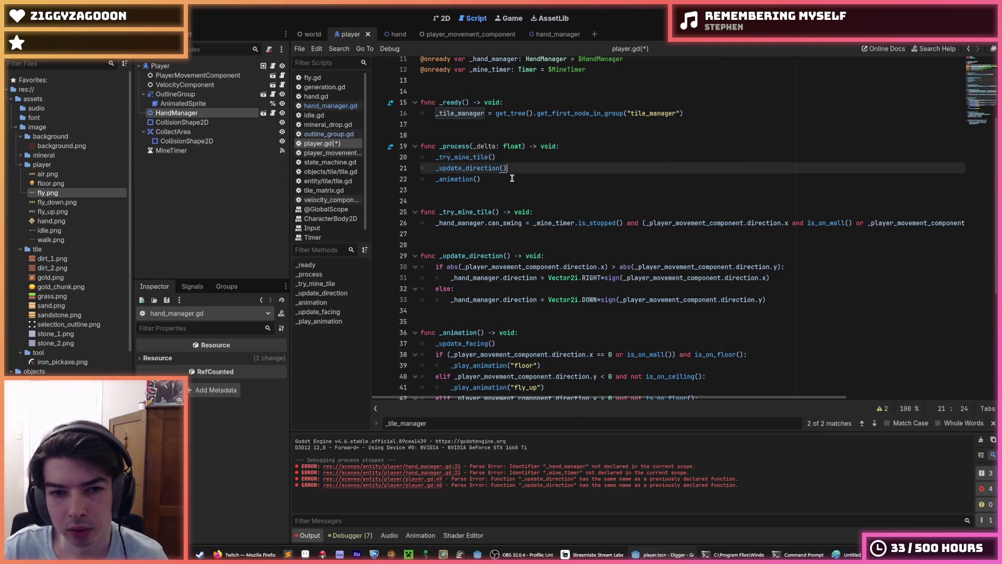
key(shift+Left)
key(shift+Left)
key(shift+Left)
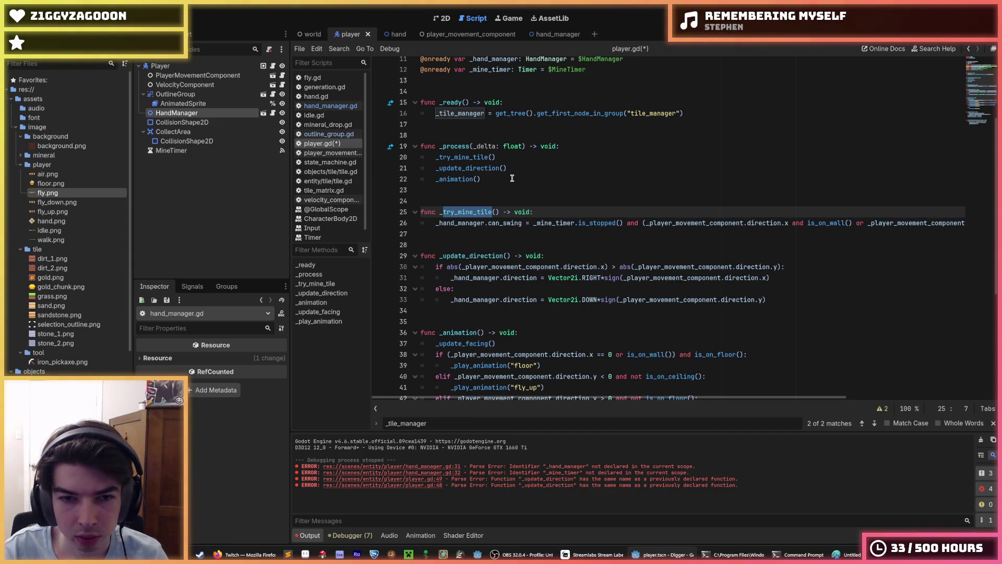
key(Down)
key(alt+Down)
key(alt+Down)
key(alt+Down)
key(Up)
key(Up)
key(Up)
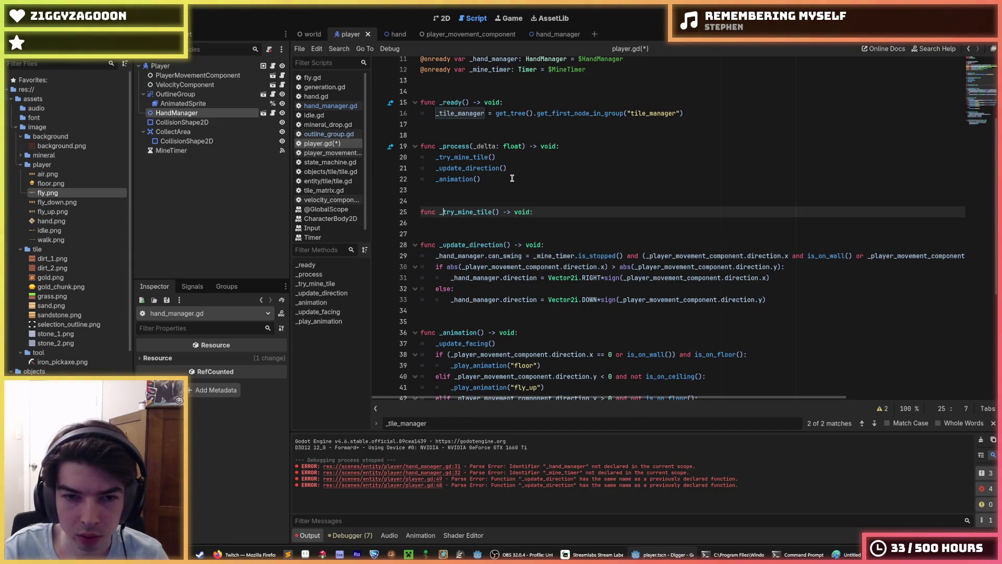
Rename _update_direction to _update_hand_manager and use that name for the call in _process
double_click(504, 244)
text(h)
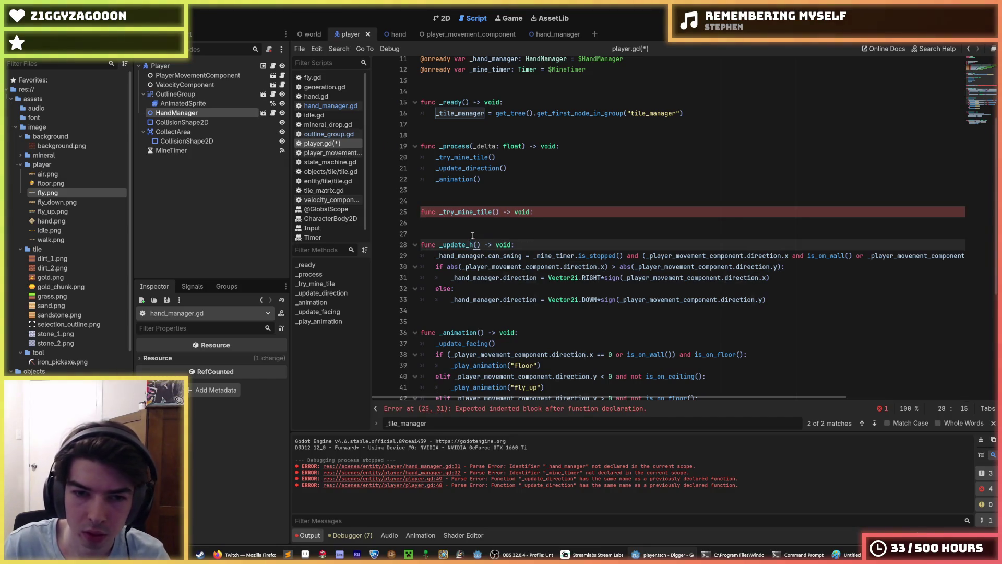
text(and_manager)
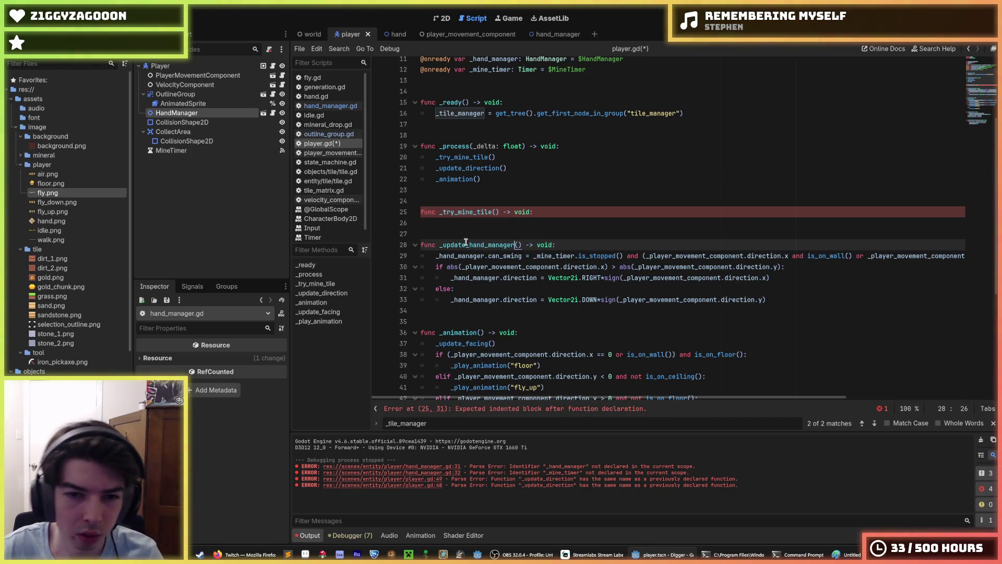
double_click(466, 244)
key(ctrl+c)
double_click(466, 167)
key(ctrl+v)
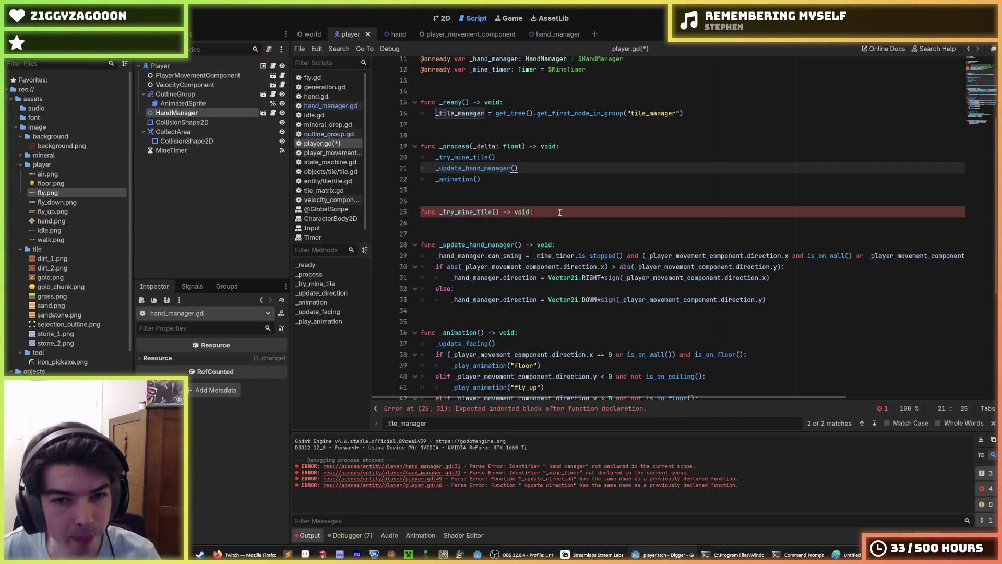
Delete the empty _try_mine_tile function and save player.gd
drag(559, 212, 406, 194)
key(BackSpace)
key(BackSpace)
key(ctrl+s)
key(Up)
key(Up)
key(End)
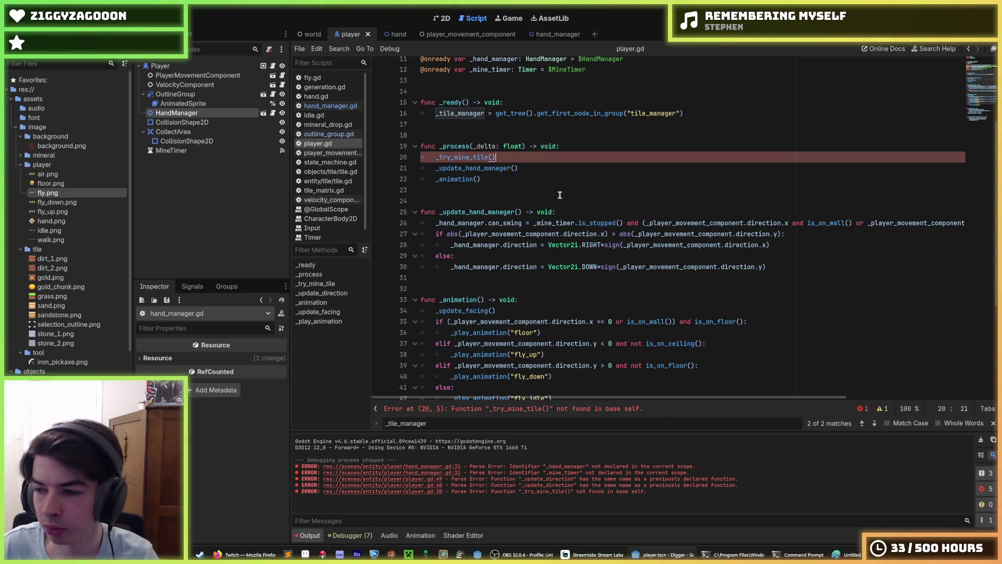
Delete the leftover _try_mine_tile() line from _process and save player.gd
double_click(474, 157)
scroll(544, 236, down, 2)
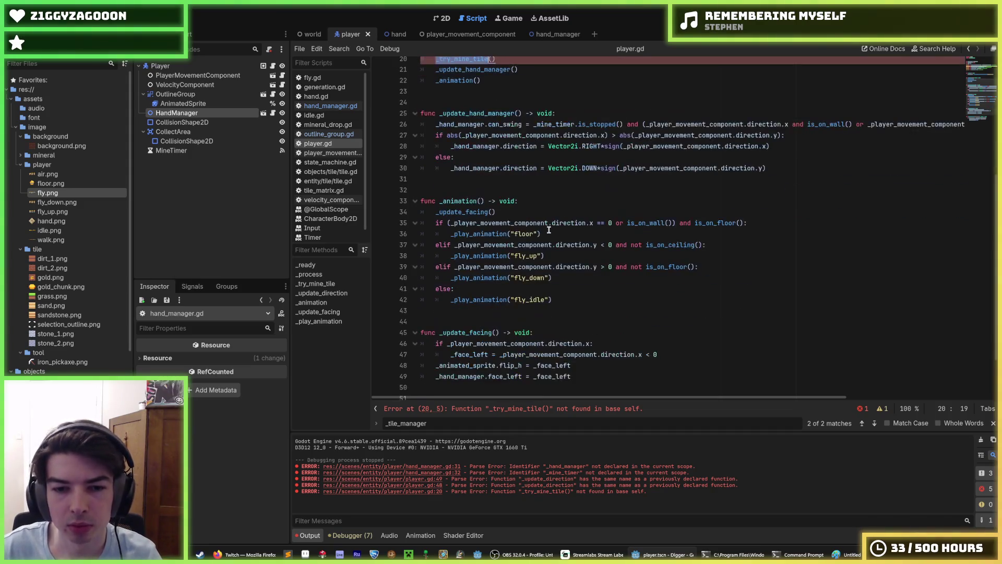
scroll(529, 216, up, 2)
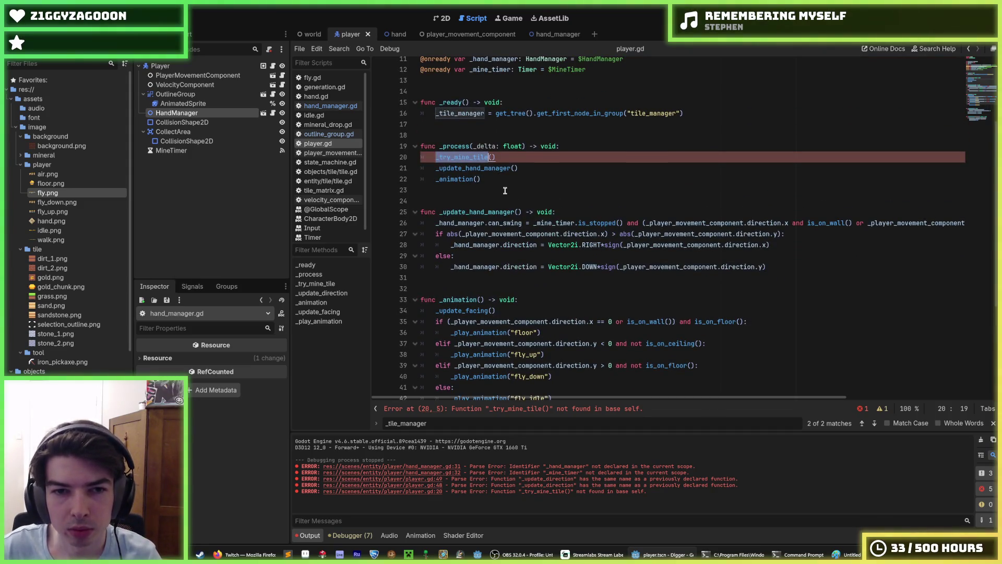
scroll(505, 190, down, 5)
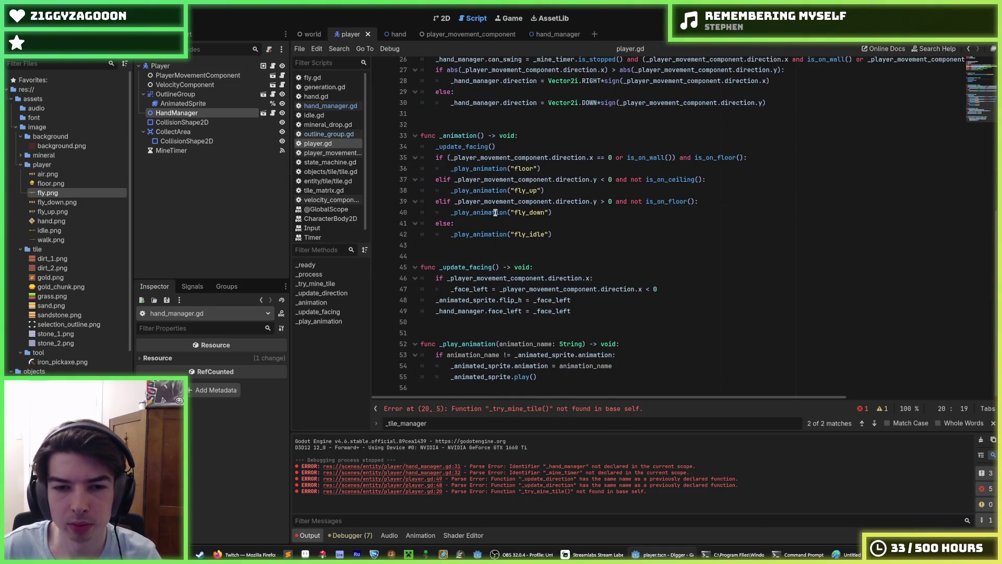
scroll(495, 212, up, 7)
click(518, 223)
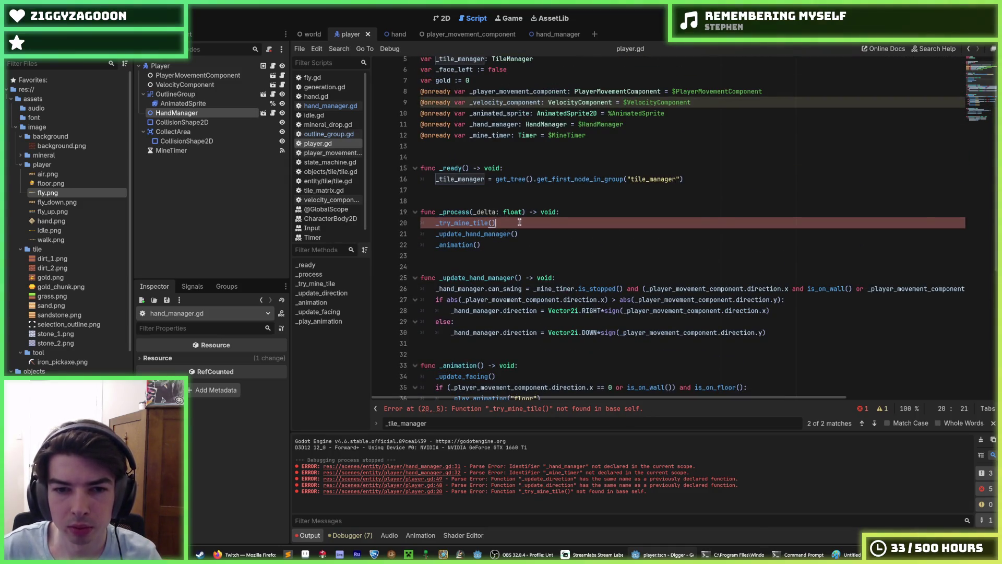
key(shift+Home)
key(BackSpace)
key(BackSpace)
key(BackSpace)
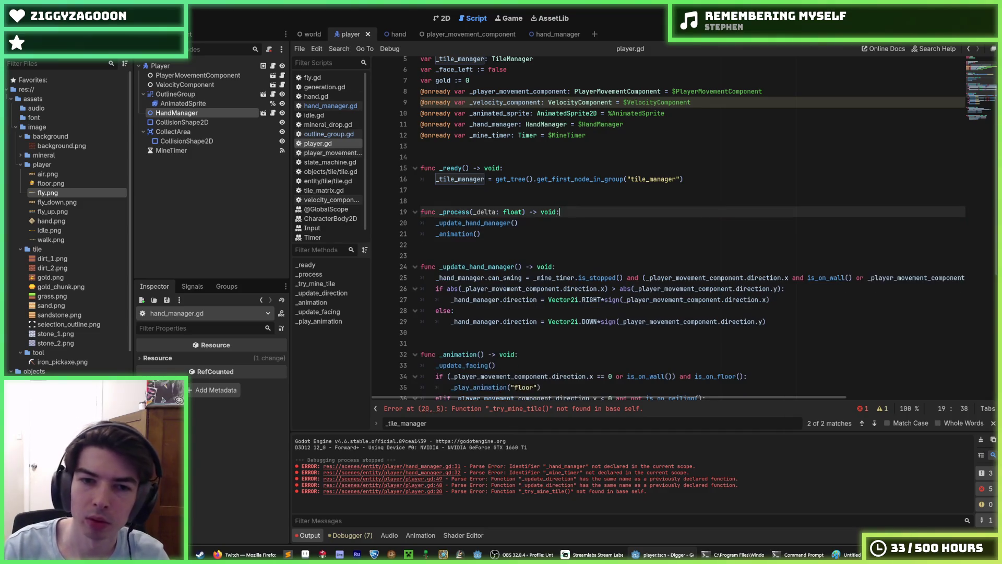
key(ctrl+s)
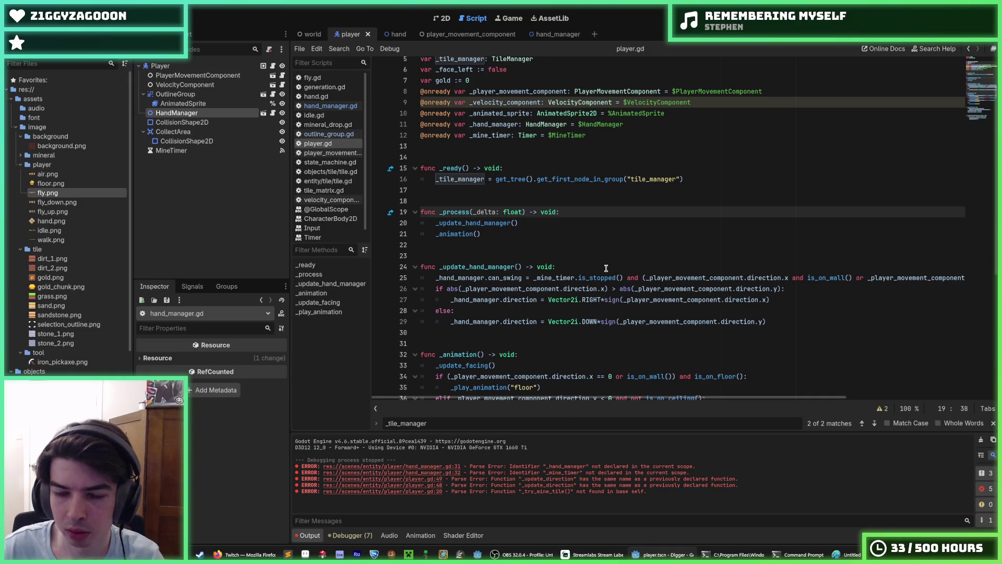
Select the _update_hand_manager() function name to check it
key(Down)
key(Down)
key(Down)
key(Down)
key(Down)
drag(525, 267, 440, 267)
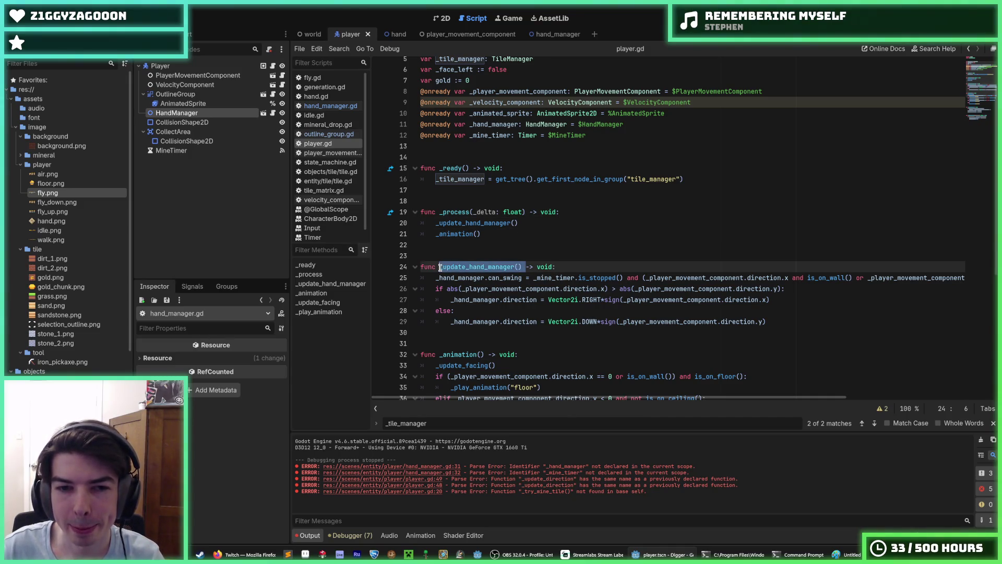
click(580, 261)
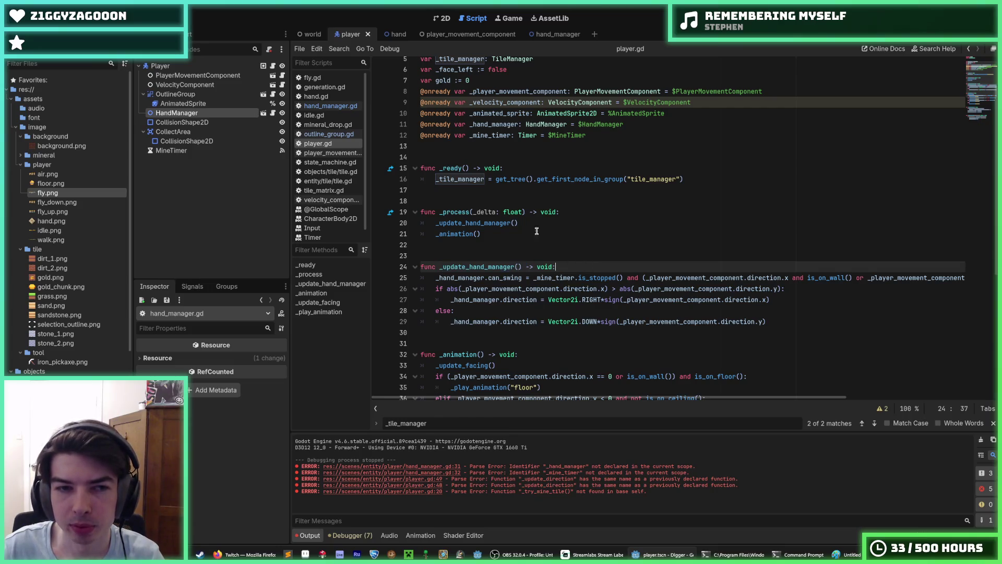
Open hand_manager.gd and look over the body lines of _mine_tile
click(334, 112)
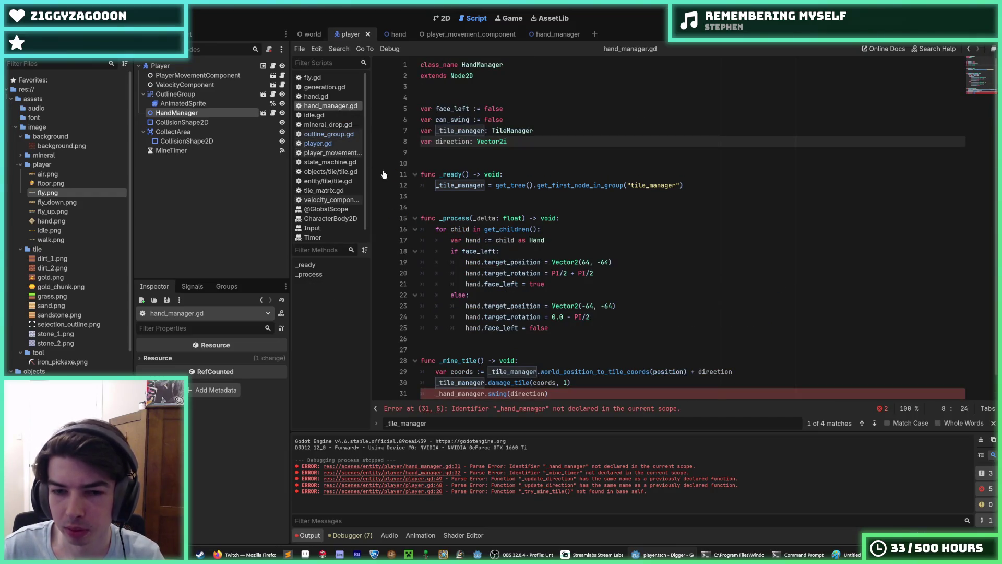
scroll(508, 269, down, 1)
mouse_move(556, 372)
mouse_down()
mouse_move(511, 382)
mouse_move(438, 351)
mouse_move(550, 379)
mouse_move(435, 350)
mouse_move(555, 381)
mouse_move(436, 349)
mouse_up()
click(435, 350)
click(551, 379)
click(537, 380)
click(434, 351)
click(437, 349)
click(543, 380)
click(437, 349)
click(574, 361)
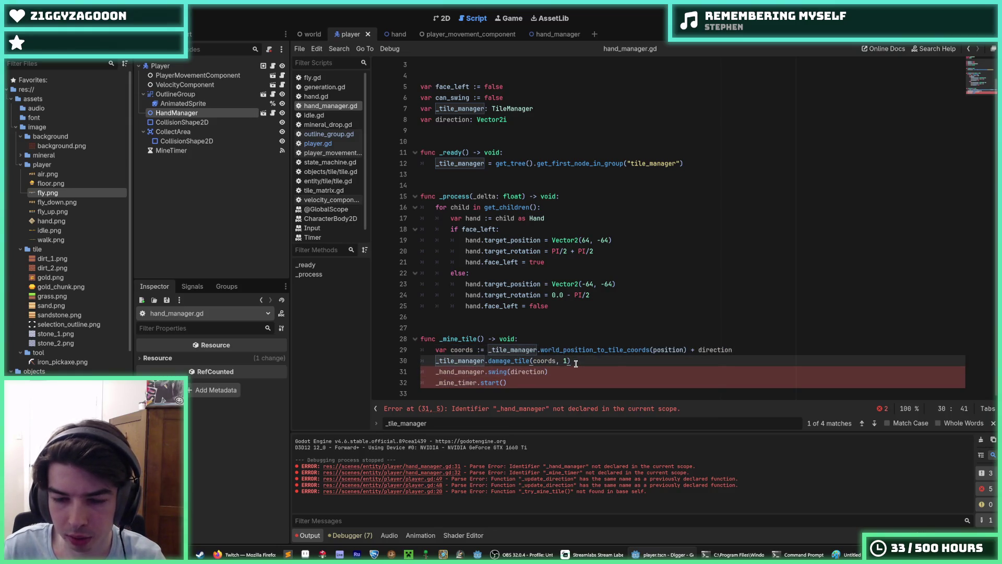
click(575, 374)
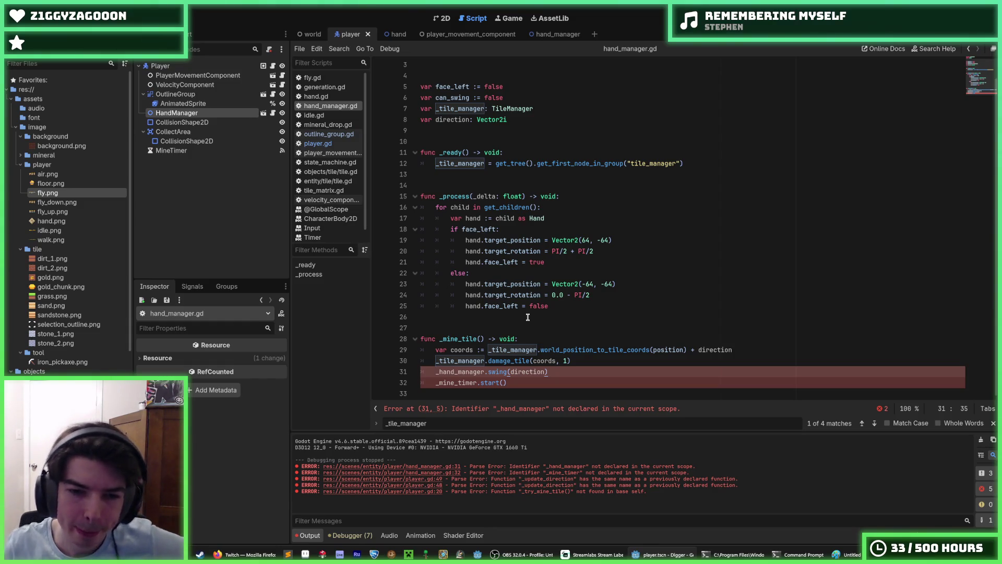
Try moving the _mine_tile body above its declaration, then restore the original order
double_click(459, 372)
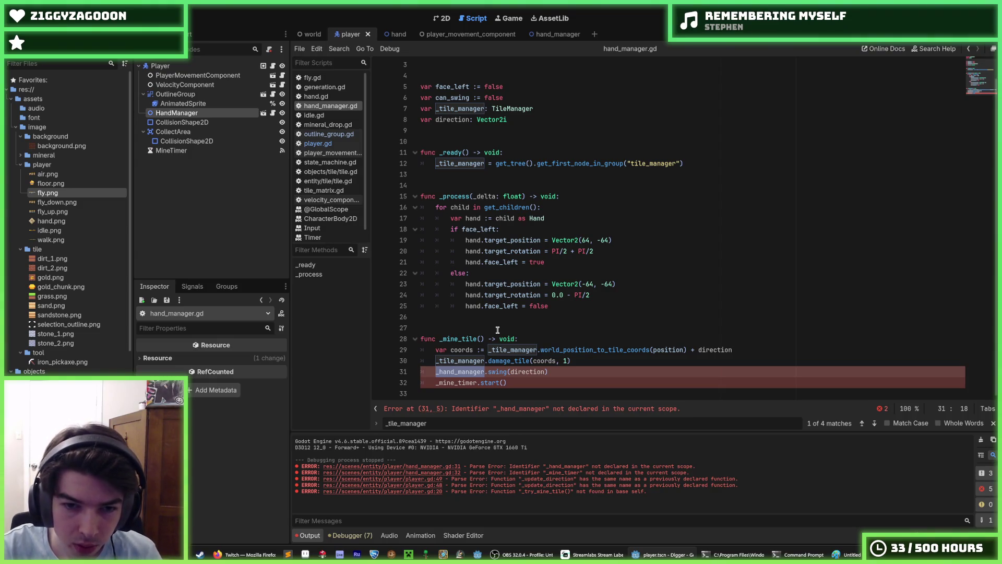
key(shift+Up)
key(shift+Up)
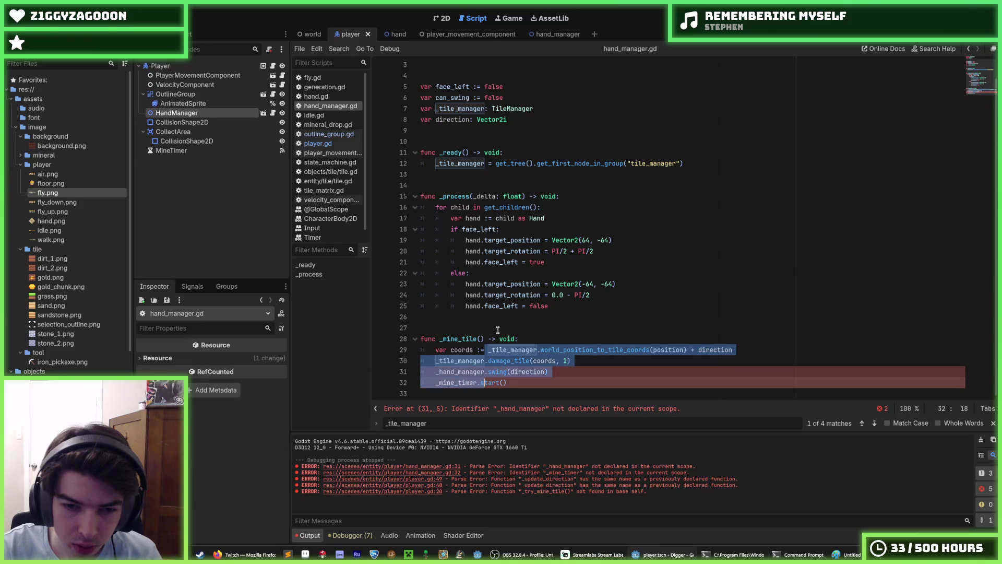
key(alt+Up)
key(alt+Down)
key(Left)
key(Up)
key(shift+Left)
key(shift+Left)
key(shift+Left)
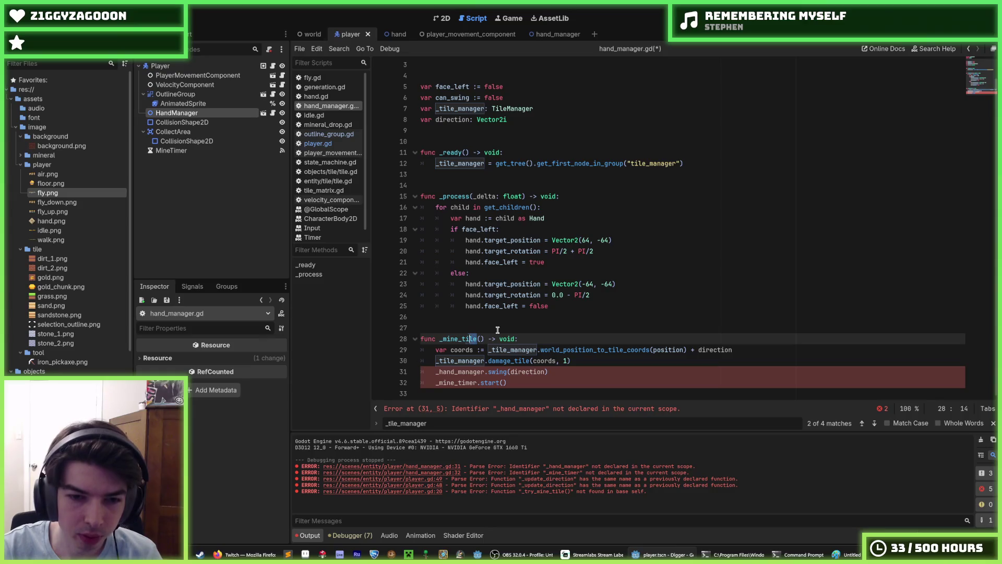
Add an 'if can_swing:' block at the end of _process
key(Up)
key(Up)
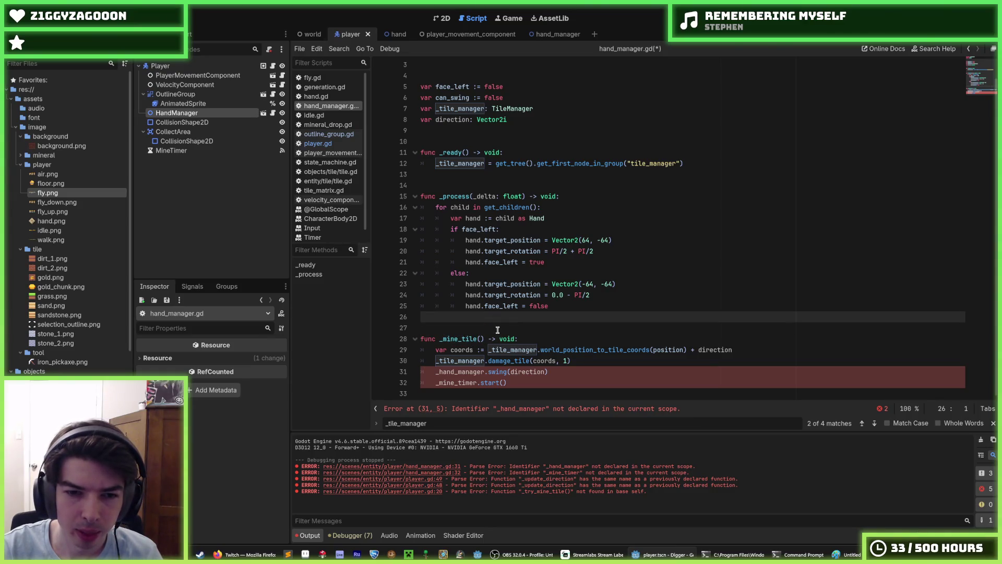
key(Return)
key(Return)
key(Up)
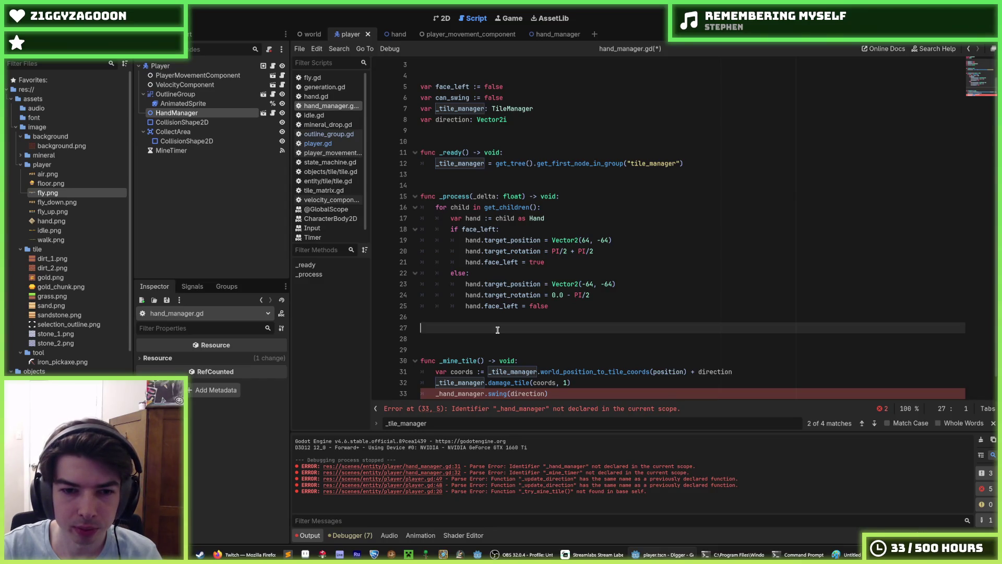
key(Return)
text(func)
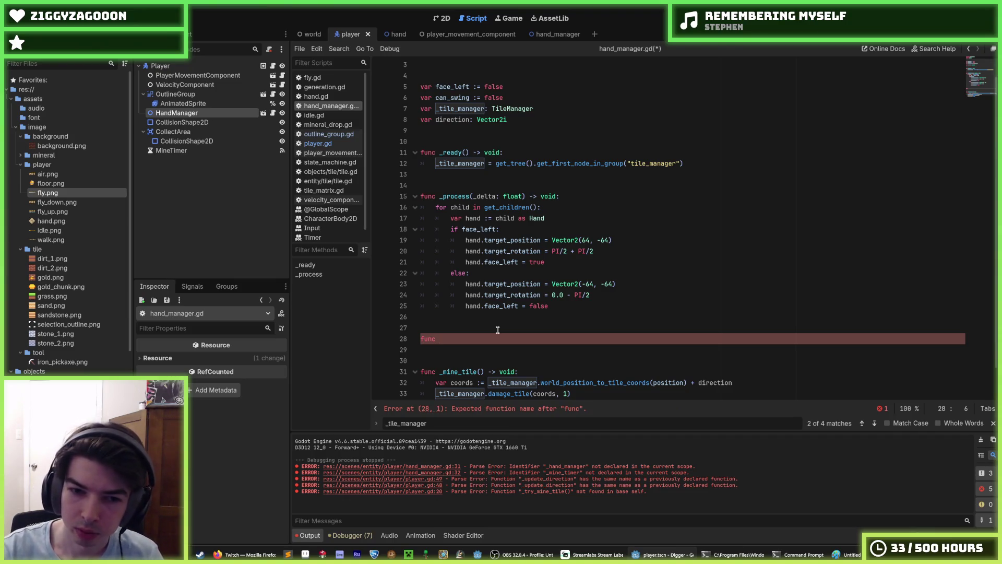
key(BackSpace)
key(BackSpace)
key(BackSpace)
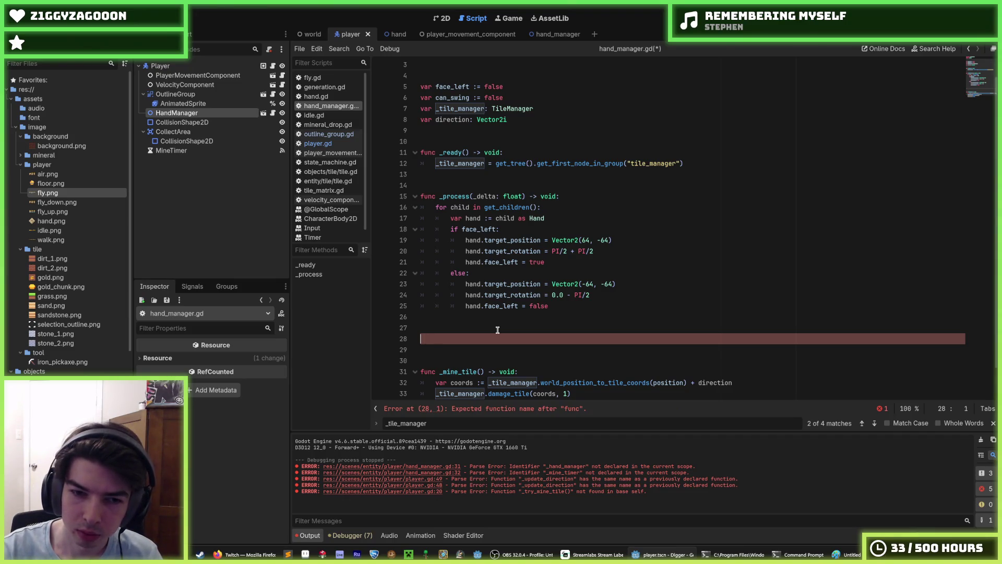
text(if can)
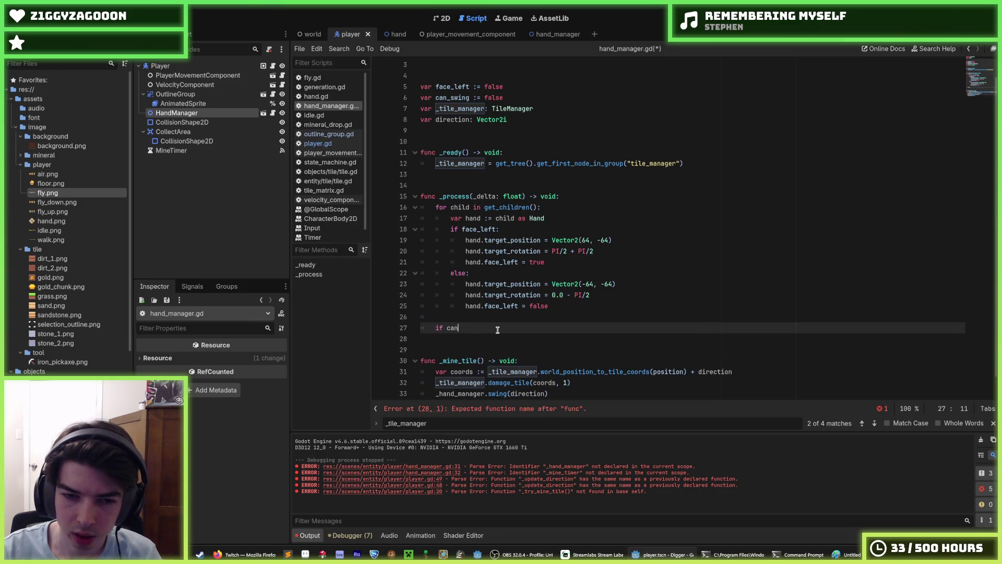
text(_swing:)
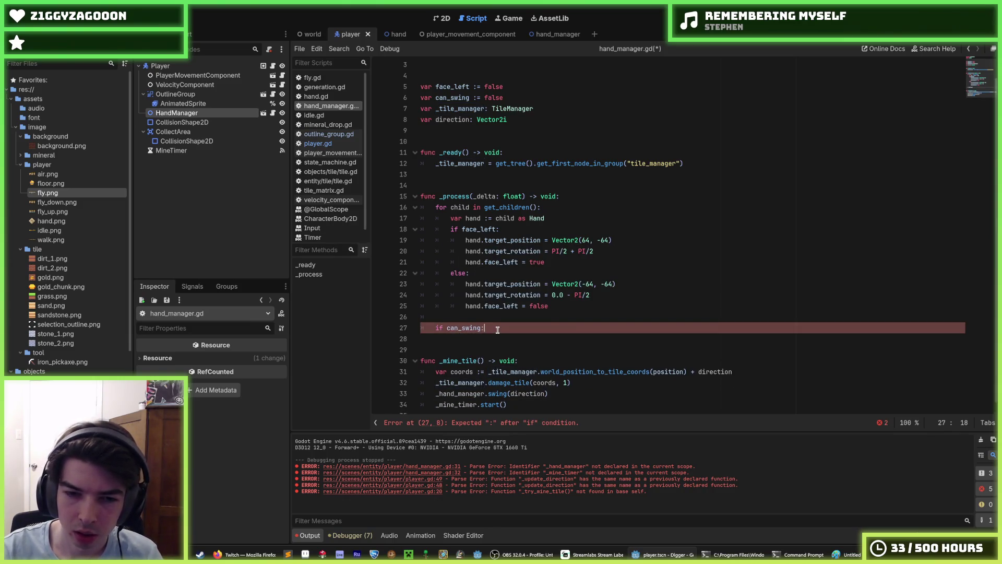
key(Return)
Move the _mine_tile body lines up under if can_swing and indent them
scroll(497, 330, down, 1)
drag(488, 364, 505, 396)
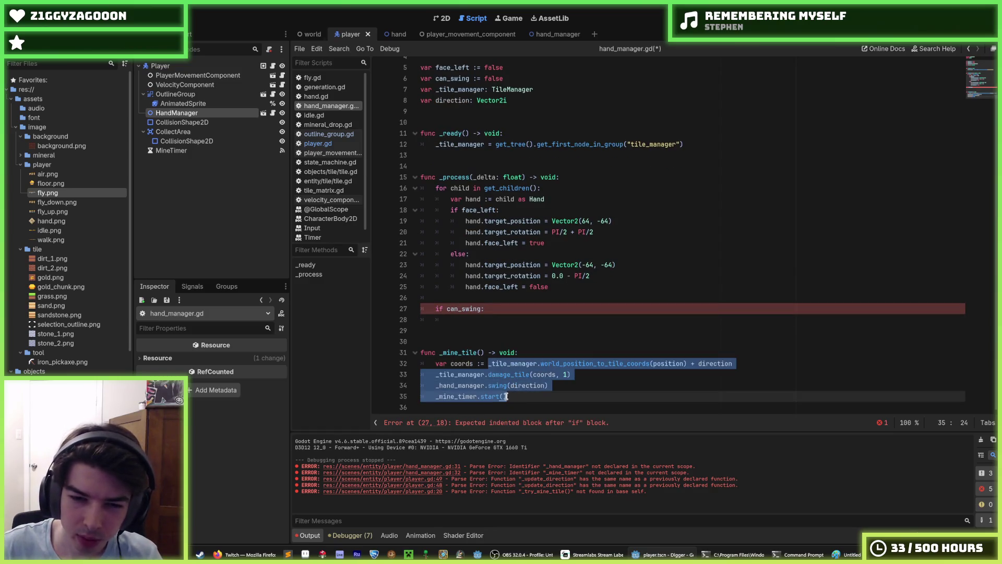
key(alt+Up)
key(alt+Up)
key(alt+Up)
key(alt+Up)
key(Tab)
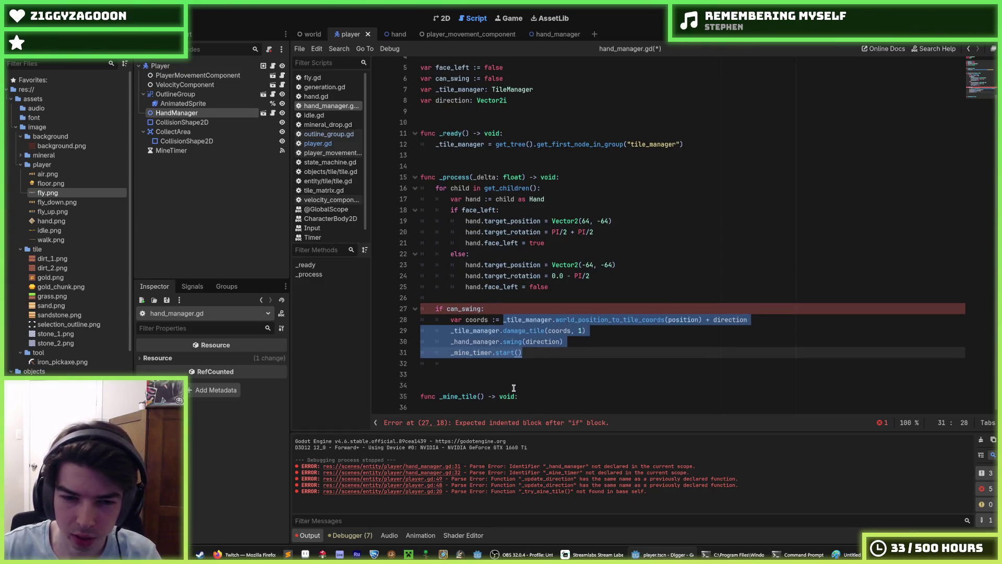
Delete the now-empty _mine_tile function
click(514, 388)
key(Down)
key(End)
key(shift+Up)
key(shift+Up)
key(shift+Up)
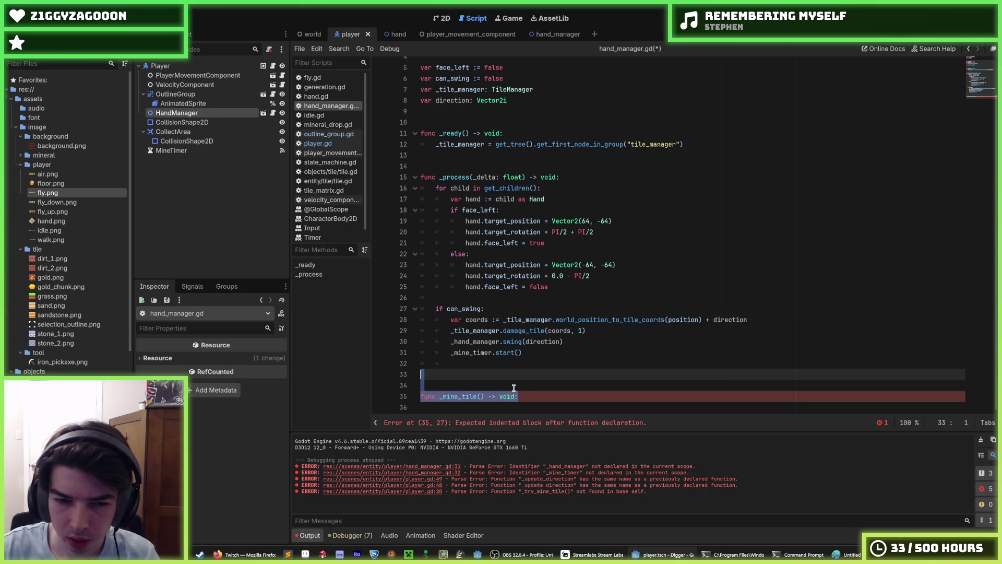
key(shift+Home)
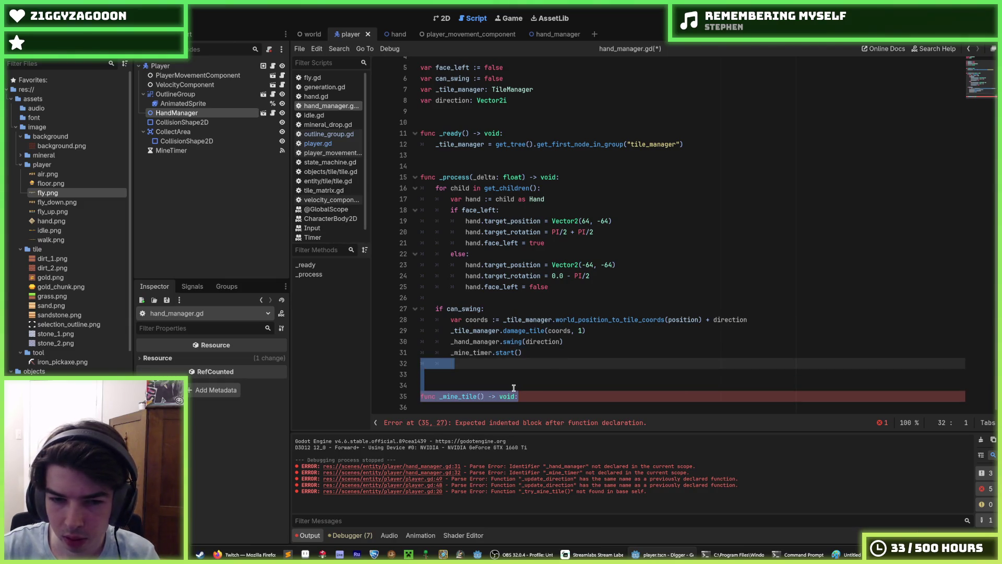
key(BackSpace)
click(513, 388)
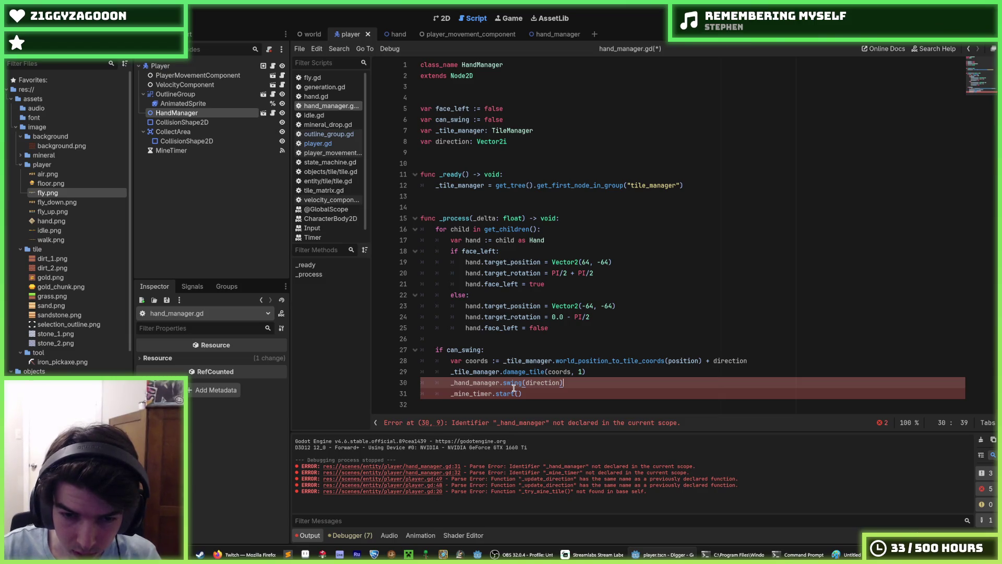
Change the swing call's _hand_manager. prefix to hand. so it calls hand.swing
key(shift+Right)
key(shift+Right)
key(shift+Right)
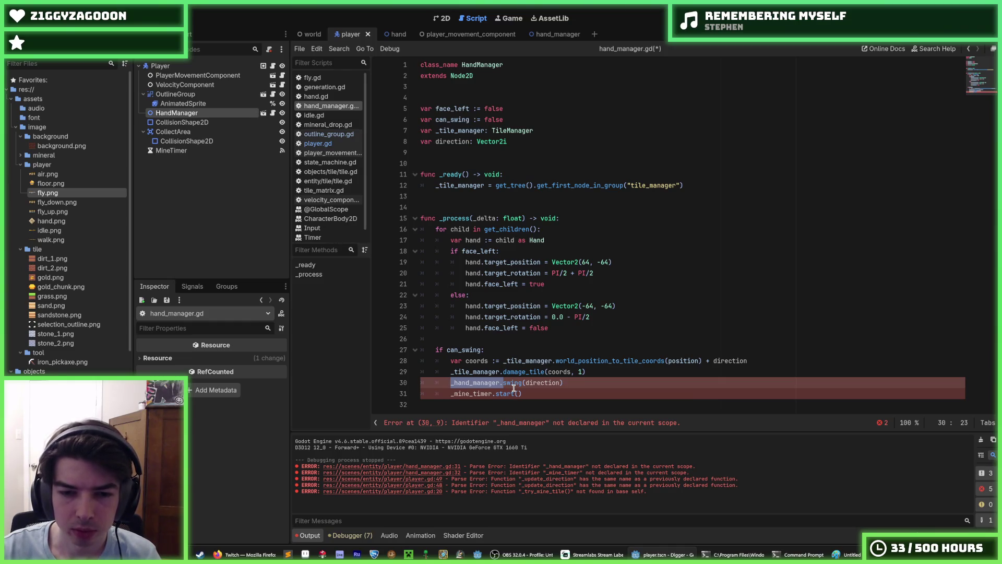
key(BackSpace)
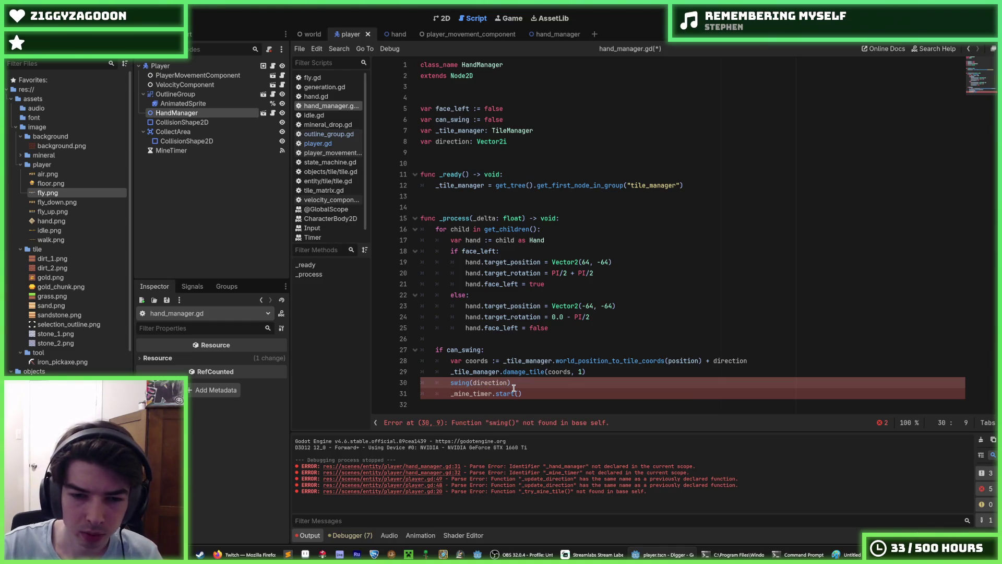
text(hand.)
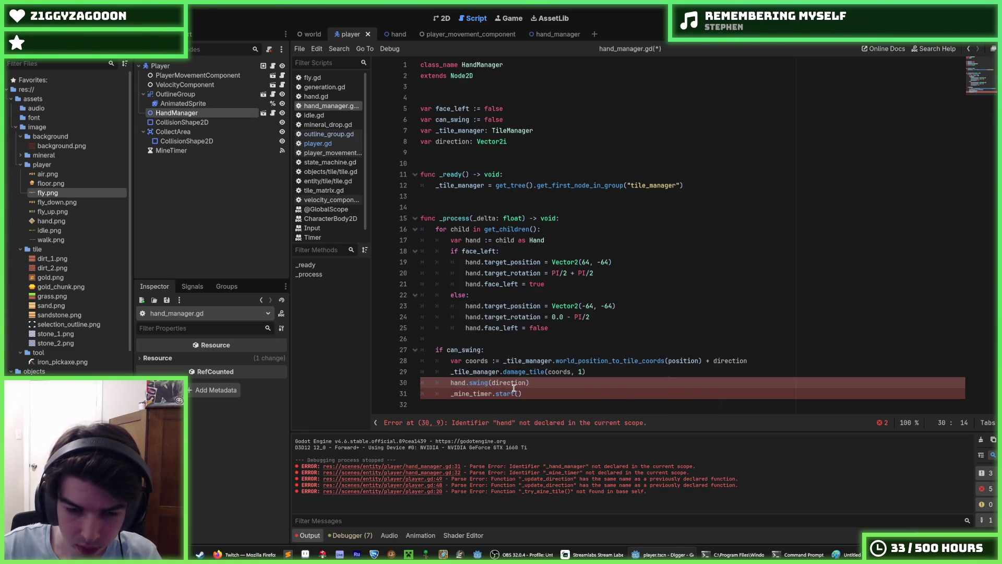
Indent the can_swing block, lines 27–31, into the child loop and save hand_manager.gd
key(Up)
key(Up)
key(Up)
key(shift+Down)
key(shift+Down)
key(shift+Down)
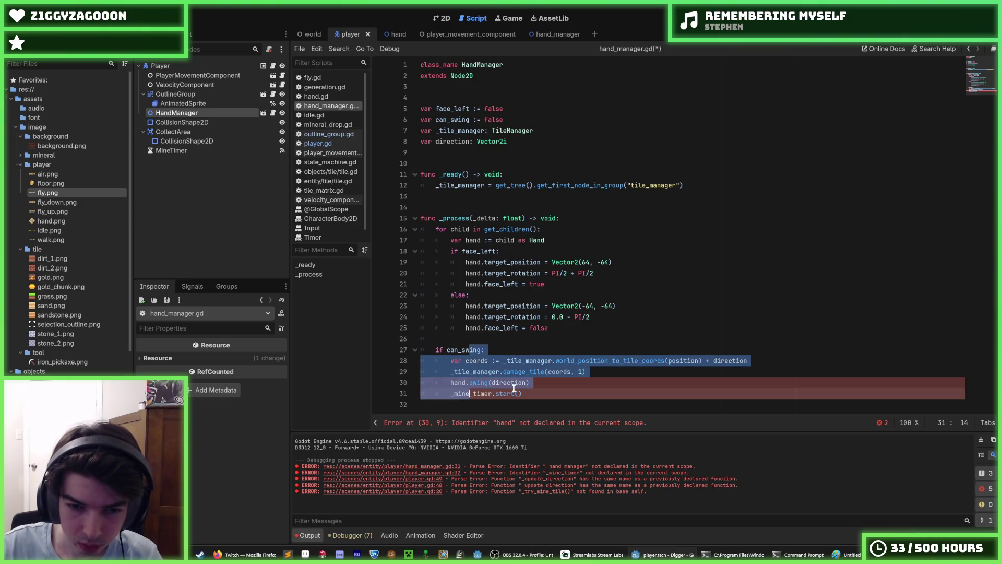
key(Tab)
key(Up)
key(Up)
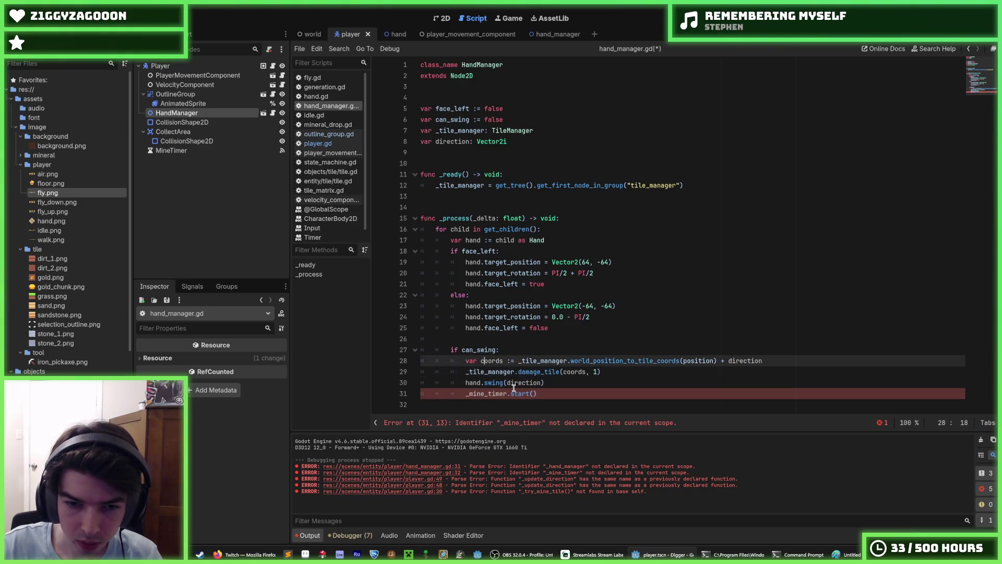
key(End)
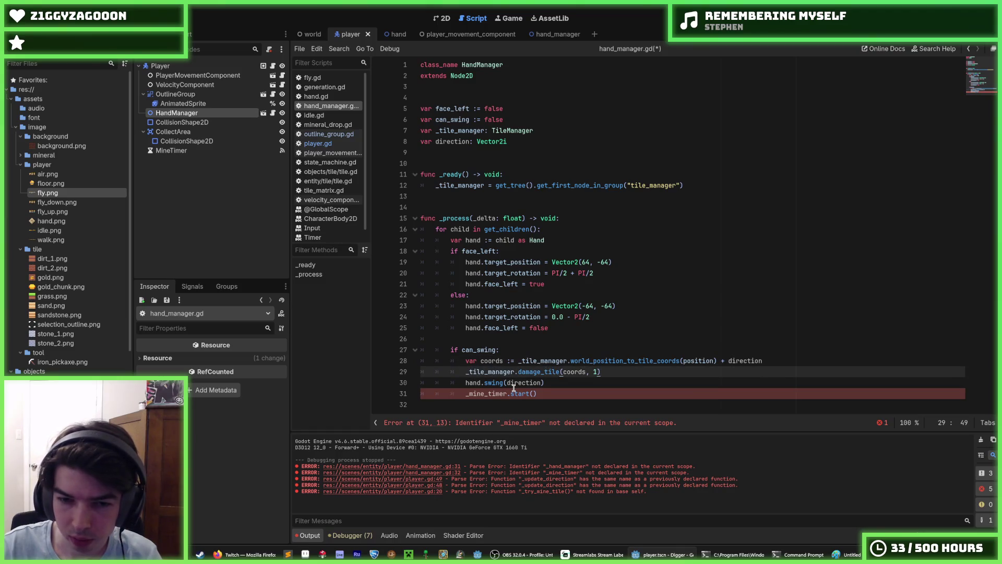
key(Down)
key(Down)
key(Up)
key(Up)
key(Up)
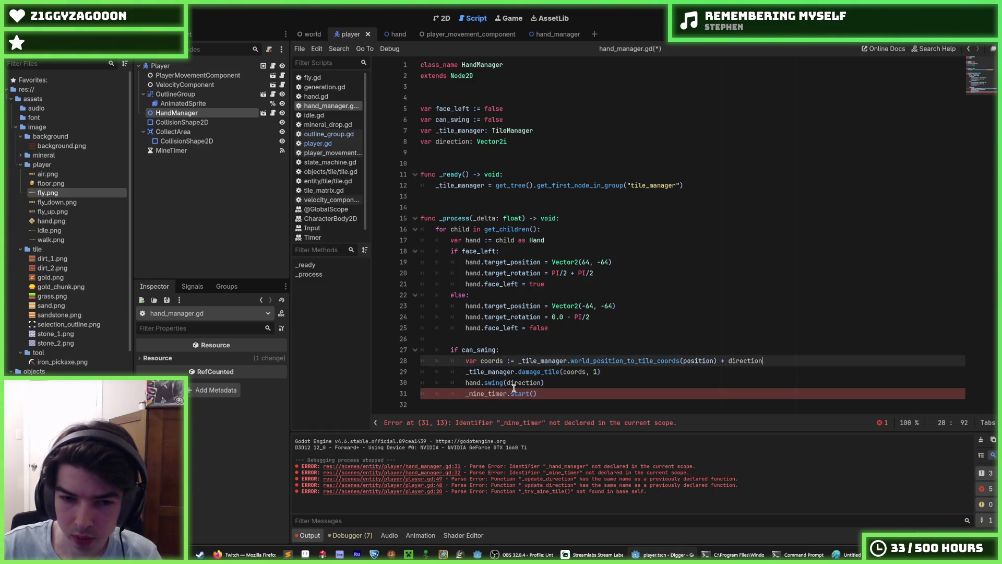
key(Down)
key(Down)
key(Down)
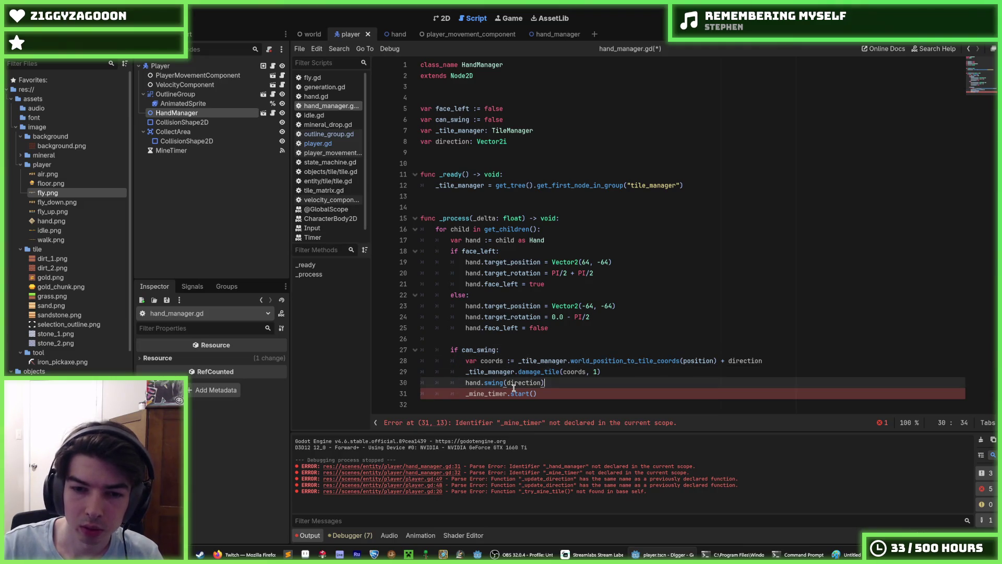
key(ctrl+s)
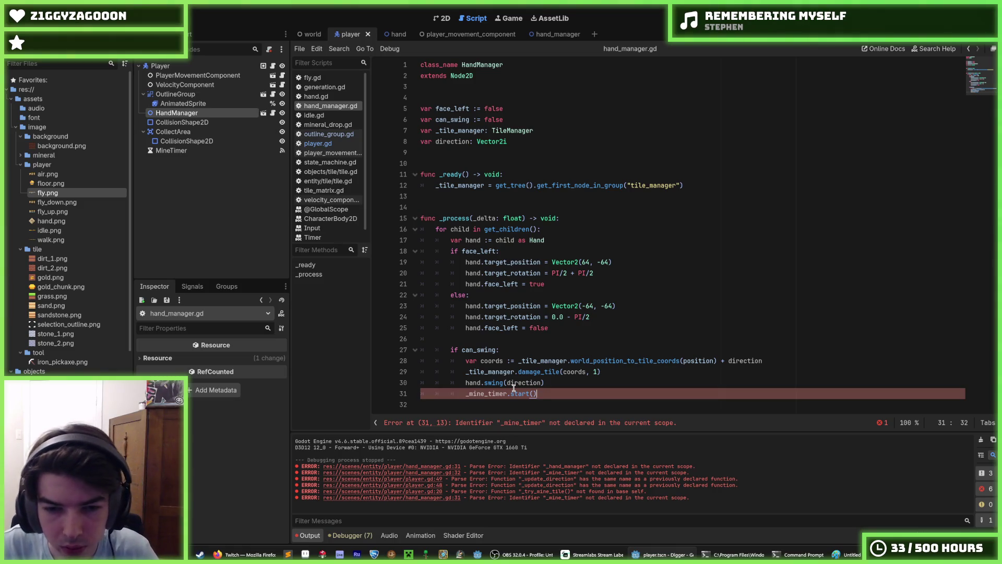
Comment out the _mine_timer.start() line and save hand_manager.gd
key(ctrl+k)
key(Up)
key(Up)
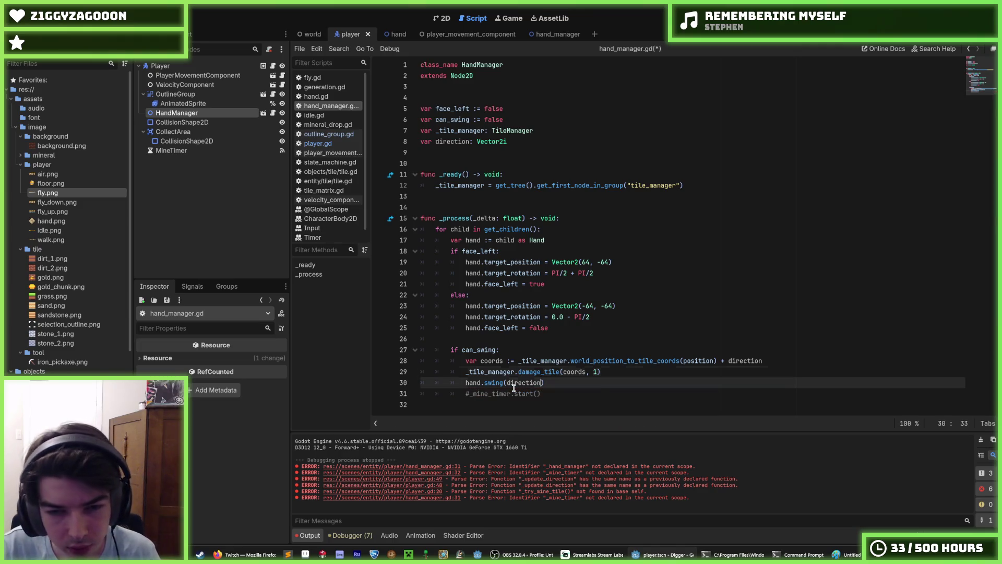
key(Up)
key(End)
key(Down)
key(Down)
key(Down)
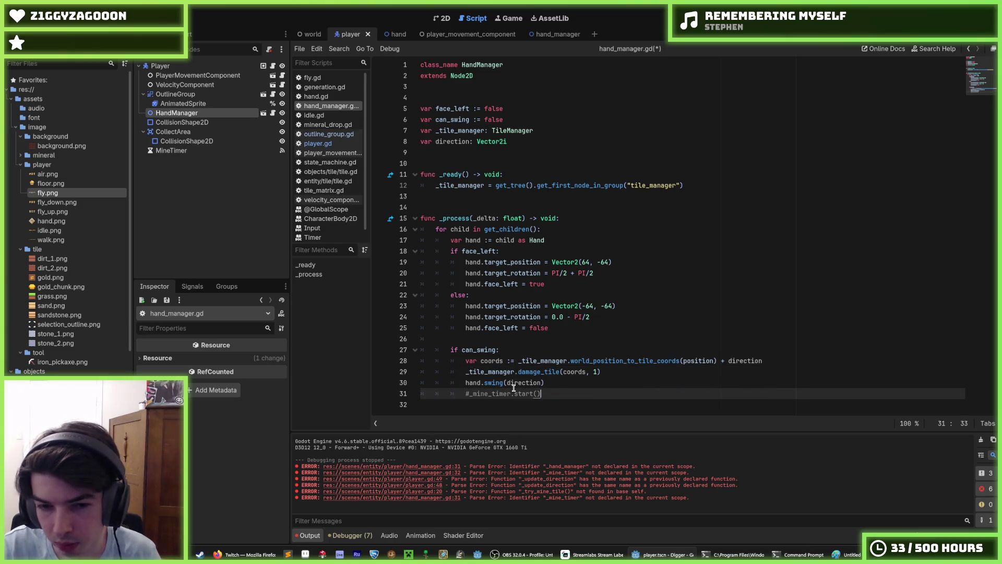
key(Up)
key(Up)
key(Up)
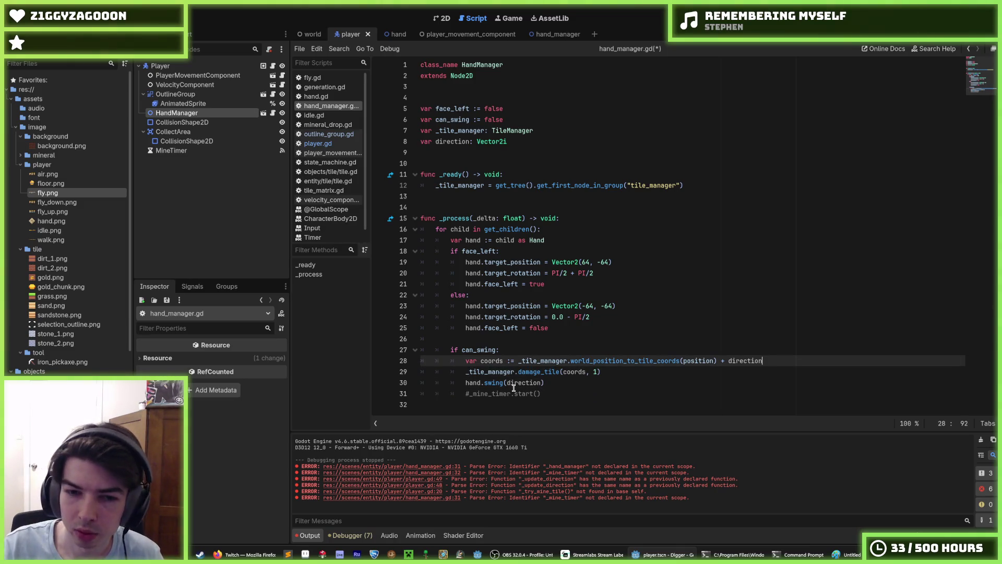
key(ctrl+s)
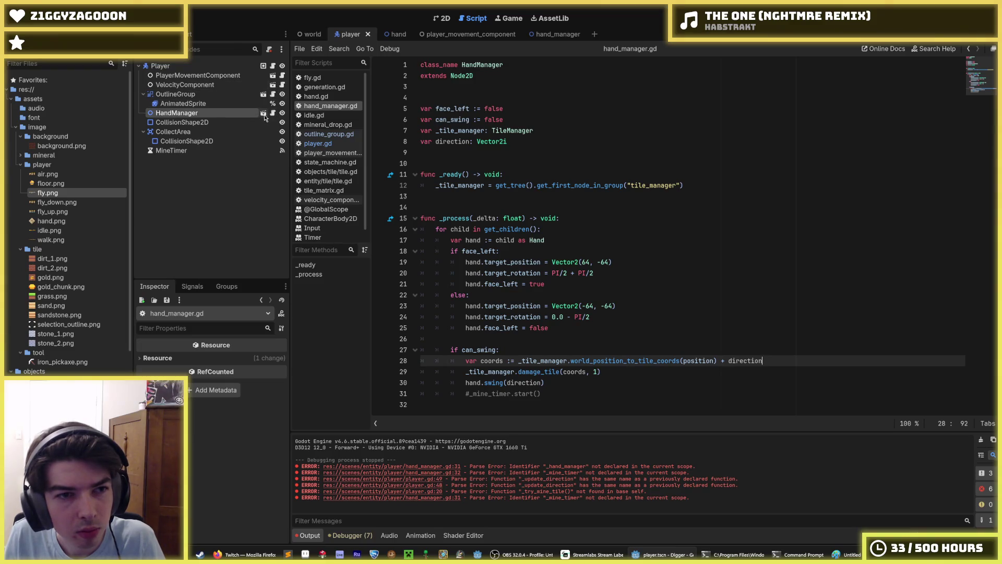
Open the hand_manager scene, view Hand1's script, then return to hand_manager.gd
click(264, 116)
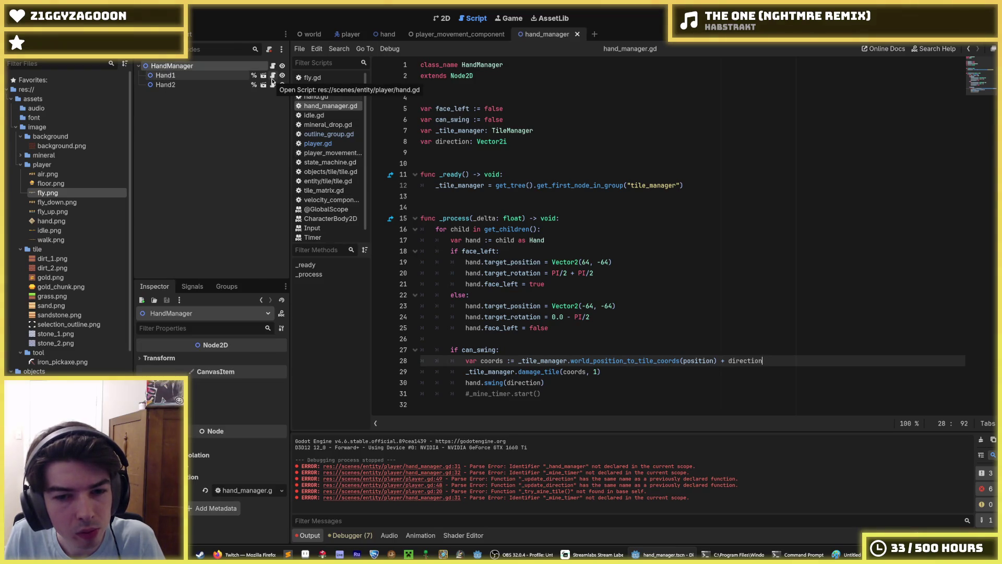
click(272, 81)
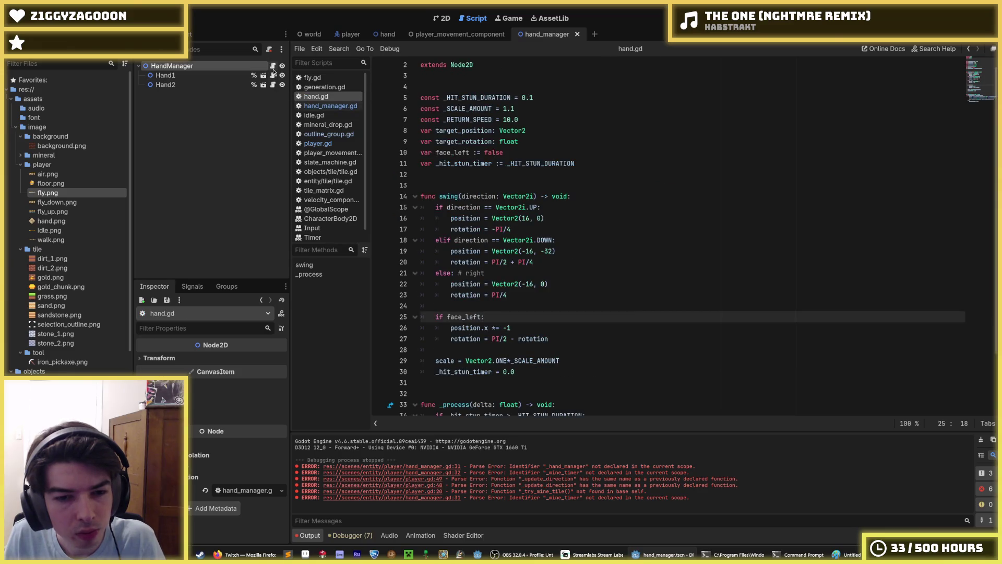
click(273, 67)
click(570, 154)
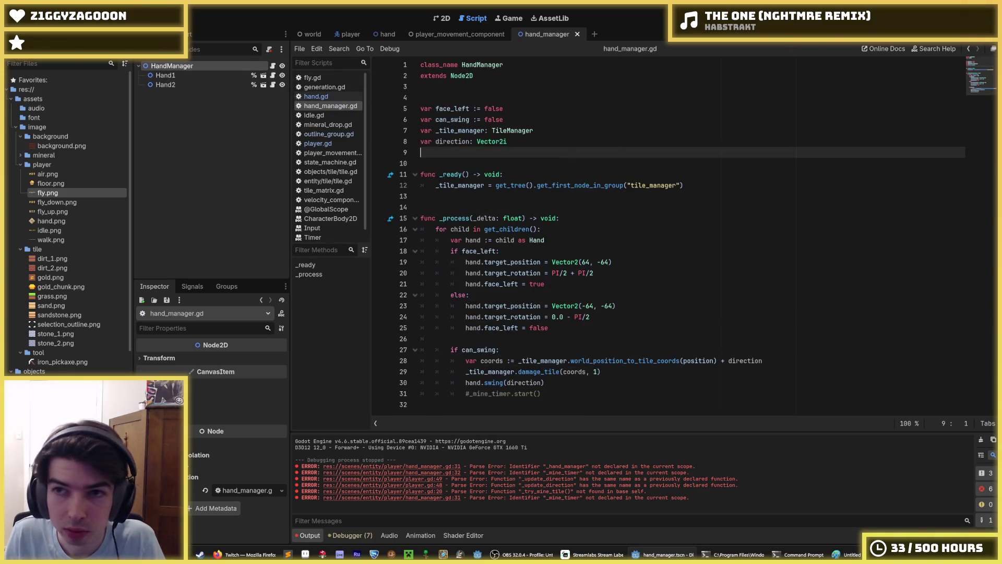
Run the game with F5, walk the miner left and right, then close it
key(F5)
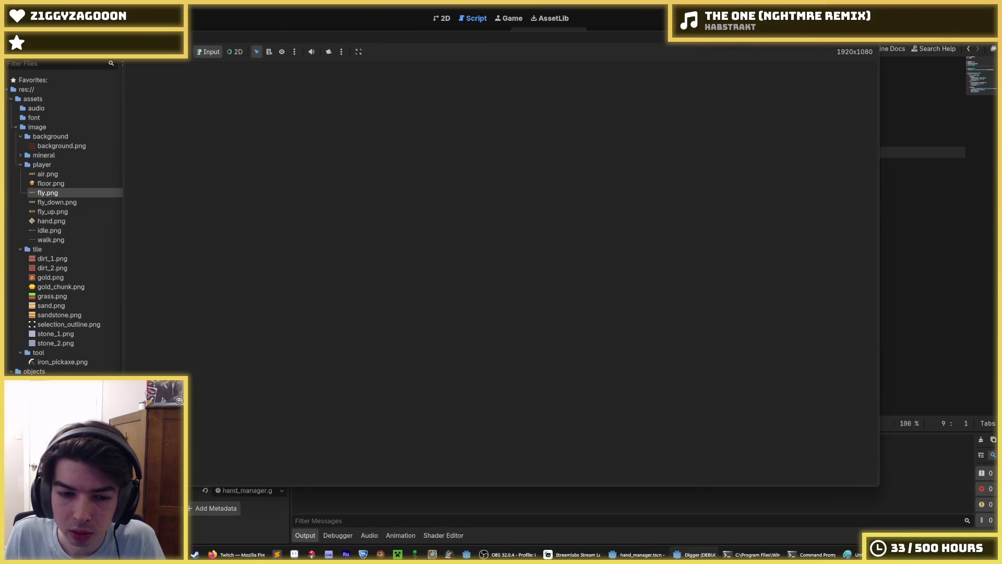
key(a)
key(d)
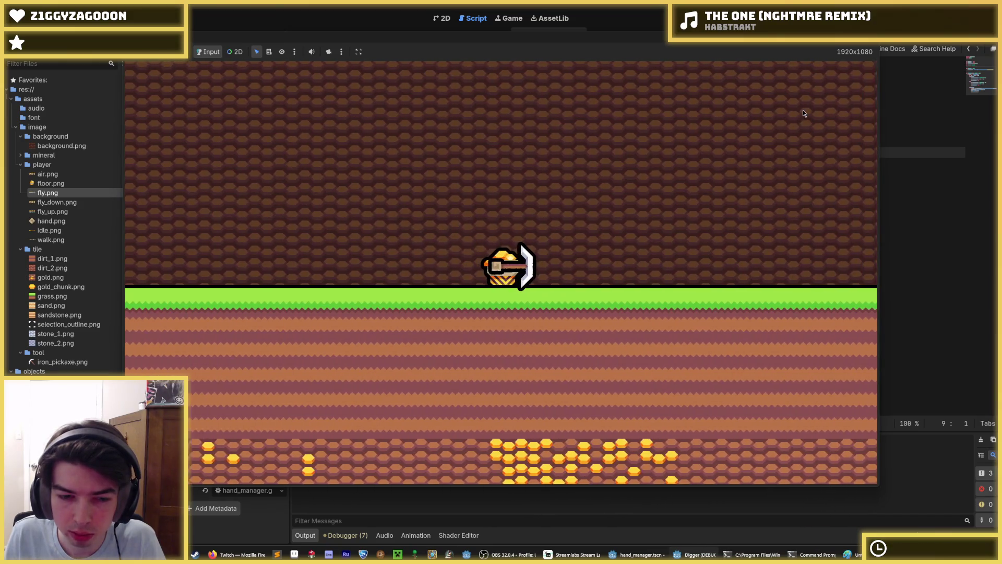
key(a)
click(851, 47)
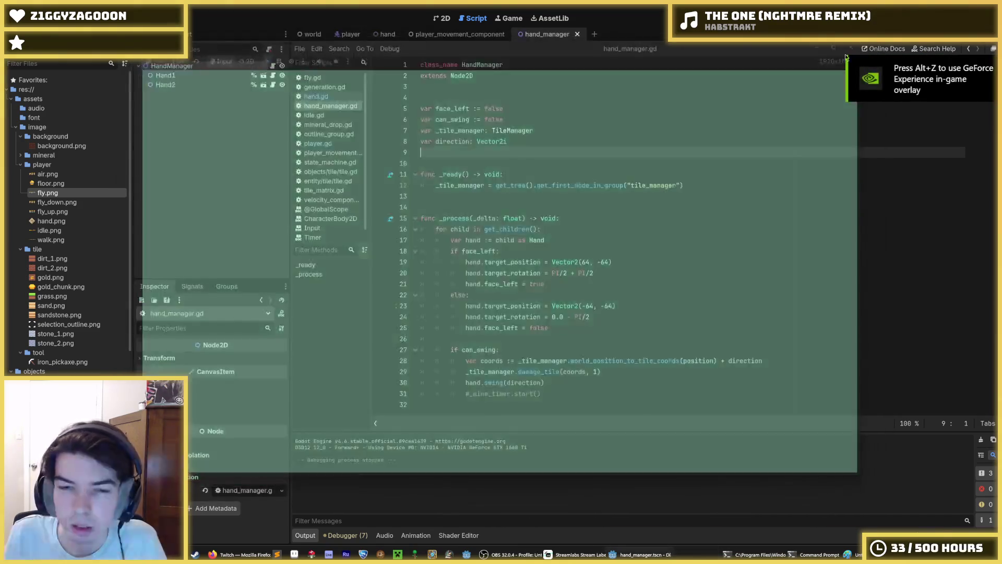
click(689, 174)
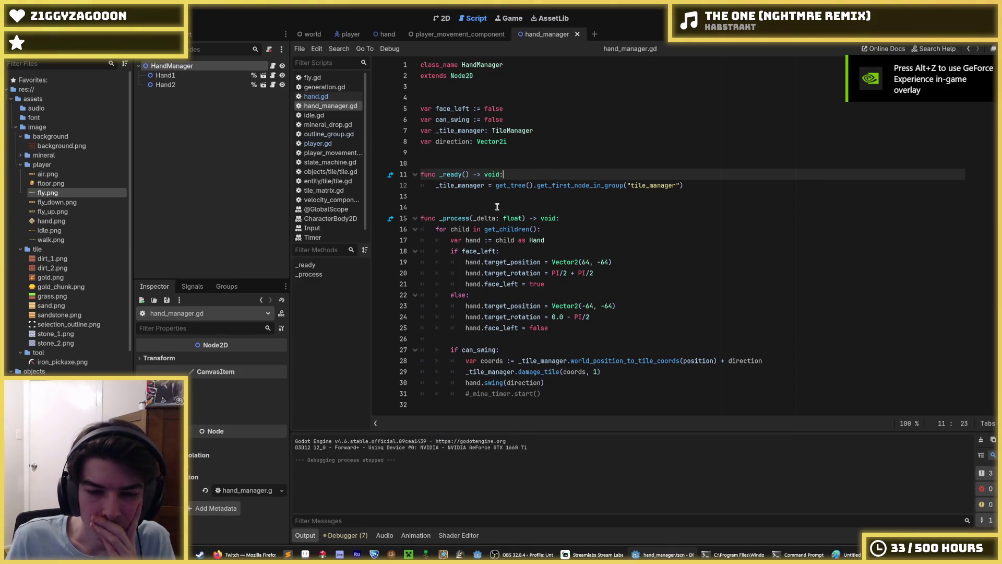
click(558, 327)
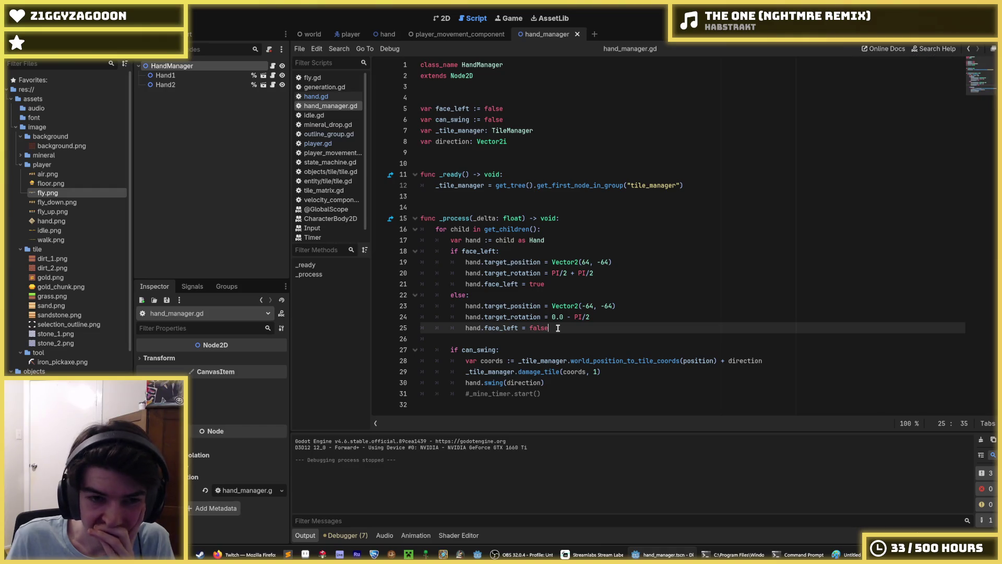
right_click(165, 68)
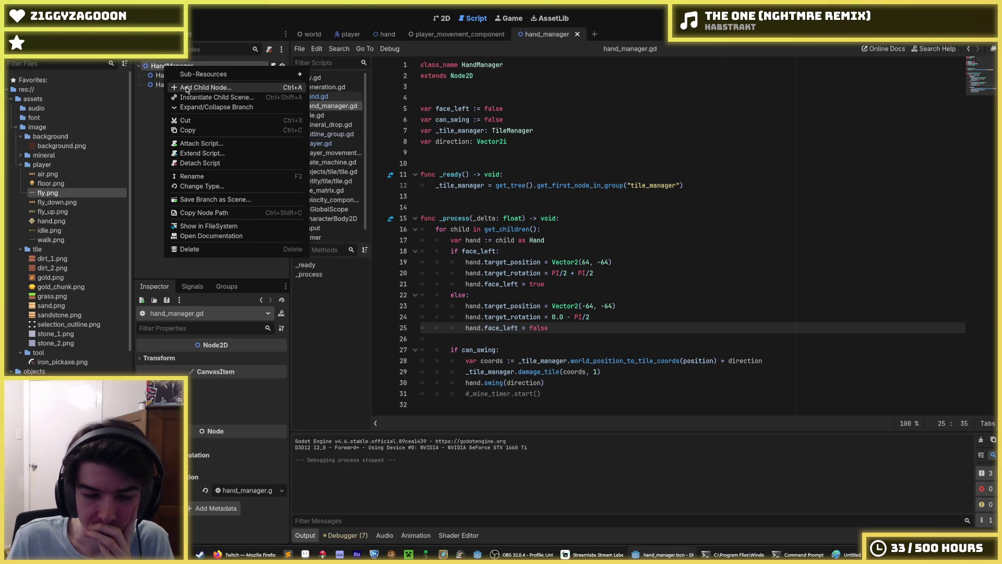
click(159, 78)
click(164, 78)
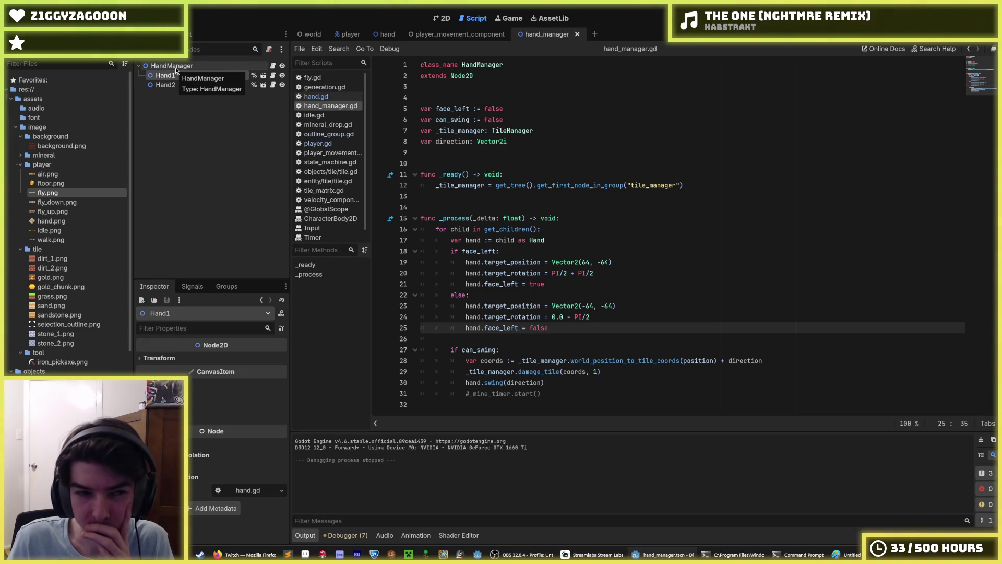
click(175, 71)
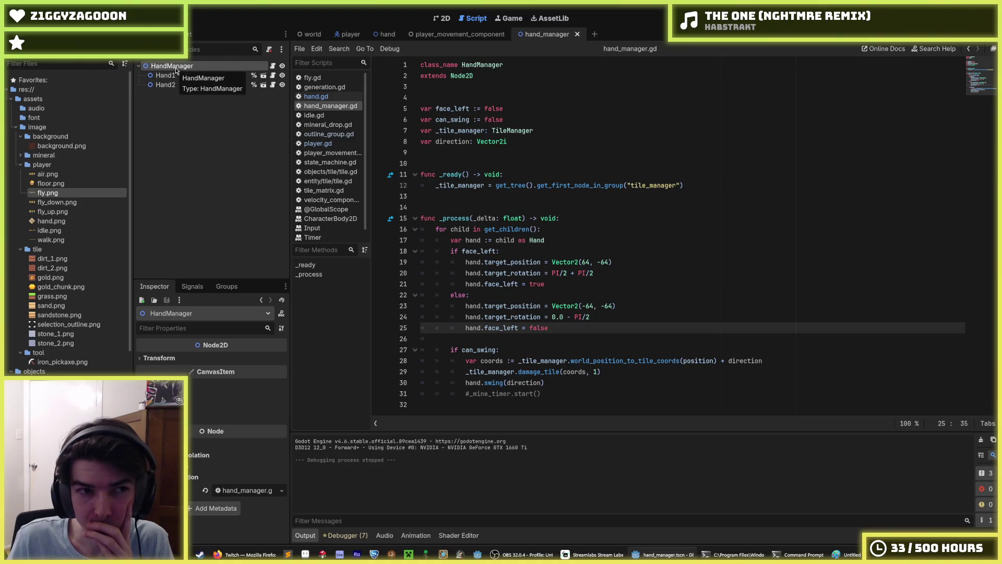
right_click(176, 70)
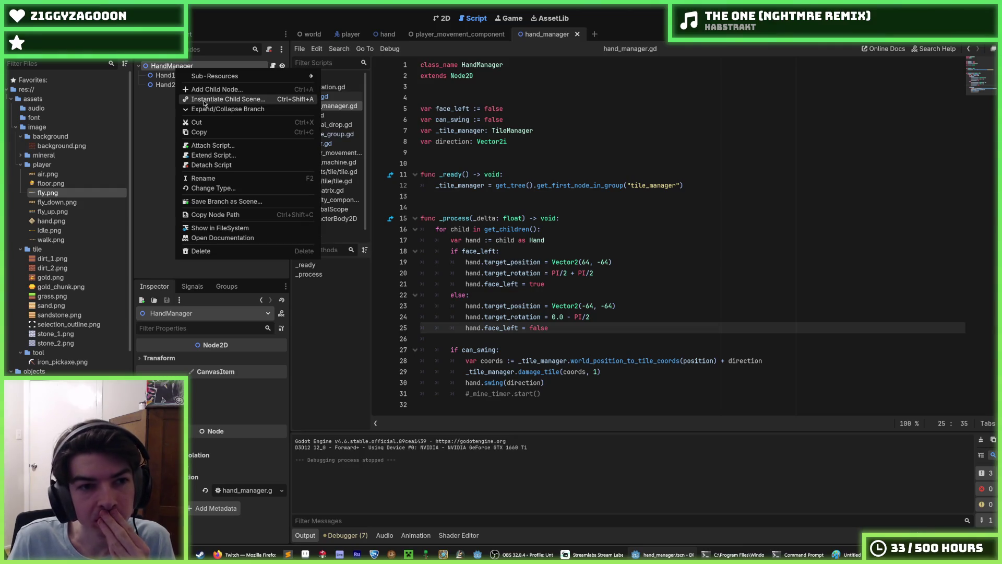
click(549, 140)
click(550, 140)
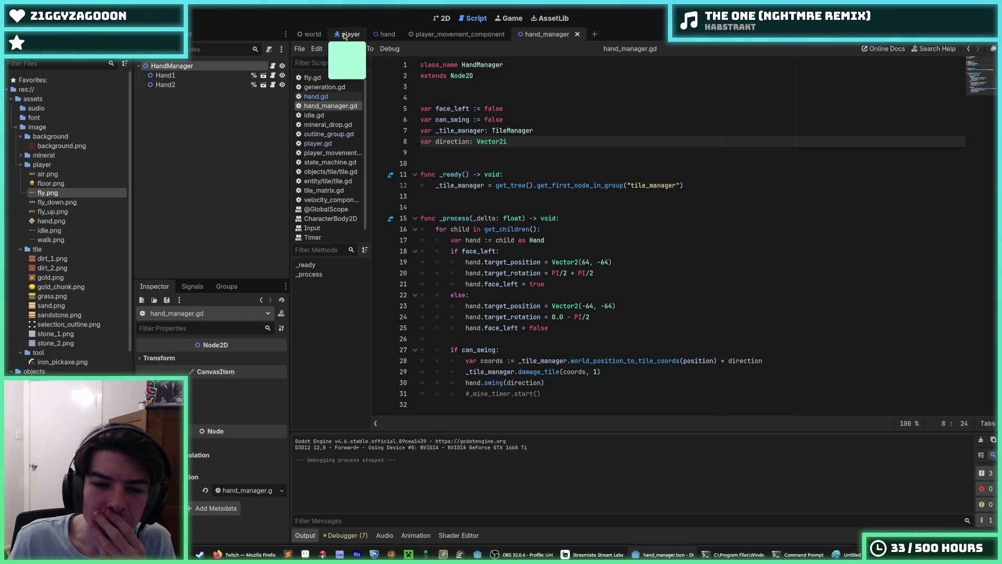
right_click(161, 66)
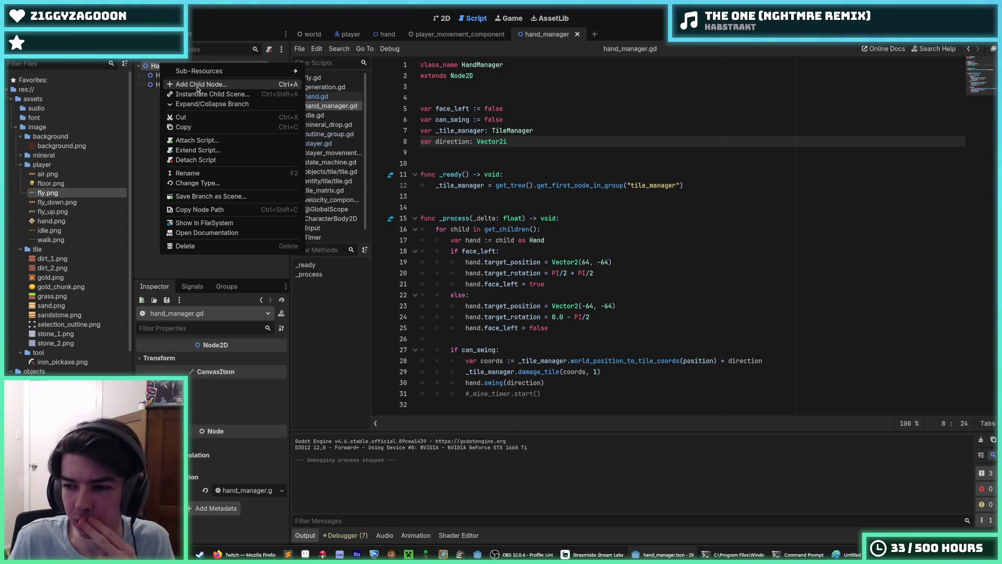
key(Escape)
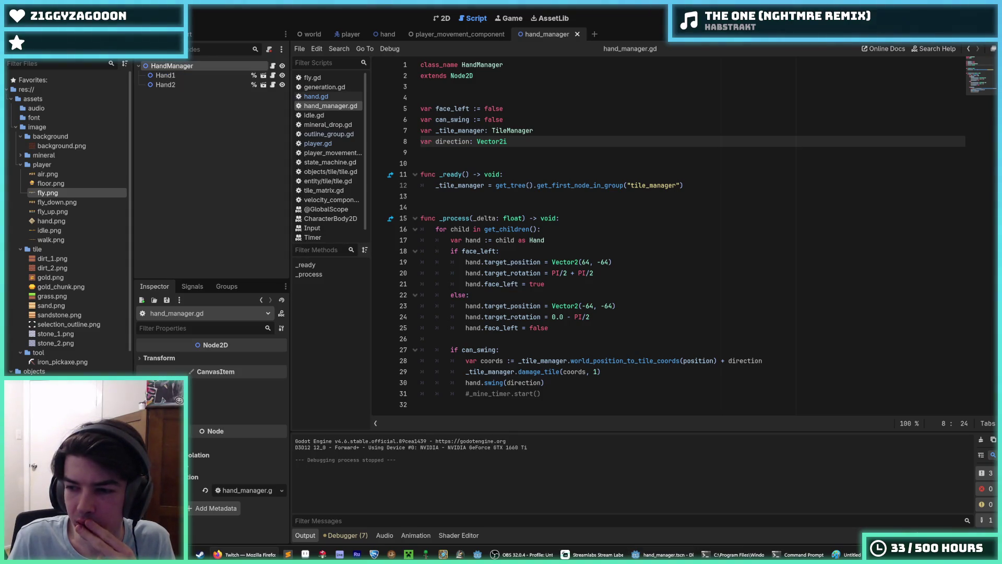